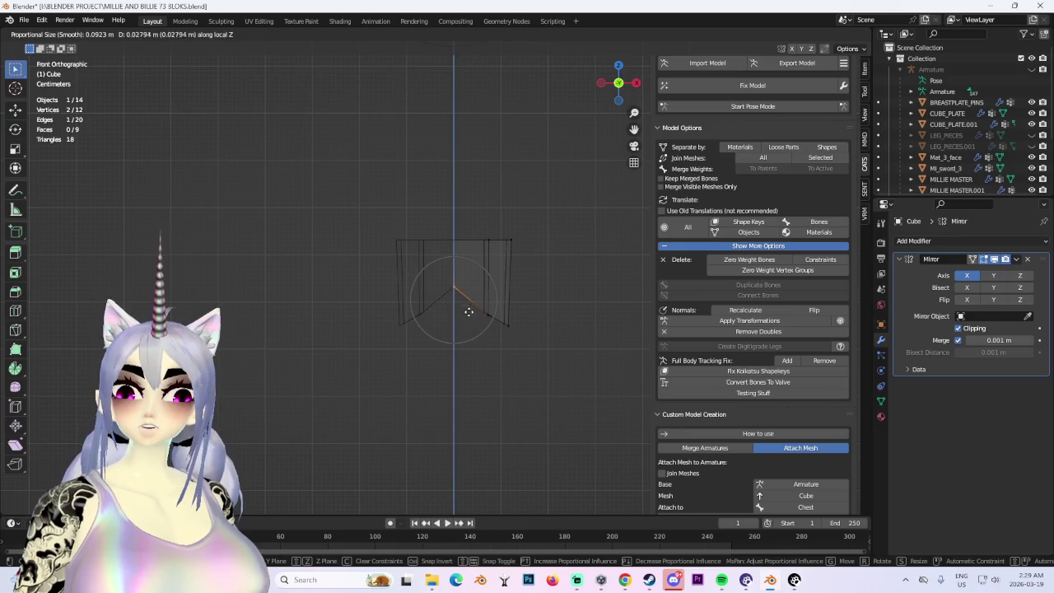
# Slide the hip plate's lower corner outward along local X with proportional falloff.
pyautogui.click(494, 305)
pyautogui.press('g')
pyautogui.press('z')
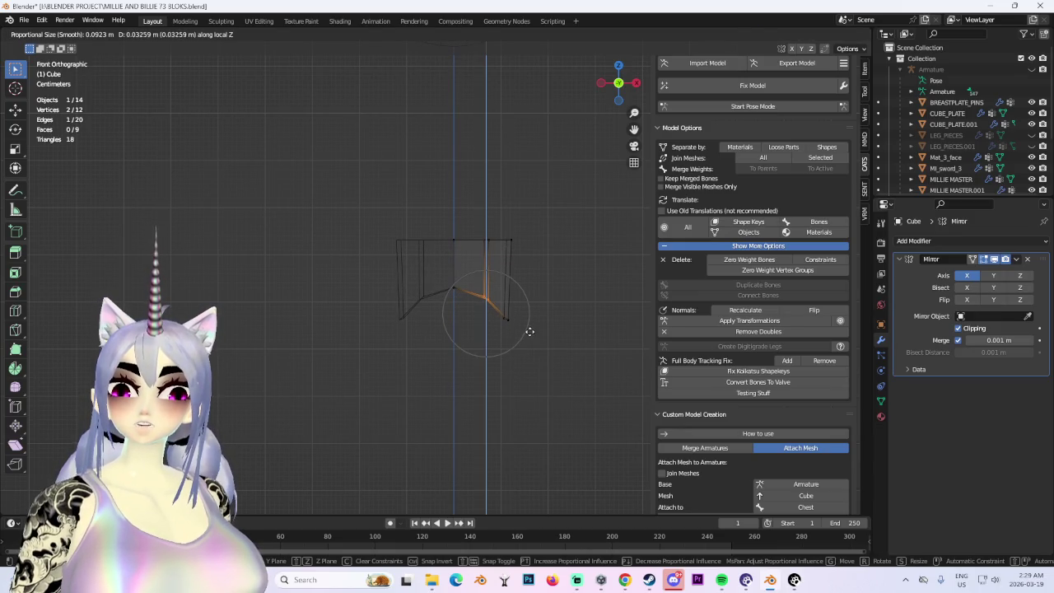
pyautogui.press('x')
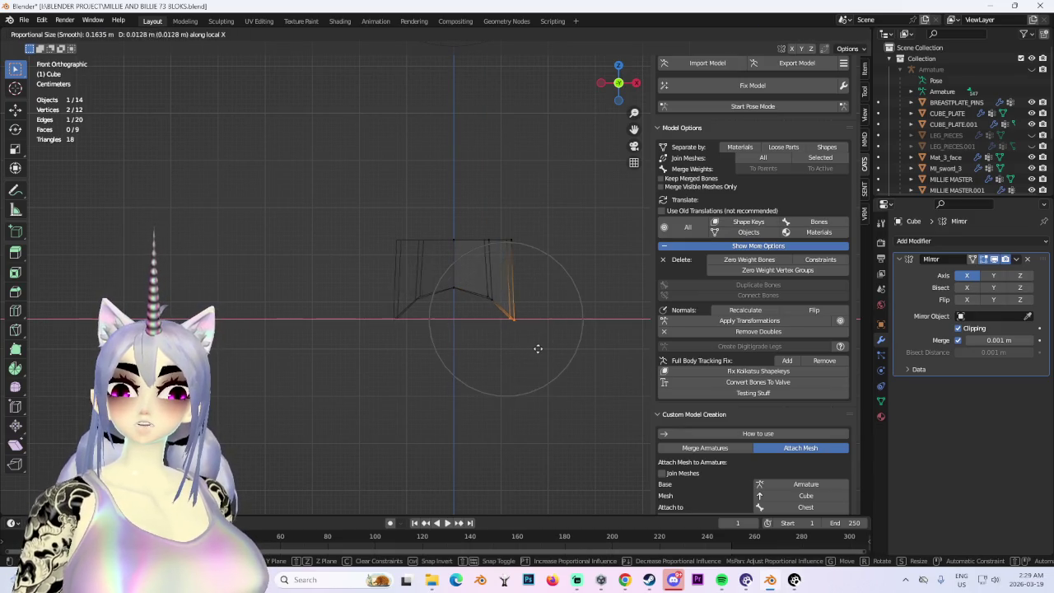
pyautogui.click(535, 348)
# Unhide the character and lower the plate along local Z over the upper thighs.
pyautogui.click(830, 34)
pyautogui.moveTo(527, 280)
pyautogui.mouseDown(button='middle')
pyautogui.moveTo(644, 274)
pyautogui.moveTo(504, 276)
pyautogui.moveTo(549, 282)
pyautogui.moveTo(605, 266)
pyautogui.moveTo(509, 265)
pyautogui.moveTo(605, 267)
pyautogui.moveTo(490, 277)
pyautogui.mouseUp(button='middle')
pyautogui.scroll(2, 450, 280)
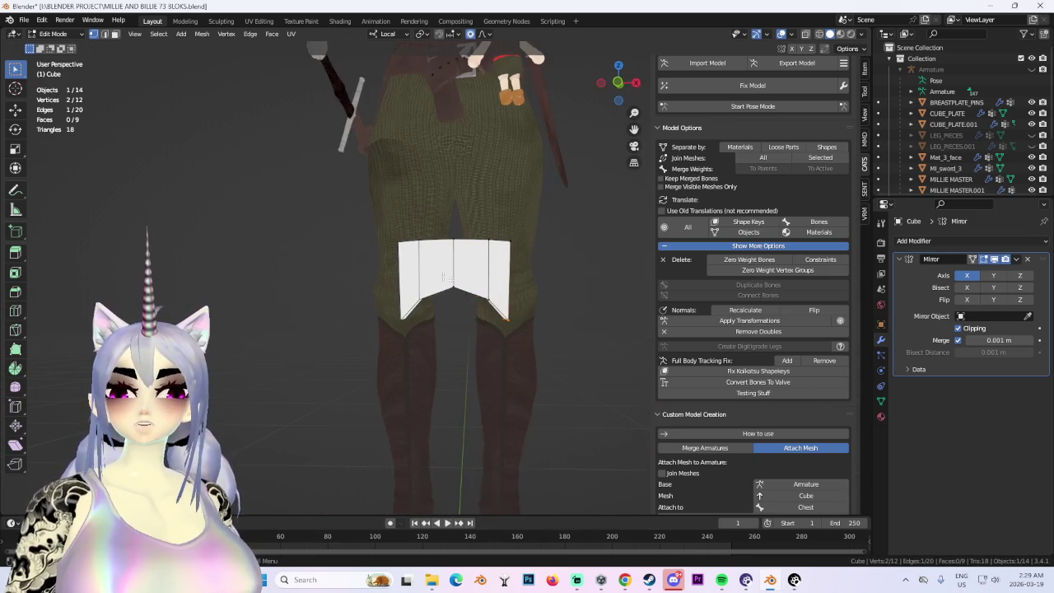
pyautogui.press('z')
pyautogui.click(482, 323)
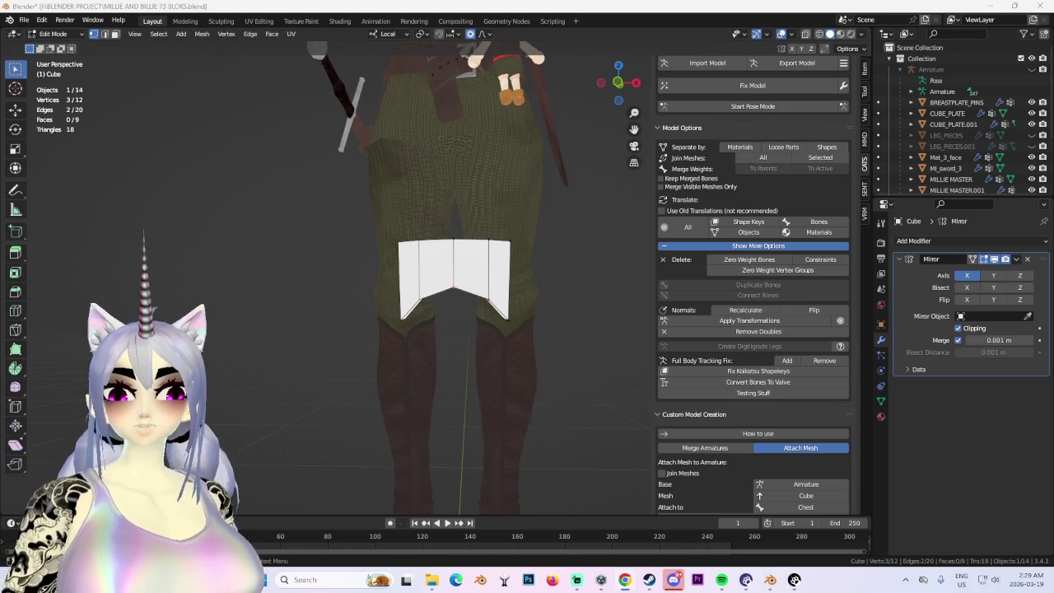
pyautogui.hotkey('alt', 'Tab')
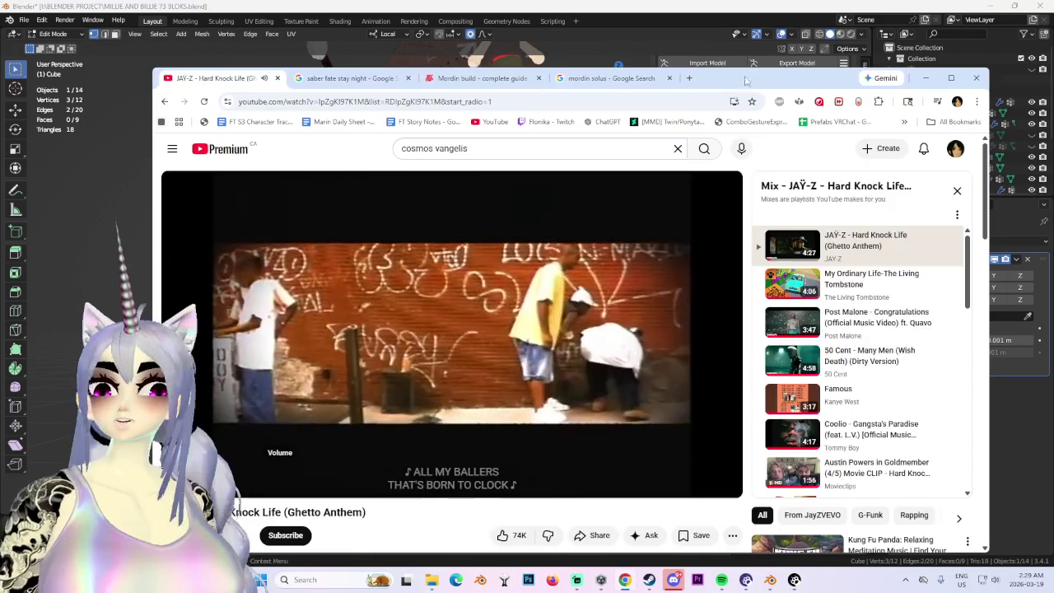
# Search Google Images for 'knee armor' in a new tab.
pyautogui.click(609, 78)
pyautogui.click(657, 101)
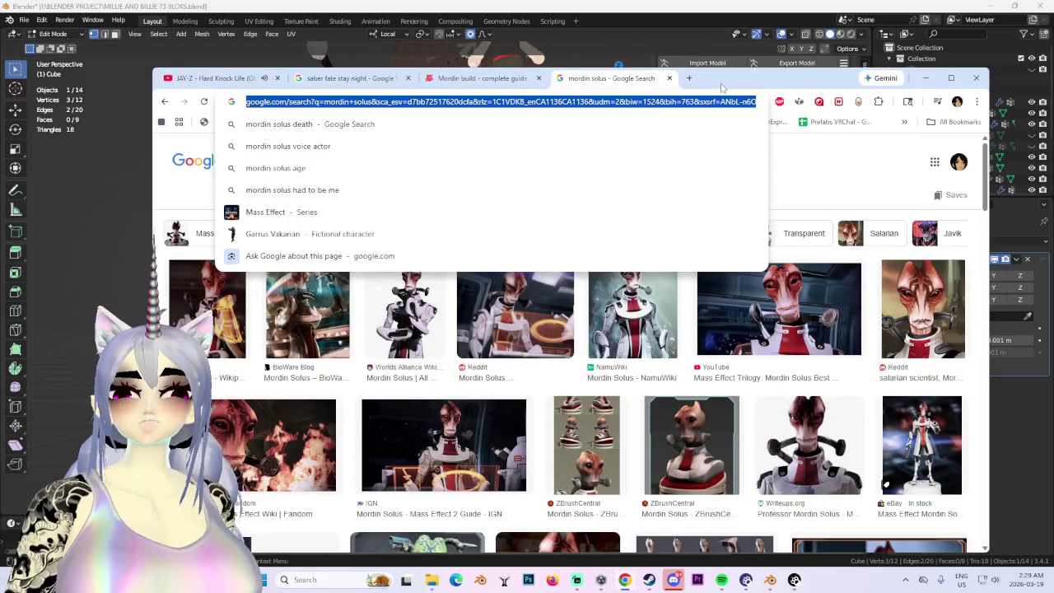
pyautogui.click(690, 78)
pyautogui.write('knee armm')
pyautogui.press('BackSpace')
pyautogui.press('BackSpace')
pyautogui.press('BackSpace')
pyautogui.write('n')
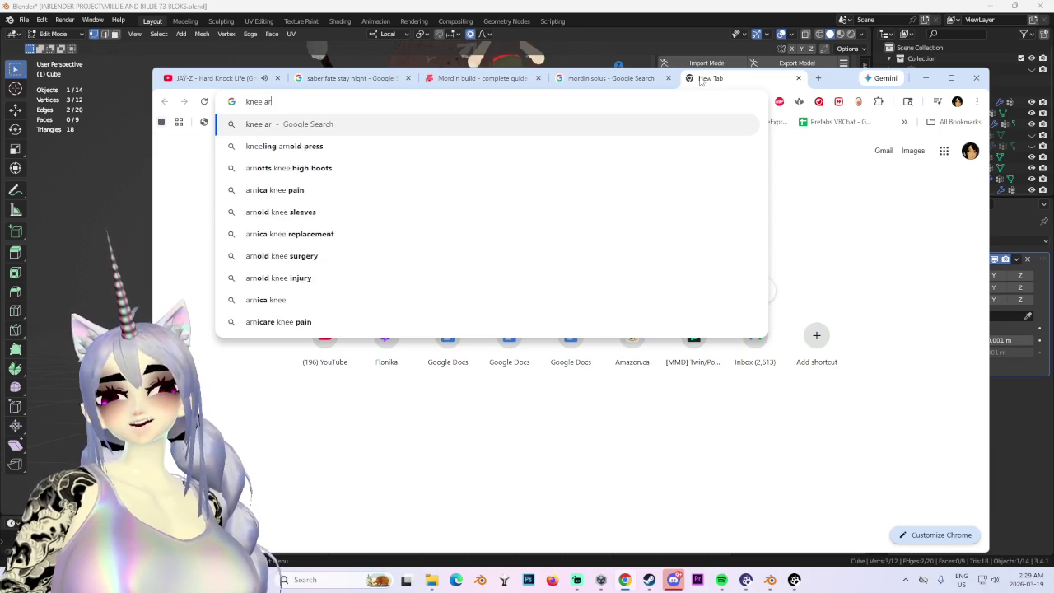
pyautogui.write('or')
pyautogui.press('Return')
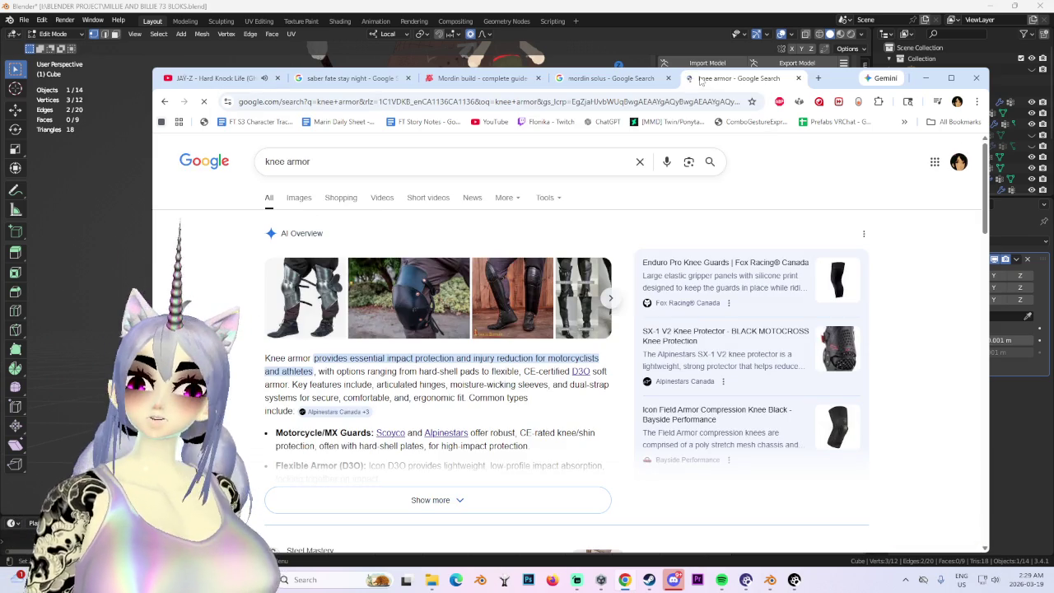
pyautogui.click(298, 200)
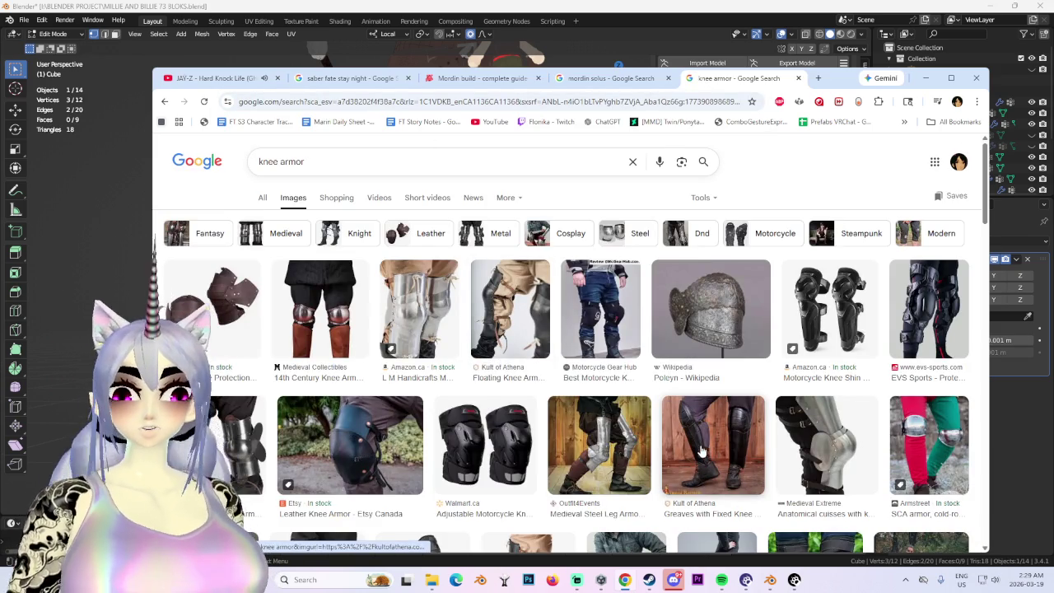
# Change the query to 'leather armor' and scroll through the image results.
pyautogui.click(366, 167)
pyautogui.write('le')
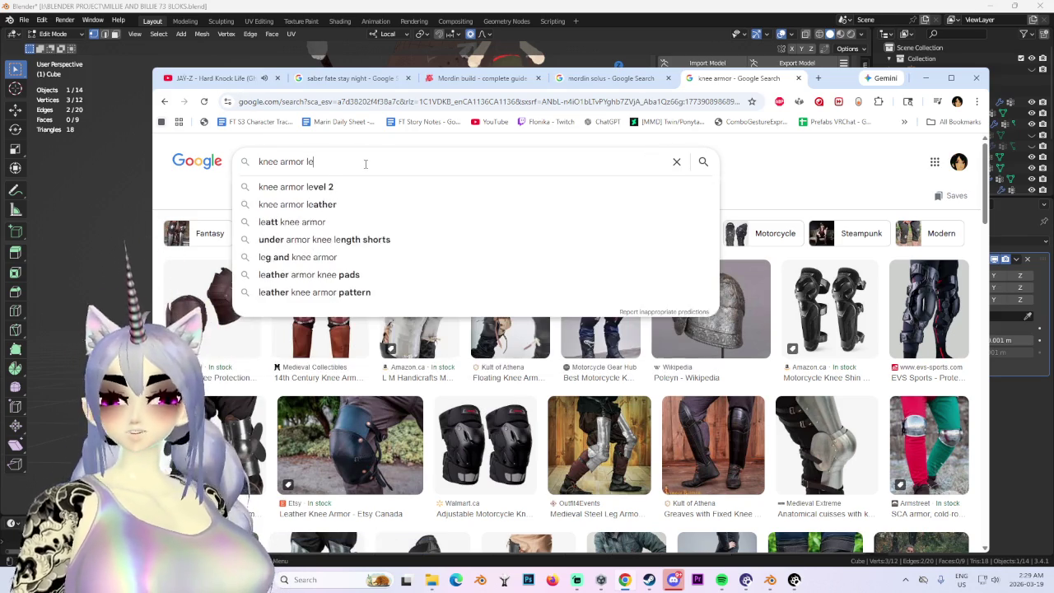
pyautogui.write('ather')
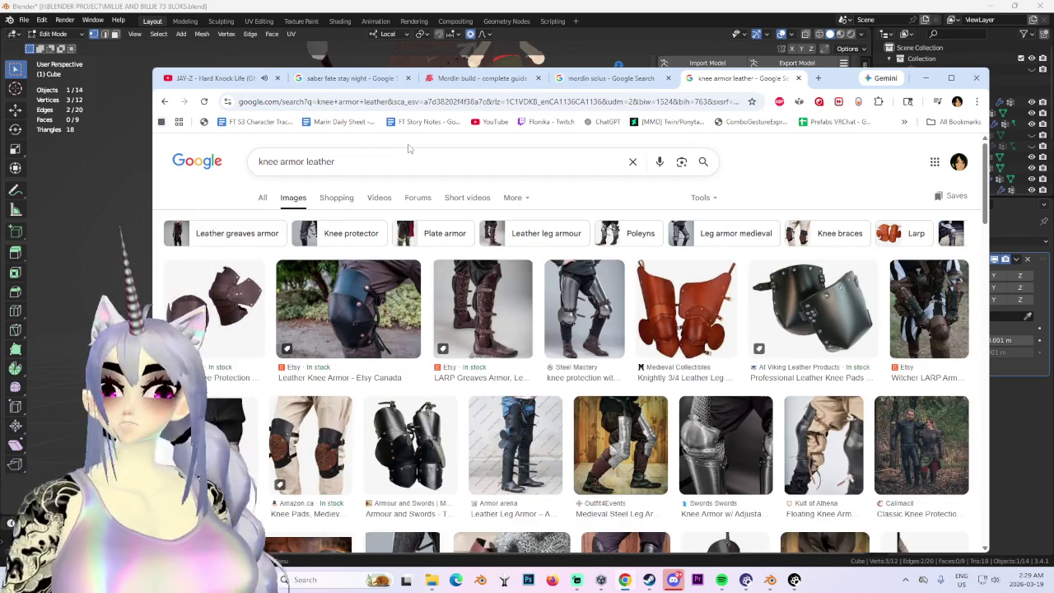
pyautogui.scroll(-2, 407, 148)
pyautogui.scroll(-2, 395, 150)
pyautogui.scroll(1, 329, 153)
pyautogui.scroll(1, 309, 154)
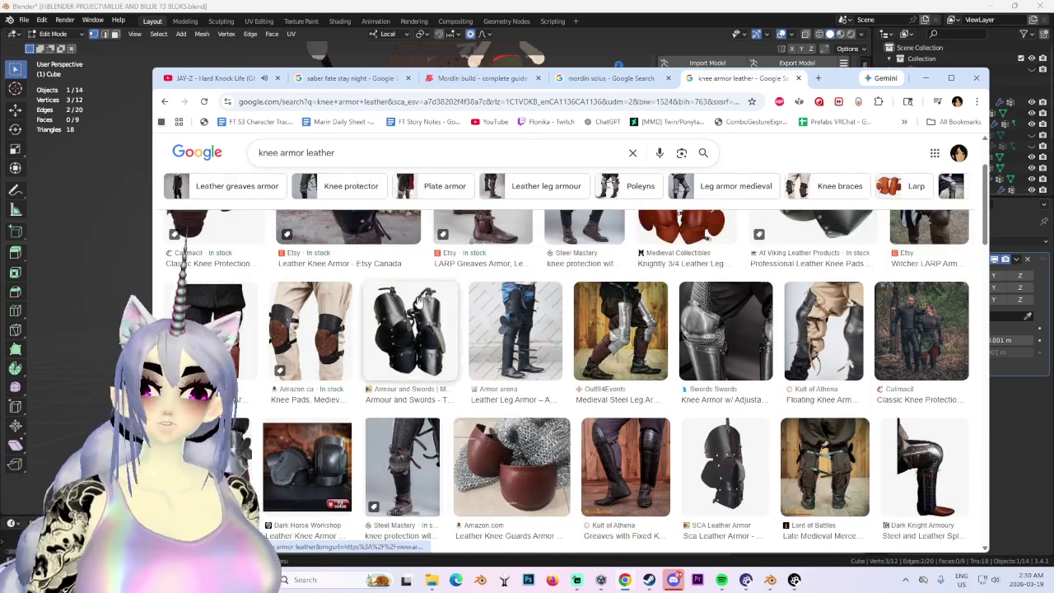
pyautogui.moveTo(299, 153); pyautogui.dragTo(257, 153)
pyautogui.press('BackSpace')
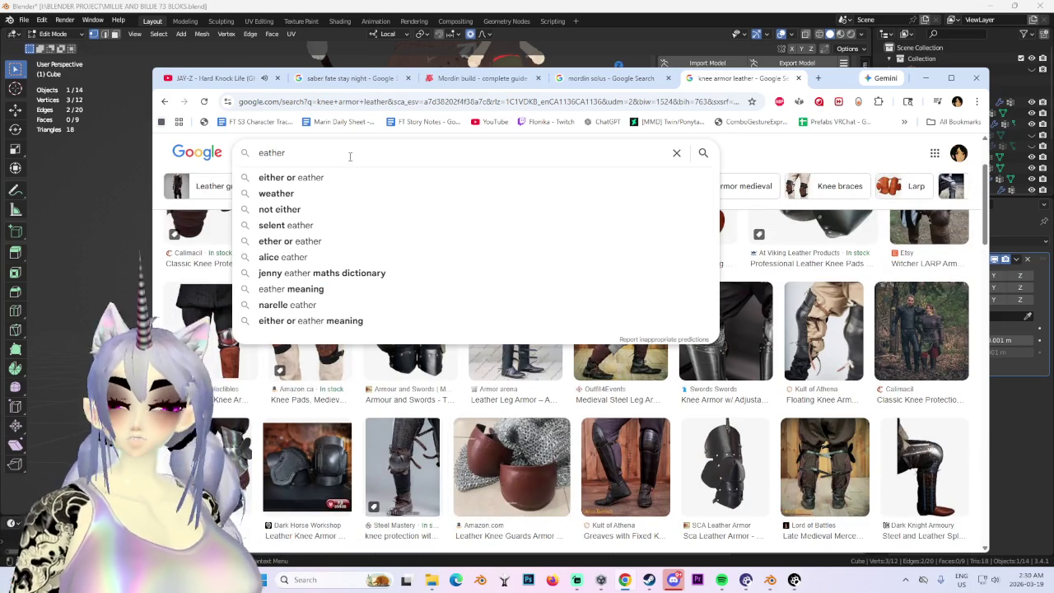
pyautogui.write('l')
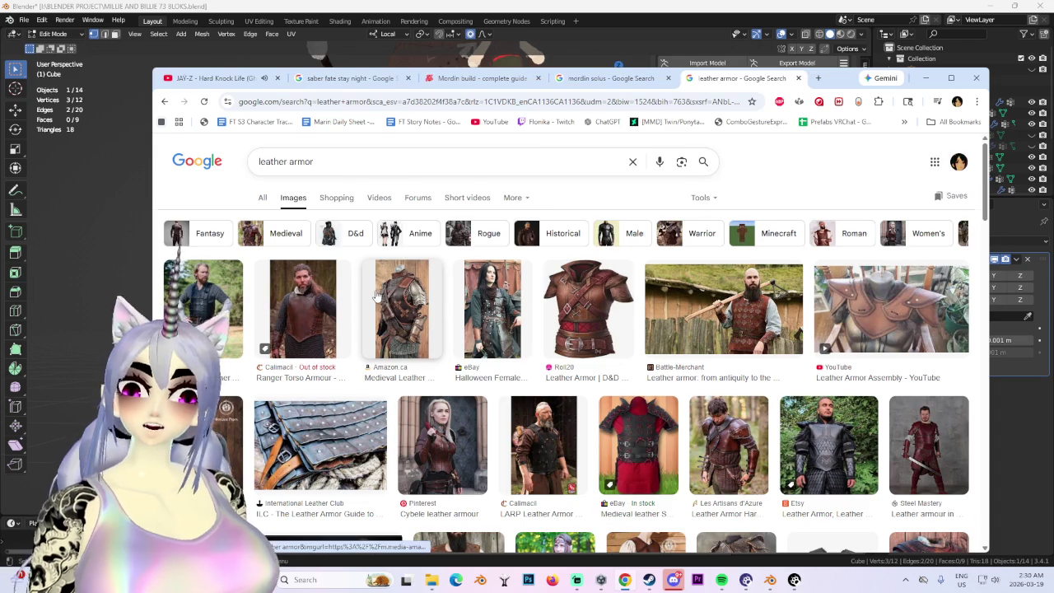
pyautogui.scroll(-1, 379, 296)
pyautogui.scroll(-2, 456, 321)
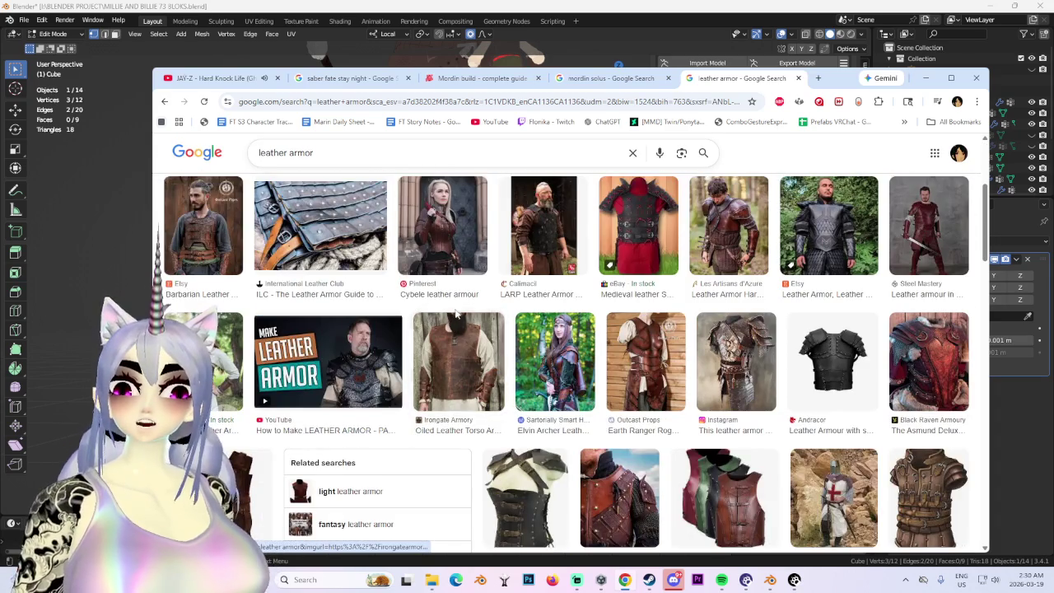
pyautogui.scroll(-3, 453, 312)
pyautogui.click(480, 5)
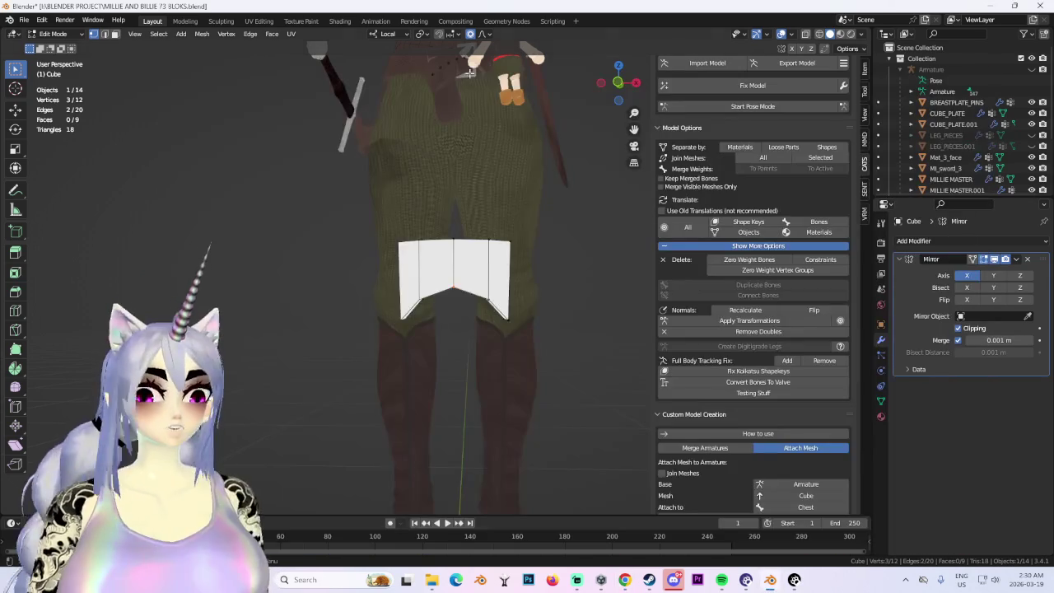
# From the front view, raise one corner vertex of the plate along local Z.
pyautogui.moveTo(423, 404)
pyautogui.mouseDown(button='middle')
pyautogui.moveTo(470, 404)
pyautogui.moveTo(419, 405)
pyautogui.moveTo(445, 395)
pyautogui.mouseUp(button='middle')
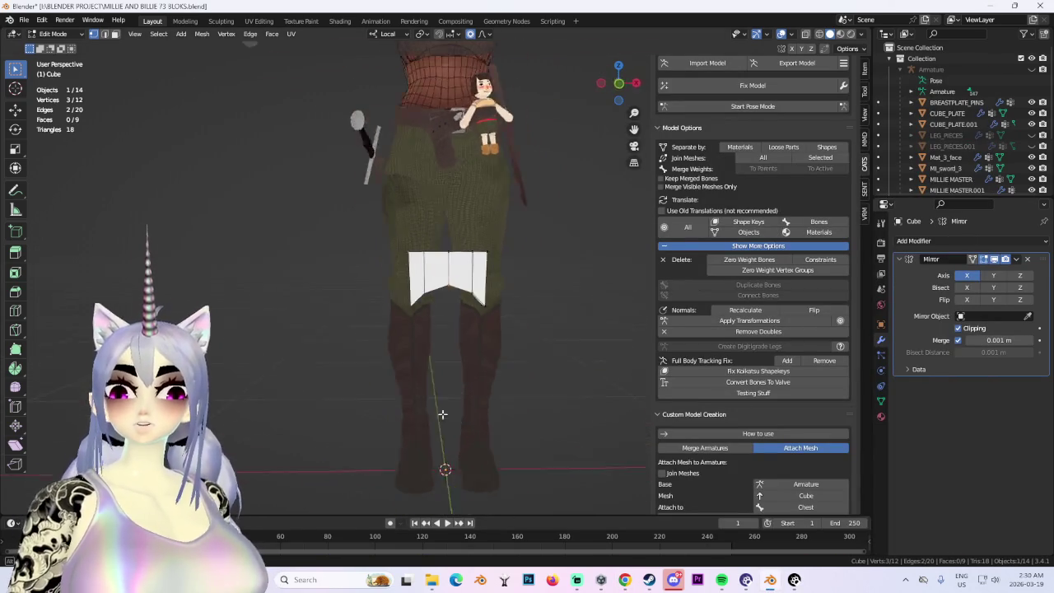
pyautogui.press('KP_1')
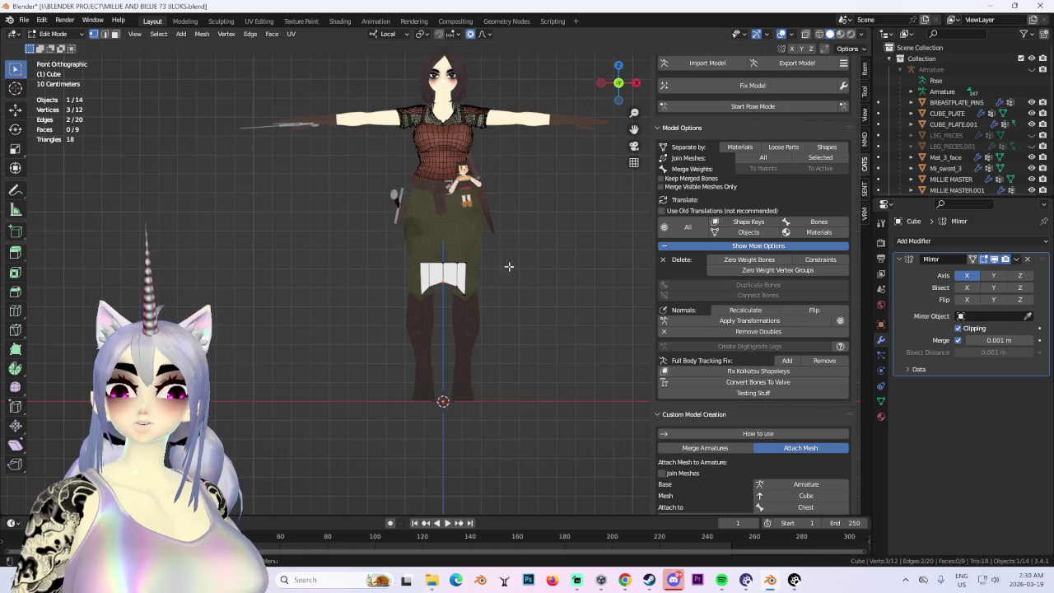
pyautogui.scroll(3, 430, 307)
pyautogui.moveTo(447, 288)
pyautogui.mouseDown(button='middle')
pyautogui.moveTo(511, 306)
pyautogui.moveTo(484, 303)
pyautogui.mouseUp(button='middle')
pyautogui.moveTo(535, 341); pyautogui.dragTo(527, 313, button='middle')
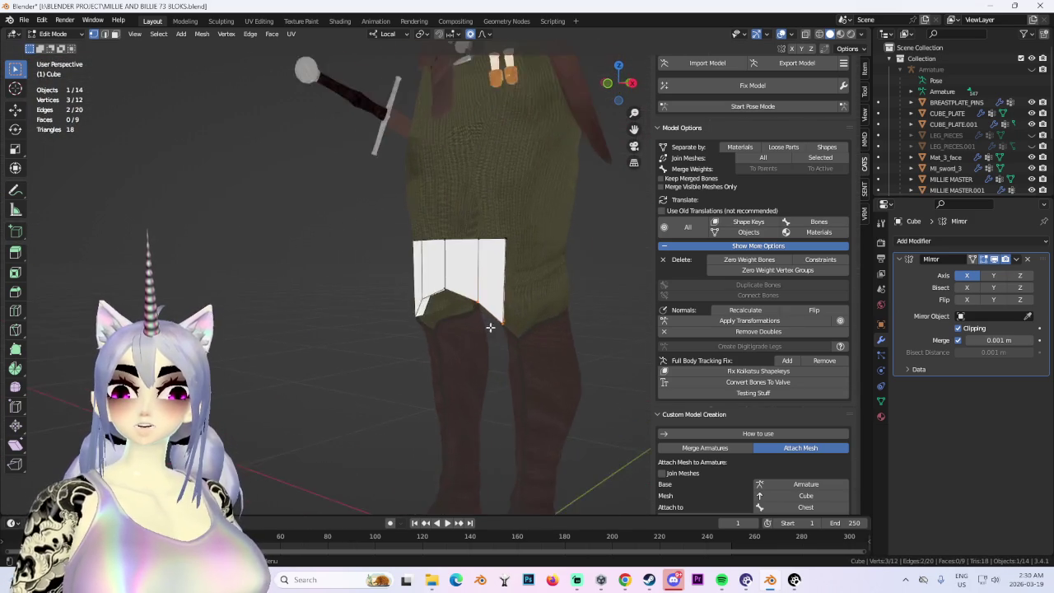
pyautogui.press('g')
pyautogui.click(509, 306)
pyautogui.press('g')
pyautogui.press('z')
pyautogui.press('z')
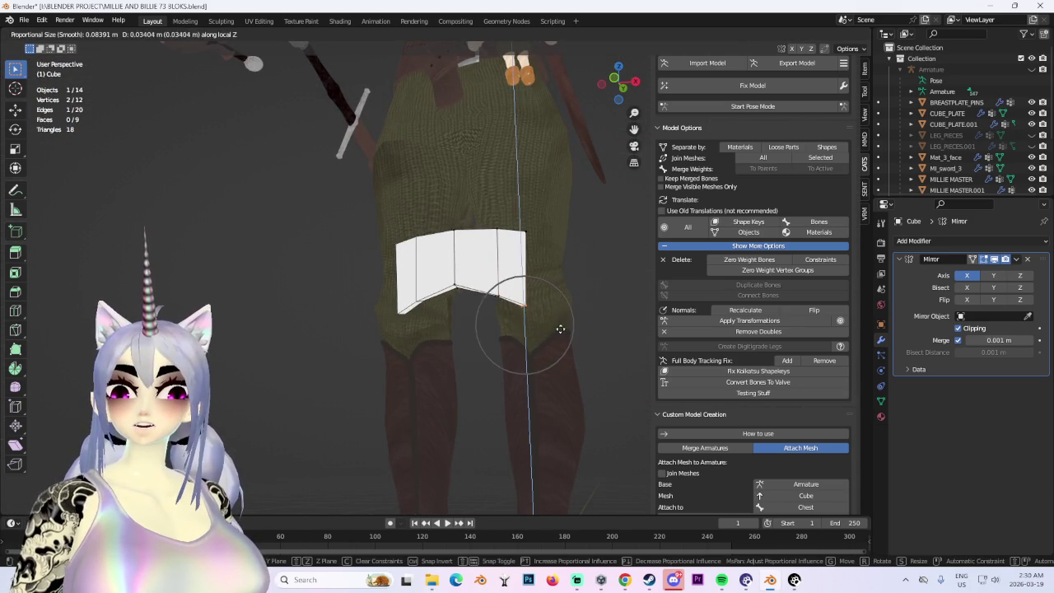
pyautogui.click(563, 332)
# Shrink the whole plate and shift it sideways along local X.
pyautogui.moveTo(563, 331)
pyautogui.mouseDown(button='middle')
pyautogui.moveTo(598, 313)
pyautogui.moveTo(560, 332)
pyautogui.moveTo(552, 280)
pyautogui.moveTo(617, 287)
pyautogui.moveTo(612, 344)
pyautogui.moveTo(552, 341)
pyautogui.mouseUp(button='middle')
pyautogui.press('a')
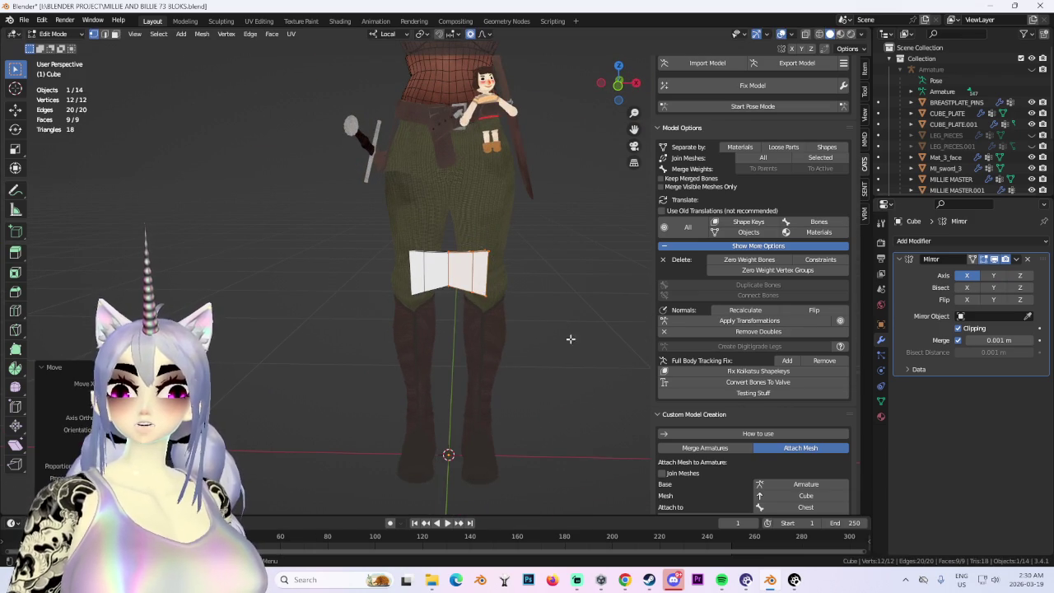
pyautogui.click(546, 332)
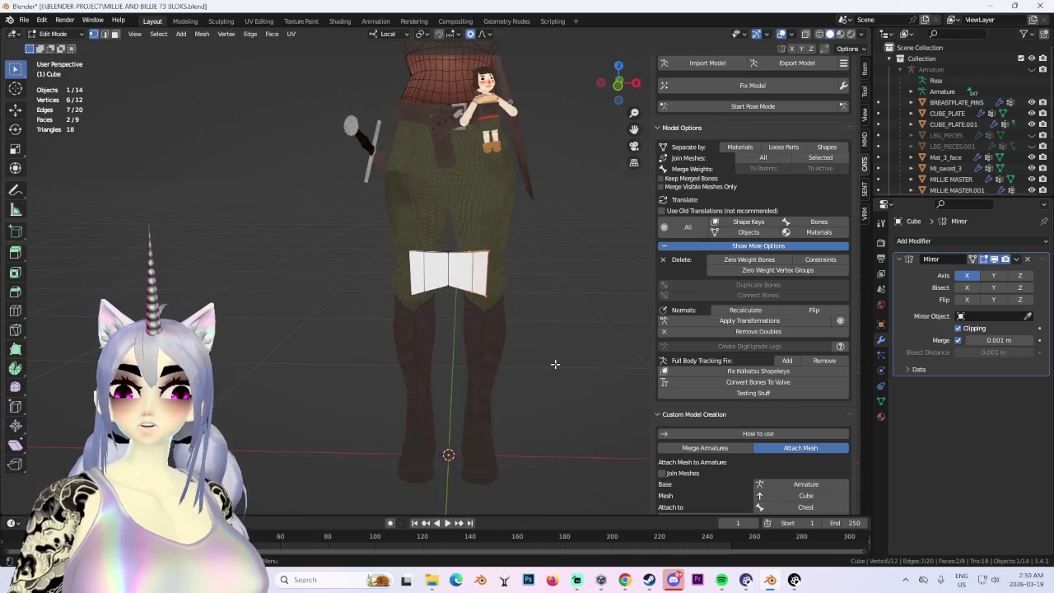
pyautogui.moveTo(555, 365); pyautogui.dragTo(521, 308, button='middle')
pyautogui.press('g')
pyautogui.press('x')
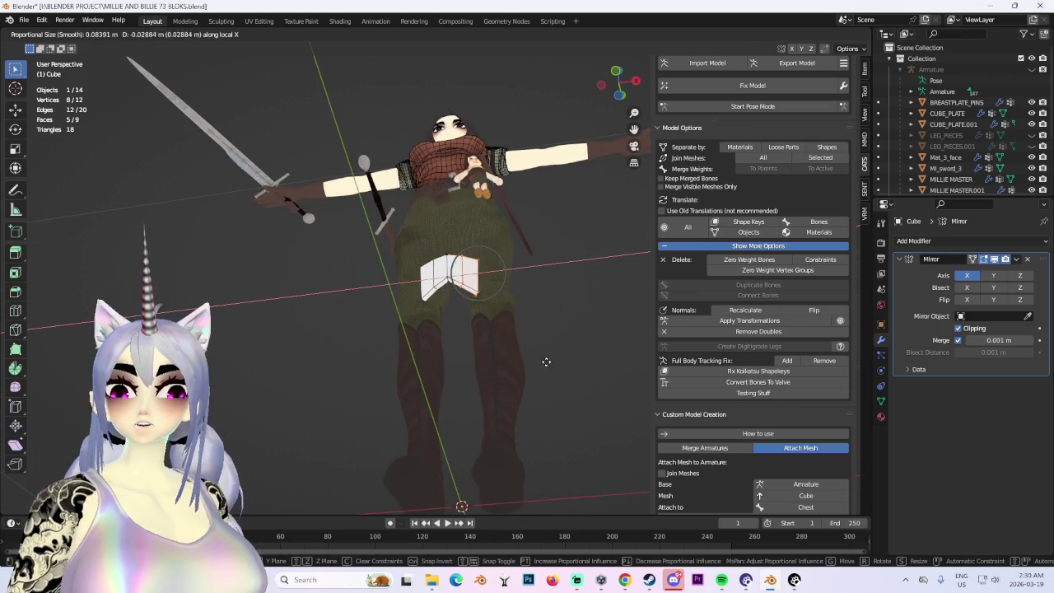
pyautogui.click(545, 361)
# Brush-select a group of plate vertices, move them, and adjust their depth along local Y.
pyautogui.moveTo(545, 361); pyautogui.dragTo(392, 323, button='middle')
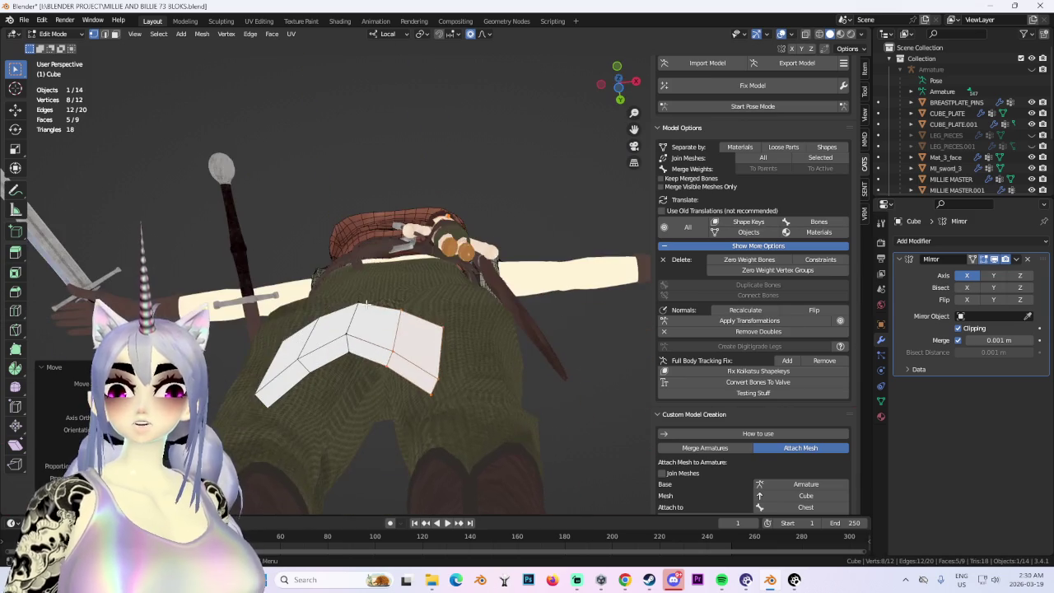
pyautogui.press('c')
pyautogui.press('Escape')
pyautogui.moveTo(393, 349); pyautogui.dragTo(411, 457, button='middle')
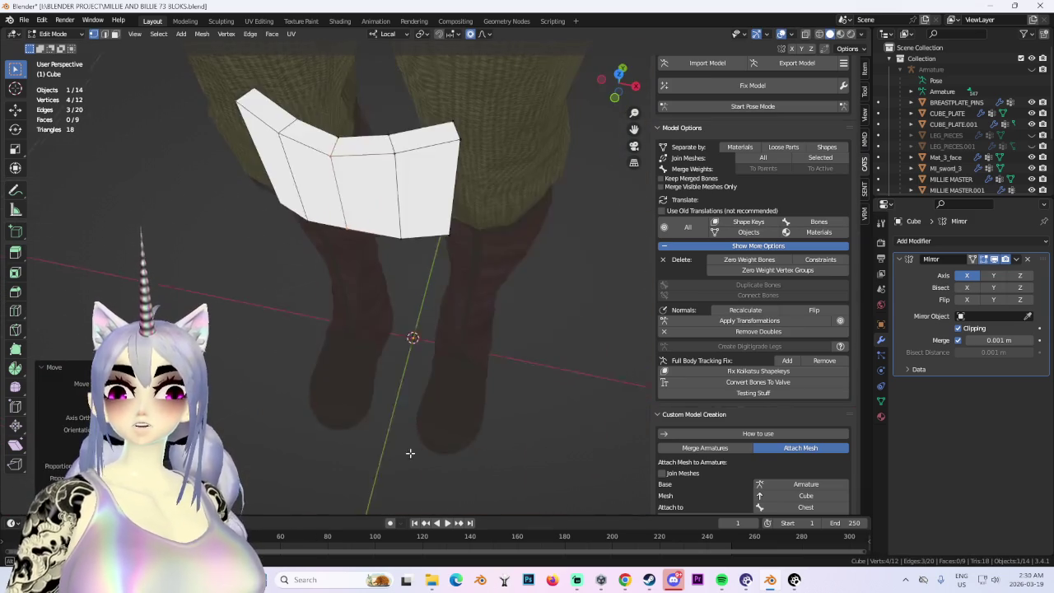
pyautogui.keyDown('shift'); pyautogui.click(338, 127); pyautogui.keyUp('shift')
pyautogui.moveTo(338, 127)
pyautogui.mouseDown(button='middle')
pyautogui.moveTo(388, 153)
pyautogui.moveTo(360, 197)
pyautogui.mouseUp(button='middle')
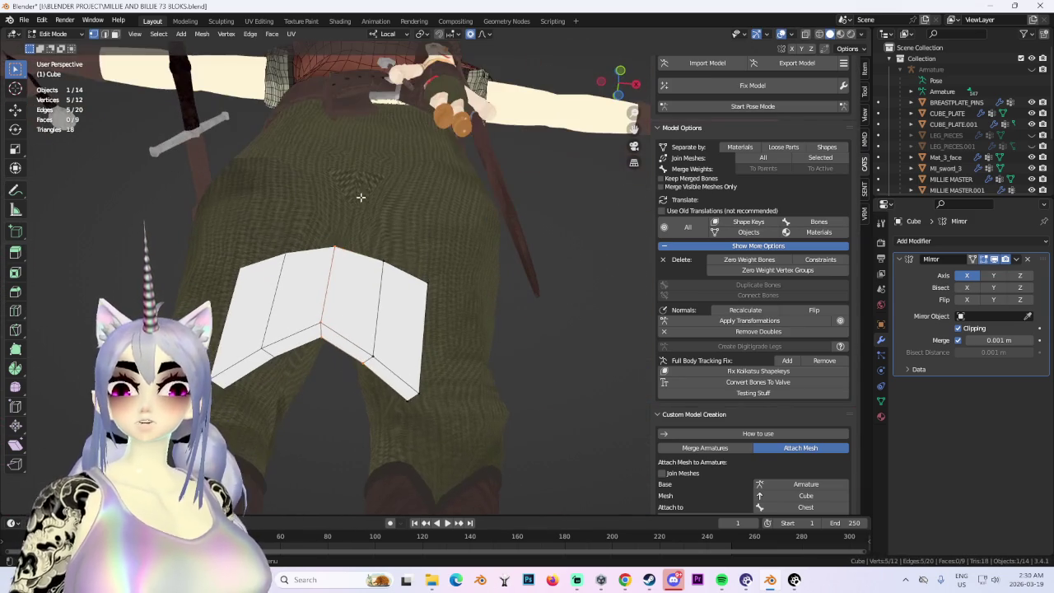
pyautogui.press('g')
pyautogui.click(362, 210)
pyautogui.moveTo(433, 434)
pyautogui.mouseDown(button='middle')
pyautogui.moveTo(425, 348)
pyautogui.moveTo(482, 388)
pyautogui.mouseUp(button='middle')
pyautogui.press('g')
pyautogui.press('y')
pyautogui.click(424, 351)
# Scale the entire plate to 0.8102 along local Y to flatten its depth.
pyautogui.press('a')
pyautogui.press('s')
pyautogui.press('y')
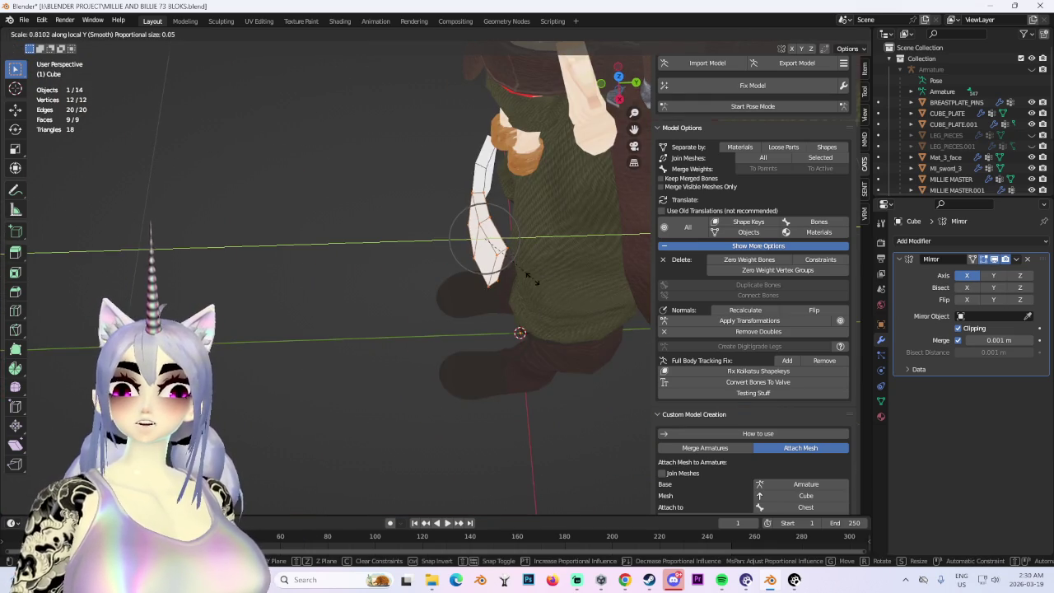
pyautogui.click(519, 280)
# In front orthographic view, move three selected vertices to reshape the plate.
pyautogui.moveTo(618, 80); pyautogui.dragTo(622, 90)
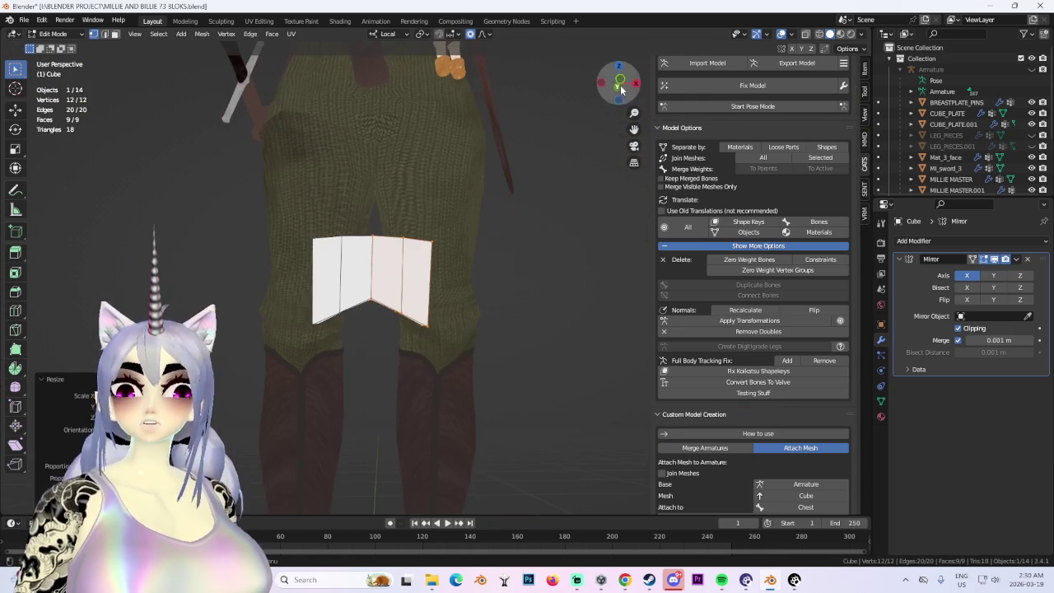
pyautogui.click(619, 82)
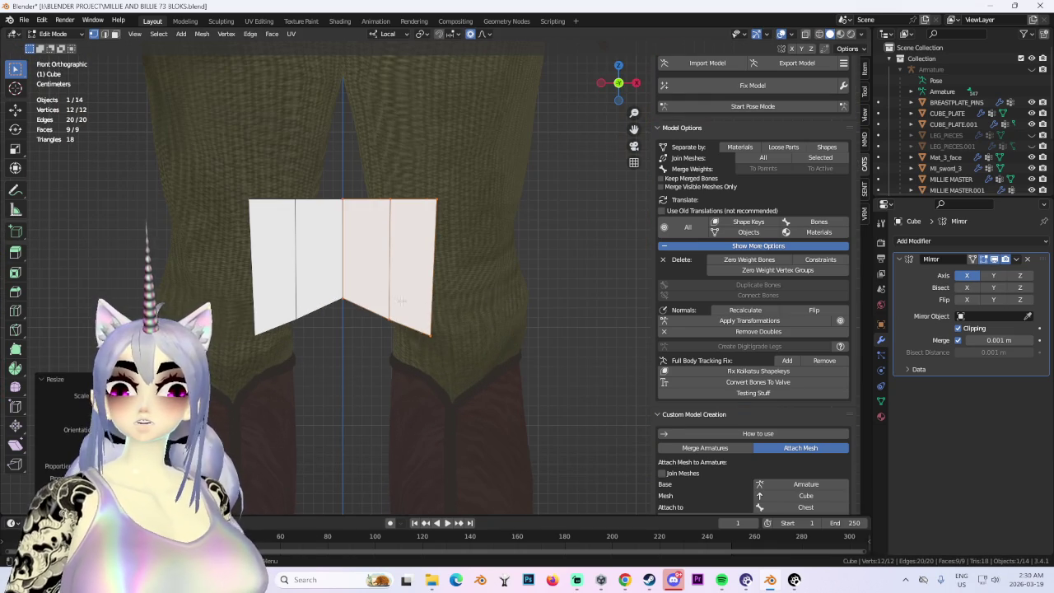
pyautogui.moveTo(396, 297); pyautogui.dragTo(536, 405)
pyautogui.press('g')
pyautogui.click(531, 362)
pyautogui.moveTo(536, 369); pyautogui.dragTo(509, 367, button='middle')
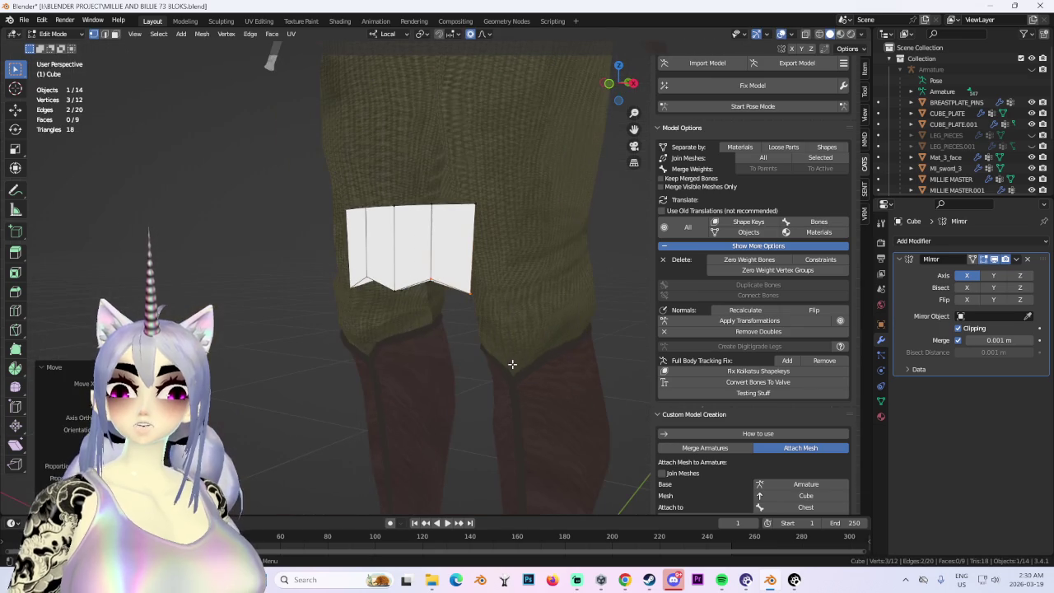
# Pull a single plate vertex to reshape it, then shift it along local Z.
pyautogui.press('g')
pyautogui.click(522, 299)
pyautogui.moveTo(475, 329)
pyautogui.mouseDown(button='middle')
pyautogui.moveTo(510, 363)
pyautogui.moveTo(506, 254)
pyautogui.moveTo(539, 351)
pyautogui.moveTo(437, 372)
pyautogui.moveTo(546, 337)
pyautogui.moveTo(522, 388)
pyautogui.moveTo(461, 379)
pyautogui.moveTo(506, 410)
pyautogui.moveTo(411, 379)
pyautogui.moveTo(532, 363)
pyautogui.mouseUp(button='middle')
pyautogui.press('g')
pyautogui.press('z')
pyautogui.click(439, 373)
# Move the whole plate up so it sits just beneath the belt.
pyautogui.scroll(-3, 428, 372)
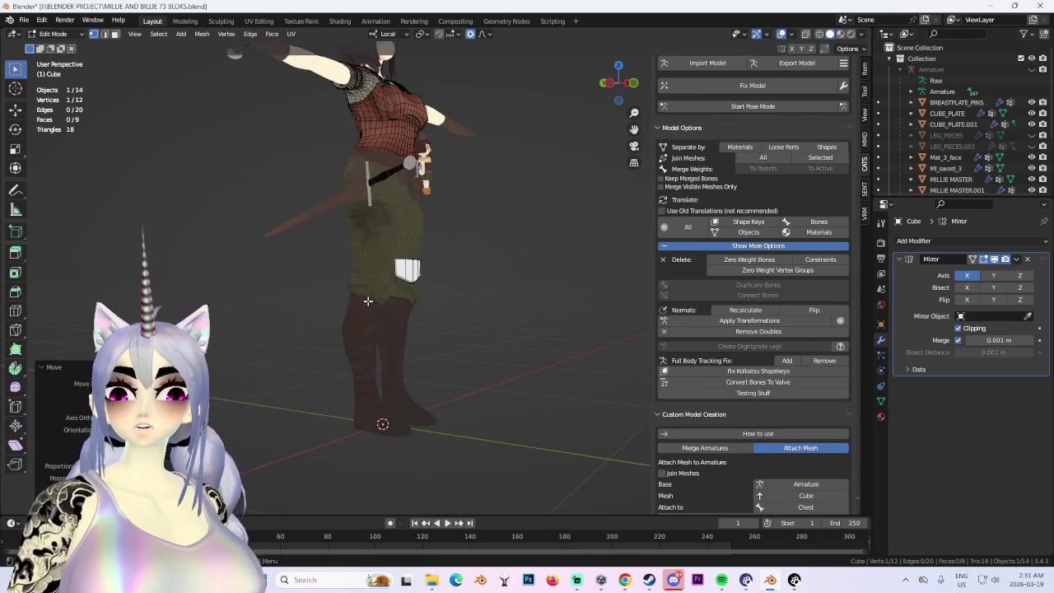
pyautogui.scroll(5, 509, 327)
pyautogui.moveTo(508, 327)
pyautogui.mouseDown(button='middle')
pyautogui.moveTo(424, 318)
pyautogui.moveTo(505, 346)
pyautogui.moveTo(407, 346)
pyautogui.moveTo(503, 322)
pyautogui.moveTo(440, 410)
pyautogui.moveTo(514, 372)
pyautogui.moveTo(486, 371)
pyautogui.moveTo(534, 374)
pyautogui.moveTo(433, 380)
pyautogui.moveTo(508, 378)
pyautogui.mouseUp(button='middle')
pyautogui.scroll(-2, 505, 346)
pyautogui.press('a')
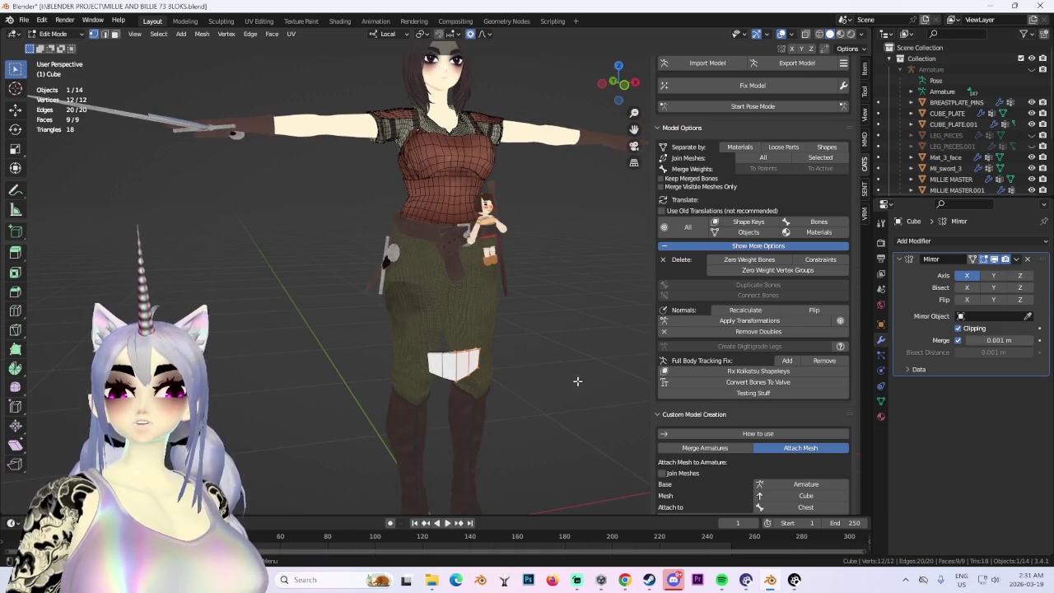
pyautogui.moveTo(578, 381); pyautogui.dragTo(504, 379, button='middle')
pyautogui.press('g')
pyautogui.click(522, 329)
pyautogui.moveTo(523, 329)
pyautogui.mouseDown(button='middle')
pyautogui.moveTo(543, 316)
pyautogui.moveTo(536, 302)
pyautogui.moveTo(565, 302)
pyautogui.moveTo(506, 301)
pyautogui.moveTo(459, 263)
pyautogui.moveTo(539, 287)
pyautogui.moveTo(587, 273)
pyautogui.moveTo(568, 288)
pyautogui.moveTo(593, 292)
pyautogui.moveTo(577, 299)
pyautogui.moveTo(601, 296)
pyautogui.mouseUp(button='middle')
pyautogui.scroll(3, 465, 269)
pyautogui.click(1016, 259)
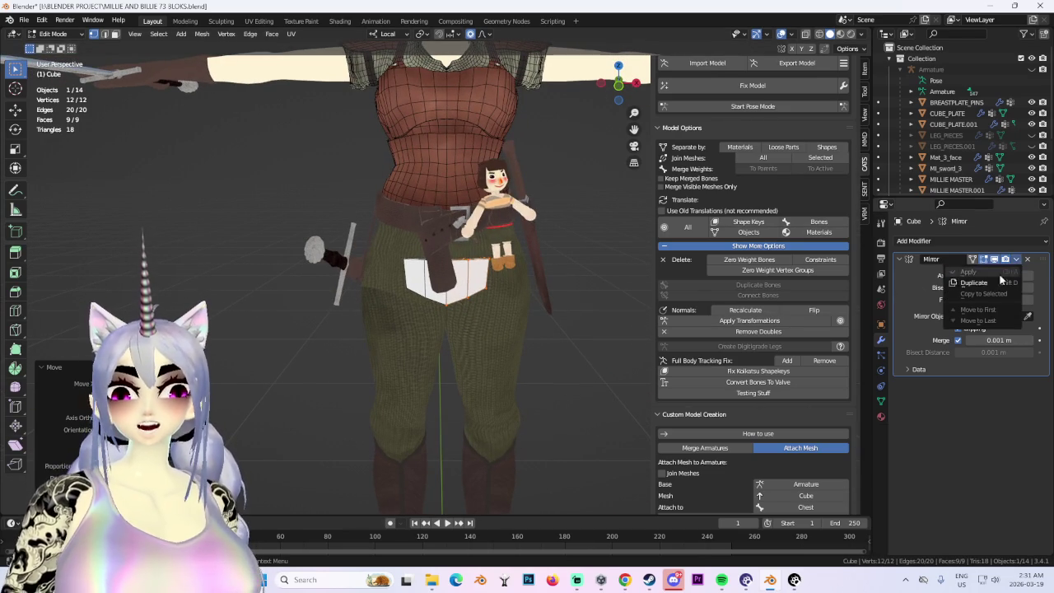
# In Object Mode, apply the Mirror modifier to the plate mesh.
pyautogui.click(53, 34)
pyautogui.click(57, 46)
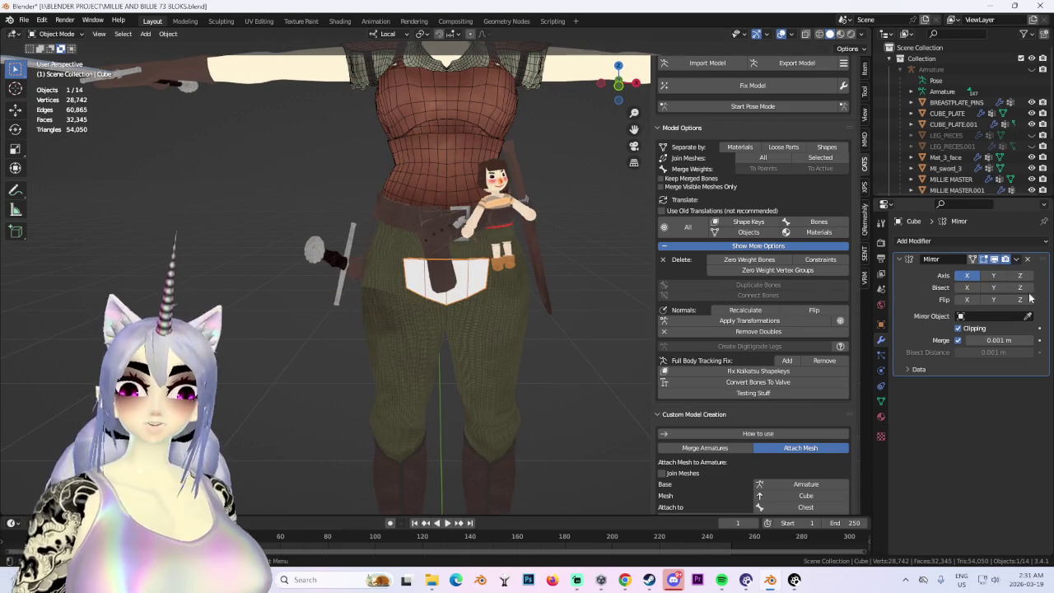
pyautogui.click(1018, 260)
pyautogui.click(1002, 274)
# Back in Edit Mode, scale the plate along local Y to thin it.
pyautogui.moveTo(505, 270)
pyautogui.mouseDown(button='middle')
pyautogui.moveTo(524, 266)
pyautogui.moveTo(416, 333)
pyautogui.mouseUp(button='middle')
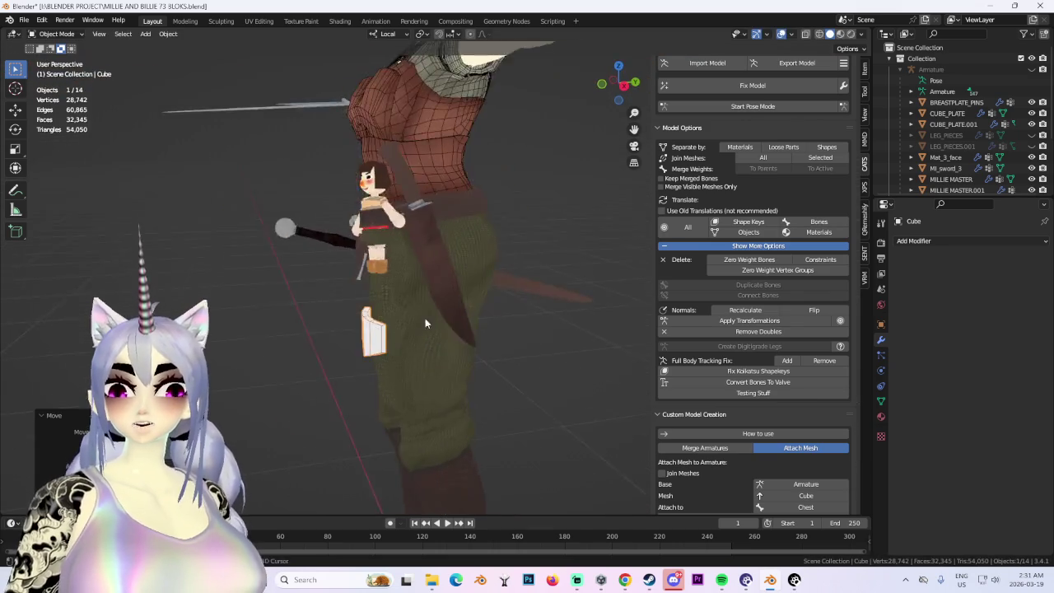
pyautogui.scroll(3, 415, 333)
pyautogui.scroll(2, 471, 282)
pyautogui.click(54, 34)
pyautogui.click(54, 61)
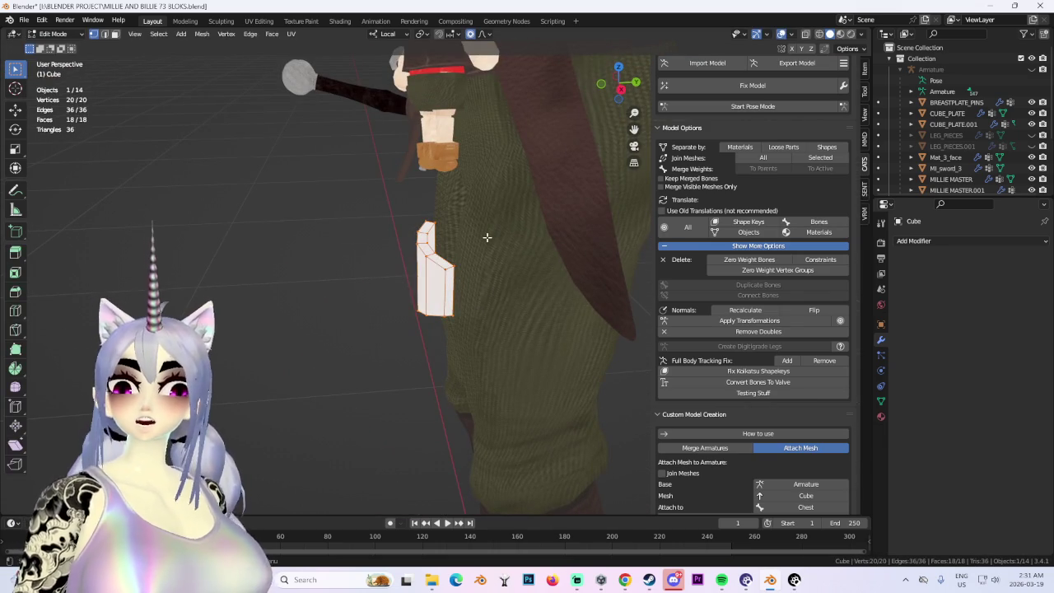
pyautogui.press('s')
pyautogui.press('y')
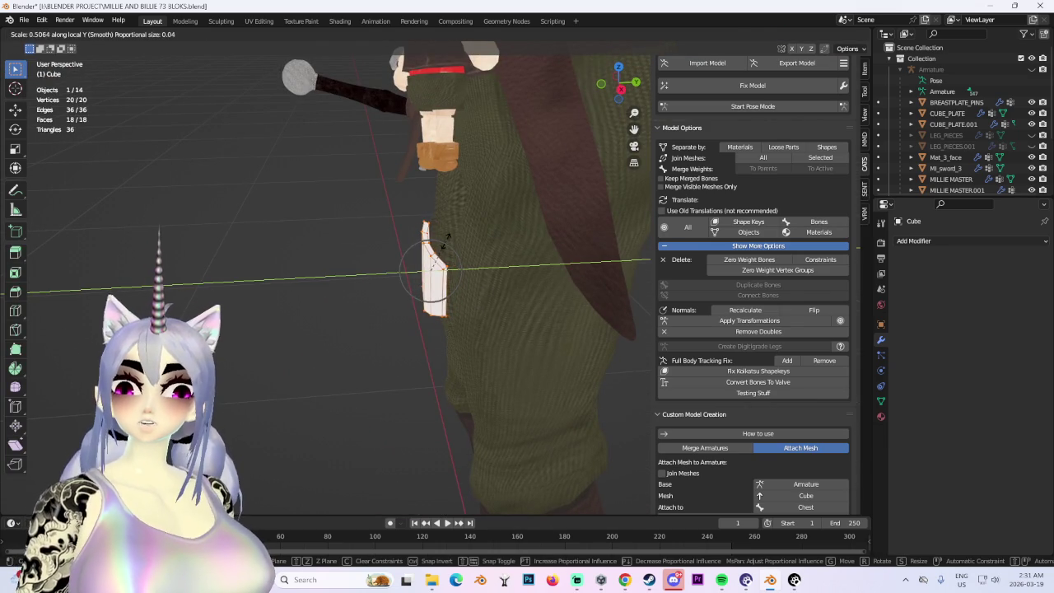
pyautogui.click(446, 239)
# Bring the Chrome leather armor image results forward.
pyautogui.moveTo(388, 282)
pyautogui.mouseDown(button='middle')
pyautogui.moveTo(435, 315)
pyautogui.moveTo(549, 278)
pyautogui.moveTo(488, 345)
pyautogui.mouseUp(button='middle')
pyautogui.scroll(2, 435, 315)
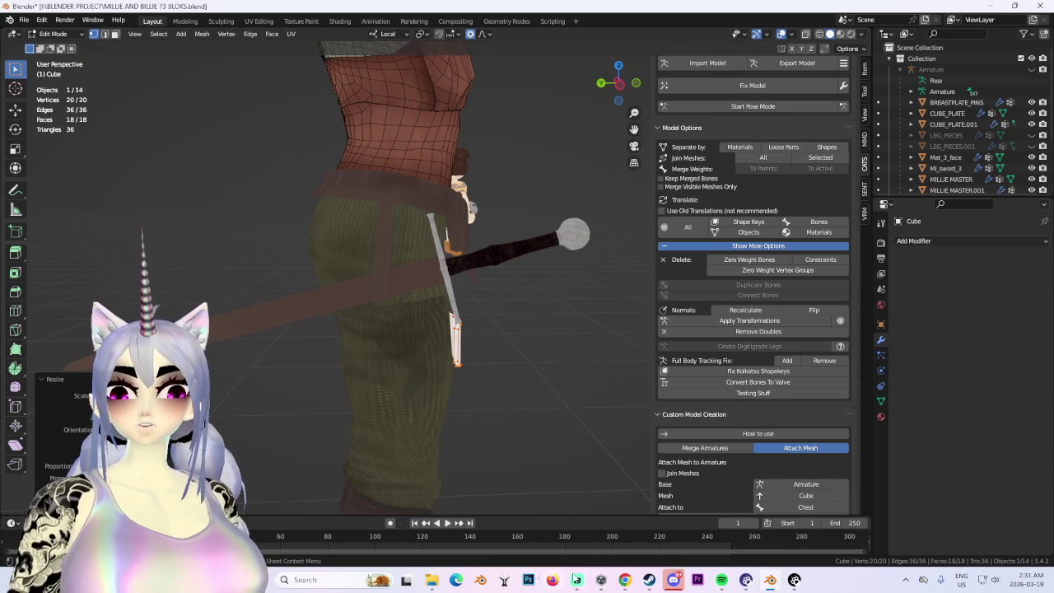
pyautogui.click(624, 580)
pyautogui.scroll(-2, 486, 455)
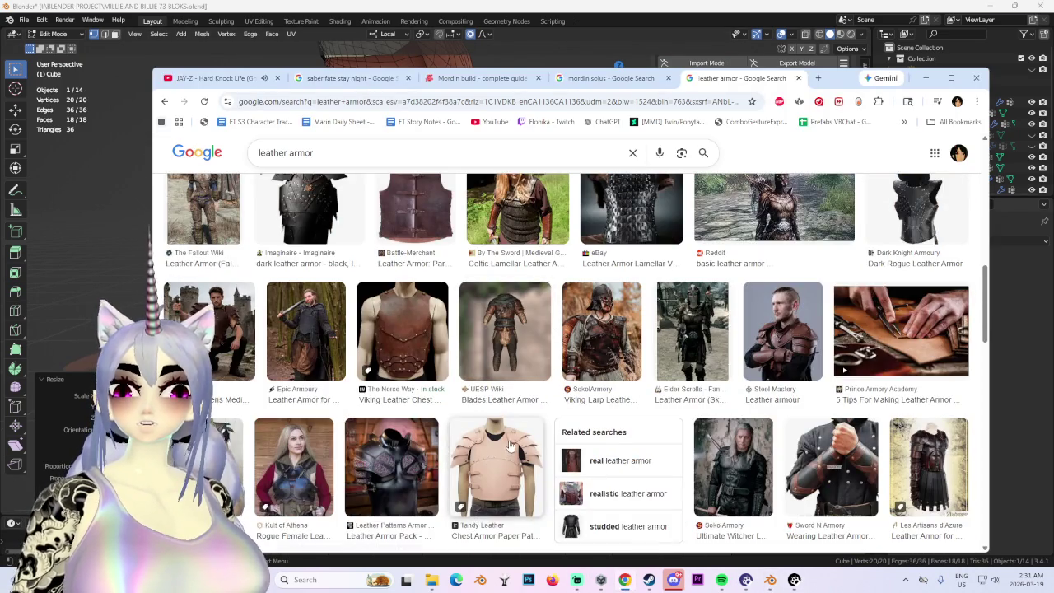
# Scroll through the leather armor reference images, then switch to the music video tab.
pyautogui.scroll(-2, 510, 445)
pyautogui.scroll(-3, 504, 453)
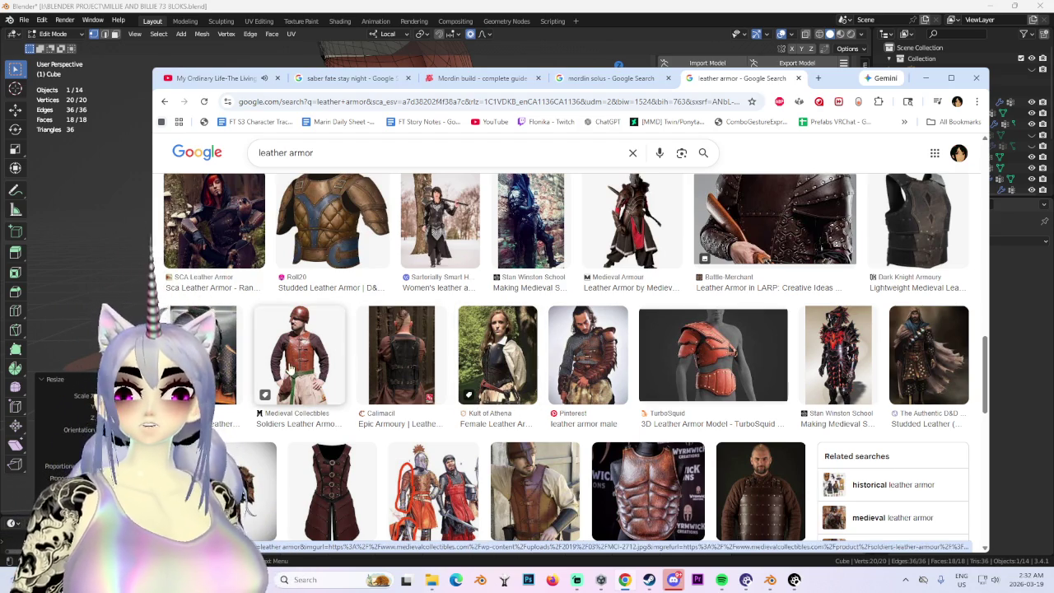
pyautogui.scroll(-2, 473, 401)
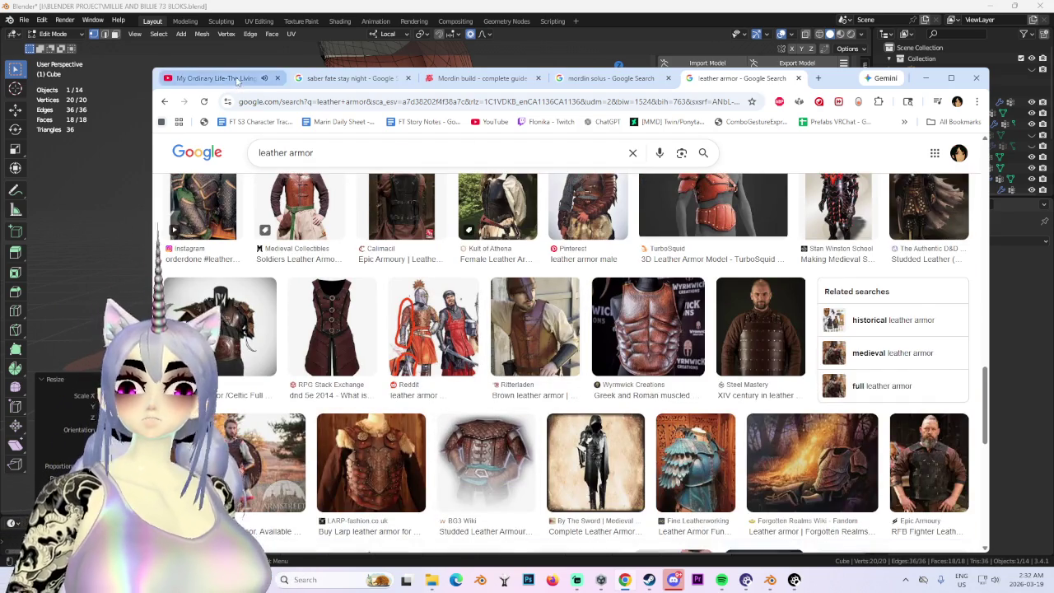
pyautogui.click(210, 79)
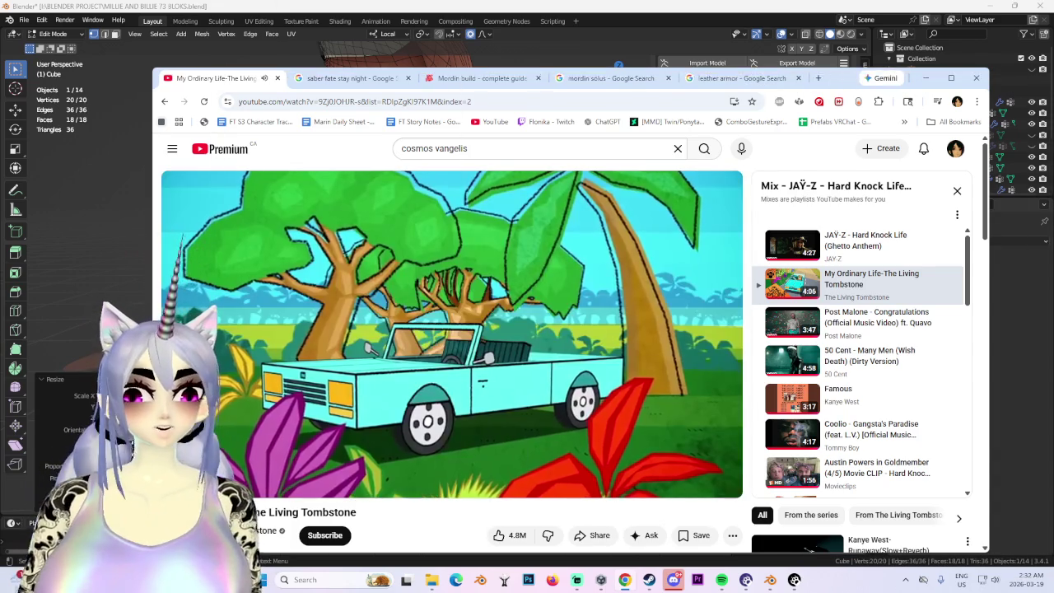
# Return to Blender and switch the plate back to Object Mode.
pyautogui.hotkey('alt', 'Tab')
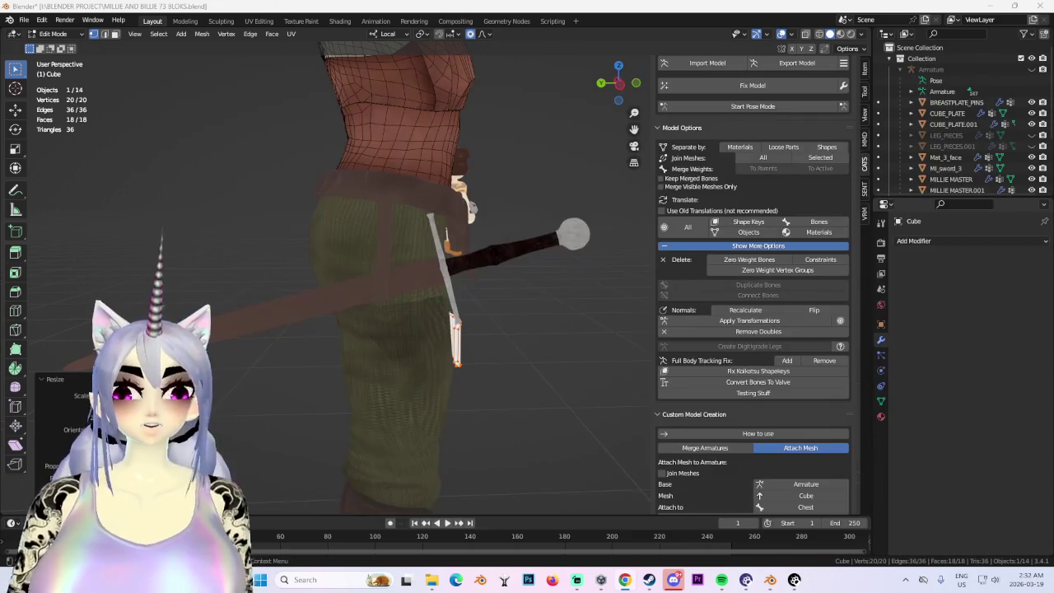
pyautogui.scroll(-3, 423, 271)
pyautogui.moveTo(371, 272); pyautogui.dragTo(423, 271, button='middle')
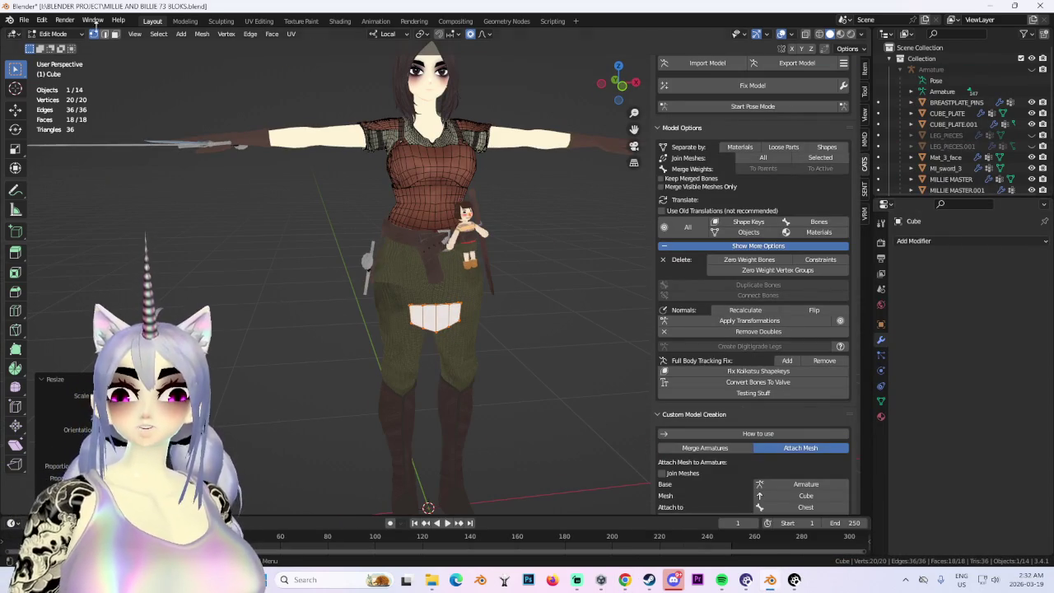
pyautogui.click(52, 33)
pyautogui.click(51, 45)
pyautogui.moveTo(452, 190)
pyautogui.mouseDown(button='middle')
pyautogui.moveTo(431, 242)
pyautogui.moveTo(352, 225)
pyautogui.mouseUp(button='middle')
# Select the plate cube and move it up to the belt.
pyautogui.moveTo(415, 328)
pyautogui.mouseDown(button='middle')
pyautogui.moveTo(342, 321)
pyautogui.moveTo(417, 272)
pyautogui.mouseUp(button='middle')
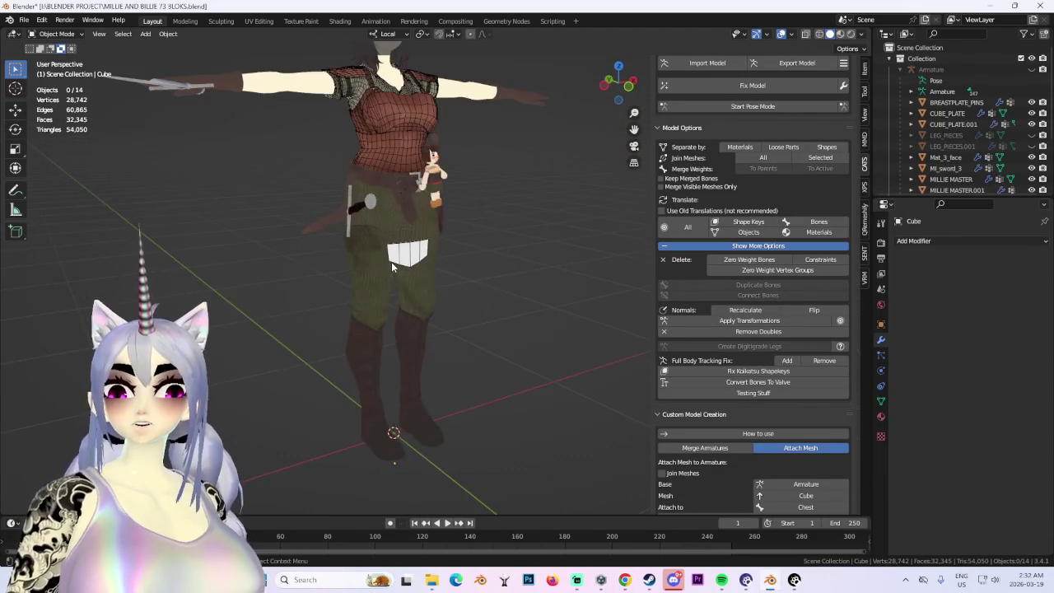
pyautogui.scroll(3, 417, 273)
pyautogui.click(417, 320)
pyautogui.press('g')
pyautogui.click(412, 189)
pyautogui.moveTo(411, 189)
pyautogui.mouseDown(button='middle')
pyautogui.moveTo(489, 343)
pyautogui.moveTo(92, 140)
pyautogui.mouseUp(button='middle')
# Switch the plate to Edit Mode and shift its mesh along local Z.
pyautogui.click(57, 34)
pyautogui.click(54, 46)
pyautogui.press('g')
pyautogui.press('z')
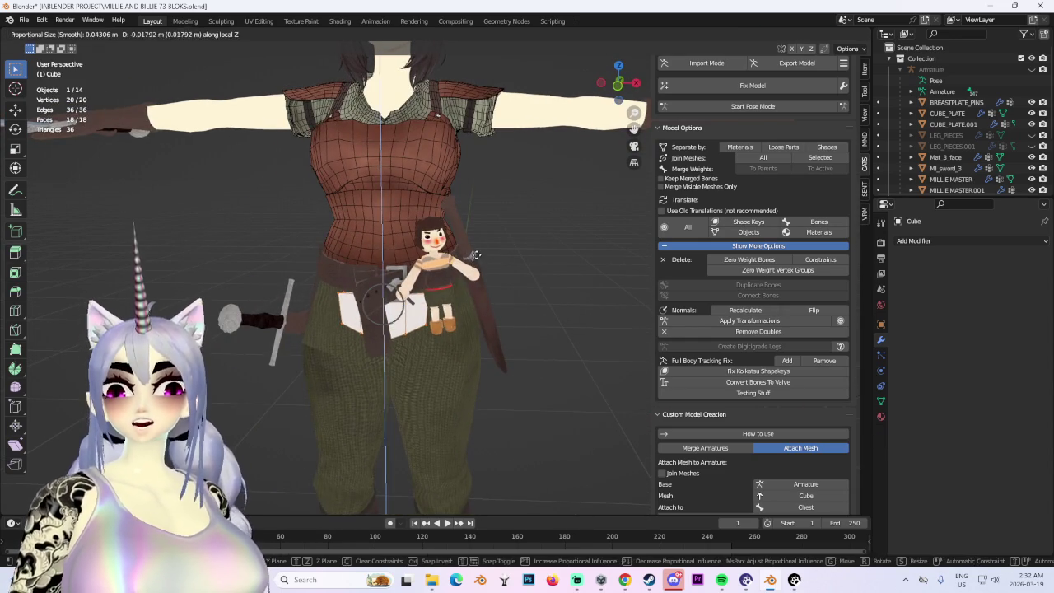
pyautogui.click(475, 255)
# In left side view, tilt the plate and move it along local Z.
pyautogui.moveTo(475, 256)
pyautogui.mouseDown(button='middle')
pyautogui.moveTo(408, 307)
pyautogui.moveTo(433, 217)
pyautogui.moveTo(368, 303)
pyautogui.moveTo(468, 309)
pyautogui.mouseUp(button='middle')
pyautogui.moveTo(542, 326)
pyautogui.mouseDown(button='middle')
pyautogui.moveTo(409, 325)
pyautogui.moveTo(474, 324)
pyautogui.moveTo(529, 294)
pyautogui.moveTo(479, 325)
pyautogui.moveTo(514, 345)
pyautogui.moveTo(563, 348)
pyautogui.mouseUp(button='middle')
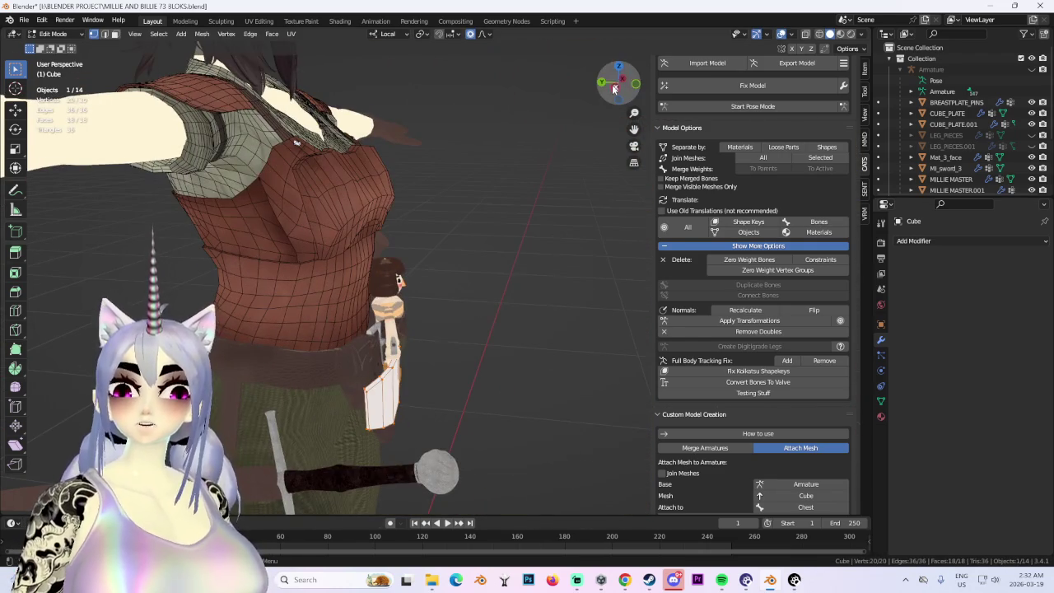
pyautogui.click(616, 87)
pyautogui.press('r')
pyautogui.click(581, 236)
pyautogui.press('g')
pyautogui.press('z')
pyautogui.press('z')
pyautogui.click(556, 163)
# Reposition the plate under the belt using proportional soft-falloff editing.
pyautogui.moveTo(555, 162); pyautogui.dragTo(492, 307, button='middle')
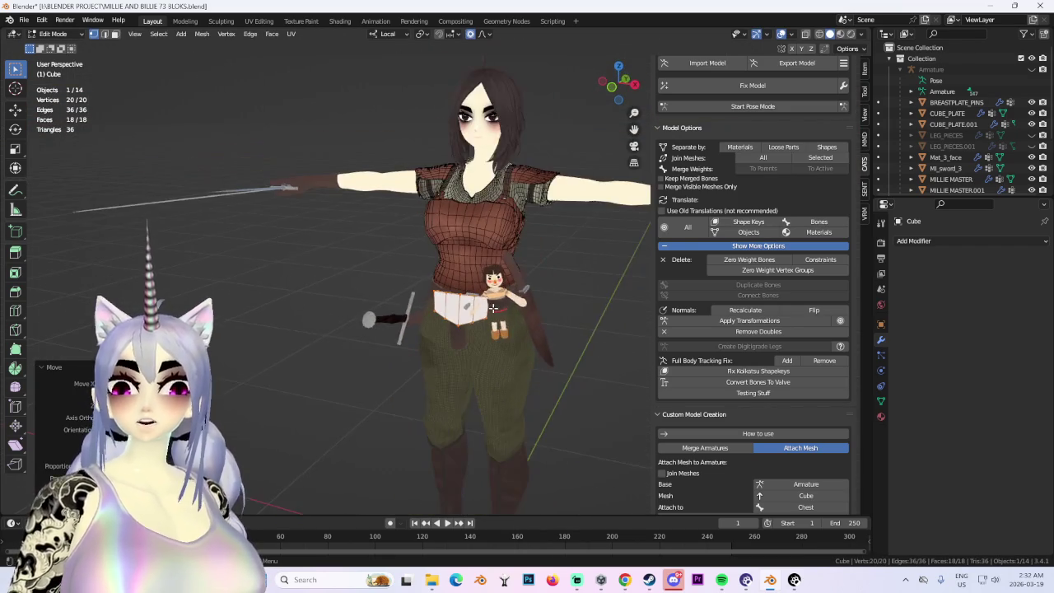
pyautogui.scroll(3, 560, 316)
pyautogui.scroll(2, 292, 351)
pyautogui.moveTo(292, 352)
pyautogui.mouseDown(button='middle')
pyautogui.moveTo(529, 252)
pyautogui.moveTo(497, 283)
pyautogui.moveTo(595, 266)
pyautogui.mouseUp(button='middle')
pyautogui.scroll(-4, 471, 284)
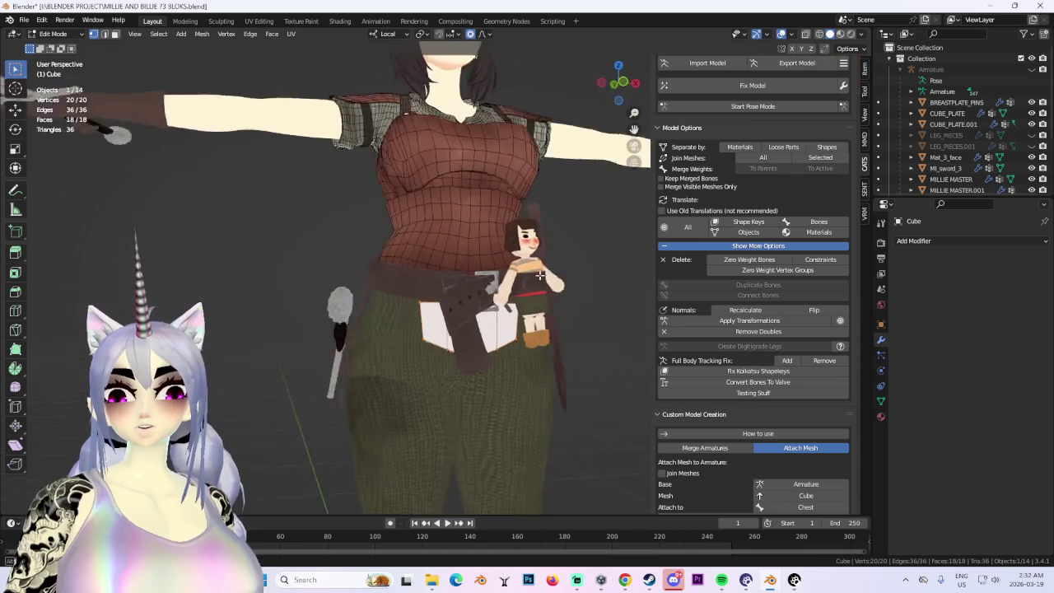
pyautogui.scroll(-2, 470, 285)
pyautogui.scroll(1, 482, 293)
pyautogui.scroll(4, 492, 303)
pyautogui.moveTo(492, 303); pyautogui.dragTo(549, 301, button='middle')
pyautogui.press('g')
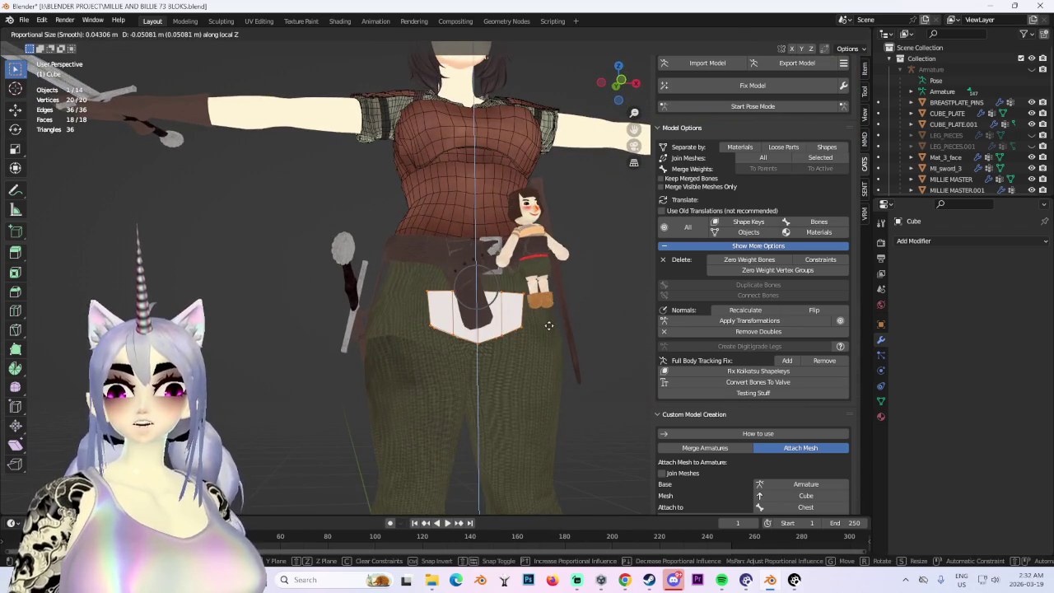
pyautogui.click(548, 301)
# Lower the plate with soft falloff, then bring back the leather armor references.
pyautogui.scroll(-1, 593, 317)
pyautogui.scroll(-1, 610, 325)
pyautogui.scroll(-1, 620, 332)
pyautogui.moveTo(619, 329)
pyautogui.mouseDown(button='middle')
pyautogui.moveTo(480, 327)
pyautogui.moveTo(527, 330)
pyautogui.moveTo(497, 341)
pyautogui.mouseUp(button='middle')
pyautogui.press('g')
pyautogui.click(544, 354)
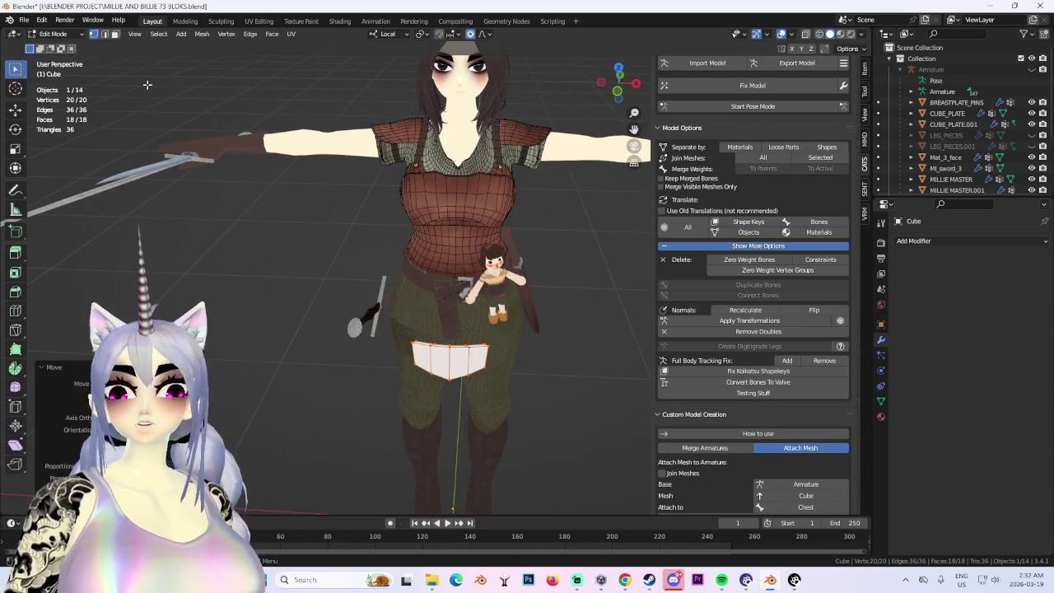
pyautogui.moveTo(461, 291); pyautogui.dragTo(491, 295, button='middle')
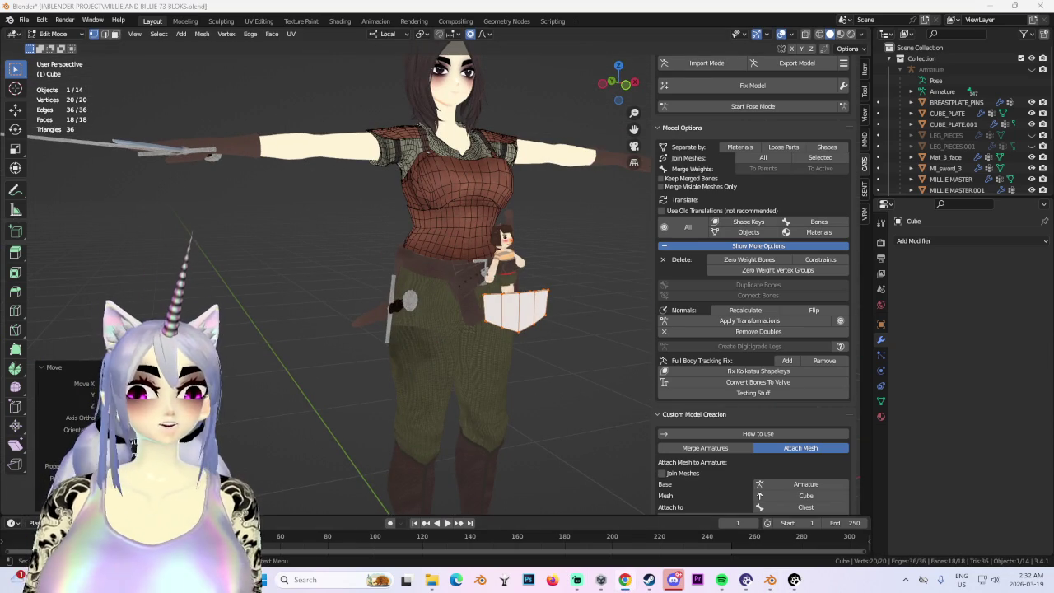
pyautogui.hotkey('alt', 'Tab')
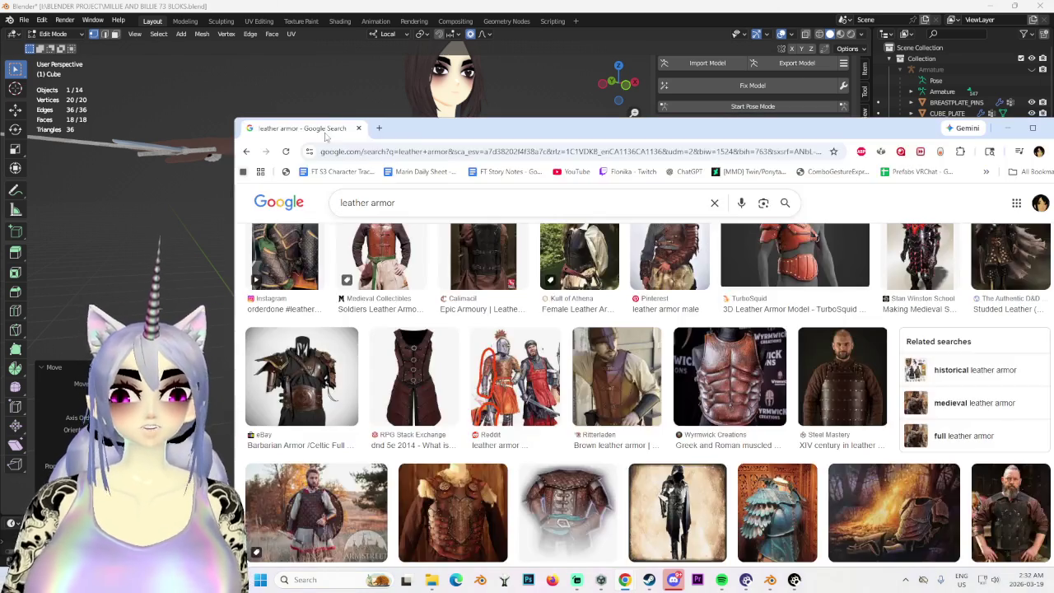
# Browse down the 'leather armor' image results, from vests to full cuirasses, then return to Blender.
pyautogui.scroll(-2, 422, 305)
pyautogui.scroll(-1, 591, 447)
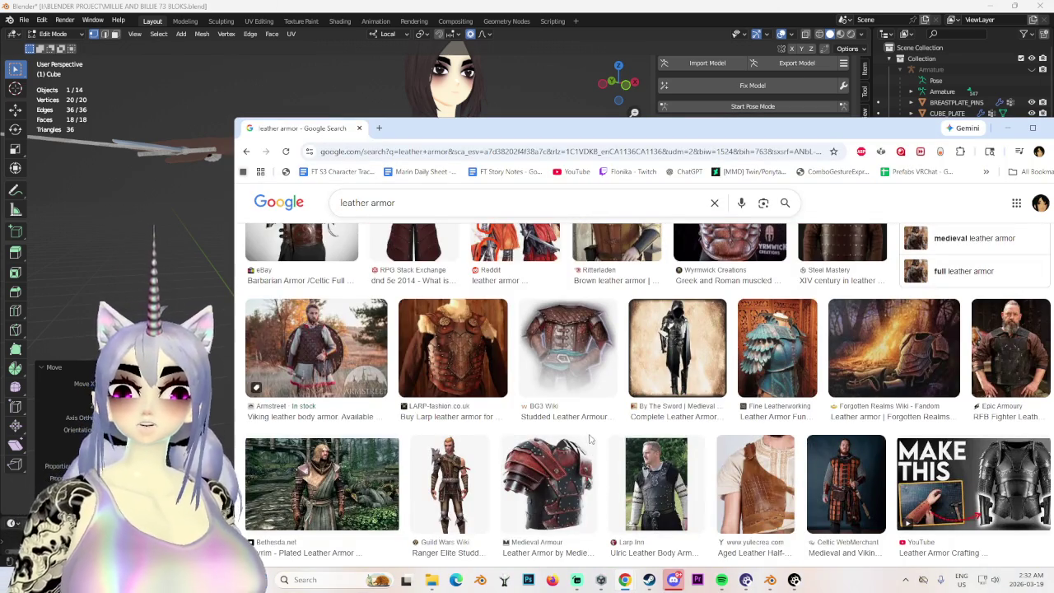
pyautogui.scroll(-3, 606, 449)
pyautogui.scroll(-1, 605, 453)
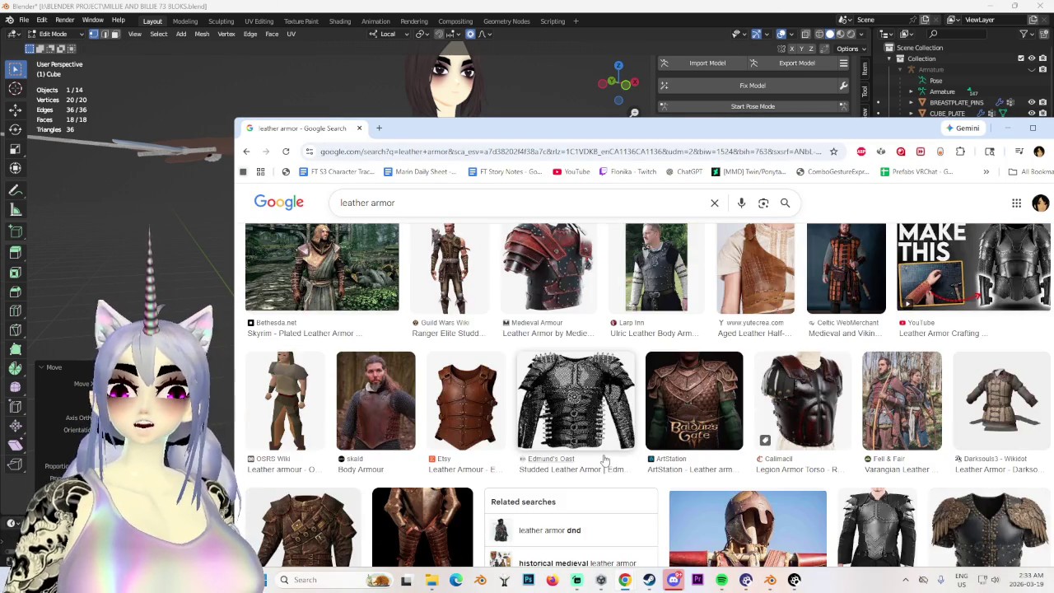
pyautogui.scroll(-1, 605, 463)
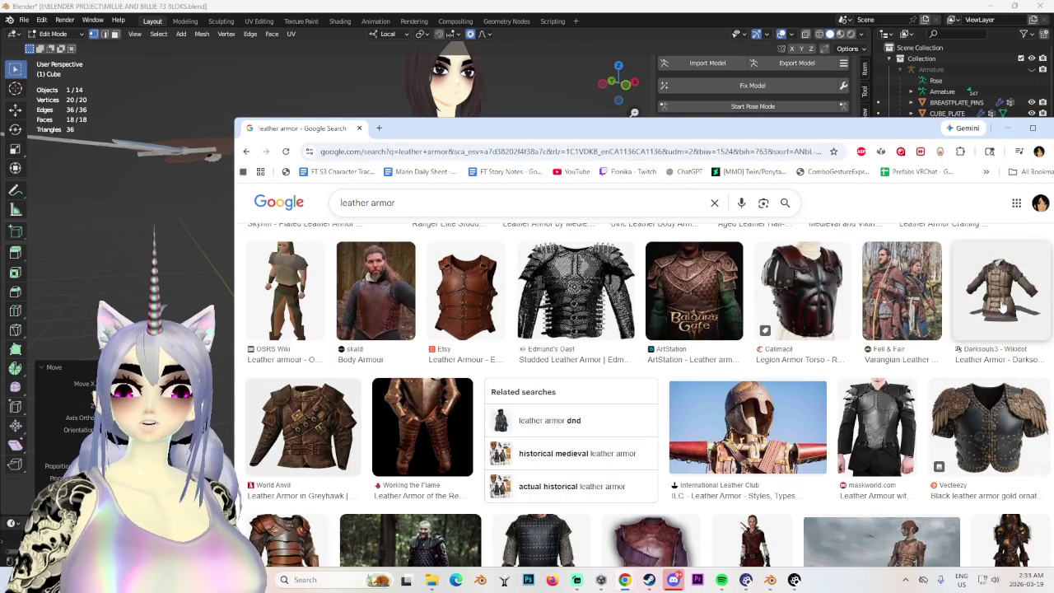
pyautogui.scroll(-3, 373, 445)
pyautogui.scroll(-1, 373, 445)
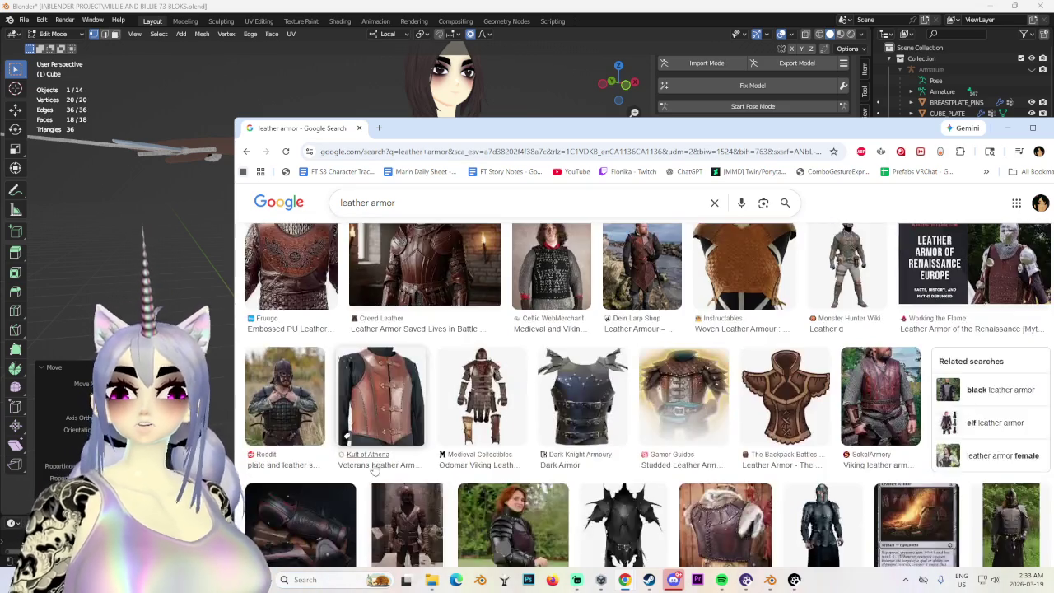
pyautogui.scroll(-2, 373, 474)
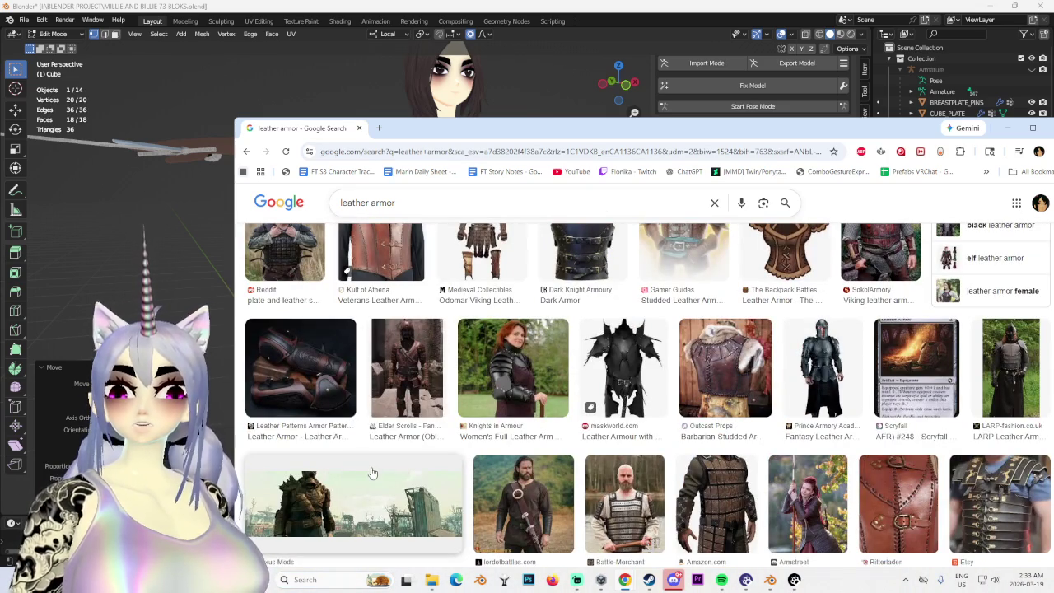
pyautogui.scroll(-2, 372, 474)
pyautogui.scroll(-2, 371, 478)
pyautogui.scroll(-2, 368, 482)
pyautogui.scroll(-2, 366, 487)
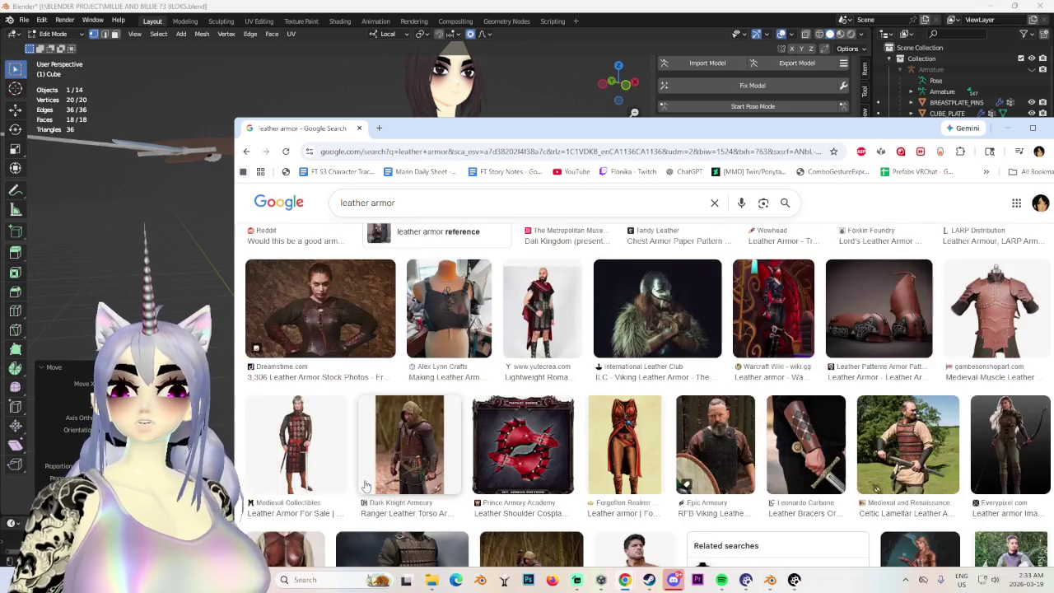
pyautogui.scroll(-2, 451, 385)
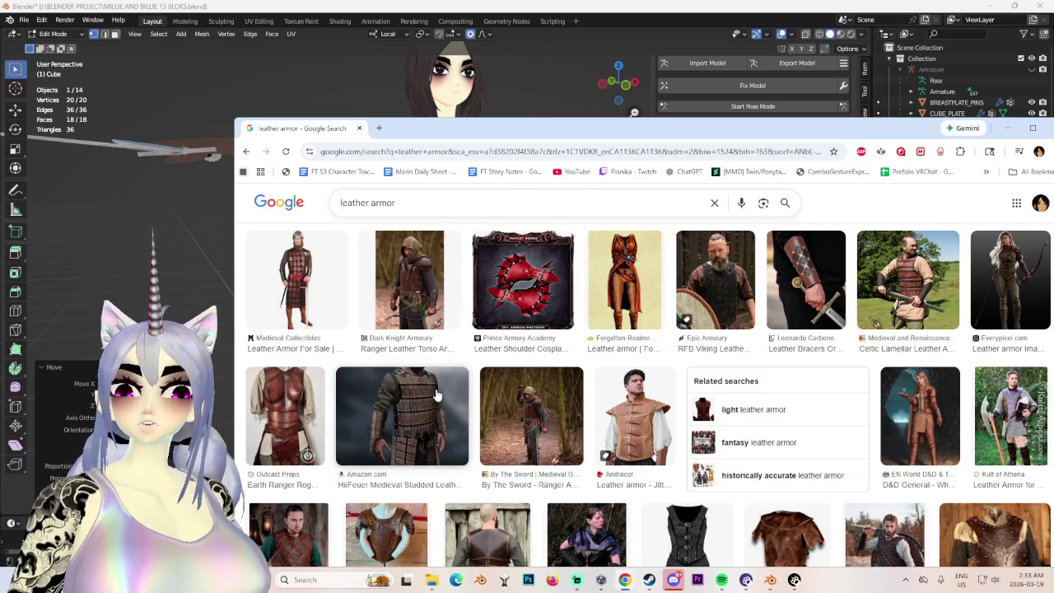
pyautogui.scroll(-2, 437, 397)
pyautogui.scroll(-1, 422, 403)
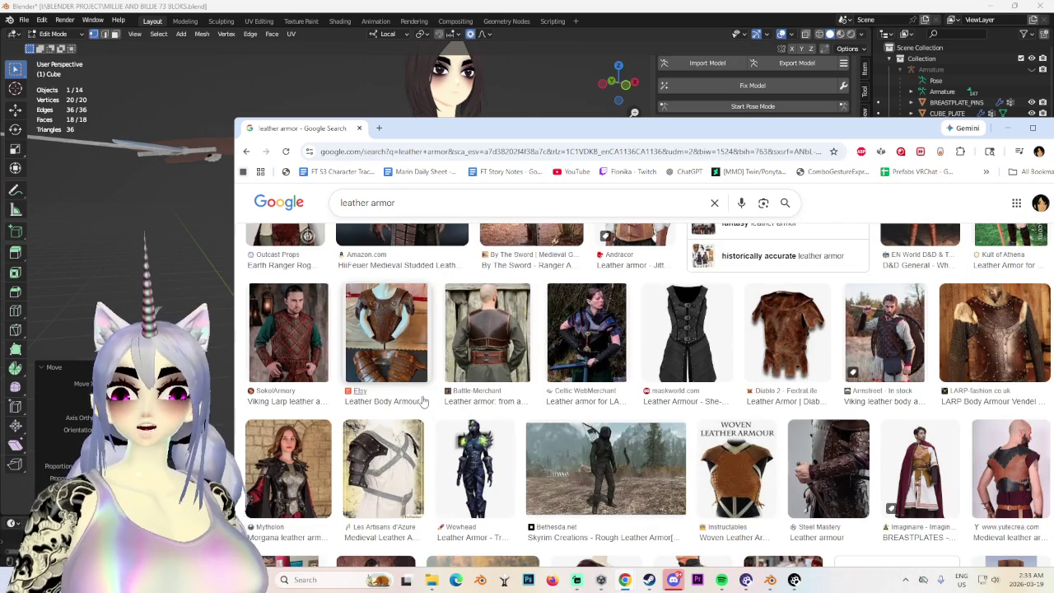
pyautogui.click(521, 14)
# Flatten the cube along Z and widen it along X into a thin plate.
pyautogui.moveTo(527, 272); pyautogui.dragTo(577, 270, button='middle')
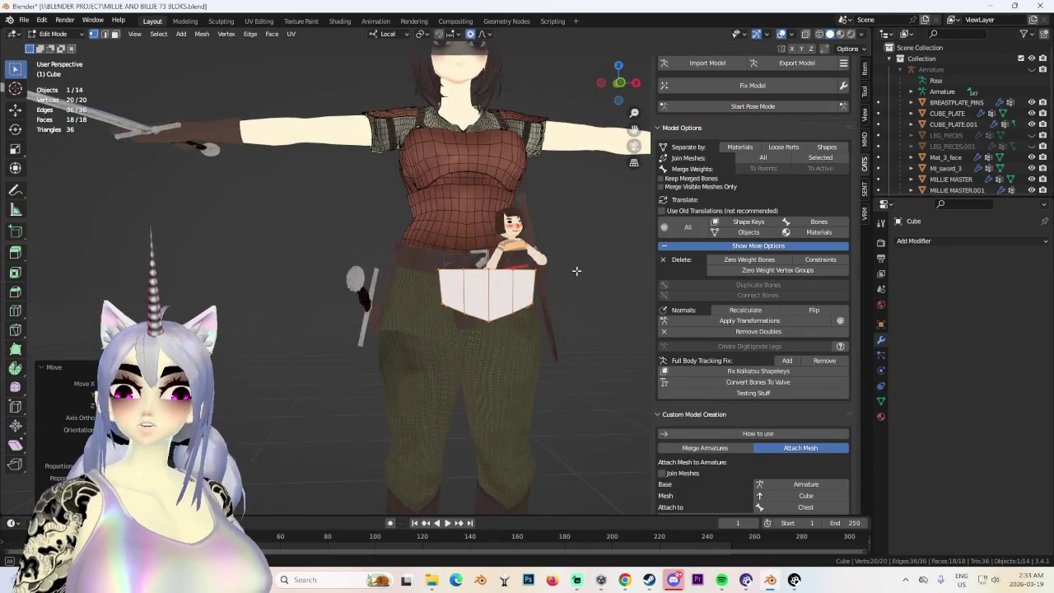
pyautogui.press('s')
pyautogui.press('z')
pyautogui.press('Return')
pyautogui.press('s')
pyautogui.press('x')
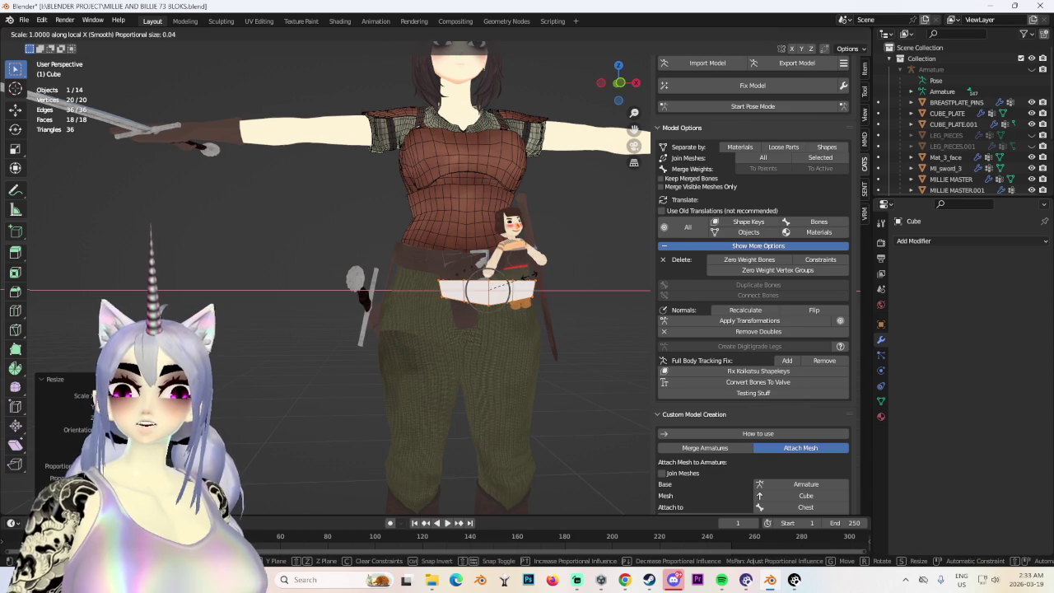
pyautogui.click(583, 275)
# In top wireframe view, push the four centre vertices back with proportional falloff to curve the plate.
pyautogui.moveTo(582, 275)
pyautogui.mouseDown(button='middle')
pyautogui.moveTo(584, 241)
pyautogui.moveTo(511, 272)
pyautogui.moveTo(657, 263)
pyautogui.moveTo(612, 190)
pyautogui.mouseUp(button='middle')
pyautogui.scroll(1, 656, 263)
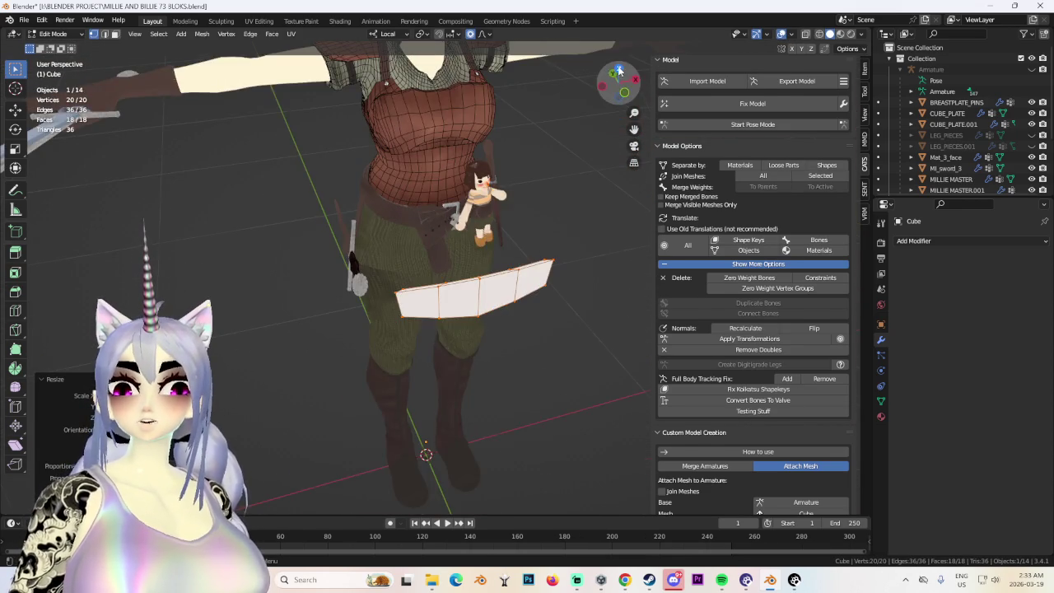
pyautogui.click(620, 72)
pyautogui.press('Escape')
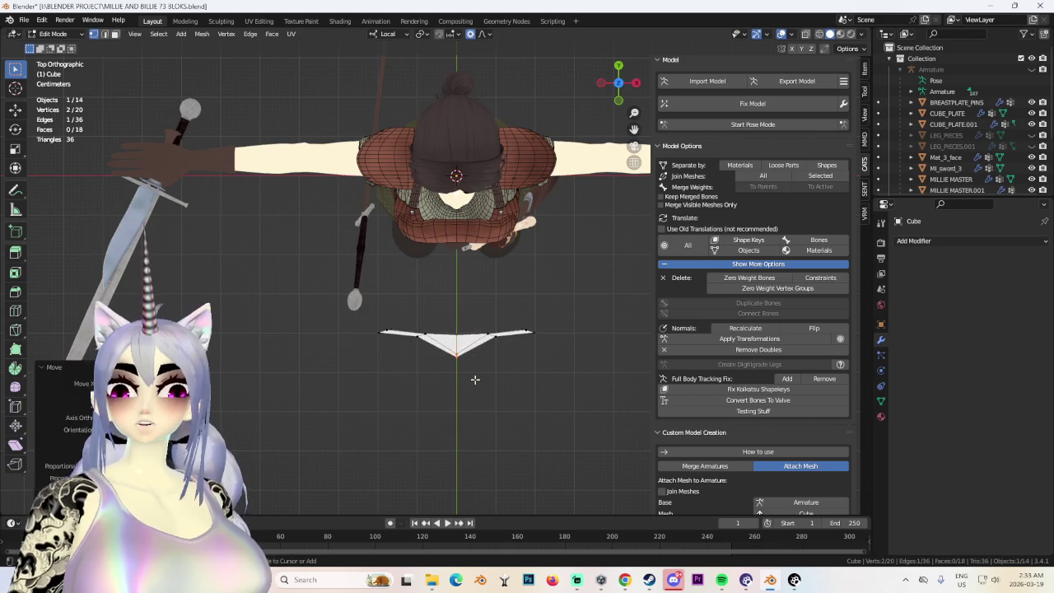
pyautogui.click(822, 34)
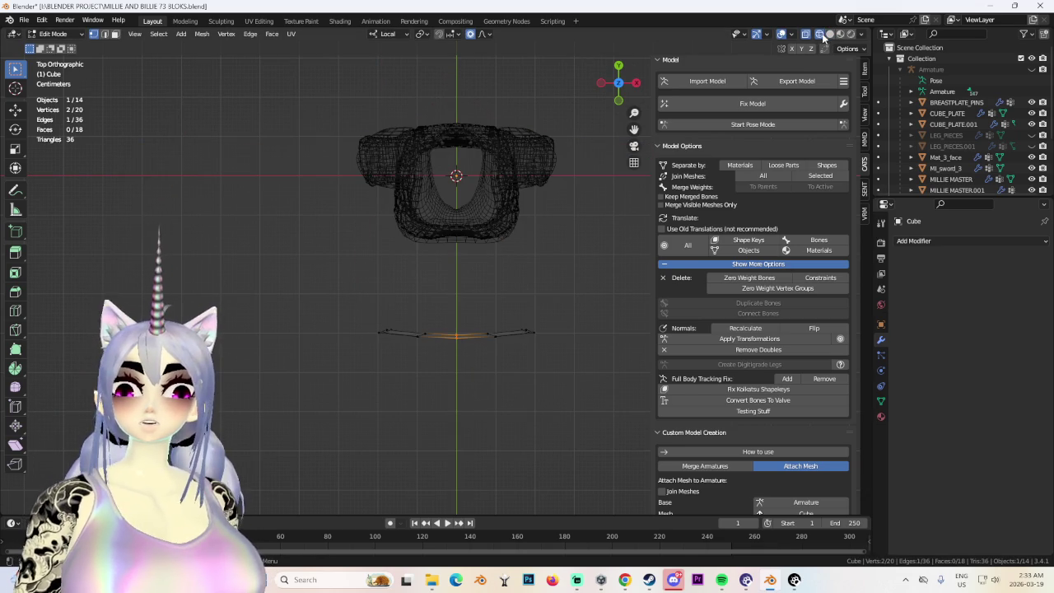
pyautogui.moveTo(412, 308); pyautogui.dragTo(516, 382)
pyautogui.press('g')
pyautogui.click(450, 320)
pyautogui.moveTo(449, 319); pyautogui.dragTo(470, 376)
pyautogui.press('g')
pyautogui.click(474, 380)
# Restore solid shading, select the whole plate and narrow it along X.
pyautogui.moveTo(499, 346); pyautogui.dragTo(388, 266, button='middle')
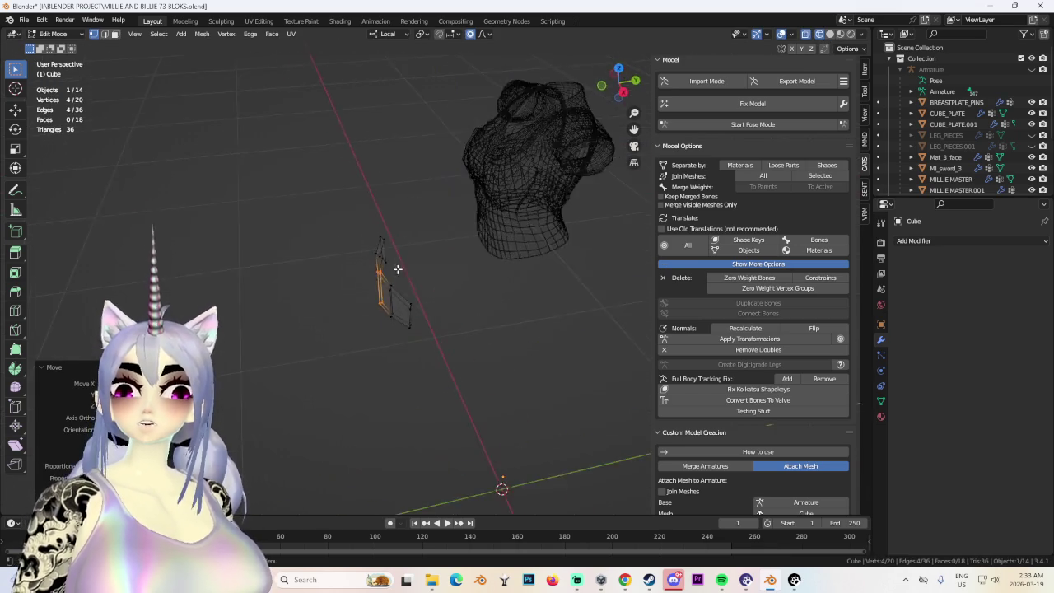
pyautogui.hotkey('alt', 'z')
pyautogui.moveTo(461, 248)
pyautogui.mouseDown(button='middle')
pyautogui.moveTo(413, 277)
pyautogui.moveTo(489, 306)
pyautogui.mouseUp(button='middle')
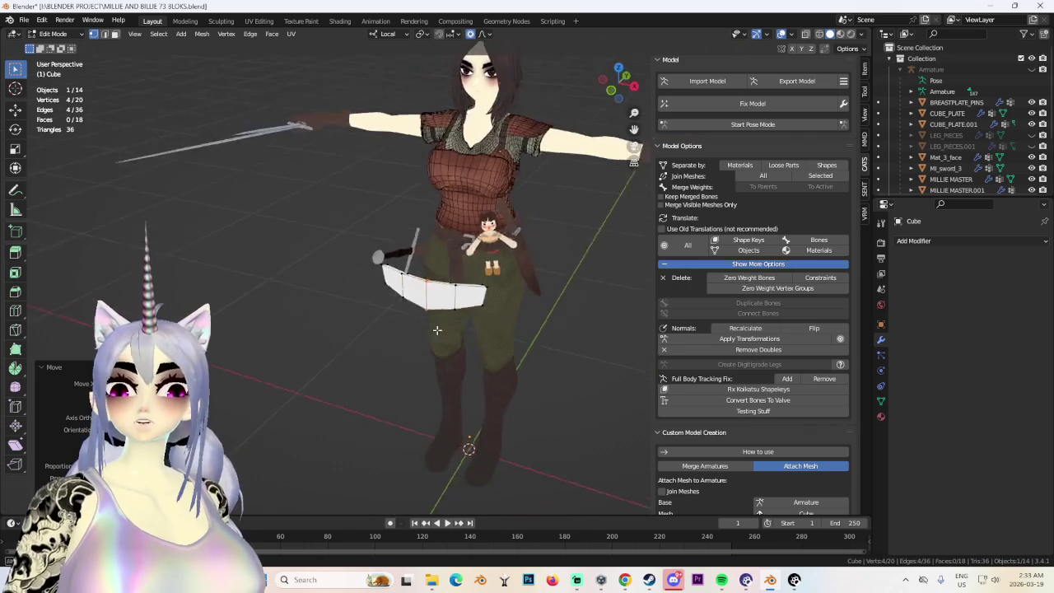
pyautogui.press('a')
pyautogui.click(609, 87)
pyautogui.click(619, 65)
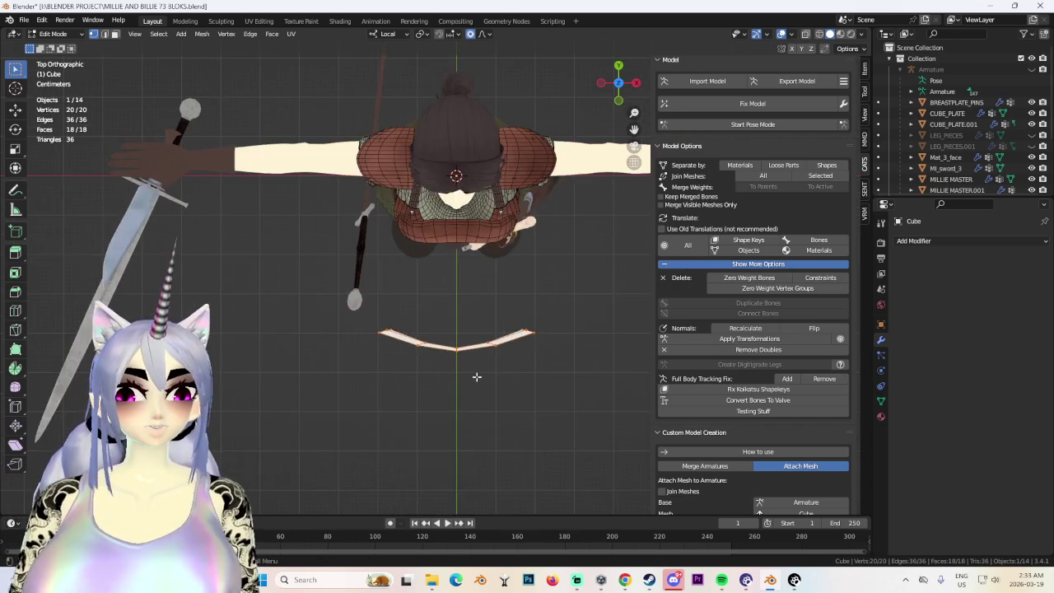
pyautogui.scroll(2, 477, 377)
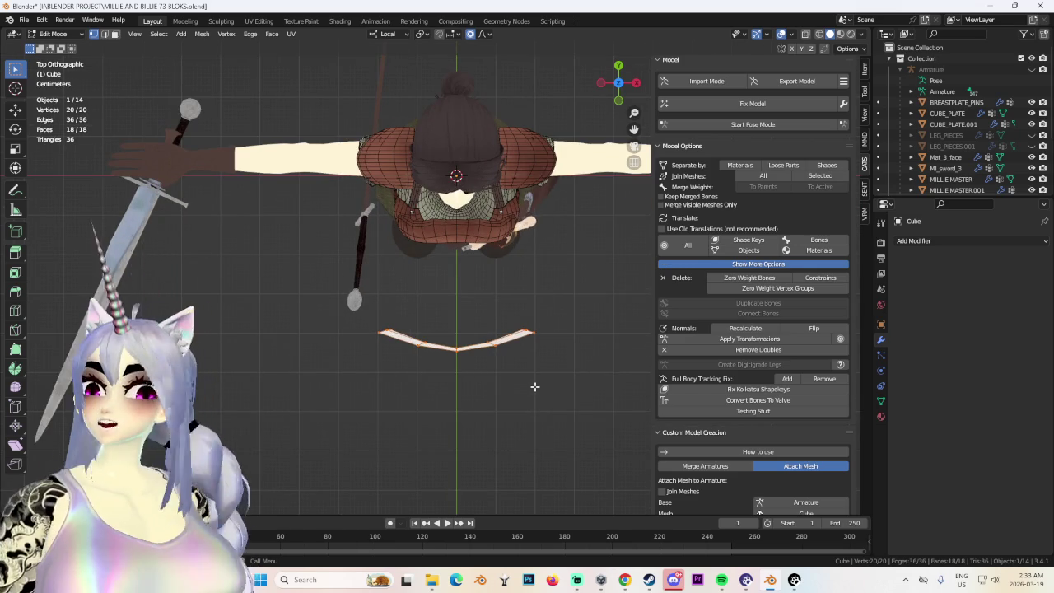
pyautogui.press('s')
pyautogui.press('x')
pyautogui.press('x')
pyautogui.click(498, 387)
# Rotate the plate about 29° so it hangs at the side hip.
pyautogui.press('r')
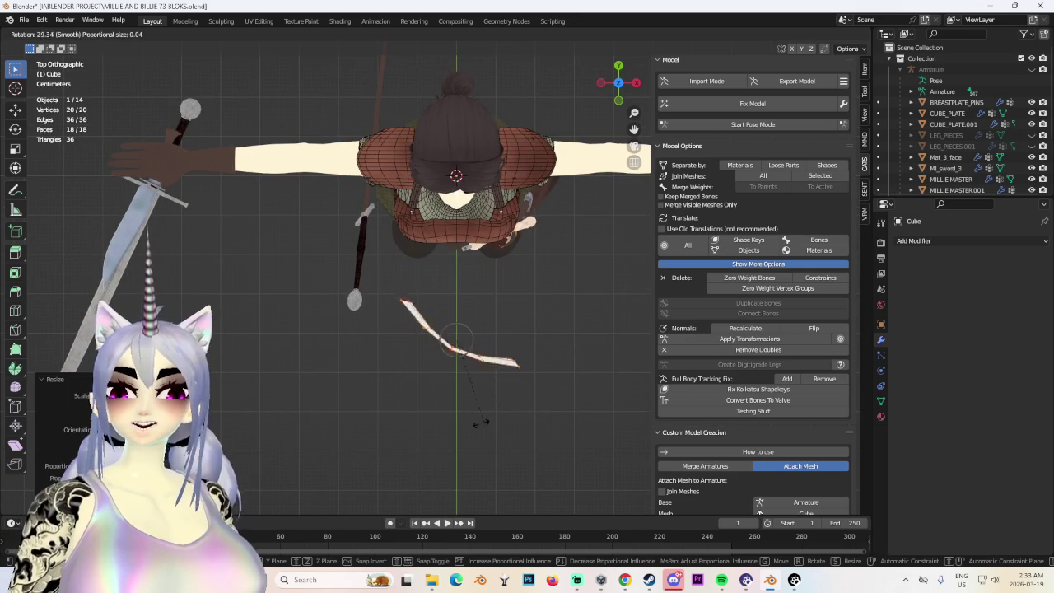
pyautogui.click(453, 438)
pyautogui.moveTo(453, 437)
pyautogui.mouseDown(button='middle')
pyautogui.moveTo(522, 329)
pyautogui.moveTo(546, 329)
pyautogui.moveTo(586, 222)
pyautogui.mouseUp(button='middle')
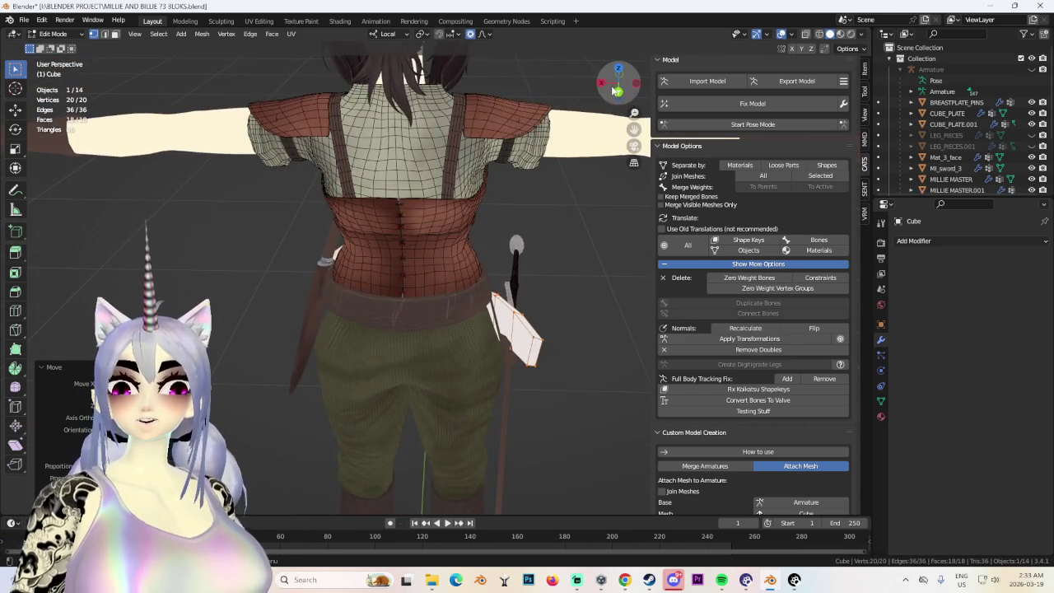
pyautogui.click(616, 90)
pyautogui.click(618, 65)
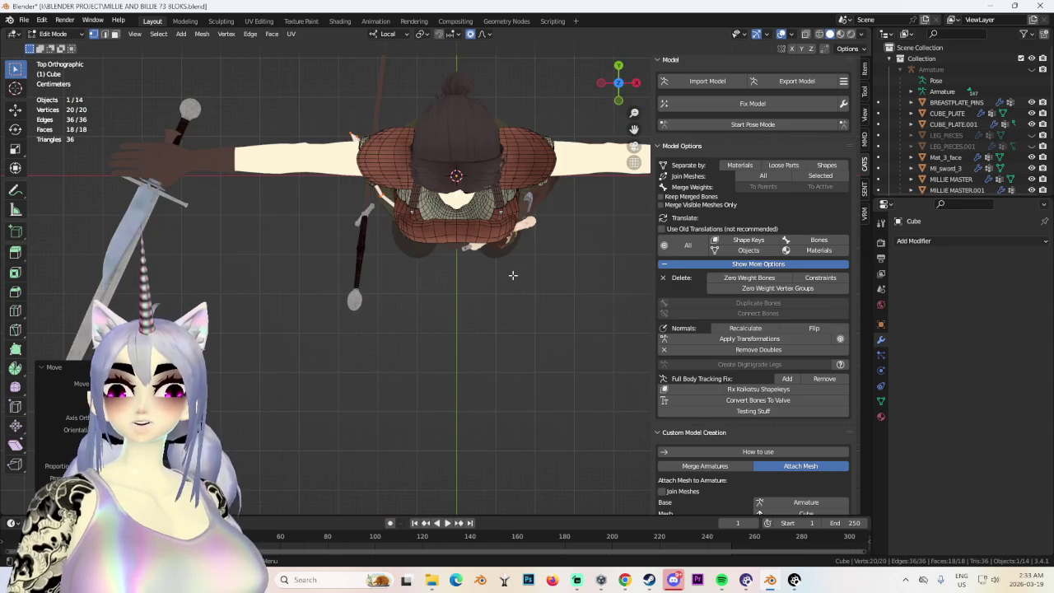
# Rotate the plate around the hip and shrink it slightly.
pyautogui.press('r')
pyautogui.click(443, 327)
pyautogui.press('s')
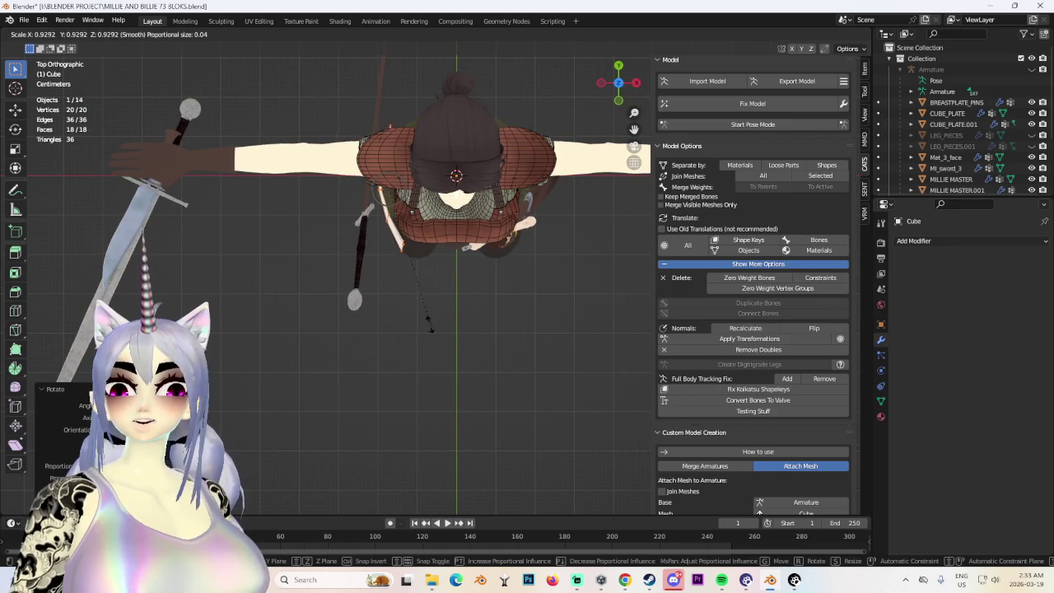
pyautogui.click(374, 294)
pyautogui.moveTo(374, 295); pyautogui.dragTo(456, 350, button='middle')
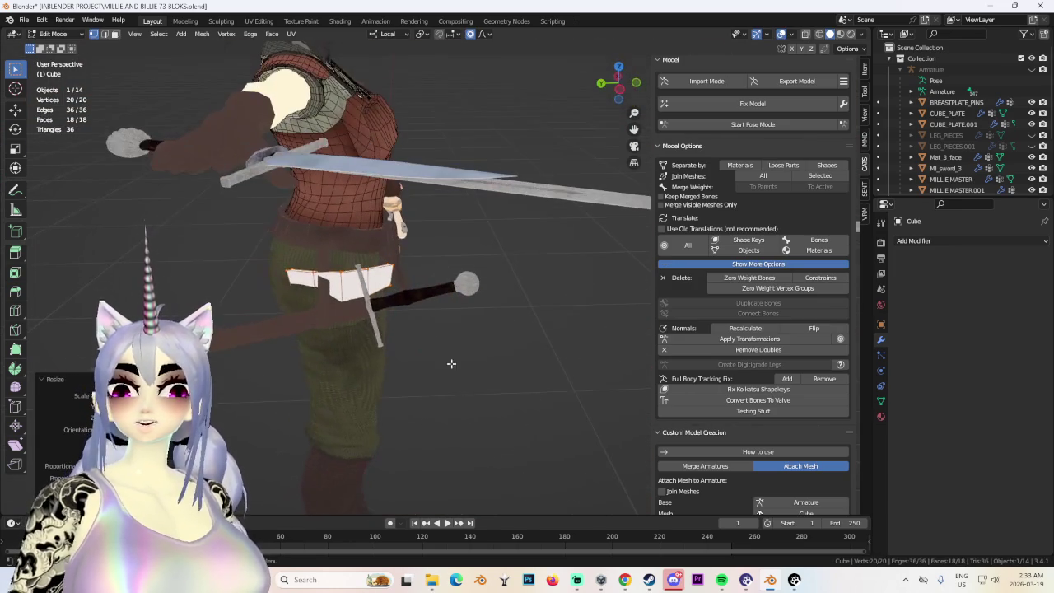
# Rotate the plate in front view to align it with the hip.
pyautogui.click(615, 92)
pyautogui.moveTo(448, 244); pyautogui.dragTo(520, 176, button='middle')
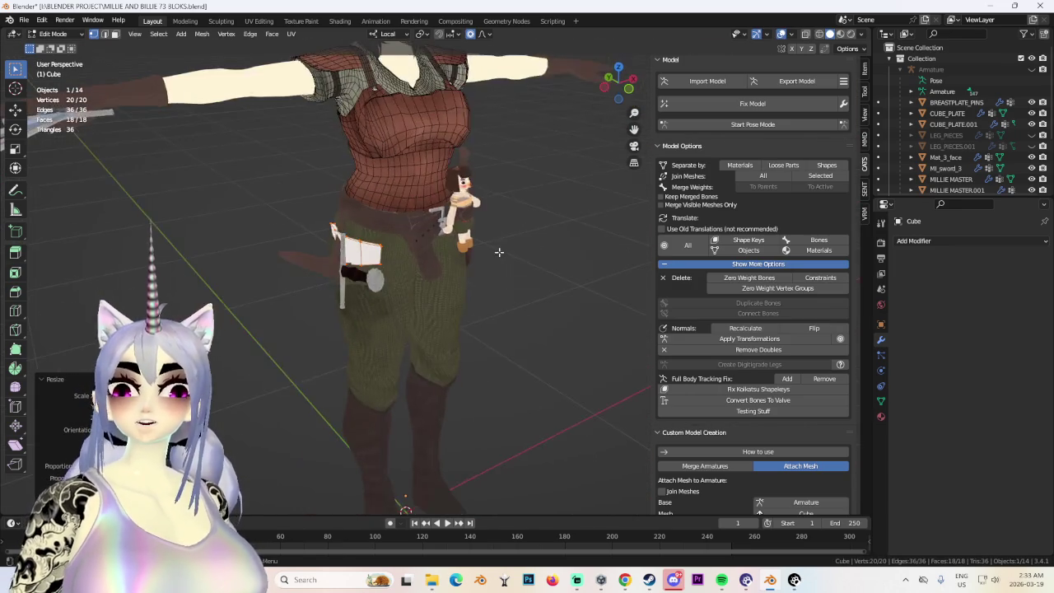
pyautogui.click(624, 98)
pyautogui.press('r')
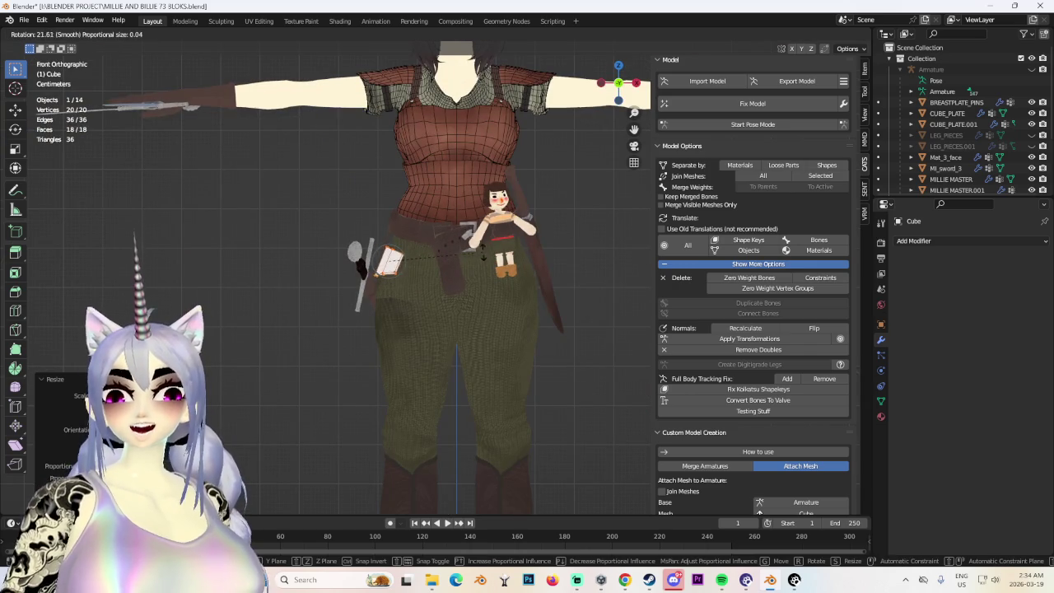
pyautogui.click(480, 229)
pyautogui.moveTo(481, 229)
pyautogui.mouseDown(button='middle')
pyautogui.moveTo(500, 240)
pyautogui.moveTo(482, 245)
pyautogui.moveTo(497, 235)
pyautogui.moveTo(539, 250)
pyautogui.moveTo(497, 236)
pyautogui.mouseUp(button='middle')
# Widen the plate along local X and tilt it twice in left side view.
pyautogui.press('g')
pyautogui.press('x')
pyautogui.click(494, 234)
pyautogui.click(621, 90)
pyautogui.press('r')
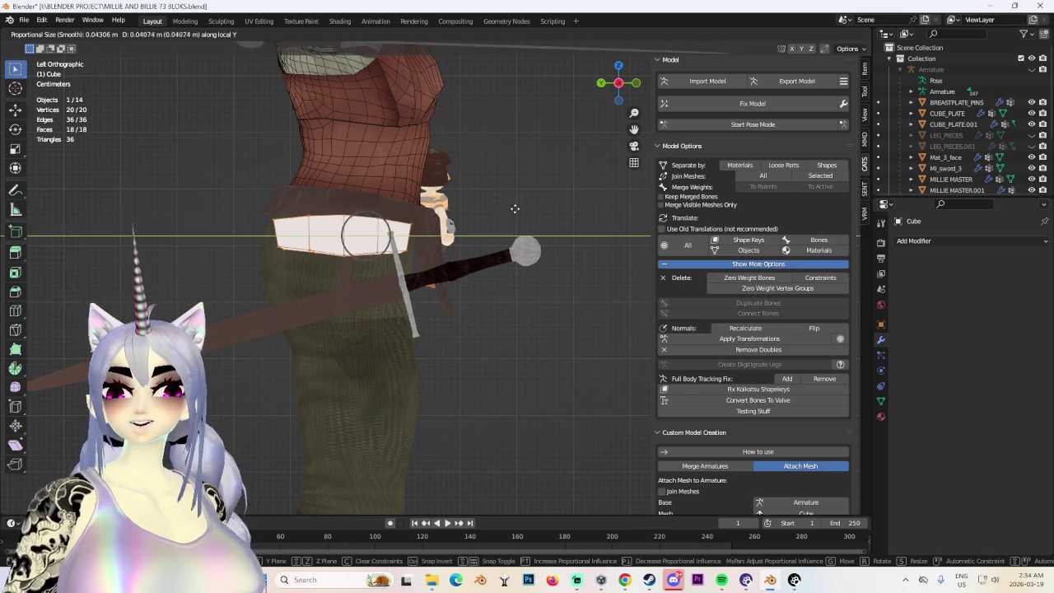
pyautogui.click(510, 208)
pyautogui.press('r')
pyautogui.click(511, 225)
# Raise the plate and rotate it further until it sits snugly beneath the belt.
pyautogui.moveTo(512, 225); pyautogui.dragTo(536, 230, button='middle')
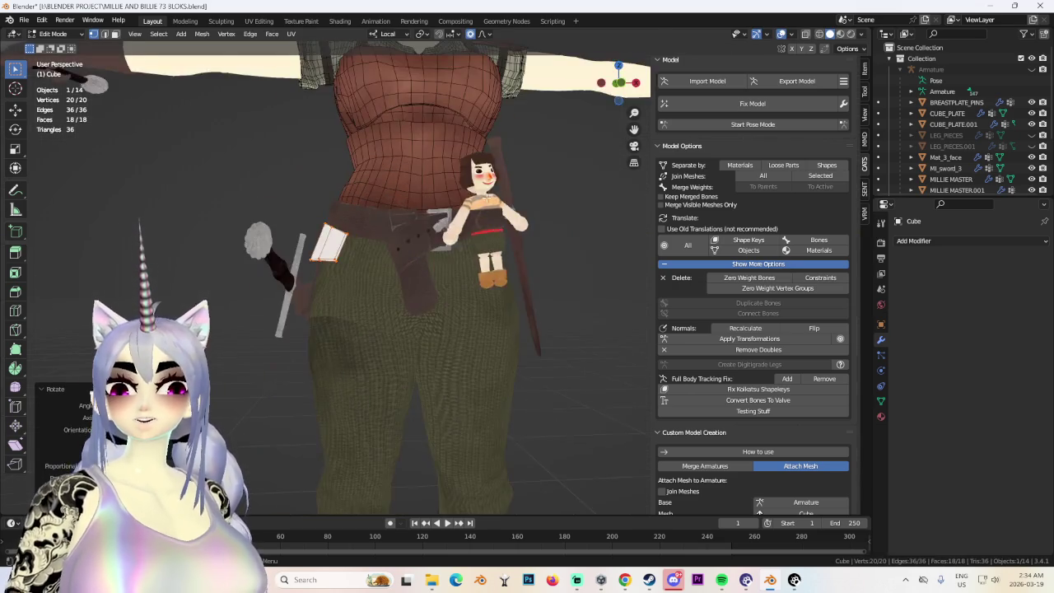
pyautogui.click(536, 216)
pyautogui.moveTo(487, 228)
pyautogui.mouseDown(button='middle')
pyautogui.moveTo(465, 188)
pyautogui.moveTo(507, 202)
pyautogui.moveTo(512, 282)
pyautogui.mouseUp(button='middle')
pyautogui.press('r')
pyautogui.click(526, 207)
pyautogui.press('r')
pyautogui.click(407, 317)
pyautogui.moveTo(407, 316)
pyautogui.mouseDown(button='middle')
pyautogui.moveTo(445, 266)
pyautogui.moveTo(515, 255)
pyautogui.moveTo(513, 292)
pyautogui.mouseUp(button='middle')
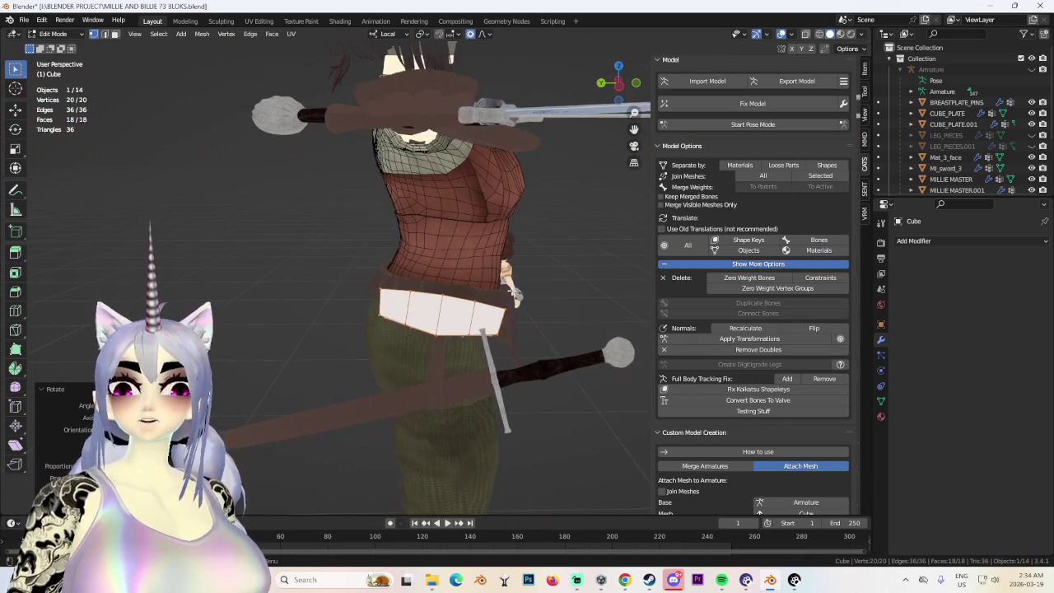
pyautogui.click(522, 328)
pyautogui.moveTo(447, 367)
pyautogui.mouseDown(button='middle')
pyautogui.moveTo(525, 285)
pyautogui.moveTo(593, 354)
pyautogui.moveTo(518, 346)
pyautogui.moveTo(497, 310)
pyautogui.moveTo(510, 276)
pyautogui.mouseUp(button='middle')
# Duplicate the plate faces for a second row and shift the copy along local X.
pyautogui.press('e')
pyautogui.click(498, 363)
pyautogui.hotkey('shift', 'd')
pyautogui.click(499, 292)
pyautogui.press('g')
pyautogui.click(511, 274)
pyautogui.press('g')
pyautogui.press('x')
pyautogui.click(511, 267)
pyautogui.moveTo(511, 267)
pyautogui.mouseDown(button='middle')
pyautogui.moveTo(539, 342)
pyautogui.moveTo(495, 352)
pyautogui.moveTo(550, 340)
pyautogui.moveTo(504, 272)
pyautogui.moveTo(538, 295)
pyautogui.moveTo(501, 271)
pyautogui.moveTo(532, 283)
pyautogui.mouseUp(button='middle')
# Move the lower plate down, tilt it slightly, and push it outward along local Y.
pyautogui.press('g')
pyautogui.click(539, 343)
pyautogui.press('r')
pyautogui.click(494, 352)
pyautogui.press('g')
pyautogui.press('y')
pyautogui.click(563, 343)
pyautogui.scroll(3, 601, 339)
pyautogui.scroll(3, 601, 339)
# Select the whole linked lower plate, slide it along local X, then return to Object Mode.
pyautogui.press('l')
pyautogui.scroll(3, 532, 283)
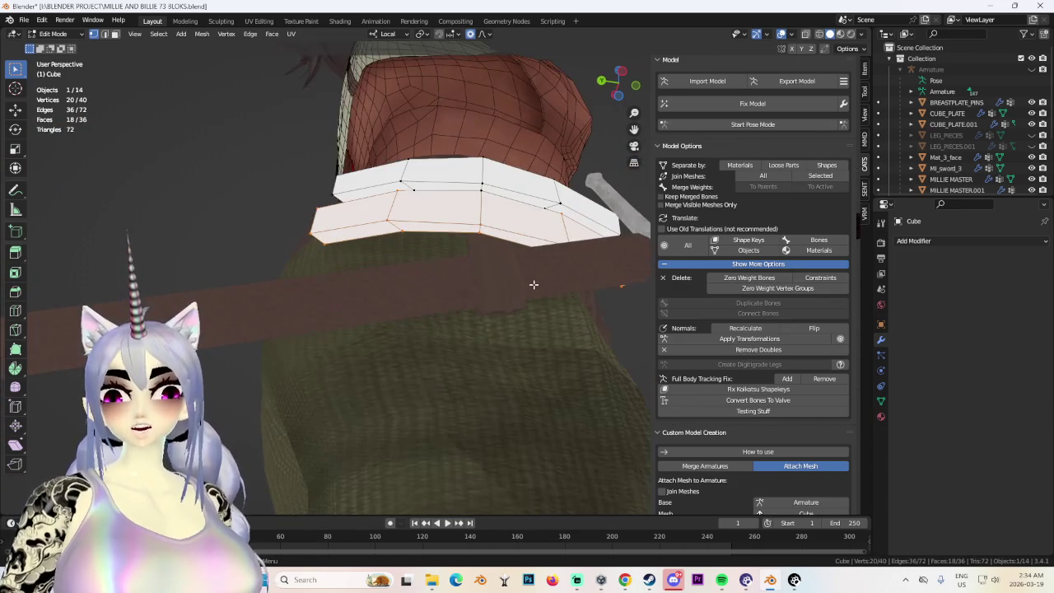
pyautogui.press('g')
pyautogui.press('x')
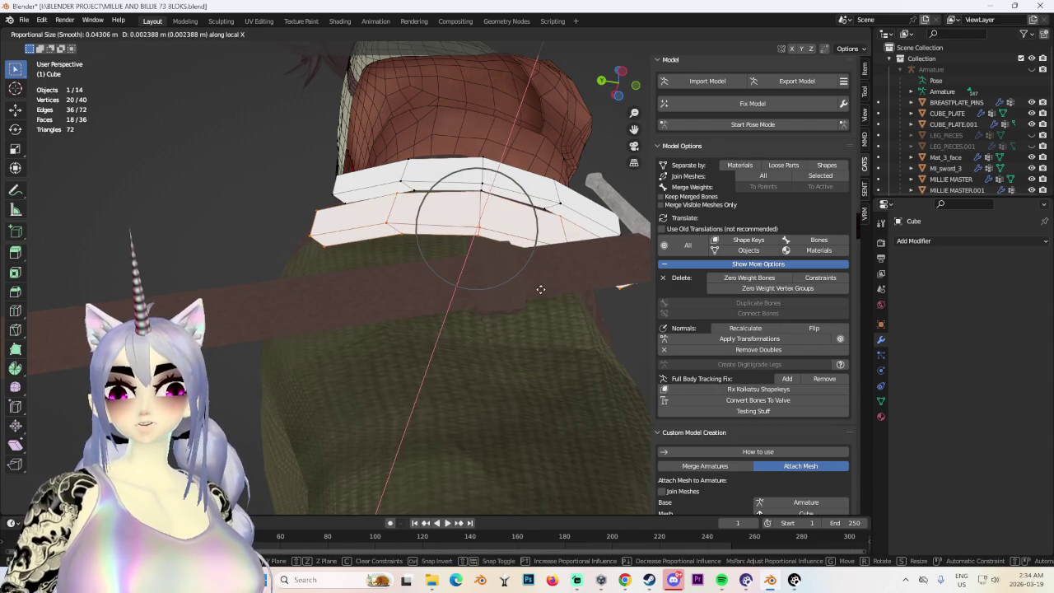
pyautogui.click(540, 288)
pyautogui.moveTo(565, 283)
pyautogui.mouseDown(button='middle')
pyautogui.moveTo(563, 354)
pyautogui.moveTo(584, 367)
pyautogui.mouseUp(button='middle')
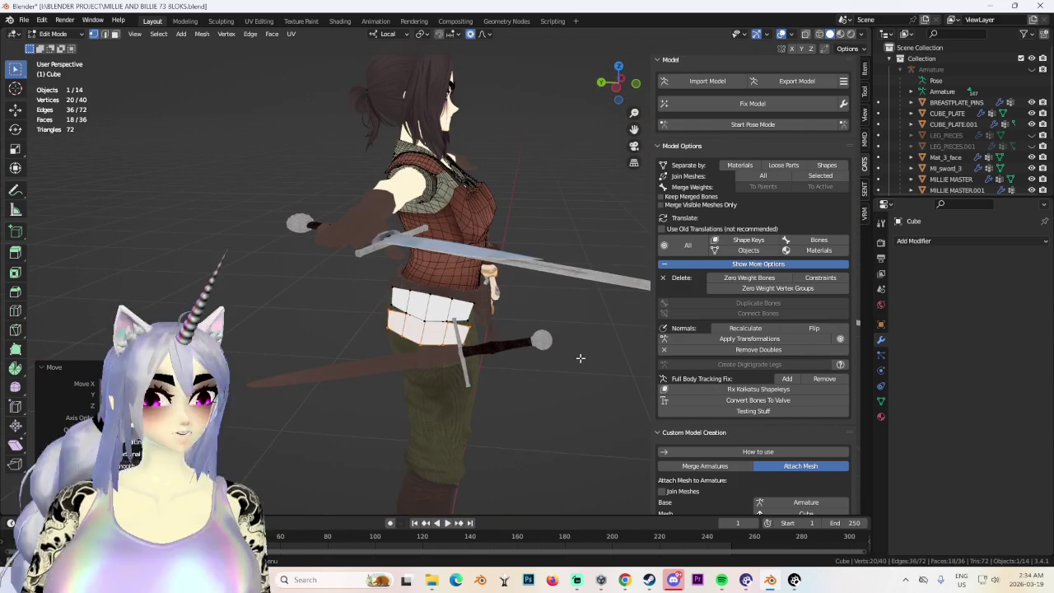
pyautogui.moveTo(580, 358)
pyautogui.mouseDown(button='middle')
pyautogui.moveTo(585, 348)
pyautogui.moveTo(466, 365)
pyautogui.moveTo(511, 316)
pyautogui.mouseUp(button='middle')
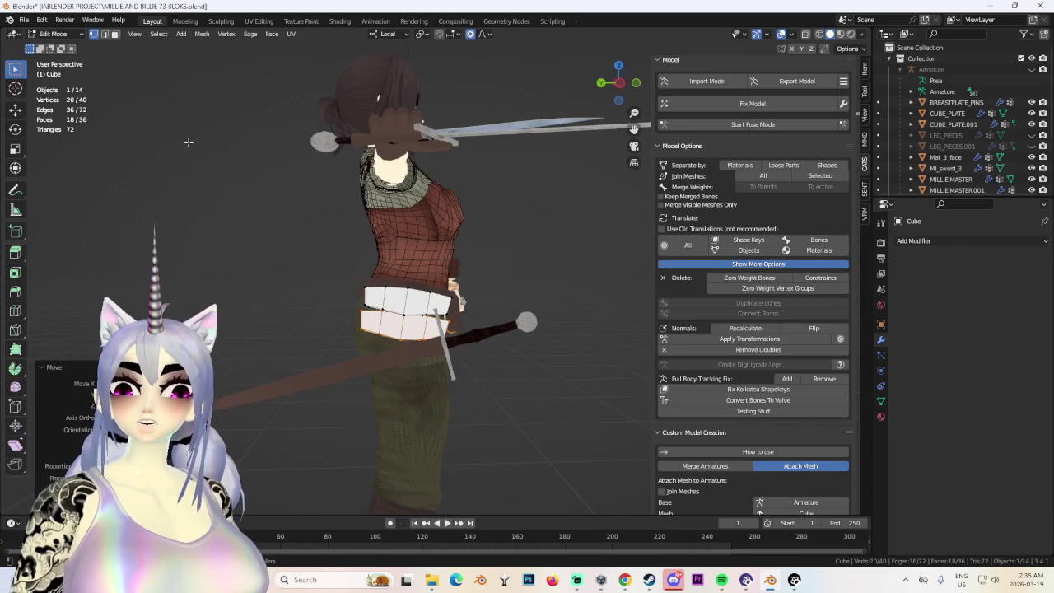
pyautogui.press('Tab')
pyautogui.click(483, 336)
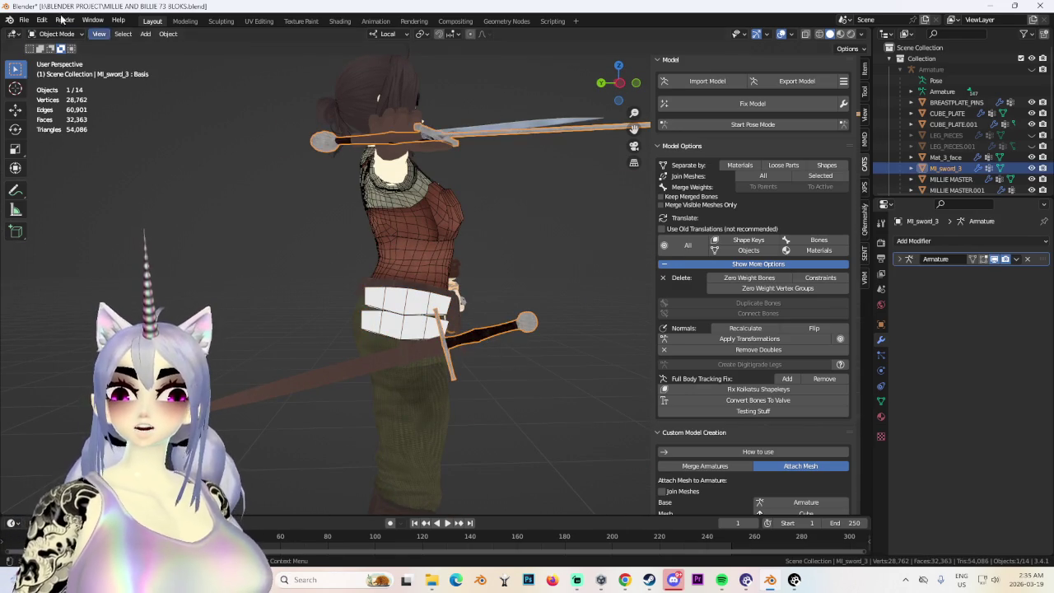
# Hide the held sword MI_sword_3 and select the belt object.
pyautogui.press('h')
pyautogui.click(412, 360)
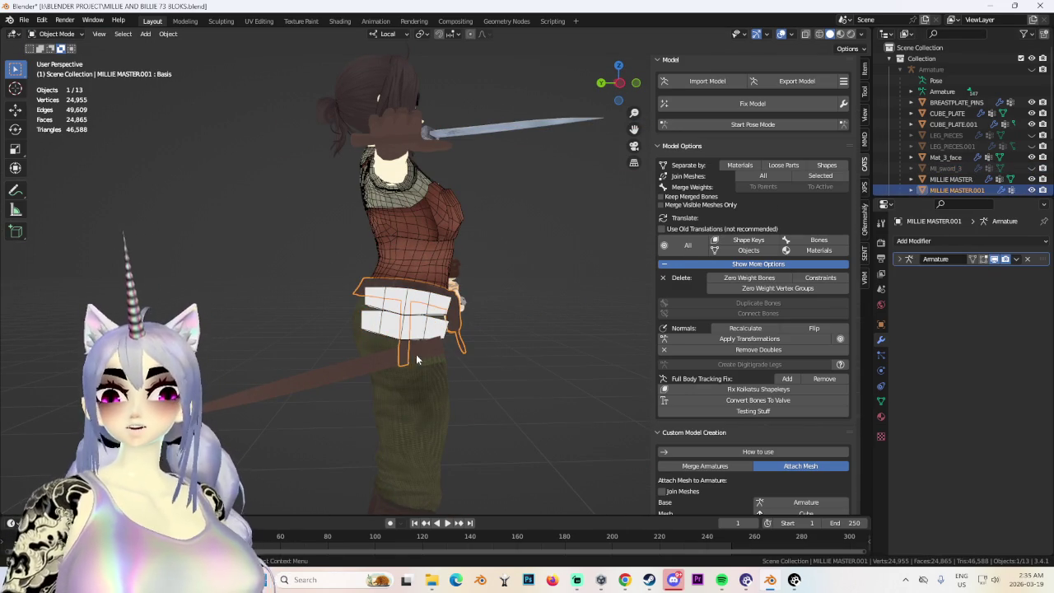
pyautogui.moveTo(529, 280); pyautogui.dragTo(461, 313, button='middle')
pyautogui.scroll(-3, 461, 313)
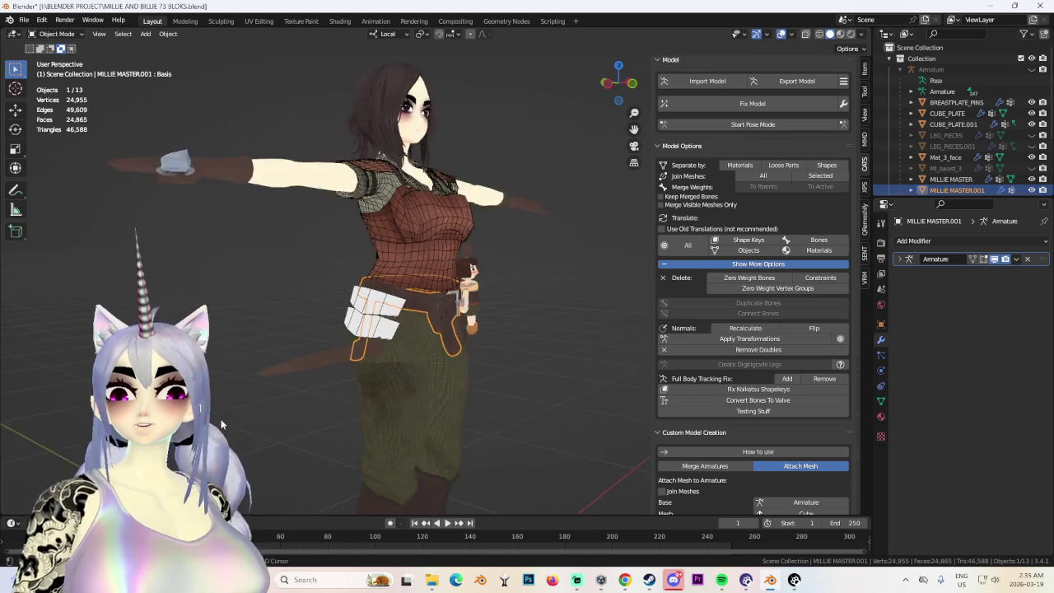
pyautogui.scroll(4, 391, 332)
# Edit the sheathed sword's mesh, box-selecting it and extending to all linked geometry.
pyautogui.click(386, 319)
pyautogui.click(58, 34)
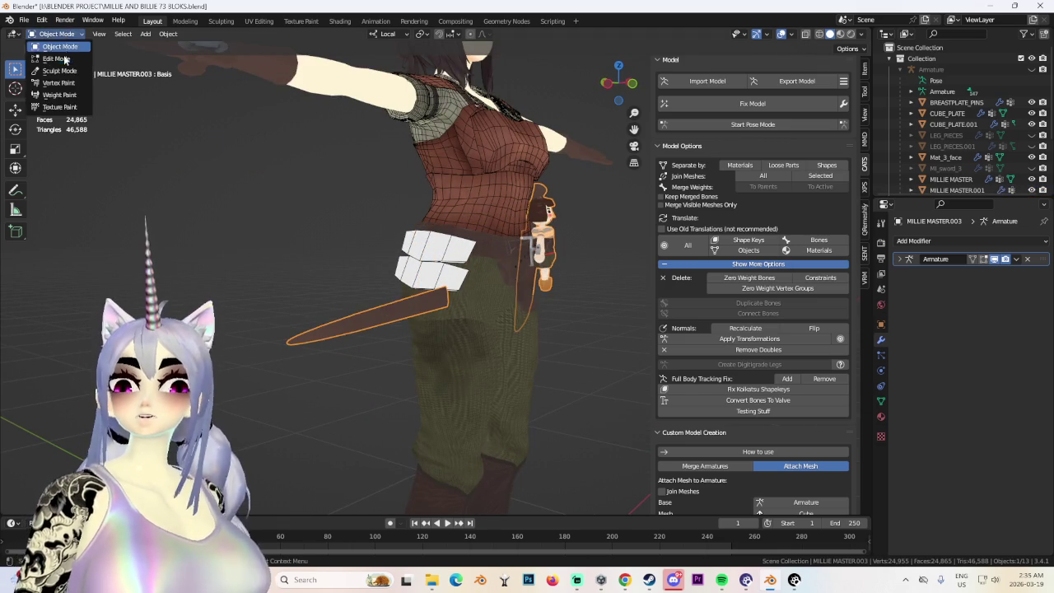
pyautogui.click(51, 51)
pyautogui.moveTo(202, 276); pyautogui.dragTo(379, 387)
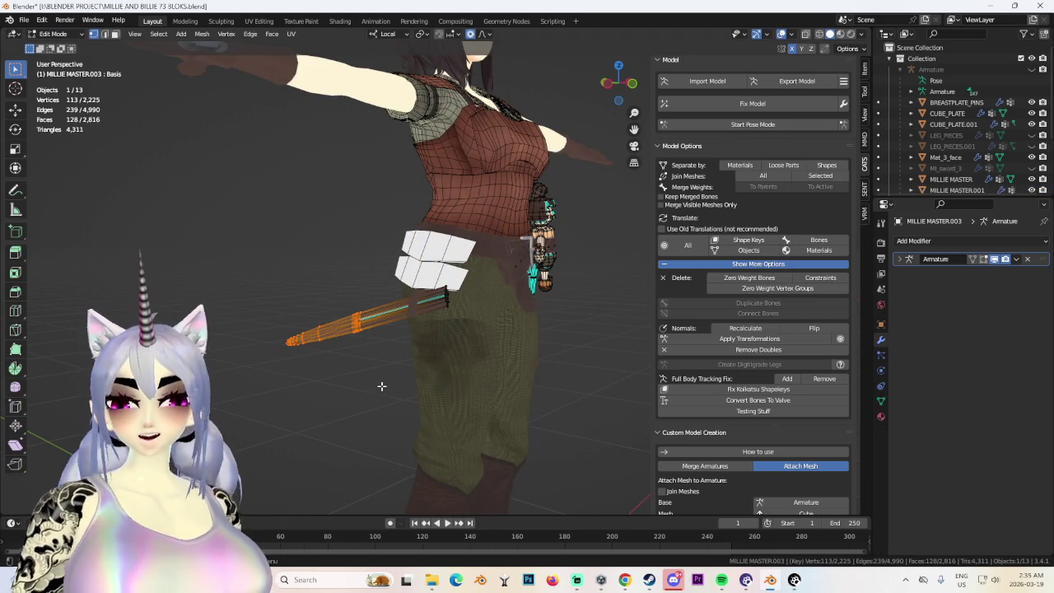
pyautogui.hotkey('ctrl', 'l')
pyautogui.scroll(3, 412, 358)
pyautogui.moveTo(426, 351)
pyautogui.mouseDown(button='middle')
pyautogui.moveTo(391, 356)
pyautogui.moveTo(370, 313)
pyautogui.mouseUp(button='middle')
pyautogui.moveTo(393, 358)
pyautogui.mouseDown(button='middle')
pyautogui.moveTo(560, 377)
pyautogui.moveTo(544, 365)
pyautogui.mouseUp(button='middle')
# Separate the sword by selection, return to Object Mode, and hide it in the Outliner.
pyautogui.scroll(-3, 544, 364)
pyautogui.press('p')
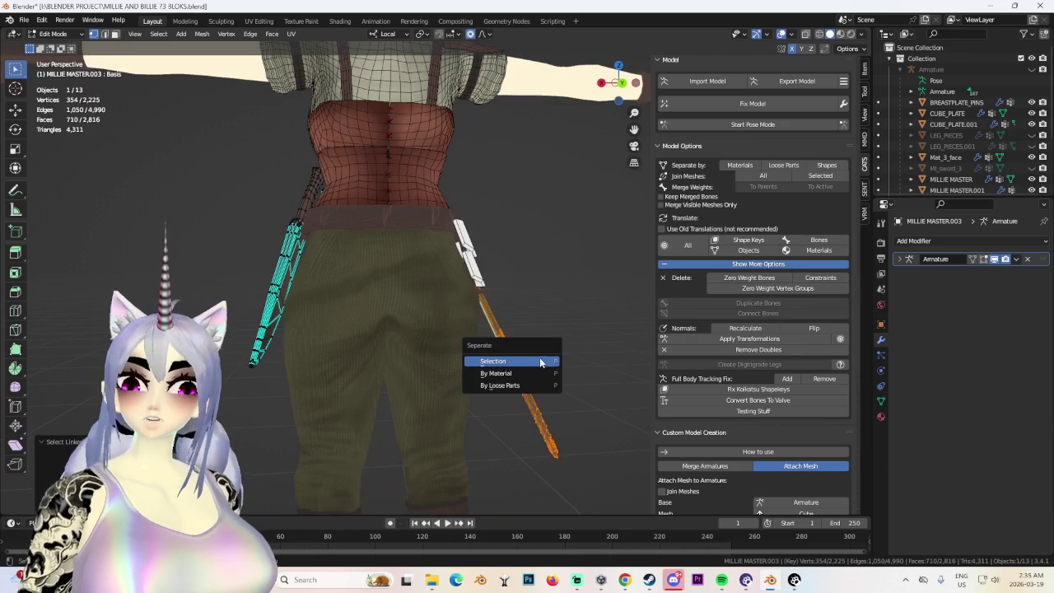
pyautogui.click(544, 360)
pyautogui.click(54, 34)
pyautogui.click(58, 45)
pyautogui.click(523, 366)
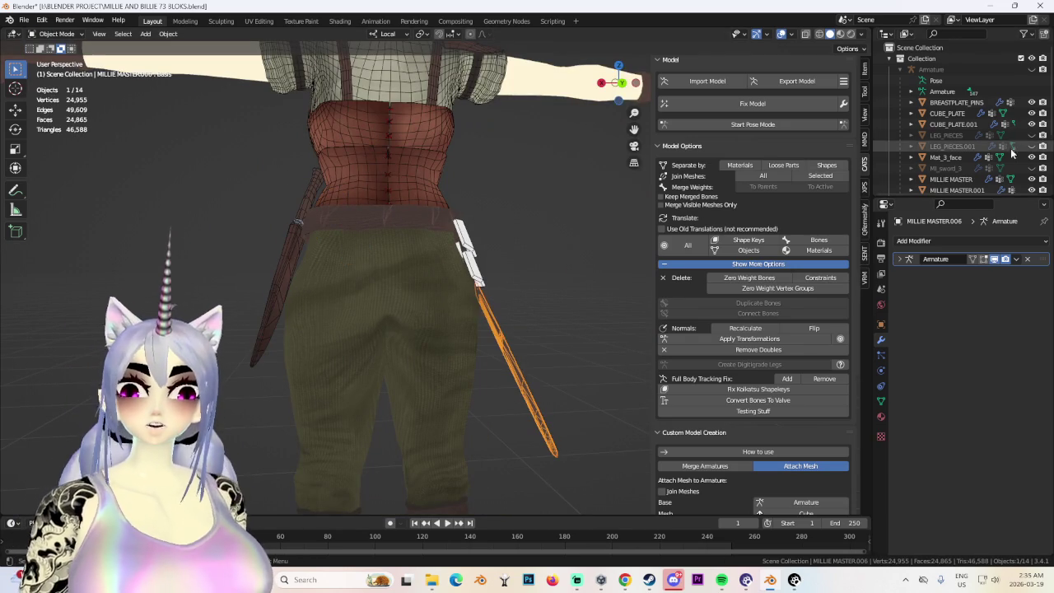
pyautogui.scroll(-3, 1027, 165)
pyautogui.click(1032, 152)
# Delete the selected plate object from the scene.
pyautogui.click(915, 185)
pyautogui.moveTo(352, 260)
pyautogui.mouseDown(button='middle')
pyautogui.moveTo(465, 260)
pyautogui.moveTo(511, 308)
pyautogui.moveTo(543, 313)
pyautogui.moveTo(552, 243)
pyautogui.moveTo(539, 255)
pyautogui.moveTo(528, 328)
pyautogui.mouseUp(button='middle')
pyautogui.scroll(-3, 465, 260)
pyautogui.click(510, 309)
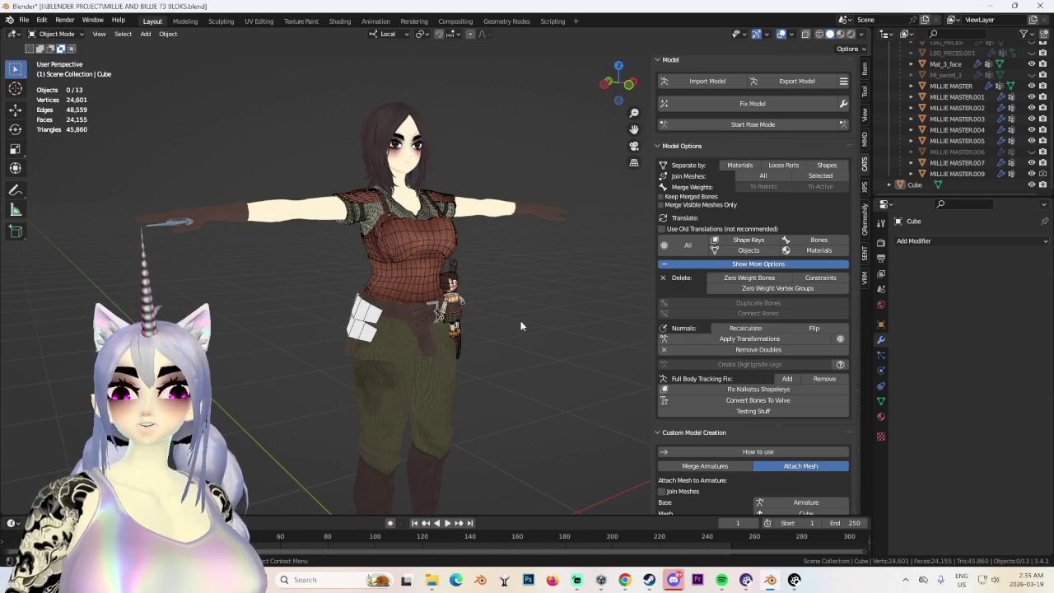
pyautogui.moveTo(497, 273)
pyautogui.mouseDown(button='middle')
pyautogui.moveTo(535, 297)
pyautogui.moveTo(405, 319)
pyautogui.moveTo(423, 318)
pyautogui.mouseUp(button='middle')
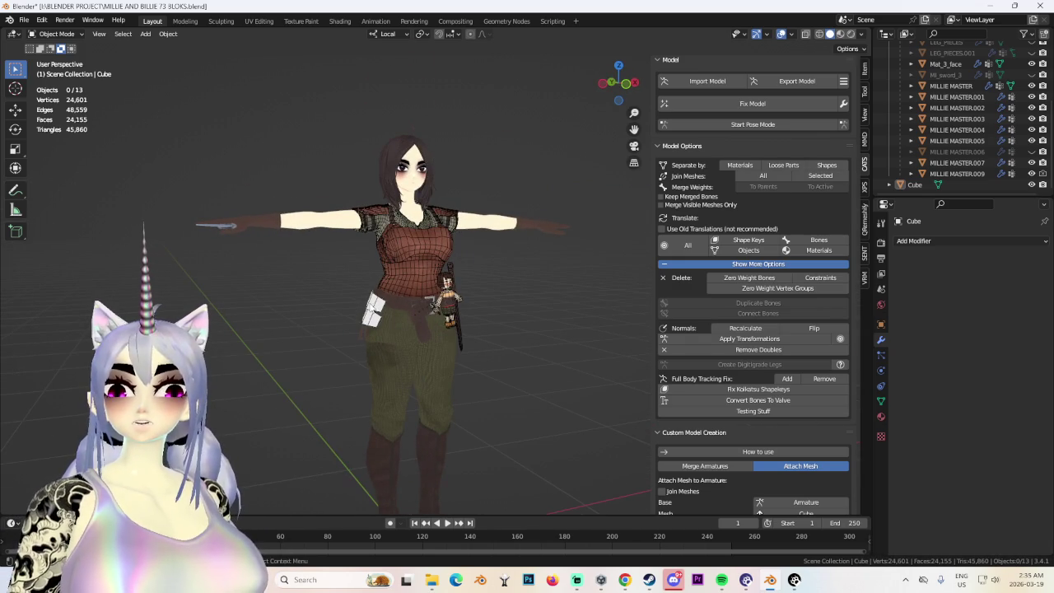
pyautogui.press('Delete')
# Switch to a numpad side view and select the hip plate object.
pyautogui.scroll(2, 1027, 97)
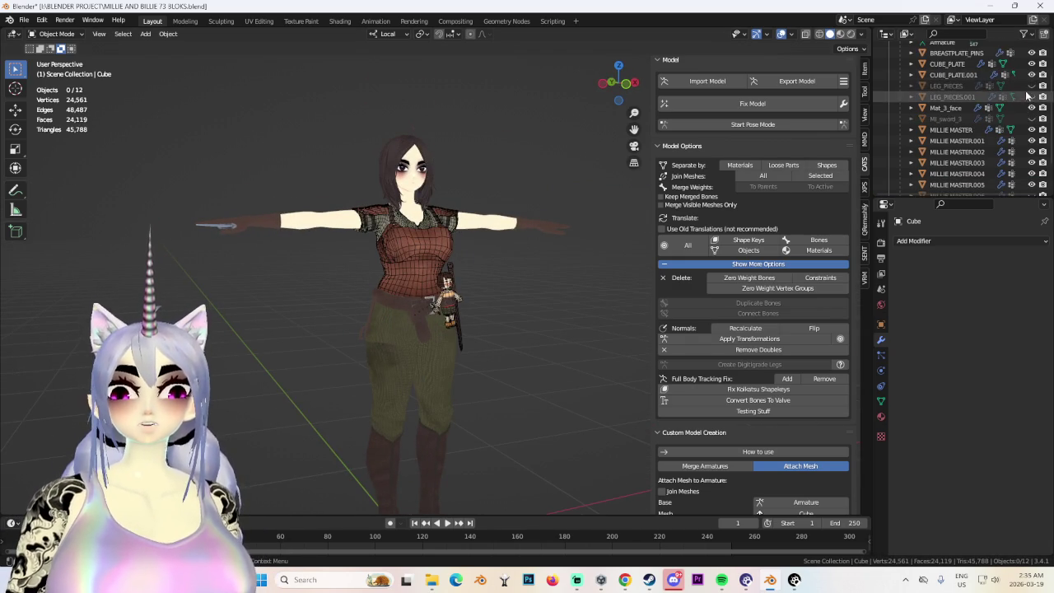
pyautogui.moveTo(626, 345); pyautogui.dragTo(463, 349, button='middle')
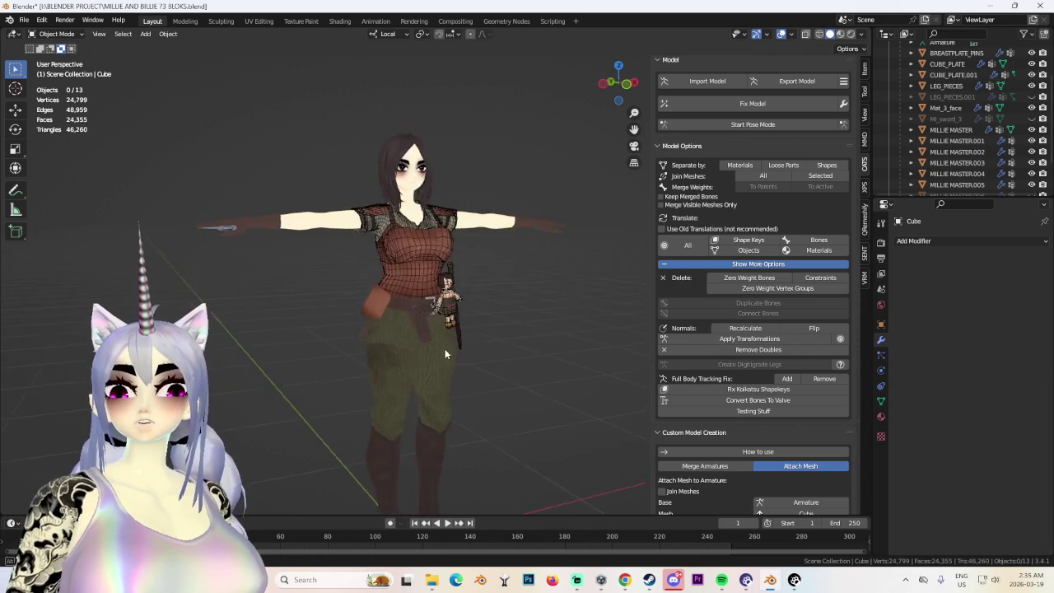
pyautogui.scroll(2, 464, 349)
pyautogui.press('KP_4')
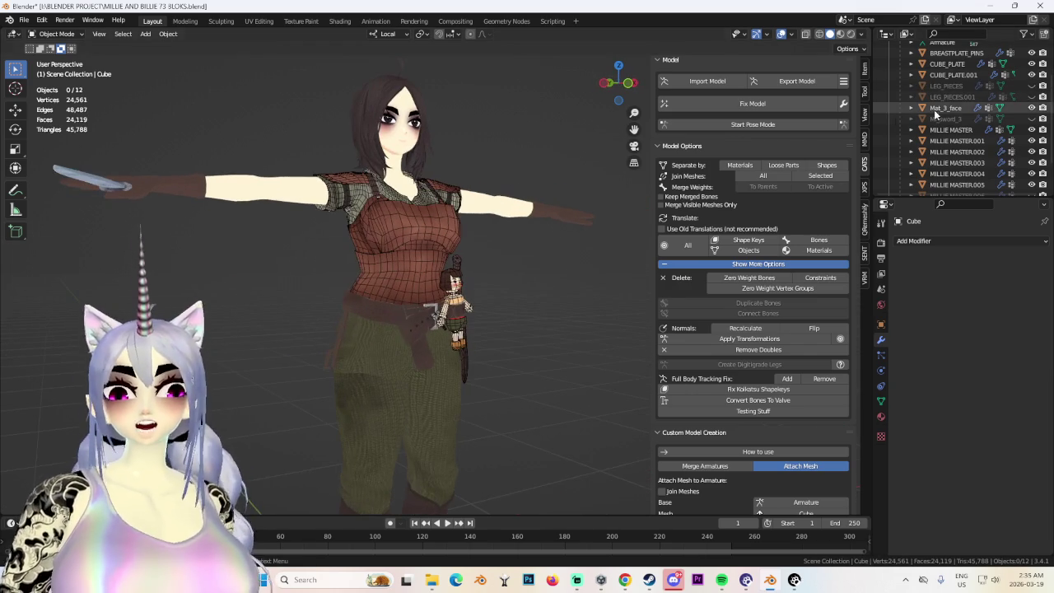
pyautogui.scroll(-2, 1002, 176)
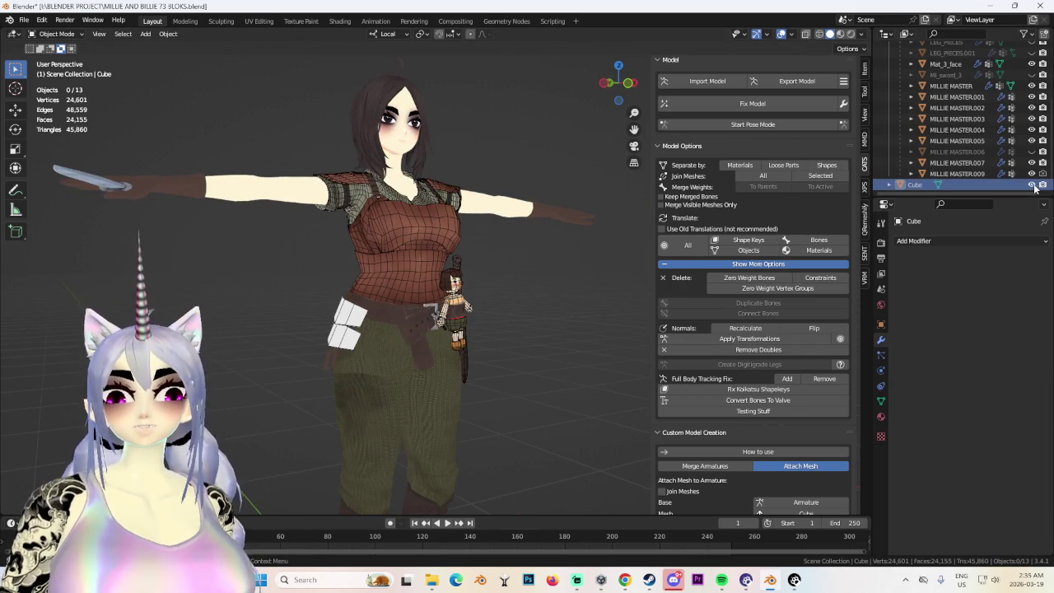
pyautogui.click(376, 334)
pyautogui.moveTo(376, 333); pyautogui.dragTo(435, 284, button='middle')
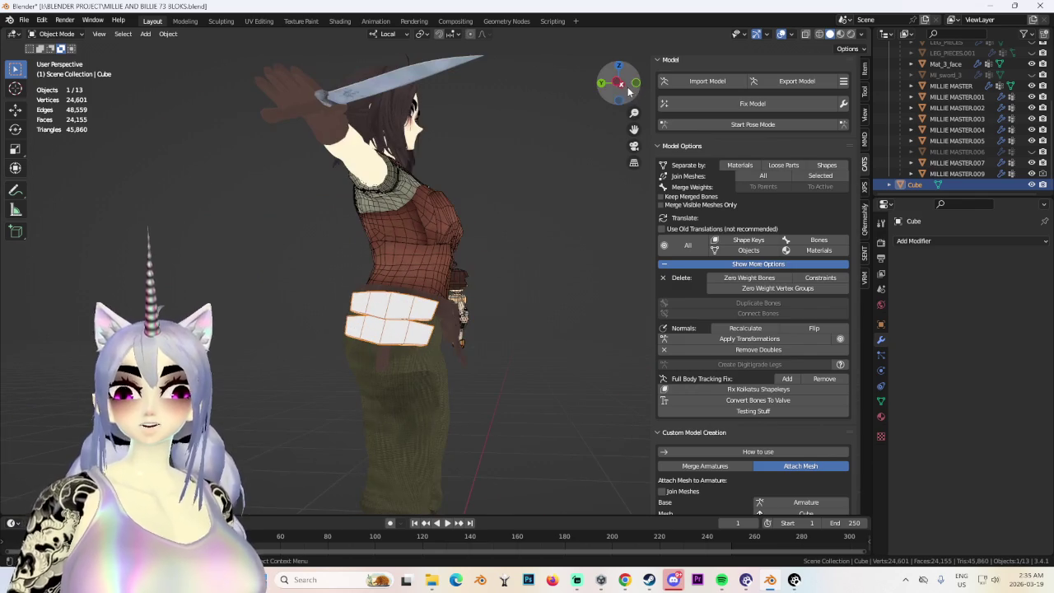
# Duplicate the hip plate object and move the copy below it using Z, Y and X constraints.
pyautogui.keyDown('alt'); pyautogui.moveTo(435, 284); pyautogui.dragTo(543, 326, button='middle'); pyautogui.keyUp('alt')
pyautogui.scroll(3, 543, 325)
pyautogui.hotkey('shift', 'd')
pyautogui.press('z')
pyautogui.moveTo(603, 434)
pyautogui.mouseDown(button='middle')
pyautogui.moveTo(493, 385)
pyautogui.moveTo(555, 375)
pyautogui.moveTo(597, 390)
pyautogui.mouseUp(button='middle')
pyautogui.press('y')
pyautogui.press('x')
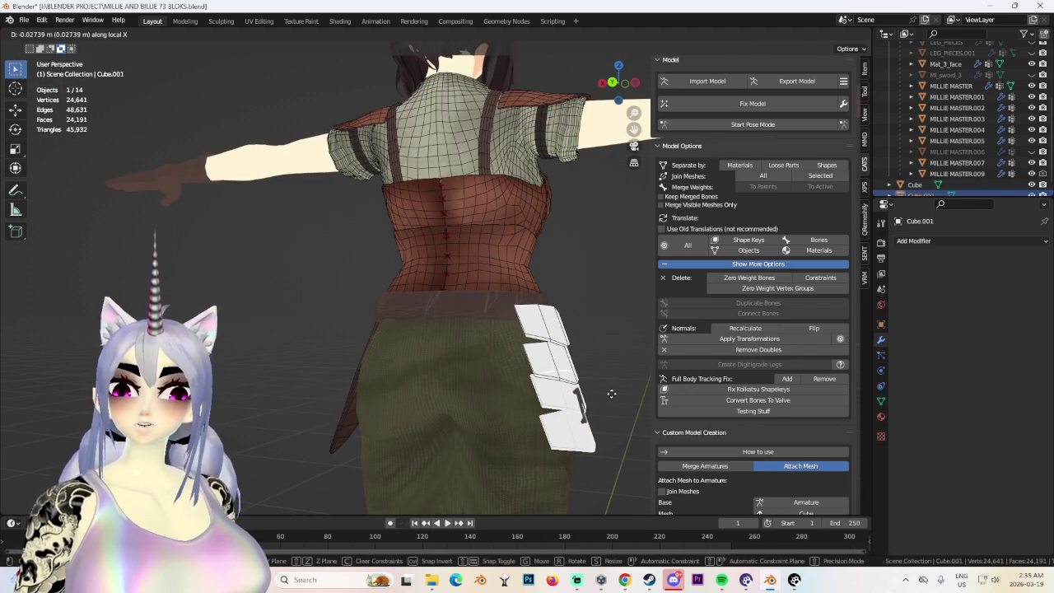
pyautogui.click(611, 394)
pyautogui.moveTo(611, 394); pyautogui.dragTo(560, 340, button='middle')
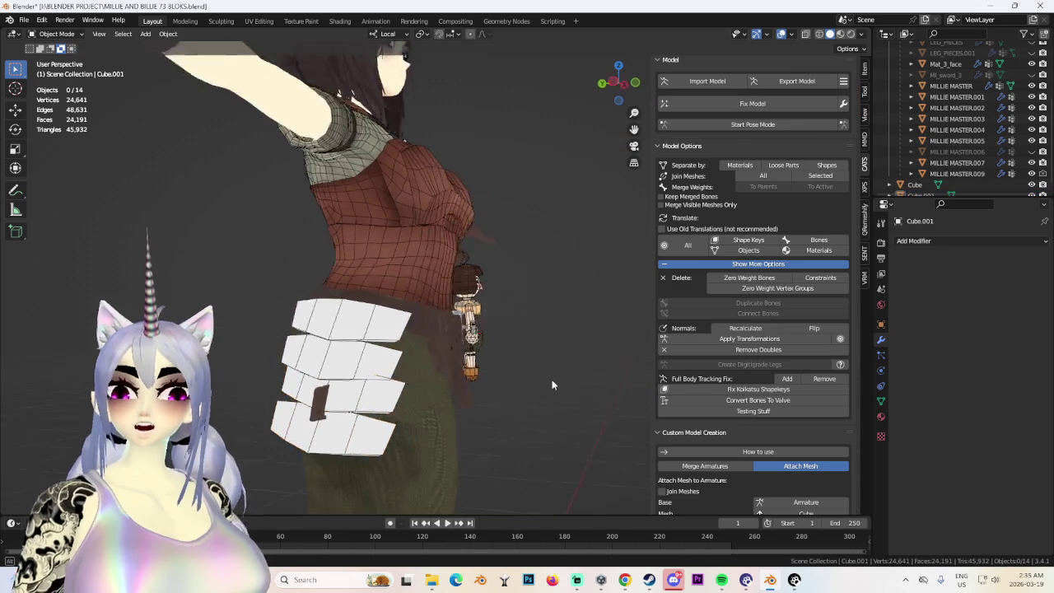
pyautogui.moveTo(436, 321); pyautogui.dragTo(461, 300, button='middle')
# Fine-tune the plate copy's position with further moves along local Y and Z.
pyautogui.press('g')
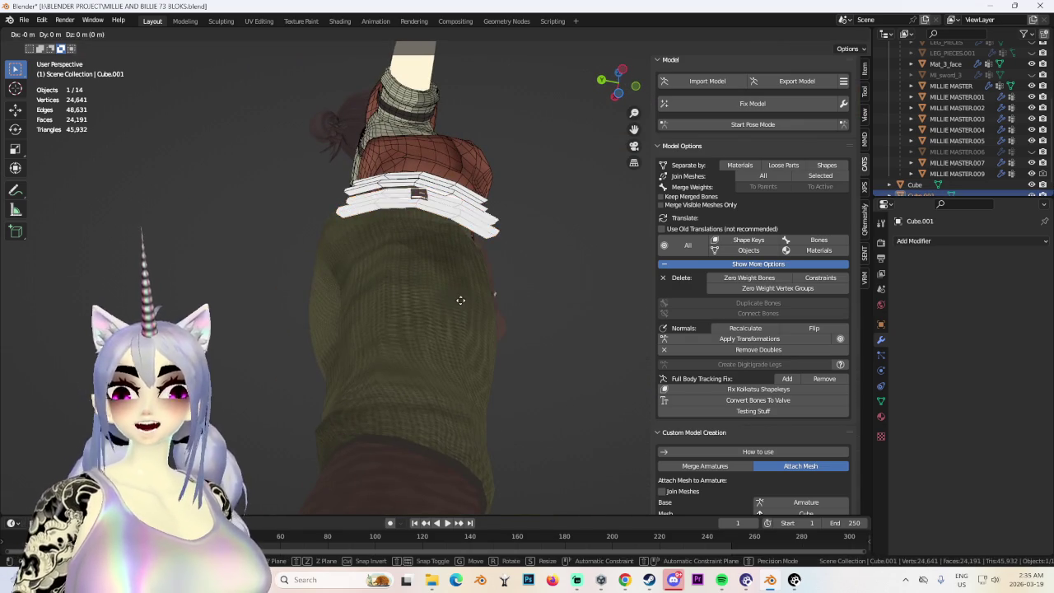
pyautogui.press('y')
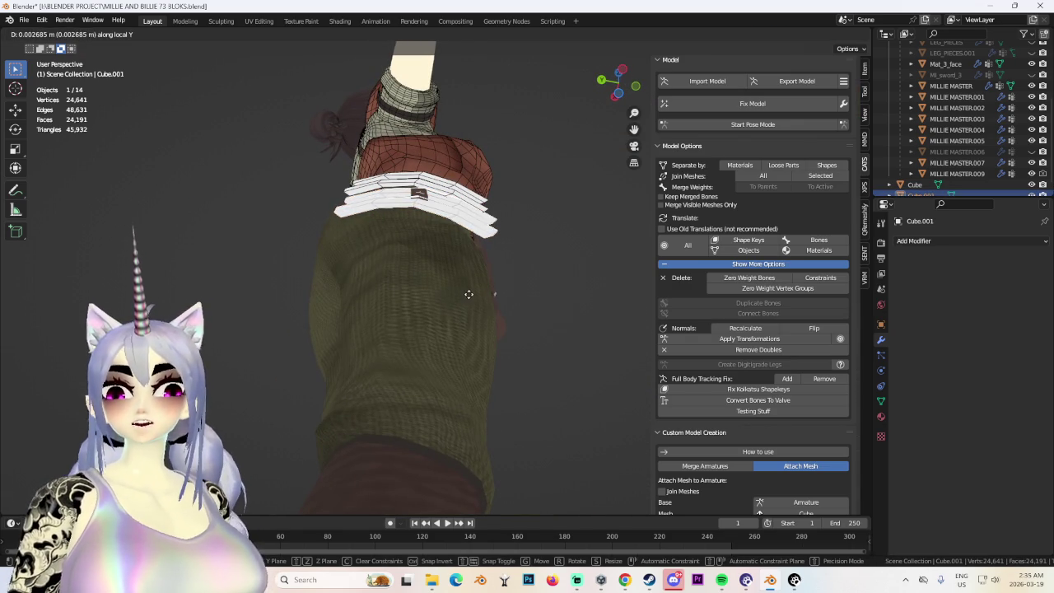
pyautogui.click(458, 291)
pyautogui.press('g')
pyautogui.click(458, 283)
pyautogui.moveTo(458, 283)
pyautogui.mouseDown(button='middle')
pyautogui.moveTo(556, 329)
pyautogui.moveTo(507, 332)
pyautogui.mouseUp(button='middle')
pyautogui.press('g')
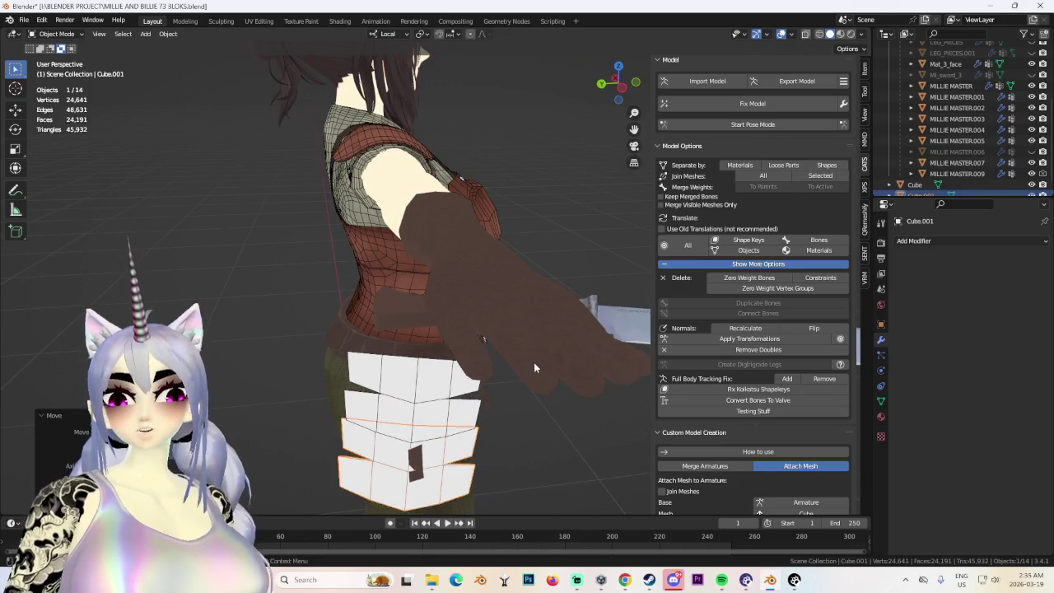
pyautogui.press('z')
pyautogui.press('z')
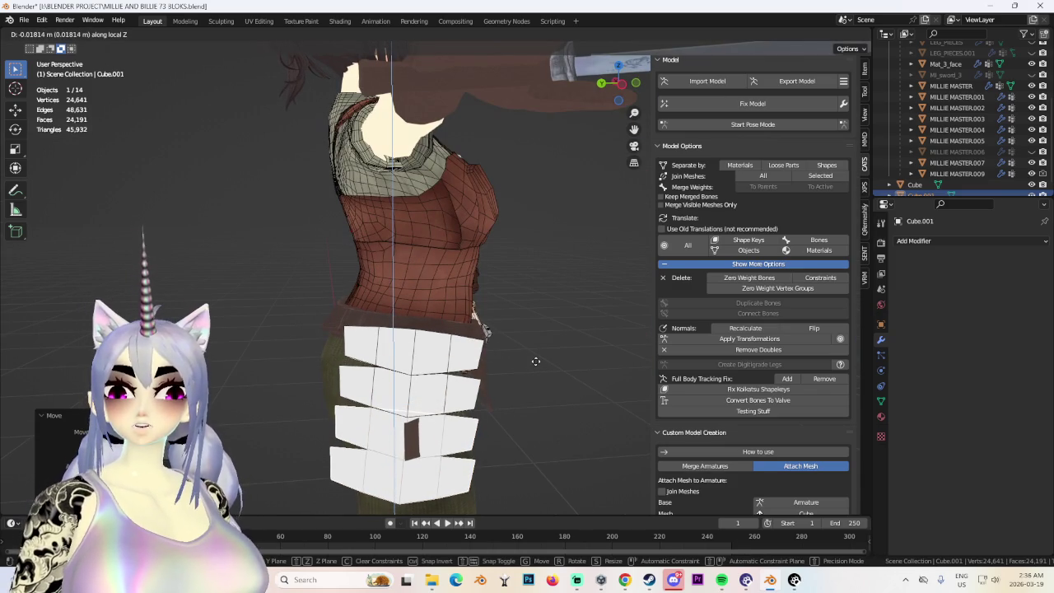
pyautogui.click(535, 360)
# Select the copied rows and original plates and join them with Ctrl+J.
pyautogui.click(535, 361)
pyautogui.scroll(-5, 494, 362)
pyautogui.moveTo(570, 376)
pyautogui.mouseDown(button='middle')
pyautogui.moveTo(607, 372)
pyautogui.moveTo(575, 349)
pyautogui.moveTo(584, 342)
pyautogui.moveTo(636, 346)
pyautogui.moveTo(499, 338)
pyautogui.moveTo(451, 348)
pyautogui.moveTo(564, 332)
pyautogui.moveTo(563, 293)
pyautogui.mouseUp(button='middle')
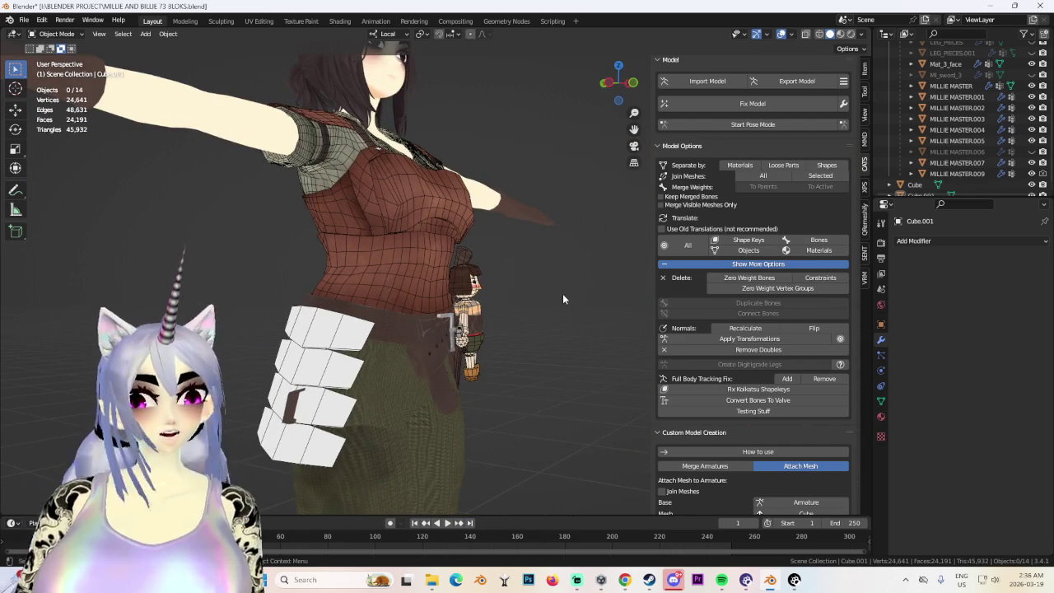
pyautogui.moveTo(305, 377)
pyautogui.mouseDown(button='middle')
pyautogui.moveTo(473, 372)
pyautogui.moveTo(601, 323)
pyautogui.moveTo(474, 329)
pyautogui.mouseUp(button='middle')
pyautogui.click(474, 330)
pyautogui.scroll(-3, 473, 329)
pyautogui.moveTo(400, 397)
pyautogui.mouseDown(button='middle')
pyautogui.moveTo(350, 345)
pyautogui.moveTo(428, 363)
pyautogui.moveTo(535, 364)
pyautogui.moveTo(538, 404)
pyautogui.mouseUp(button='middle')
pyautogui.keyDown('shift'); pyautogui.click(350, 346); pyautogui.keyUp('shift')
pyautogui.hotkey('ctrl', 'j')
pyautogui.click(619, 99)
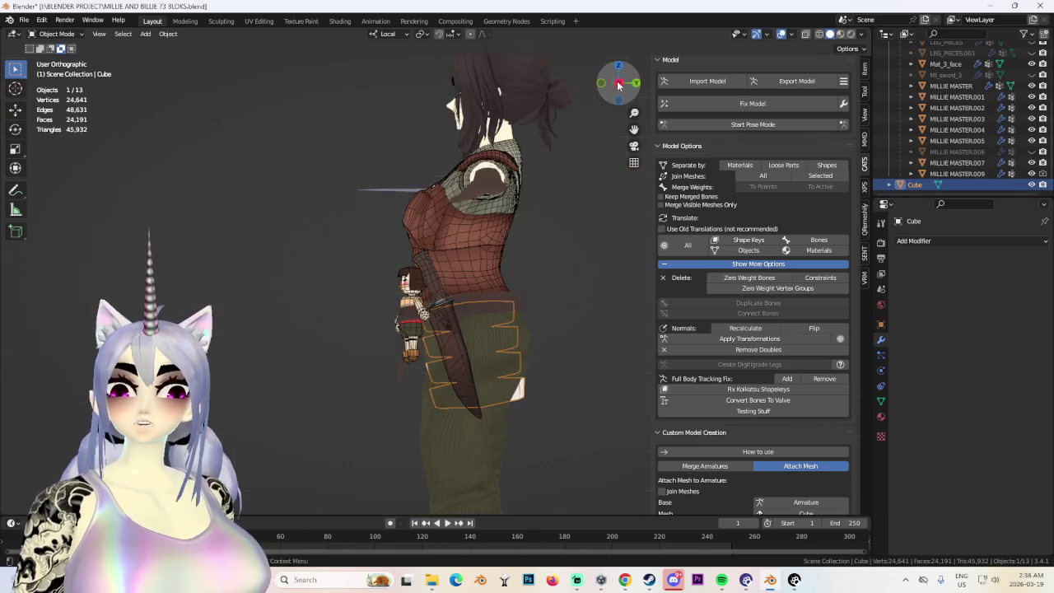
# Put the joined plate object into Edit Mode and frame the waist plates.
pyautogui.keyDown('alt'); pyautogui.moveTo(555, 263); pyautogui.dragTo(400, 354, button='middle'); pyautogui.keyUp('alt')
pyautogui.scroll(2, 399, 354)
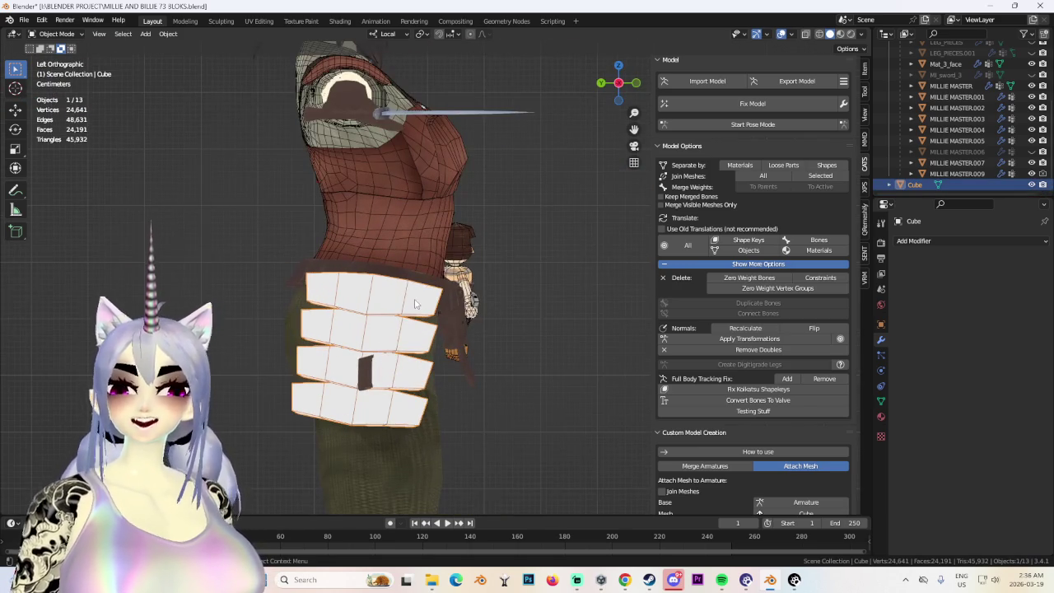
pyautogui.click(56, 34)
pyautogui.click(58, 71)
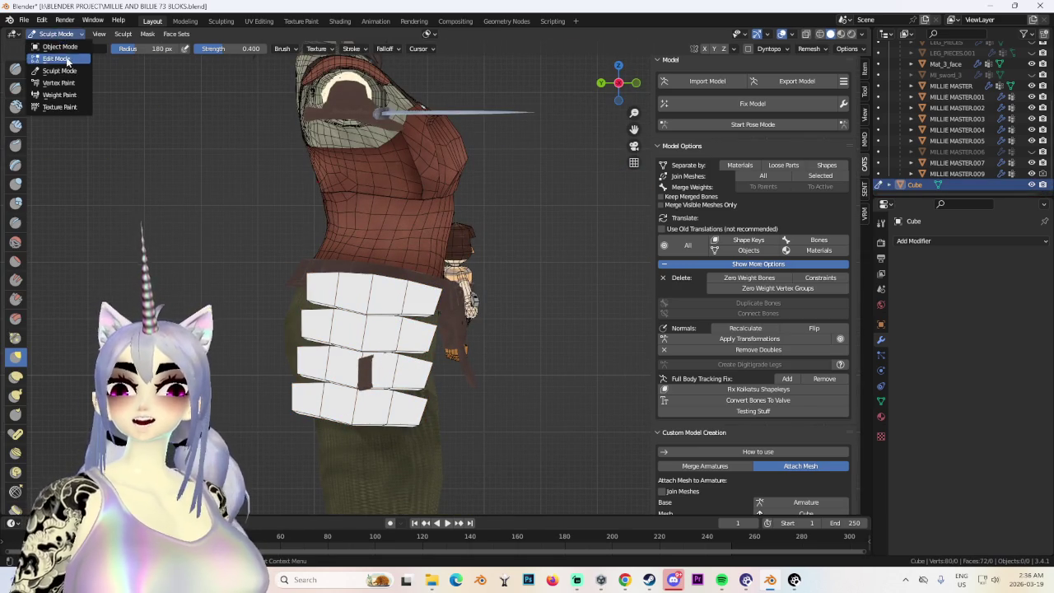
pyautogui.click(58, 58)
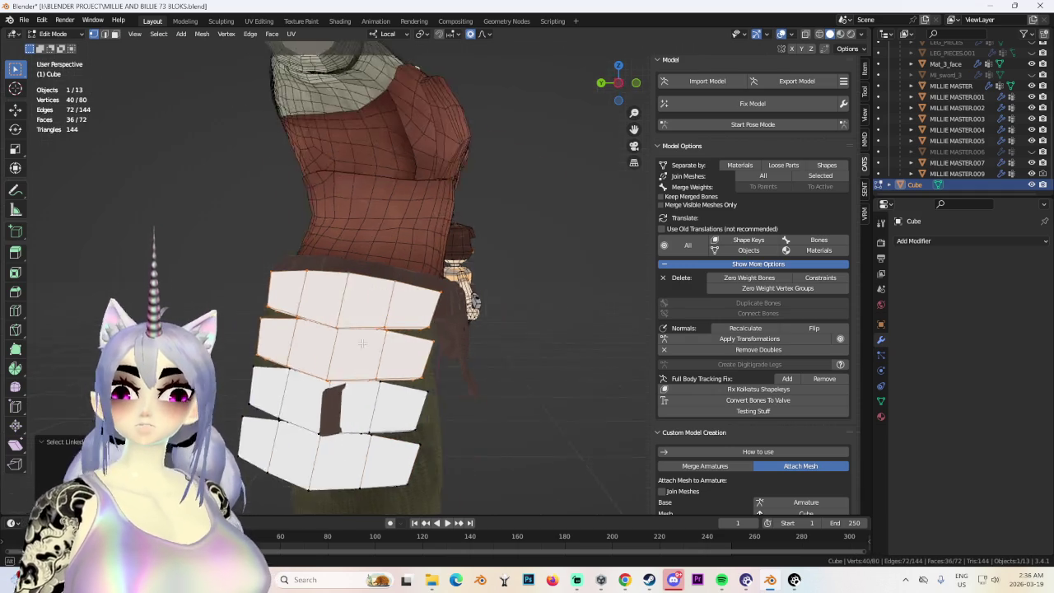
pyautogui.moveTo(375, 283); pyautogui.dragTo(395, 329, button='middle')
pyautogui.scroll(5, 407, 348)
pyautogui.scroll(-4, 407, 348)
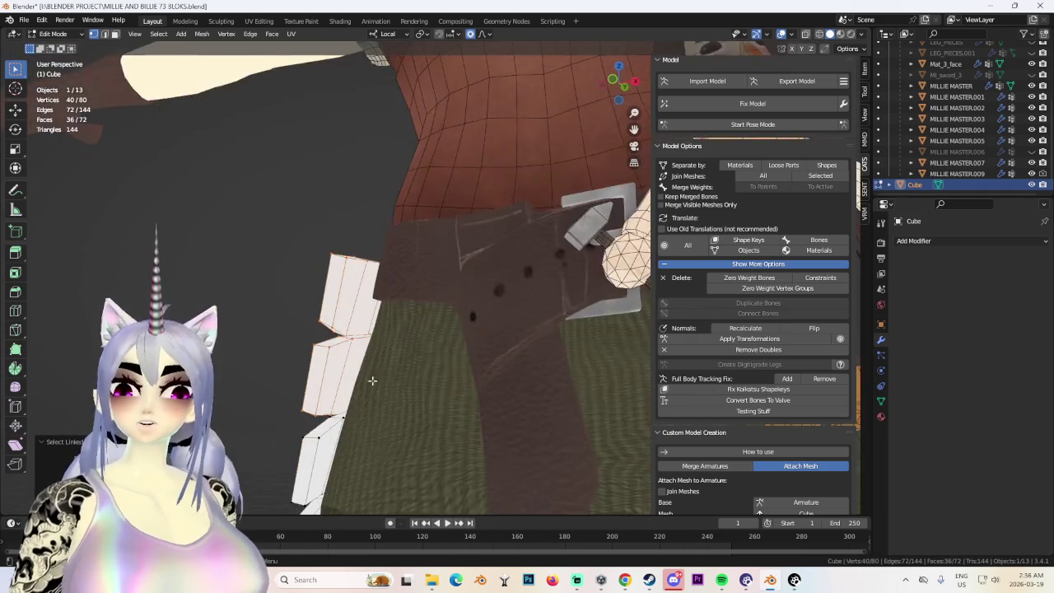
pyautogui.moveTo(387, 376); pyautogui.dragTo(428, 395, button='middle')
# Separate the box-selected lower rows into Cube.001, hide it, and return to Object Mode.
pyautogui.moveTo(370, 337); pyautogui.dragTo(568, 464)
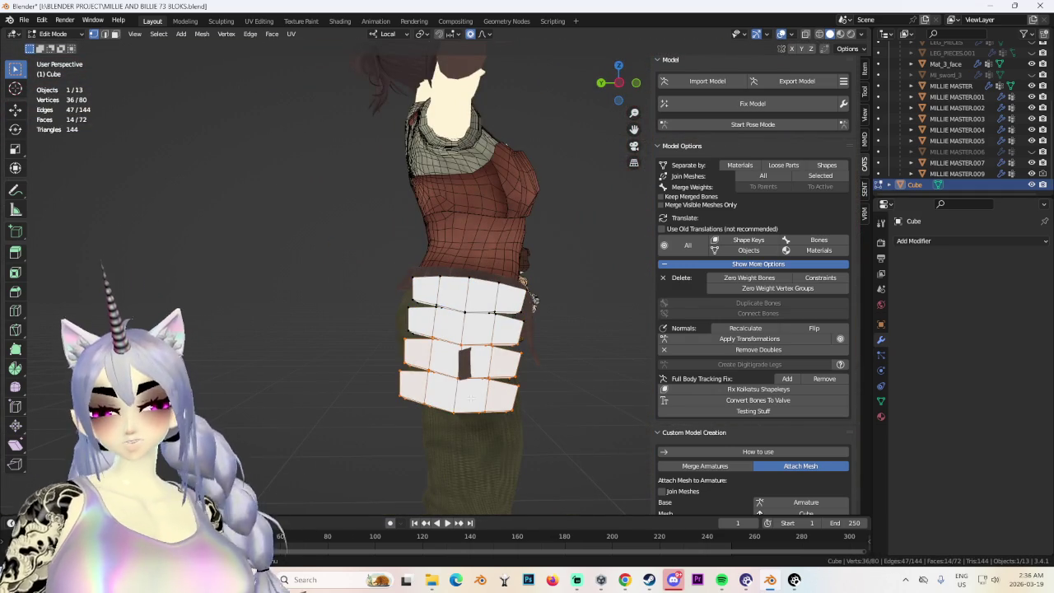
pyautogui.moveTo(502, 400); pyautogui.dragTo(379, 321, button='middle')
pyautogui.moveTo(377, 318); pyautogui.dragTo(504, 437)
pyautogui.scroll(2, 507, 370)
pyautogui.press('p')
pyautogui.click(530, 374)
pyautogui.scroll(-1, 1026, 171)
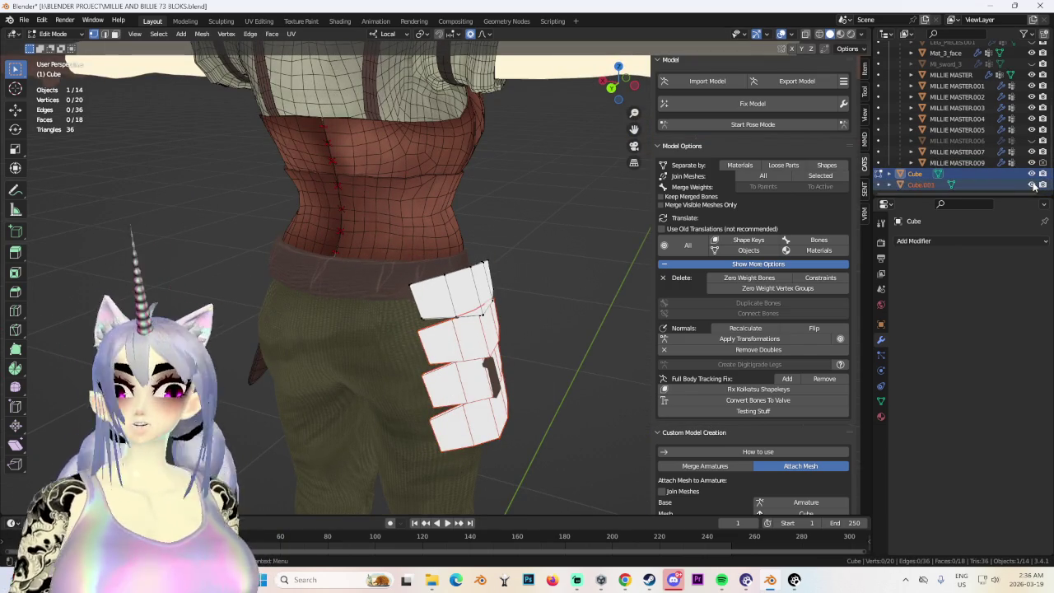
pyautogui.click(1031, 185)
pyautogui.moveTo(511, 296)
pyautogui.mouseDown(button='middle')
pyautogui.moveTo(446, 277)
pyautogui.moveTo(428, 284)
pyautogui.moveTo(469, 339)
pyautogui.moveTo(437, 276)
pyautogui.moveTo(560, 250)
pyautogui.moveTo(531, 249)
pyautogui.moveTo(502, 272)
pyautogui.moveTo(553, 302)
pyautogui.moveTo(342, 314)
pyautogui.moveTo(419, 324)
pyautogui.mouseUp(button='middle')
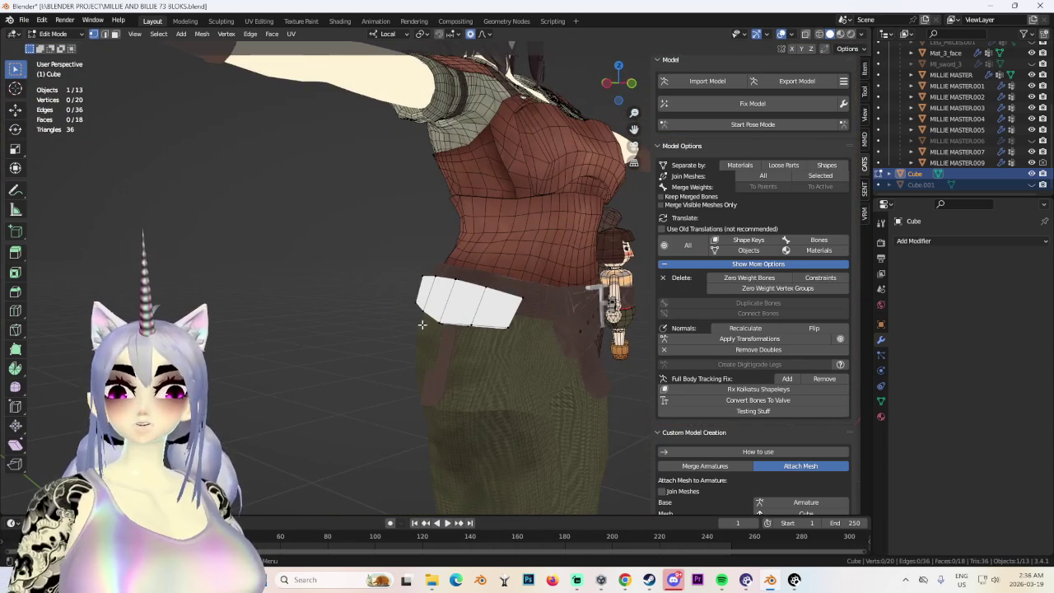
pyautogui.click(51, 33)
pyautogui.click(56, 46)
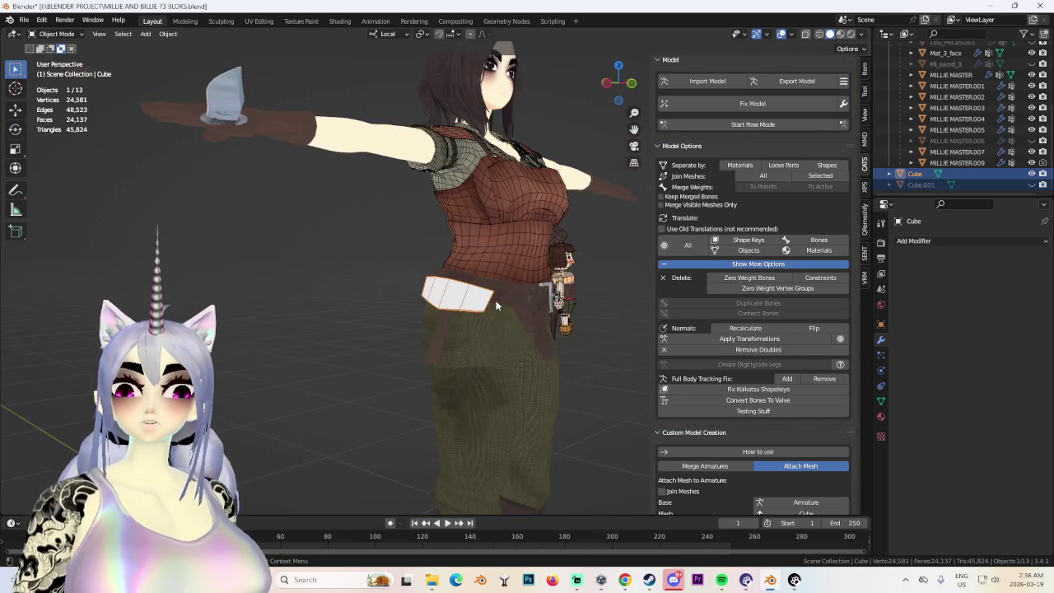
# Hide the body meshes, including the green skirt and brown torso, via the Outliner eye icons.
pyautogui.moveTo(461, 311)
pyautogui.mouseDown(button='middle')
pyautogui.moveTo(511, 311)
pyautogui.moveTo(462, 290)
pyautogui.moveTo(406, 327)
pyautogui.moveTo(503, 222)
pyautogui.mouseUp(button='middle')
pyautogui.click(503, 223)
pyautogui.click(481, 337)
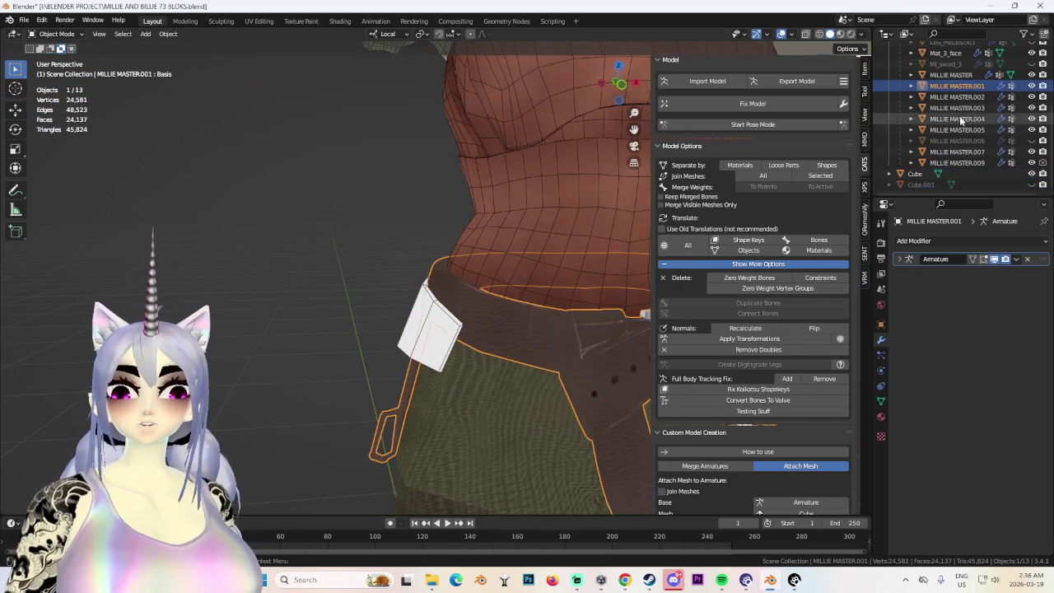
pyautogui.click(540, 285)
pyautogui.moveTo(540, 285)
pyautogui.mouseDown(button='middle')
pyautogui.moveTo(494, 313)
pyautogui.moveTo(529, 326)
pyautogui.mouseUp(button='middle')
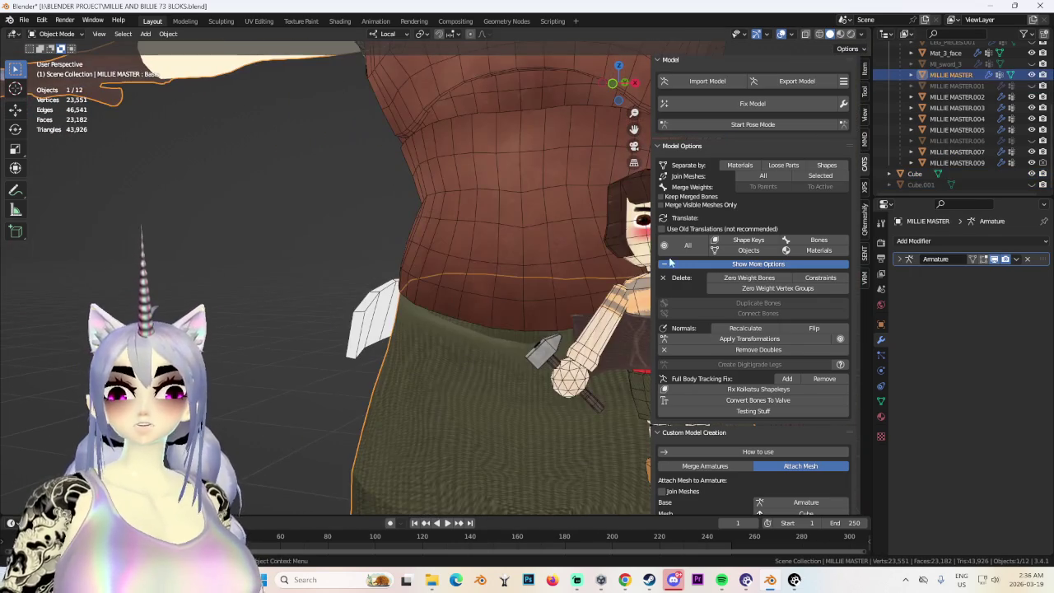
pyautogui.click(951, 75)
pyautogui.click(1031, 75)
pyautogui.click(955, 152)
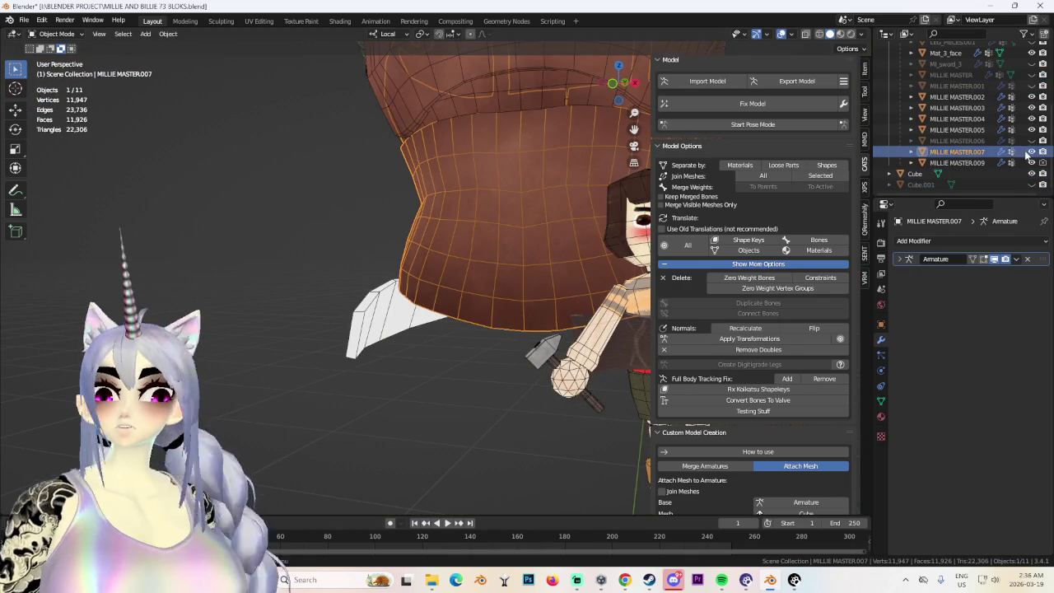
pyautogui.click(1031, 152)
# Select the white hip plate Cube and enter Edit Mode on it.
pyautogui.moveTo(395, 280); pyautogui.dragTo(420, 299, button='middle')
pyautogui.click(420, 298)
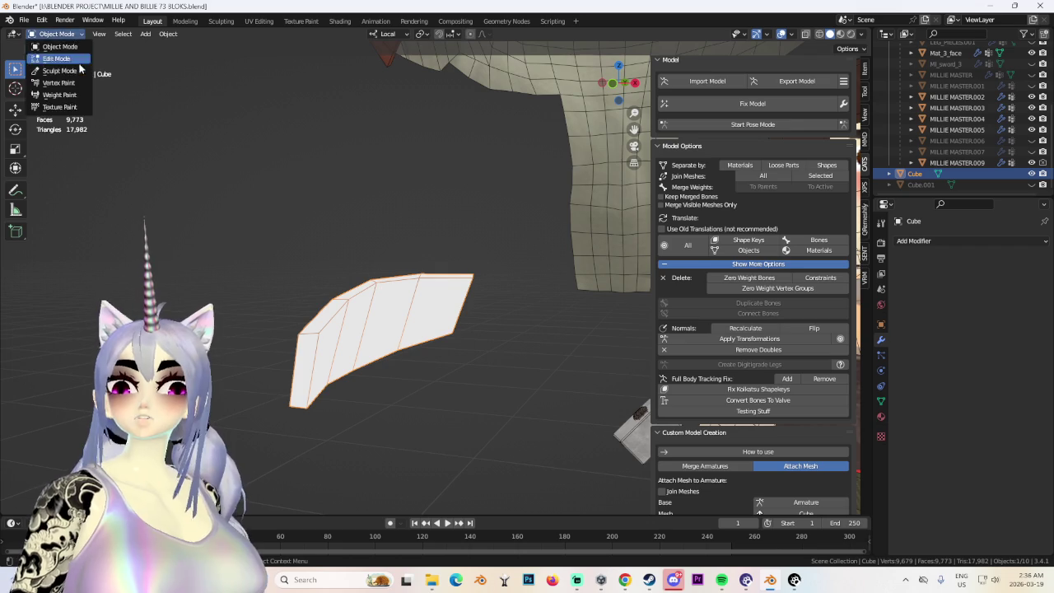
pyautogui.click(78, 58)
pyautogui.click(56, 34)
pyautogui.click(59, 46)
pyautogui.press('Tab')
pyautogui.scroll(3, 454, 245)
pyautogui.moveTo(454, 245); pyautogui.dragTo(344, 207, button='middle')
pyautogui.moveTo(291, 274)
pyautogui.mouseDown(button='middle')
pyautogui.moveTo(282, 293)
pyautogui.moveTo(332, 304)
pyautogui.moveTo(316, 285)
pyautogui.moveTo(352, 277)
pyautogui.mouseUp(button='middle')
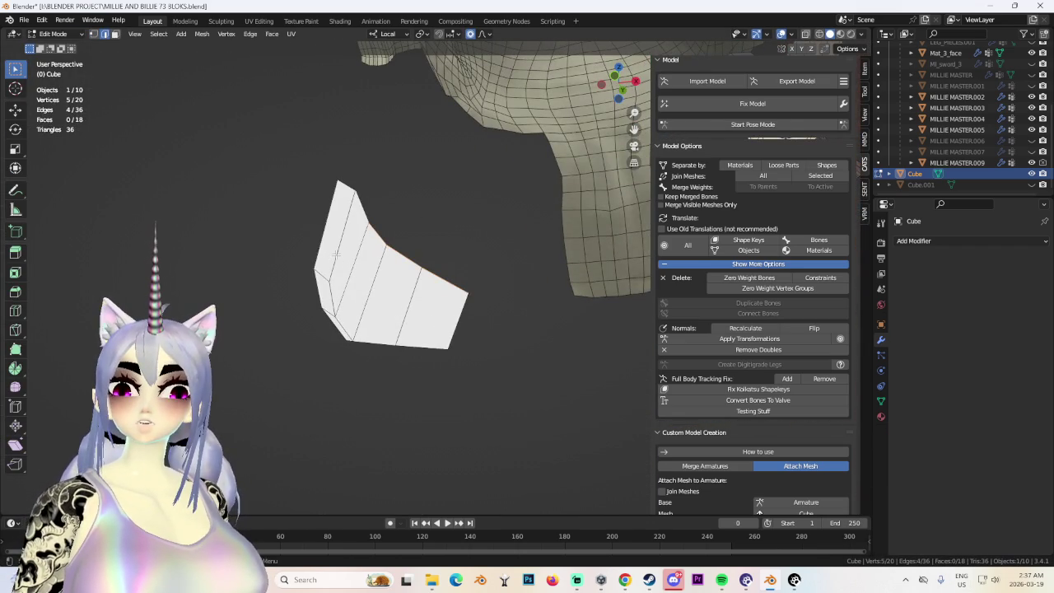
# Orbit behind the curved four-panel strip, adding another plate vertex to the selection.
pyautogui.moveTo(418, 262)
pyautogui.mouseDown(button='middle')
pyautogui.moveTo(471, 308)
pyautogui.moveTo(466, 337)
pyautogui.moveTo(487, 330)
pyautogui.moveTo(471, 370)
pyautogui.moveTo(280, 328)
pyautogui.mouseUp(button='middle')
pyautogui.keyDown('shift'); pyautogui.click(280, 329); pyautogui.keyUp('shift')
pyautogui.moveTo(384, 322)
pyautogui.mouseDown(button='middle')
pyautogui.moveTo(433, 360)
pyautogui.moveTo(429, 316)
pyautogui.moveTo(280, 240)
pyautogui.mouseUp(button='middle')
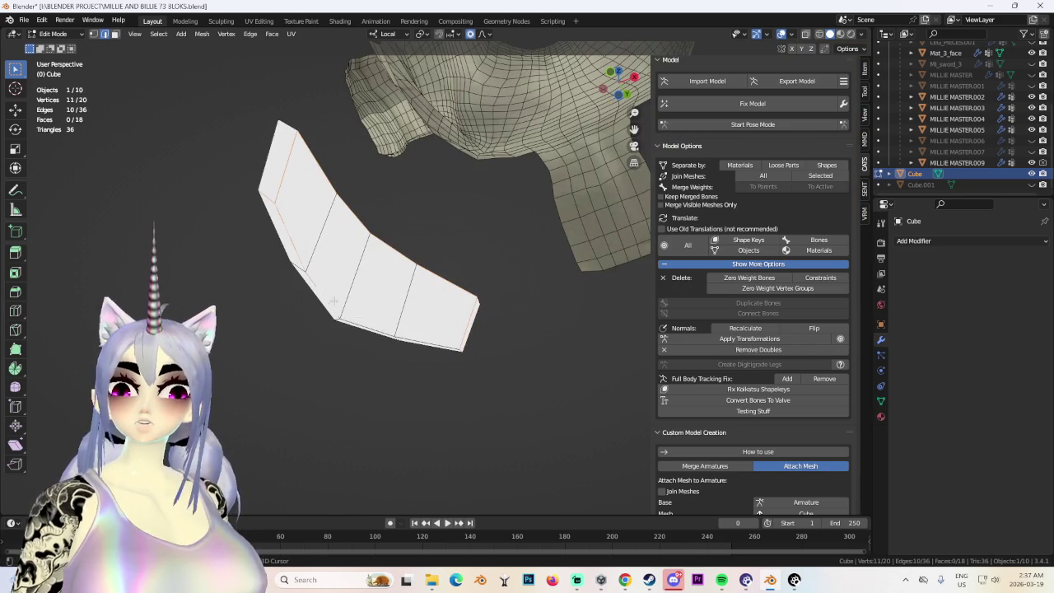
pyautogui.moveTo(432, 339)
pyautogui.mouseDown(button='middle')
pyautogui.moveTo(435, 271)
pyautogui.moveTo(388, 273)
pyautogui.mouseUp(button='middle')
pyautogui.moveTo(312, 311)
pyautogui.mouseDown(button='middle')
pyautogui.moveTo(478, 319)
pyautogui.moveTo(519, 151)
pyautogui.moveTo(518, 239)
pyautogui.moveTo(487, 270)
pyautogui.moveTo(311, 215)
pyautogui.moveTo(289, 234)
pyautogui.moveTo(288, 275)
pyautogui.moveTo(349, 293)
pyautogui.moveTo(419, 275)
pyautogui.moveTo(247, 58)
pyautogui.mouseUp(button='middle')
pyautogui.scroll(3, 518, 238)
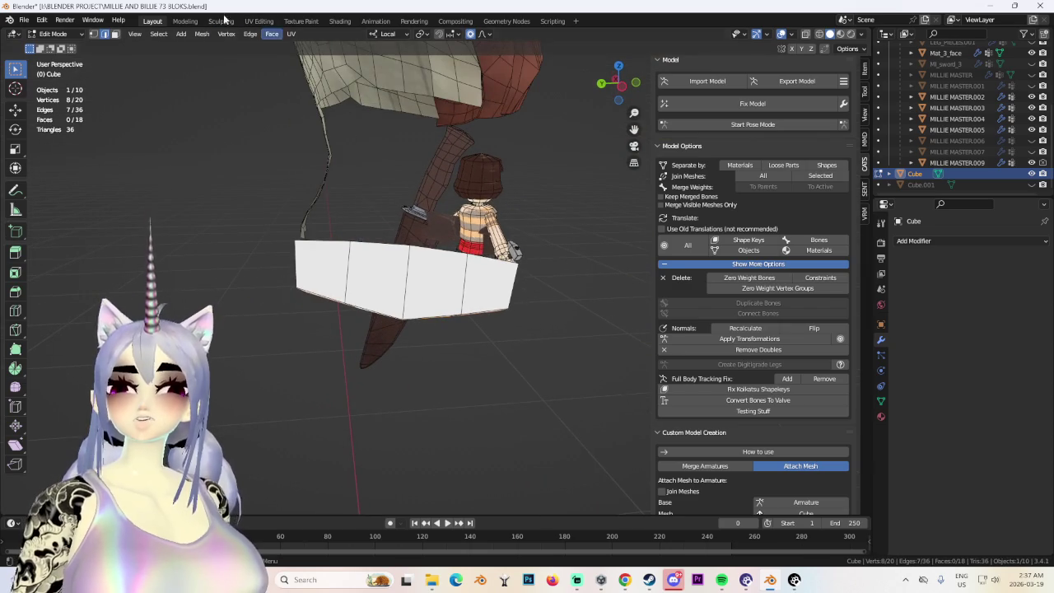
# Mark the strip's bottom edges as a seam and project its UVs from the current view.
pyautogui.click(290, 34)
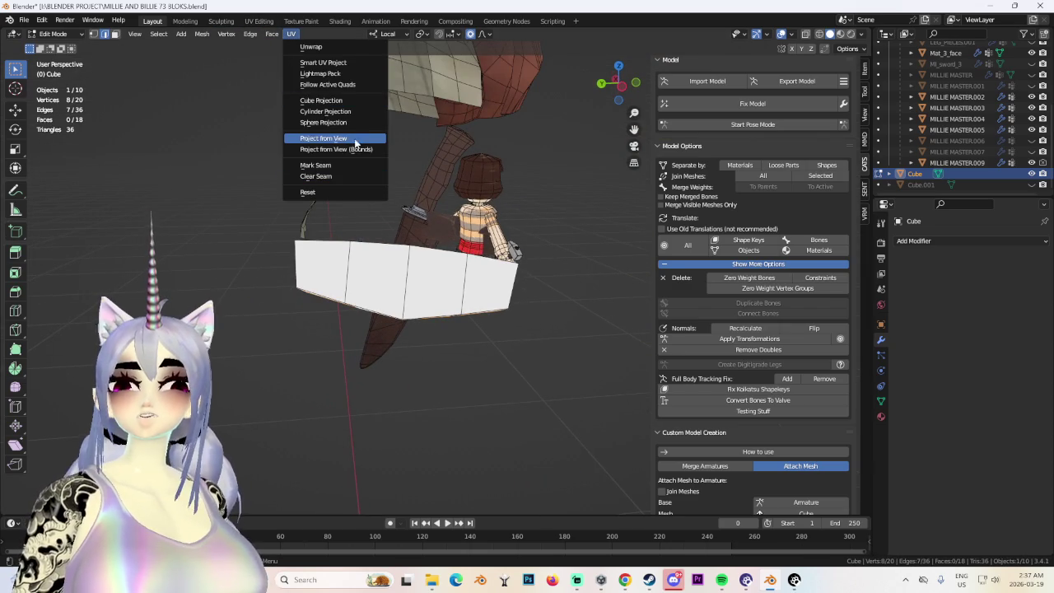
pyautogui.click(337, 167)
pyautogui.click(291, 36)
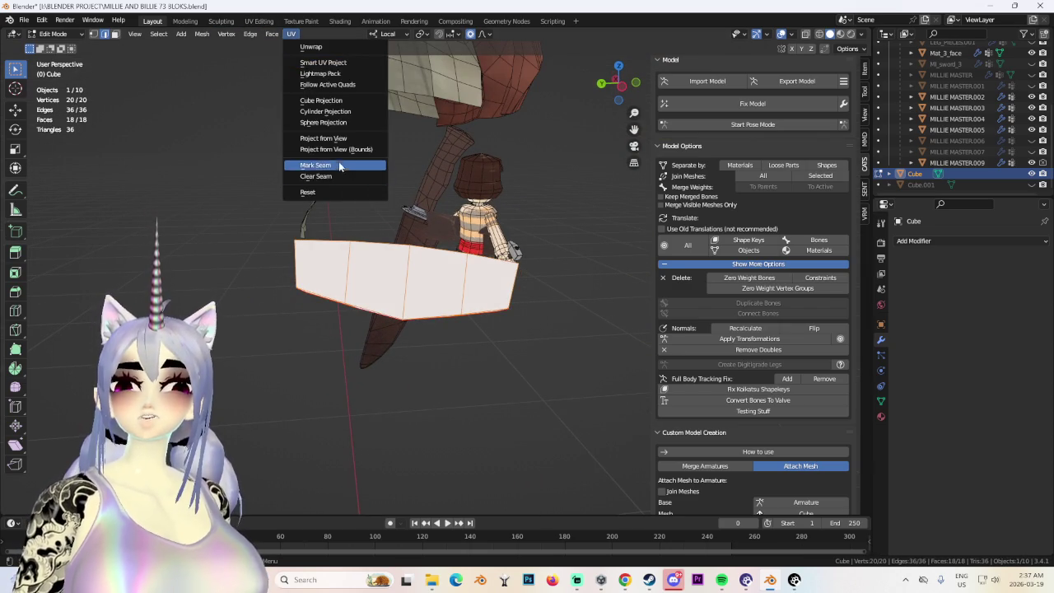
pyautogui.click(341, 141)
# Check the unwrapped strip in the UV Editing workspace, then go back to Layout.
pyautogui.click(260, 22)
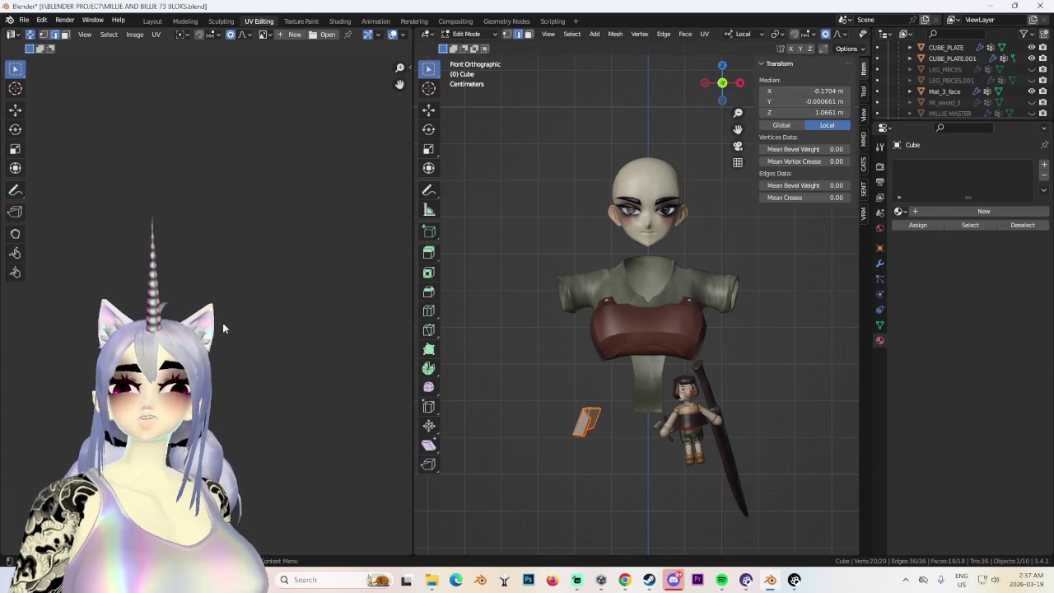
pyautogui.rightClick(70, 363)
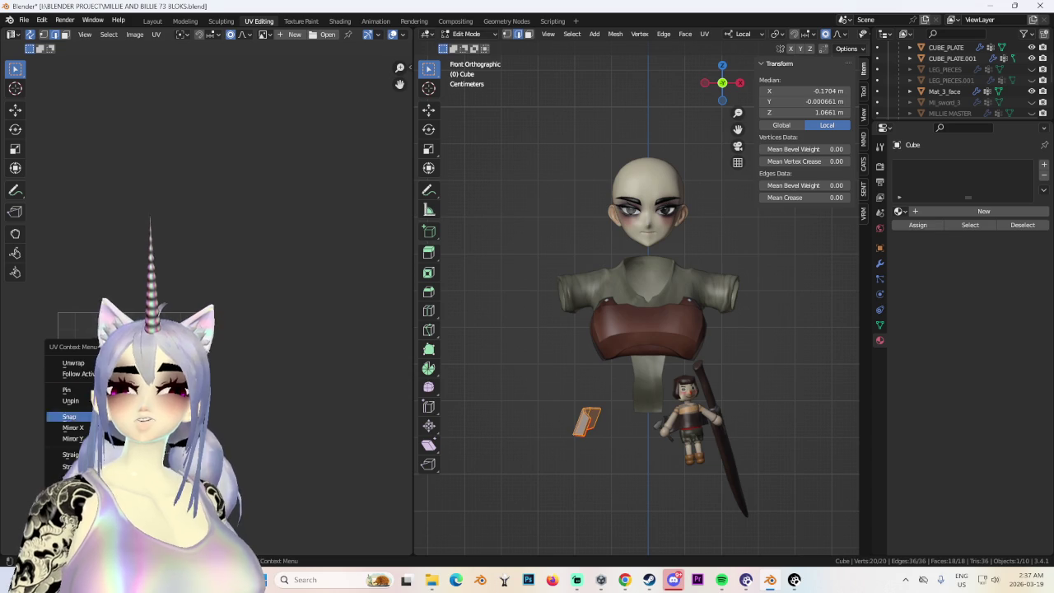
pyautogui.scroll(2, 41, 439)
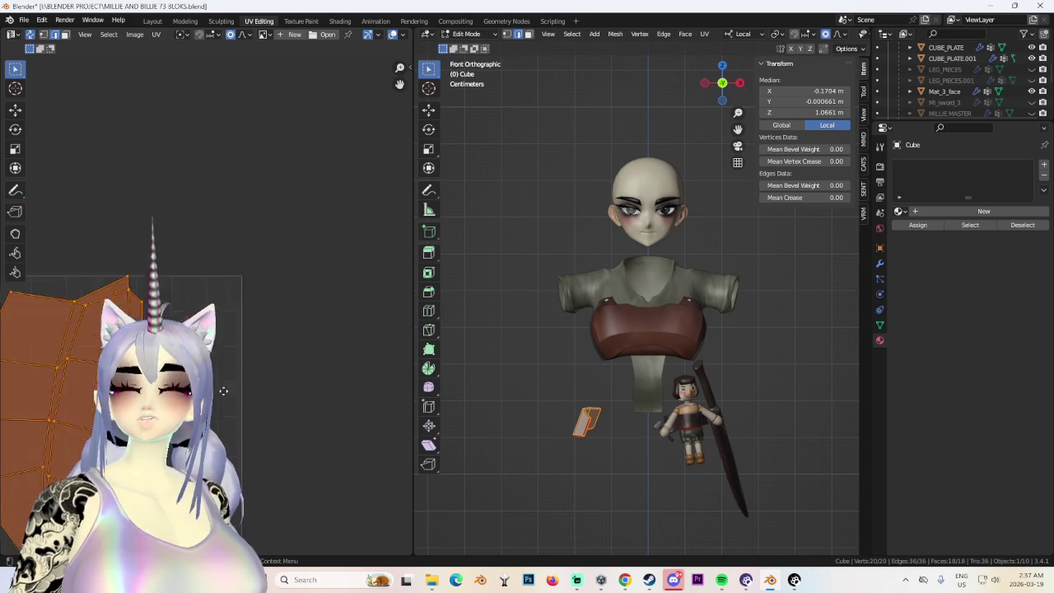
pyautogui.moveTo(674, 210); pyautogui.dragTo(714, 389, button='middle')
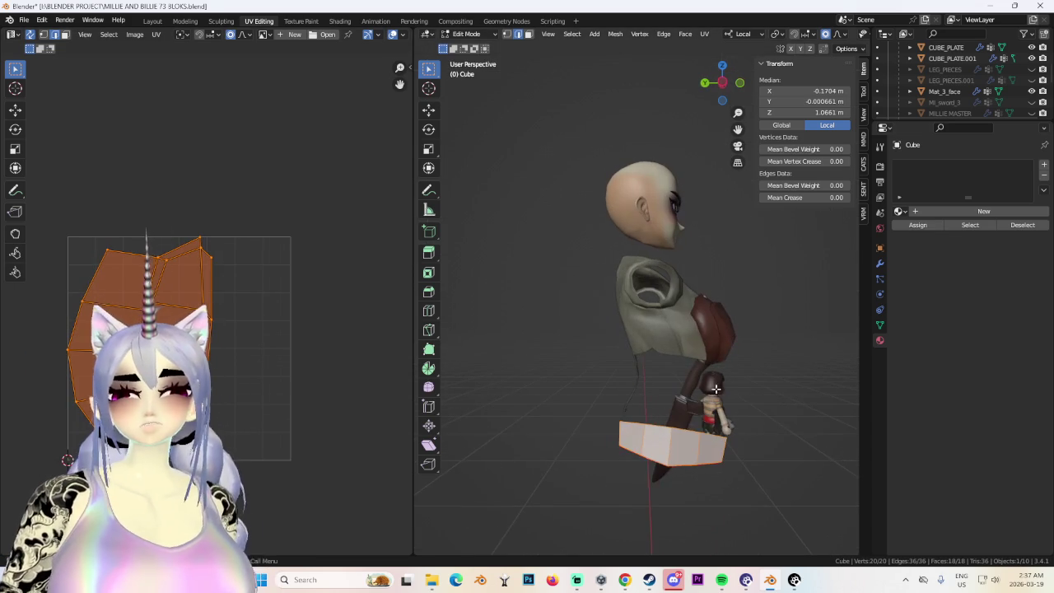
pyautogui.click(153, 20)
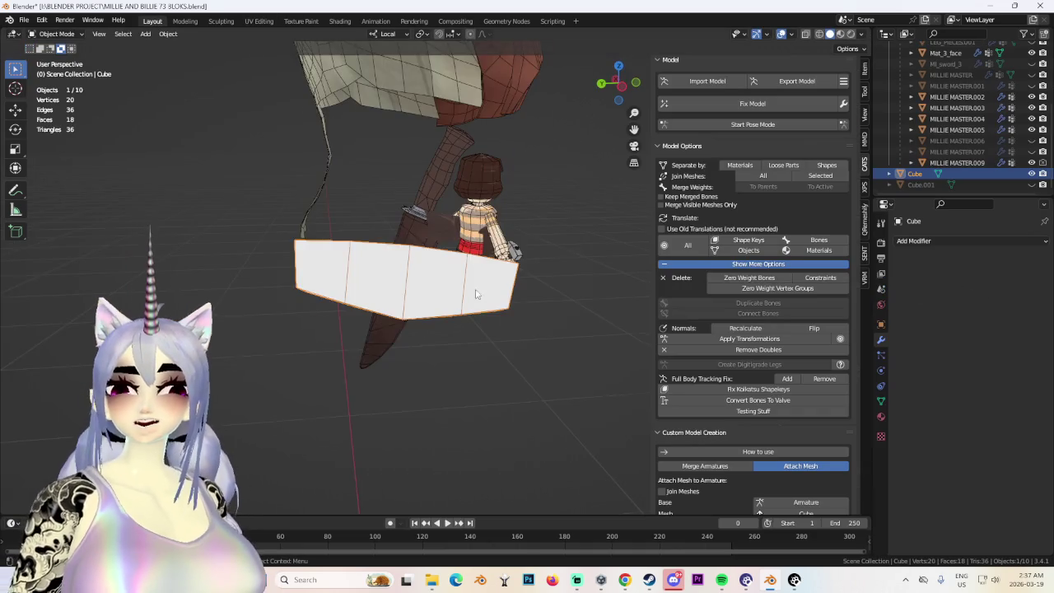
# Shade the plate strip smooth.
pyautogui.click(168, 34)
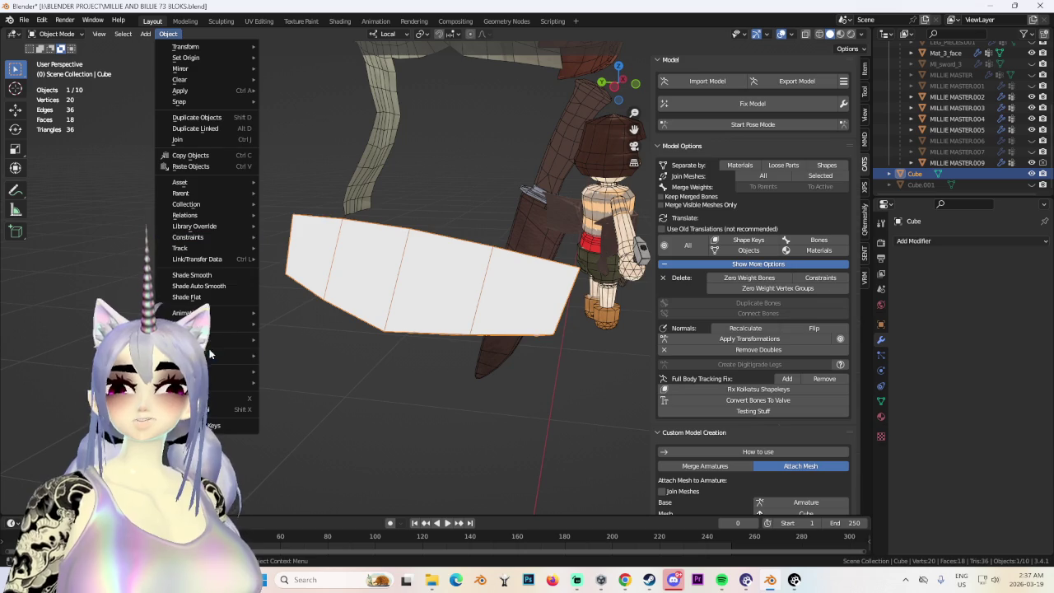
pyautogui.click(214, 286)
pyautogui.click(167, 34)
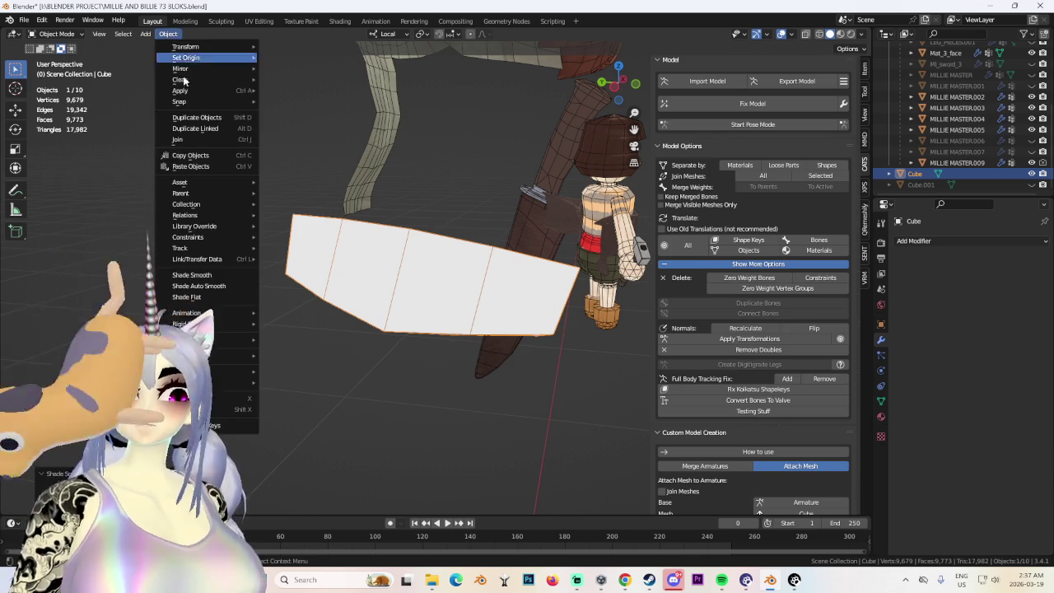
pyautogui.click(191, 275)
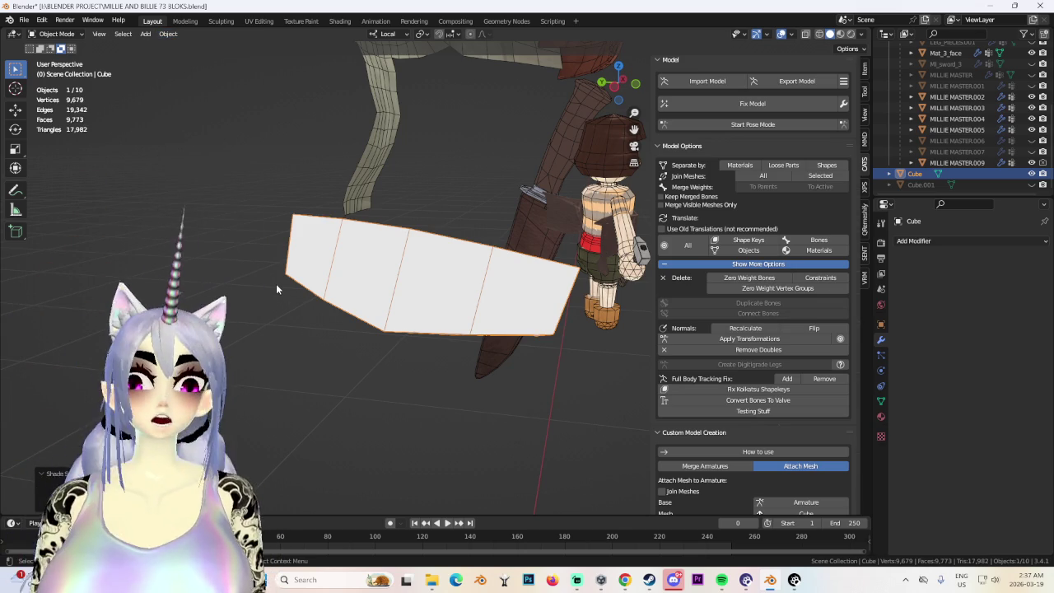
# Reselect the plate strip using wireframe shading, then return to solid shading.
pyautogui.moveTo(381, 399)
pyautogui.mouseDown(button='middle')
pyautogui.moveTo(378, 423)
pyautogui.moveTo(395, 342)
pyautogui.moveTo(480, 330)
pyautogui.moveTo(424, 353)
pyautogui.moveTo(428, 330)
pyautogui.mouseUp(button='middle')
pyautogui.click(356, 418)
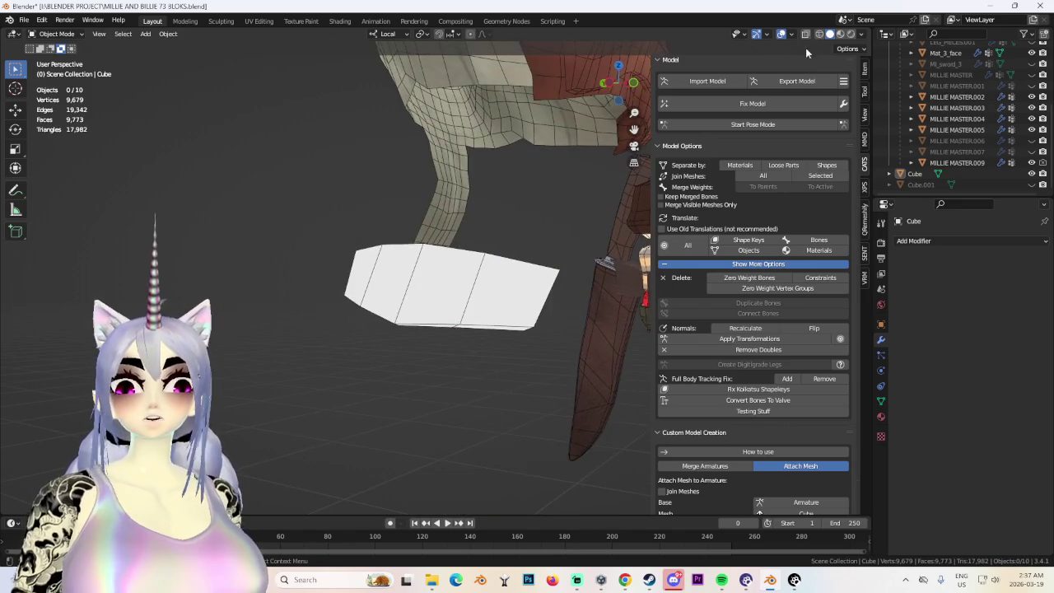
pyautogui.click(820, 34)
pyautogui.moveTo(461, 297); pyautogui.dragTo(543, 239, button='middle')
pyautogui.click(485, 284)
pyautogui.click(830, 33)
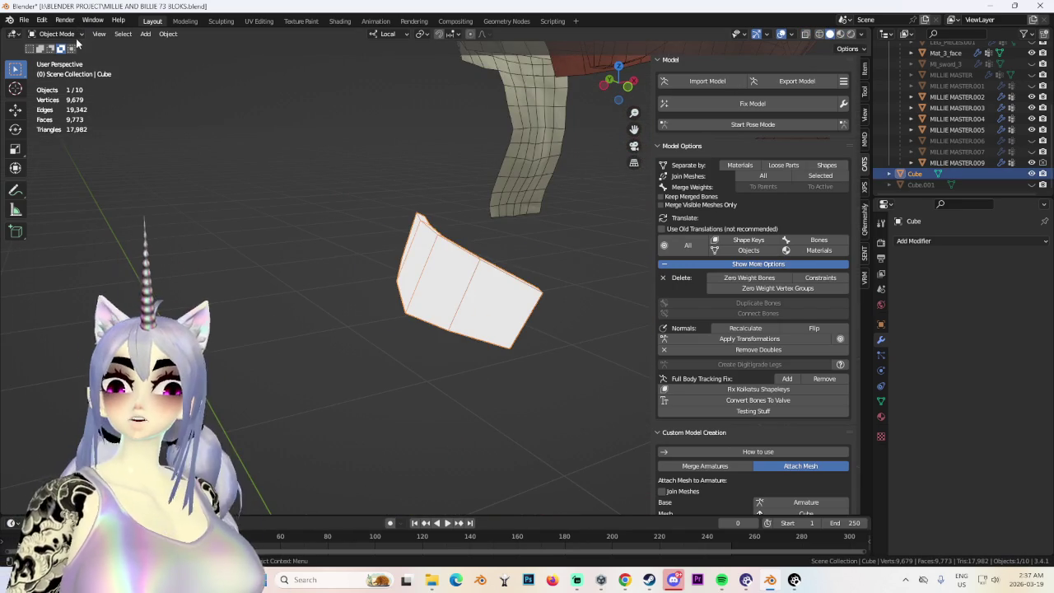
pyautogui.moveTo(509, 277)
pyautogui.mouseDown(button='middle')
pyautogui.moveTo(580, 242)
pyautogui.moveTo(545, 169)
pyautogui.moveTo(554, 298)
pyautogui.moveTo(544, 275)
pyautogui.moveTo(577, 296)
pyautogui.mouseUp(button='middle')
# Assign the existing ARMOR material to the strip and view its UVs in UV Editing.
pyautogui.click(880, 418)
pyautogui.click(900, 300)
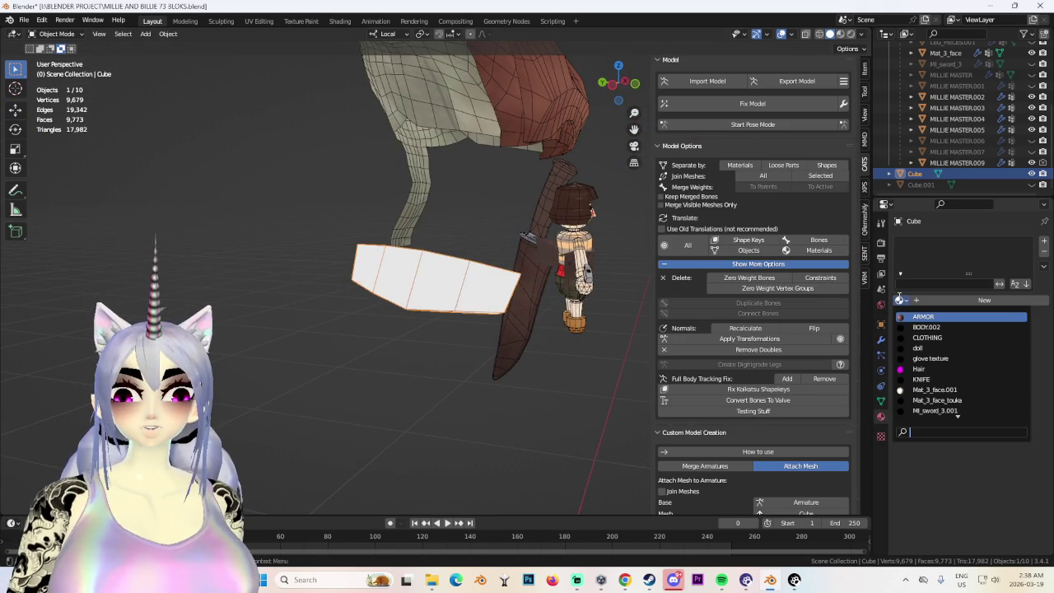
pyautogui.click(915, 317)
pyautogui.click(258, 22)
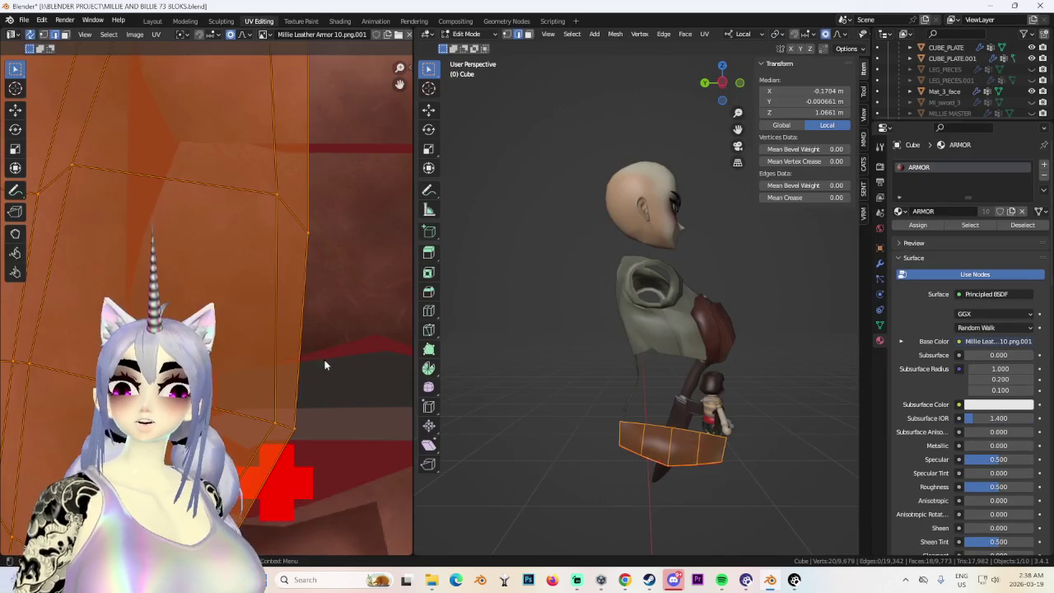
# Move the strip's UV island onto the texture and rotate it to lie horizontally.
pyautogui.scroll(-3, 272, 286)
pyautogui.press('g')
pyautogui.click(352, 257)
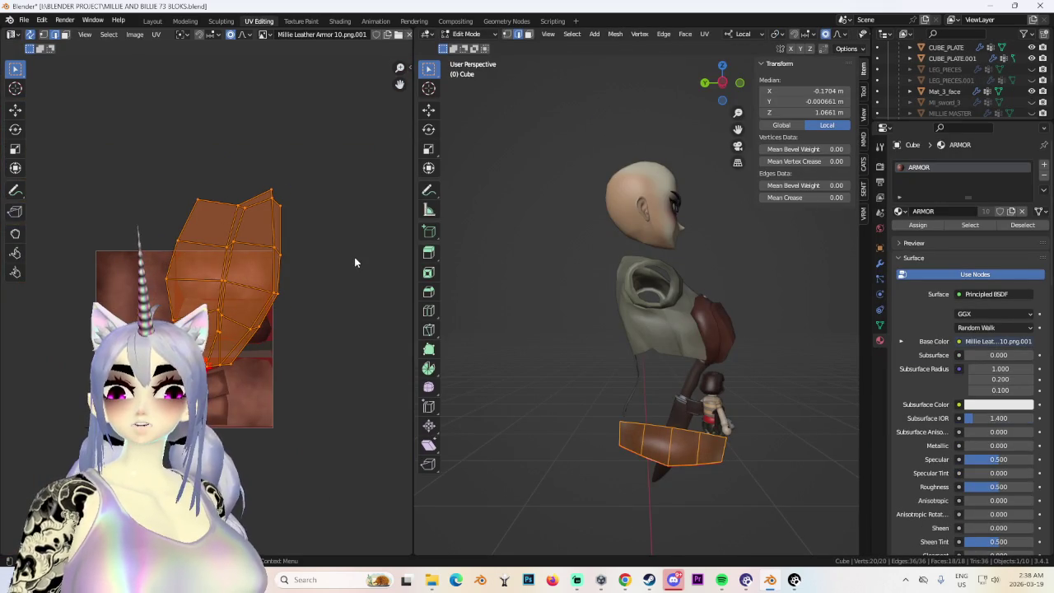
pyautogui.press('r')
pyautogui.click(304, 282)
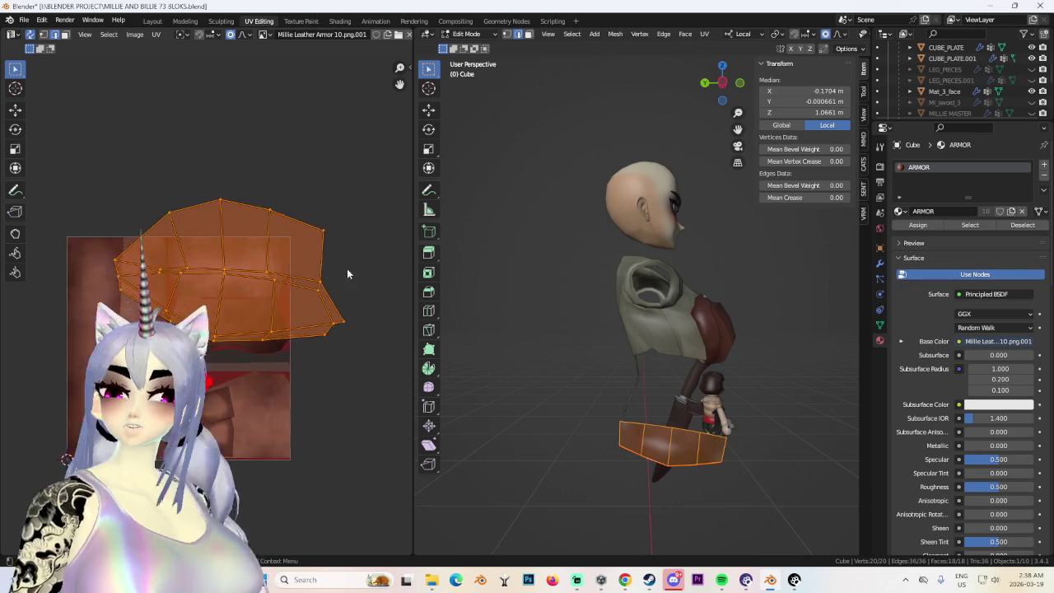
# Shrink the UV island to about half size and nudge it up onto a leather panel.
pyautogui.scroll(3, 348, 275)
pyautogui.press('s')
pyautogui.click(306, 252)
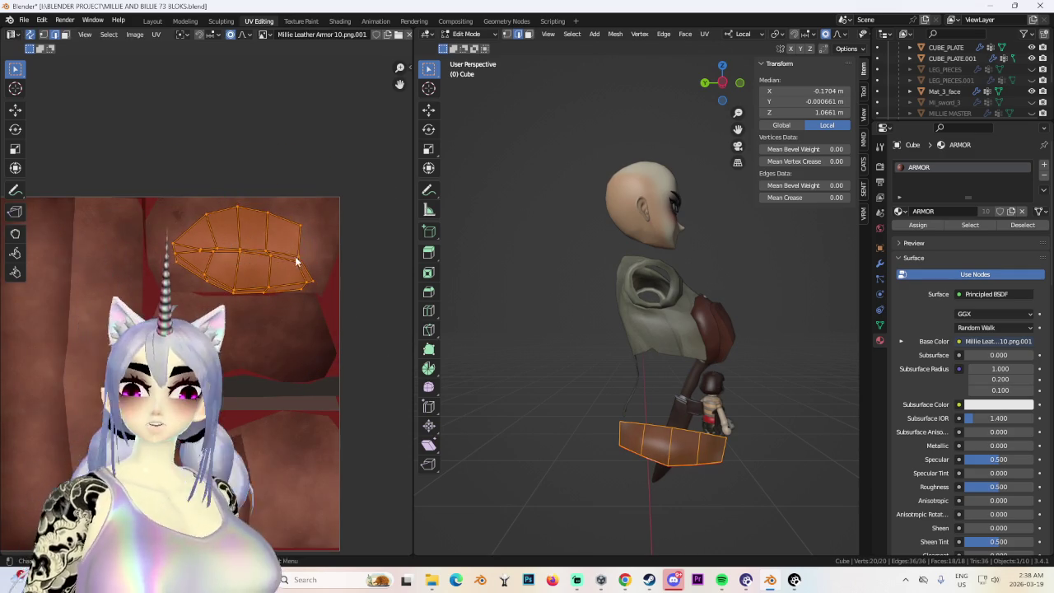
pyautogui.scroll(-3, 365, 193)
pyautogui.scroll(2, 290, 302)
pyautogui.press('g')
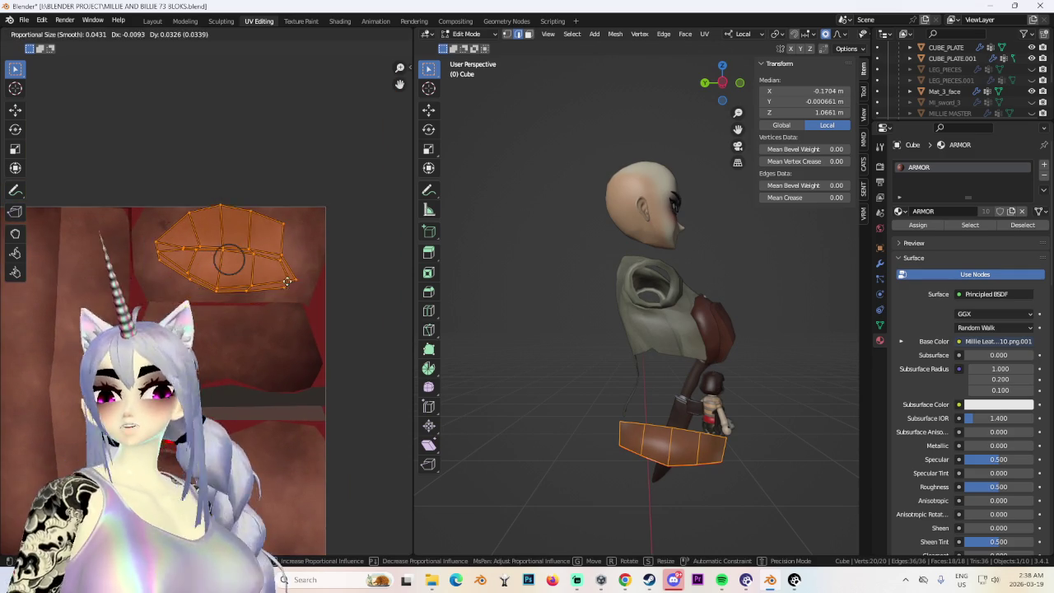
pyautogui.click(284, 296)
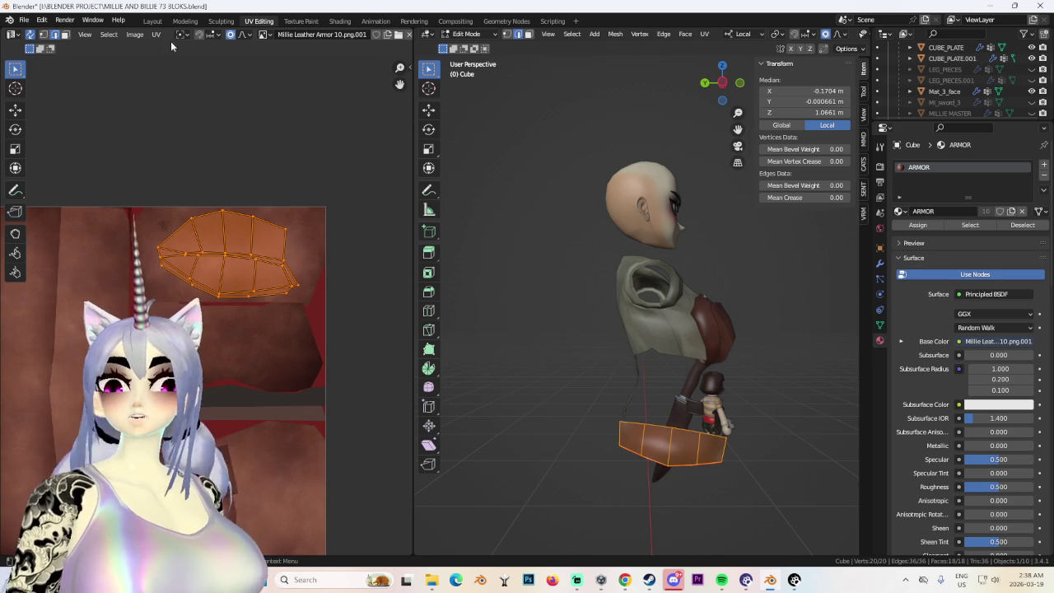
pyautogui.click(152, 21)
# Unhide Cube.001, the armored body, the sword, MILLIE MASTER and MILLIE MASTER.001.
pyautogui.moveTo(576, 385)
pyautogui.mouseDown(button='middle')
pyautogui.moveTo(494, 369)
pyautogui.moveTo(544, 349)
pyautogui.moveTo(463, 339)
pyautogui.moveTo(477, 331)
pyautogui.moveTo(440, 168)
pyautogui.mouseUp(button='middle')
pyautogui.moveTo(525, 332)
pyautogui.mouseDown(button='middle')
pyautogui.moveTo(498, 144)
pyautogui.moveTo(524, 272)
pyautogui.moveTo(448, 221)
pyautogui.moveTo(527, 198)
pyautogui.mouseUp(button='middle')
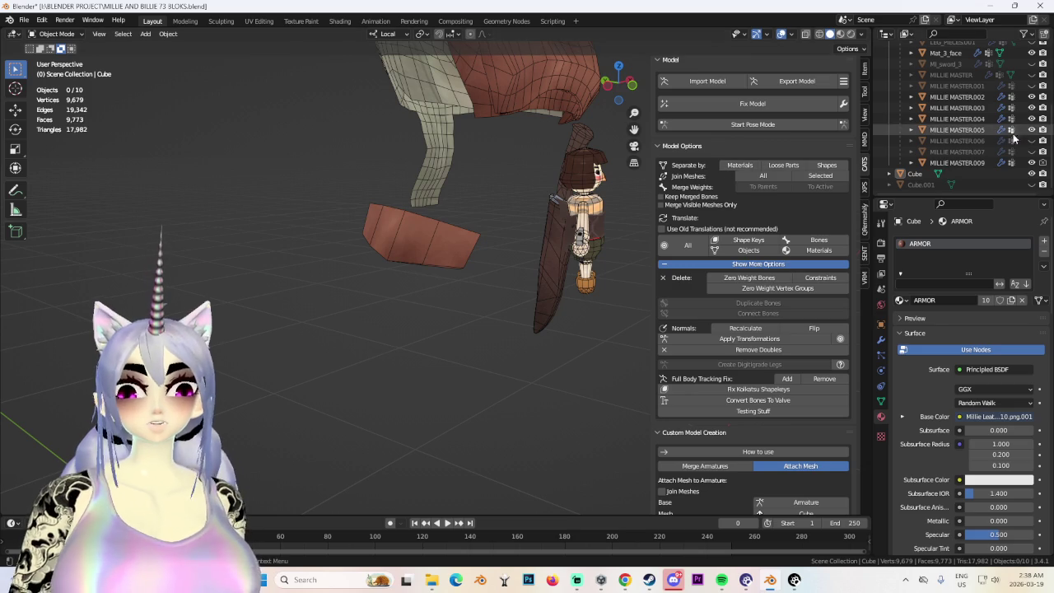
pyautogui.click(1041, 186)
pyautogui.moveTo(477, 330)
pyautogui.mouseDown(button='middle')
pyautogui.moveTo(511, 336)
pyautogui.moveTo(580, 277)
pyautogui.moveTo(441, 303)
pyautogui.moveTo(986, 132)
pyautogui.mouseUp(button='middle')
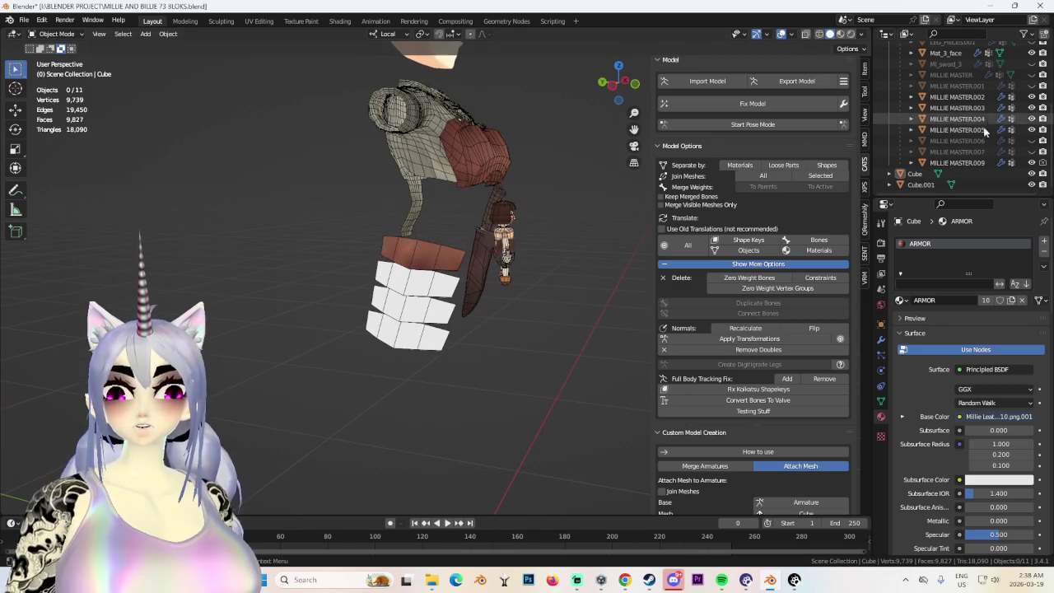
pyautogui.click(1031, 151)
pyautogui.click(1031, 141)
pyautogui.scroll(2, 1036, 142)
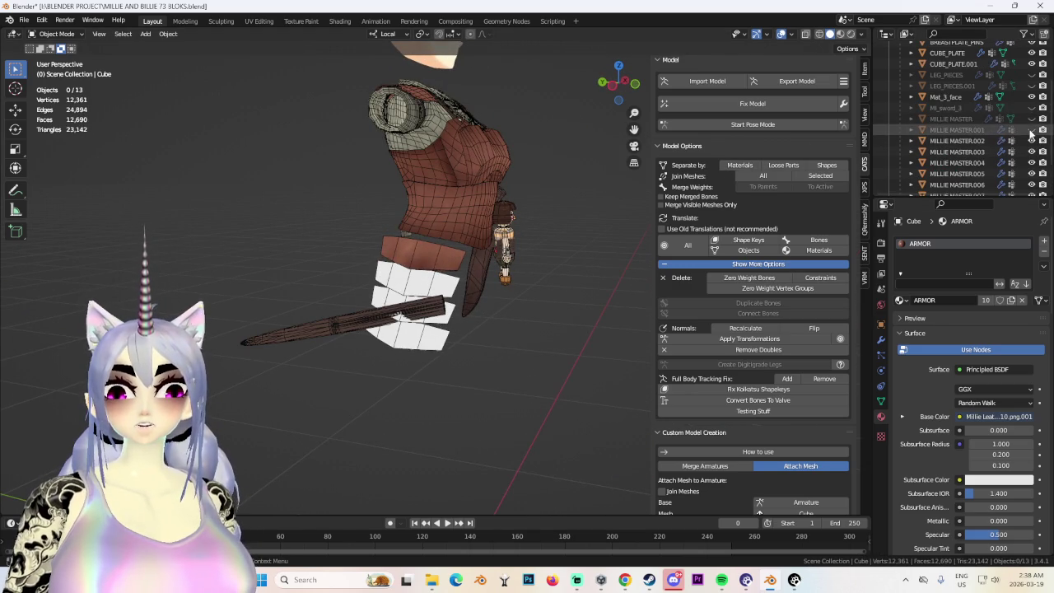
pyautogui.click(1031, 129)
pyautogui.click(1032, 118)
pyautogui.scroll(-3, 494, 247)
# Inspect the character from several angles and turn the wireframe and stats overlays back on.
pyautogui.moveTo(495, 247)
pyautogui.mouseDown(button='middle')
pyautogui.moveTo(568, 220)
pyautogui.moveTo(617, 311)
pyautogui.mouseUp(button='middle')
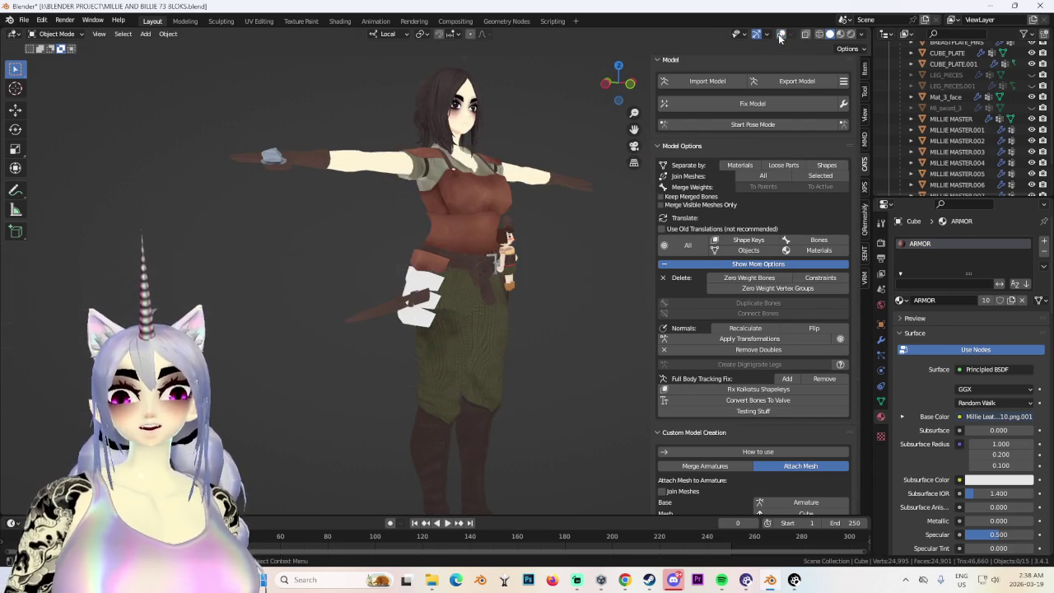
pyautogui.moveTo(593, 248); pyautogui.dragTo(559, 300, button='middle')
pyautogui.scroll(3, 514, 296)
pyautogui.scroll(2, 579, 252)
pyautogui.moveTo(579, 253); pyautogui.dragTo(831, 265, button='middle')
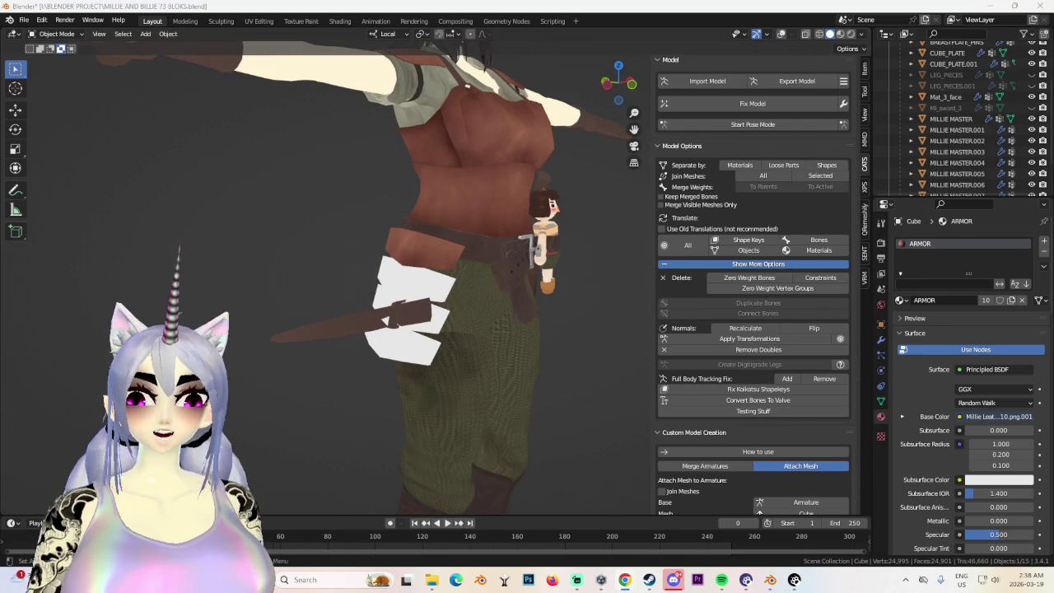
pyautogui.moveTo(494, 313)
pyautogui.mouseDown(button='middle')
pyautogui.moveTo(512, 326)
pyautogui.moveTo(538, 275)
pyautogui.moveTo(615, 347)
pyautogui.moveTo(473, 328)
pyautogui.moveTo(494, 318)
pyautogui.moveTo(701, 78)
pyautogui.mouseUp(button='middle')
pyautogui.click(781, 34)
# Select the white plate stack Cube.001, then the sword, and frame the view on the sword.
pyautogui.moveTo(577, 206)
pyautogui.mouseDown(button='middle')
pyautogui.moveTo(472, 326)
pyautogui.moveTo(584, 386)
pyautogui.moveTo(549, 345)
pyautogui.moveTo(502, 347)
pyautogui.moveTo(658, 305)
pyautogui.mouseUp(button='middle')
pyautogui.click(429, 264)
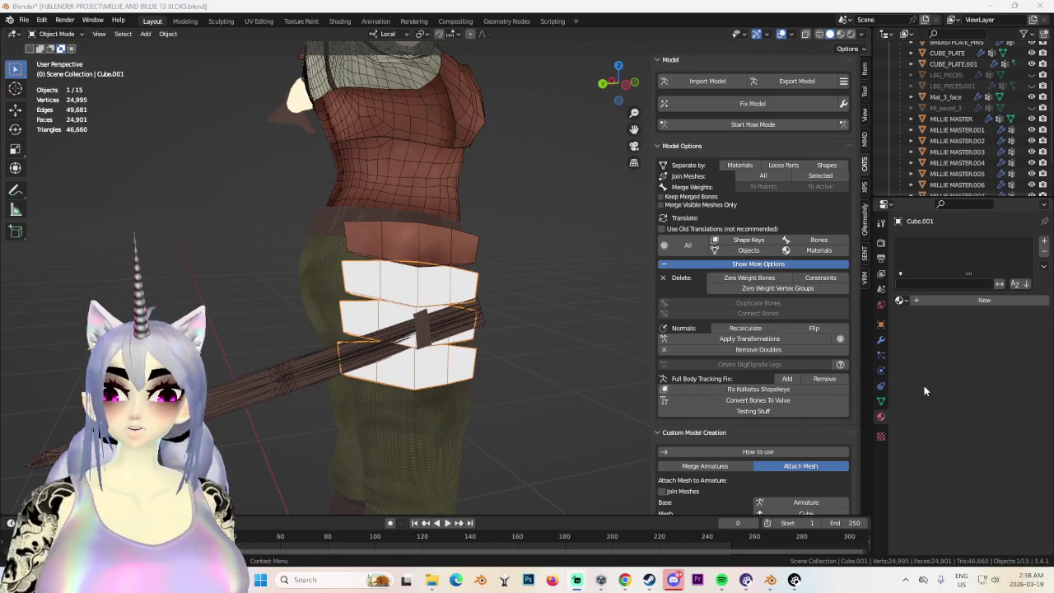
pyautogui.click(471, 336)
pyautogui.press('KP_Decimal')
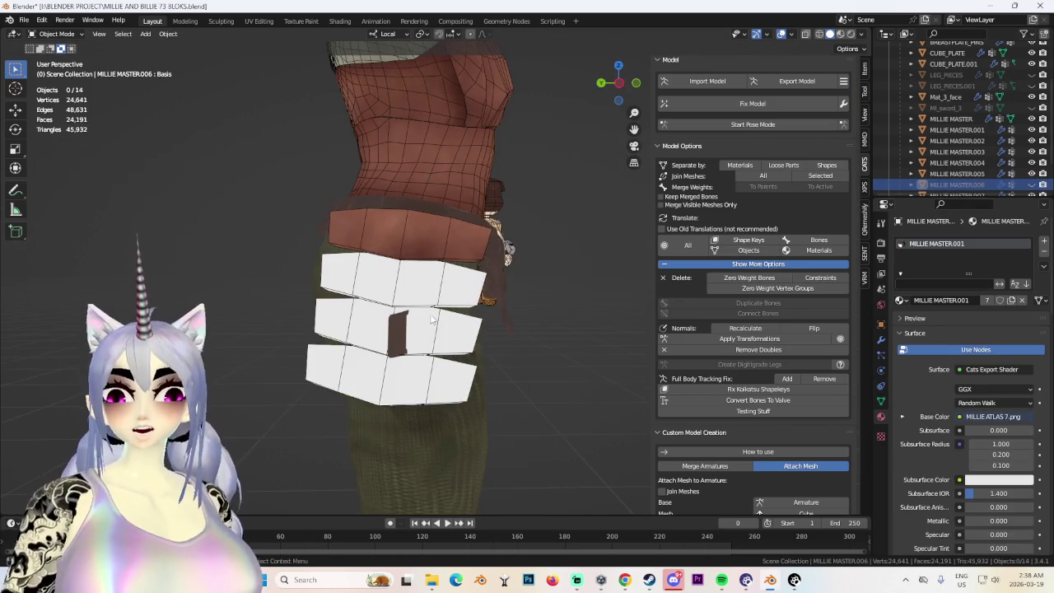
# Hide the belt and select the leather plate strip in Left view.
pyautogui.click(428, 235)
pyautogui.press('KP_Decimal')
pyautogui.press('h')
pyautogui.moveTo(461, 263)
pyautogui.mouseDown(button='middle')
pyautogui.moveTo(457, 234)
pyautogui.moveTo(430, 300)
pyautogui.moveTo(449, 235)
pyautogui.mouseUp(button='middle')
pyautogui.click(456, 234)
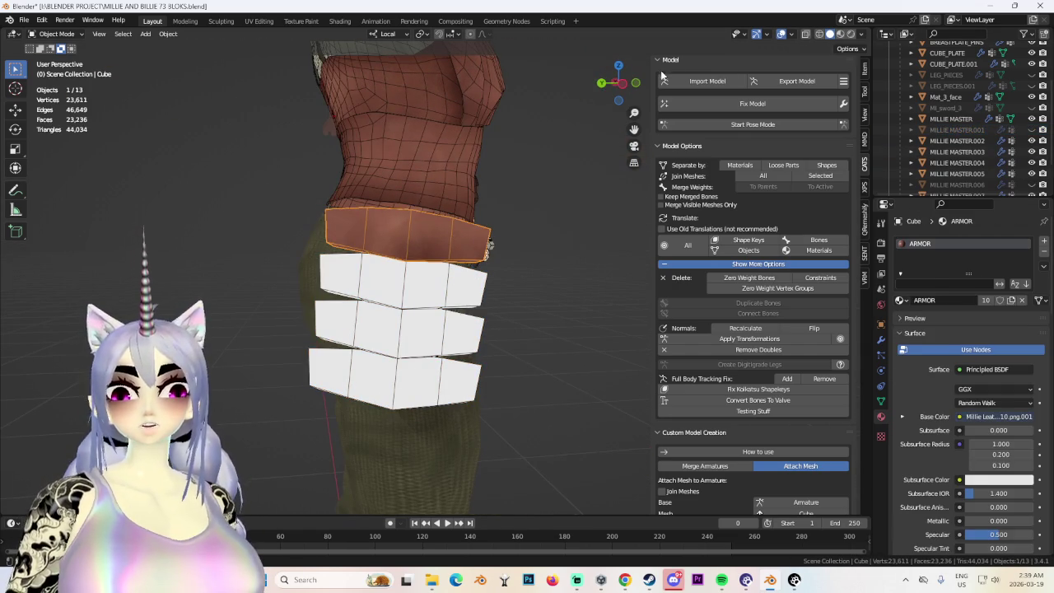
pyautogui.click(624, 85)
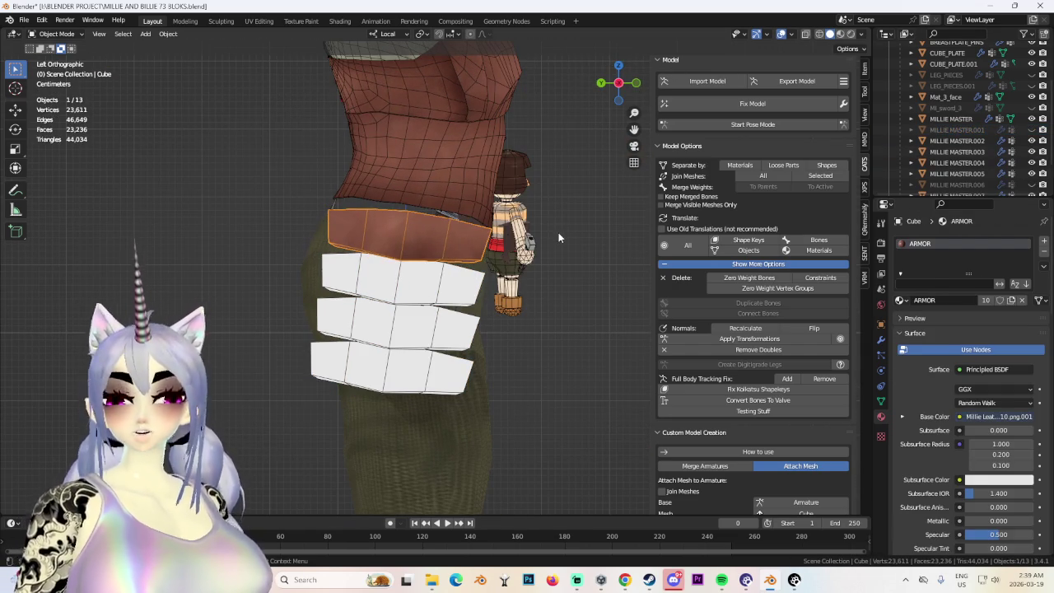
# Duplicate the leather strip, lower the copy along local Z and shift it along Y.
pyautogui.hotkey('shift', 'd')
pyautogui.press('z')
pyautogui.press('z')
pyautogui.click(564, 278)
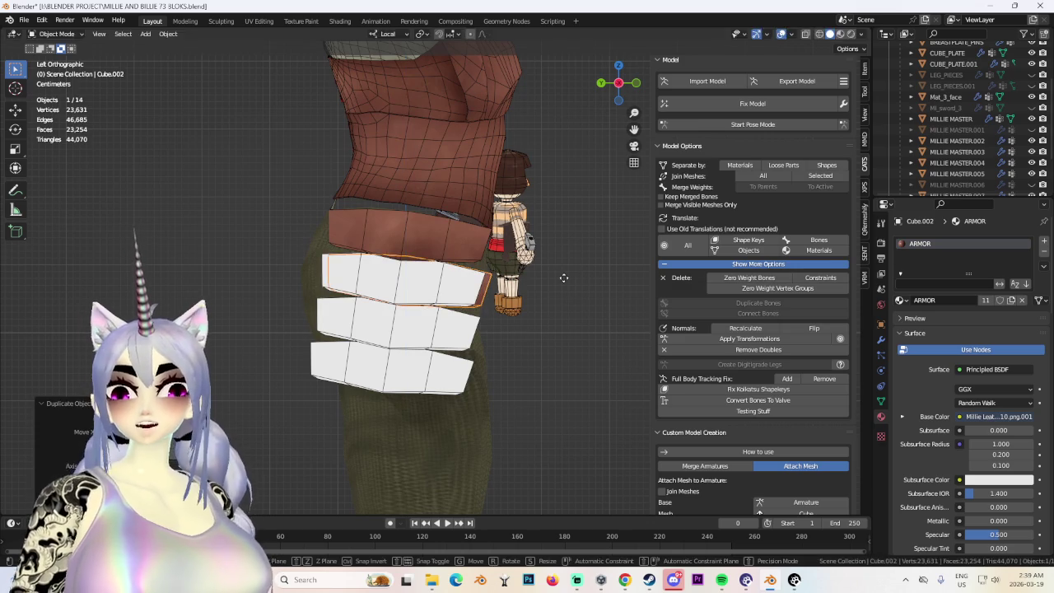
pyautogui.press('g')
pyautogui.press('y')
pyautogui.press('y')
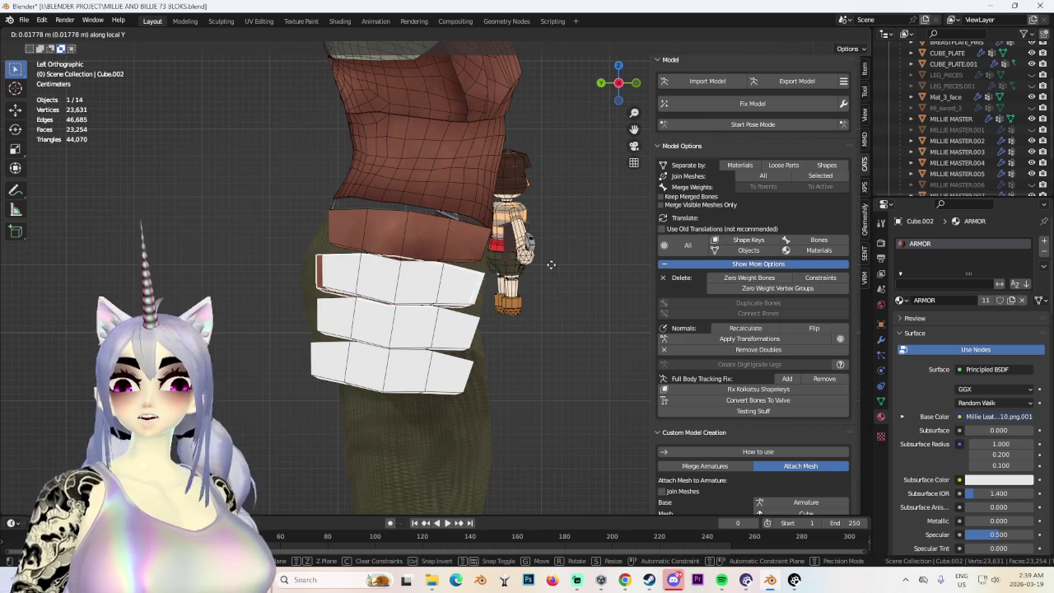
pyautogui.click(557, 266)
# Slide the copied plate along its local X axis and check the stack from the side.
pyautogui.moveTo(549, 294); pyautogui.dragTo(426, 308, button='middle')
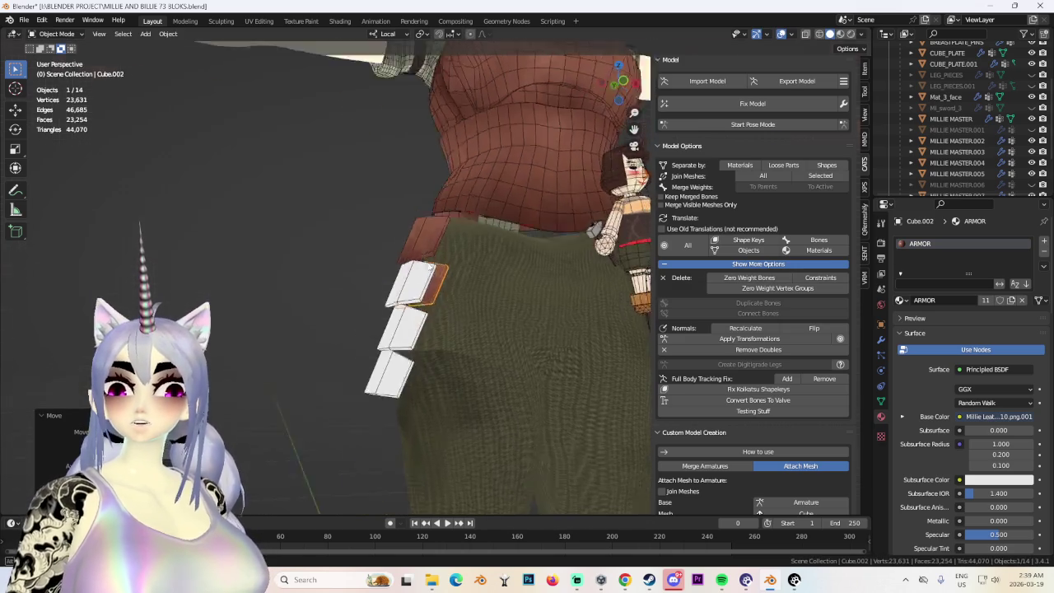
pyautogui.press('g')
pyautogui.press('x')
pyautogui.press('x')
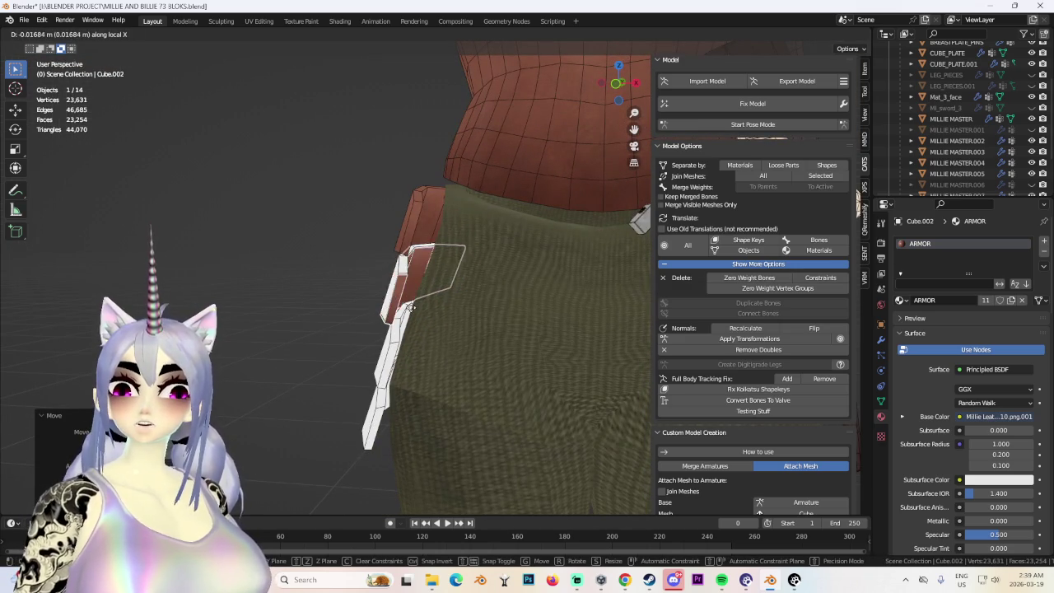
pyautogui.moveTo(549, 311)
pyautogui.mouseDown(button='middle')
pyautogui.moveTo(521, 329)
pyautogui.moveTo(568, 108)
pyautogui.mouseUp(button='middle')
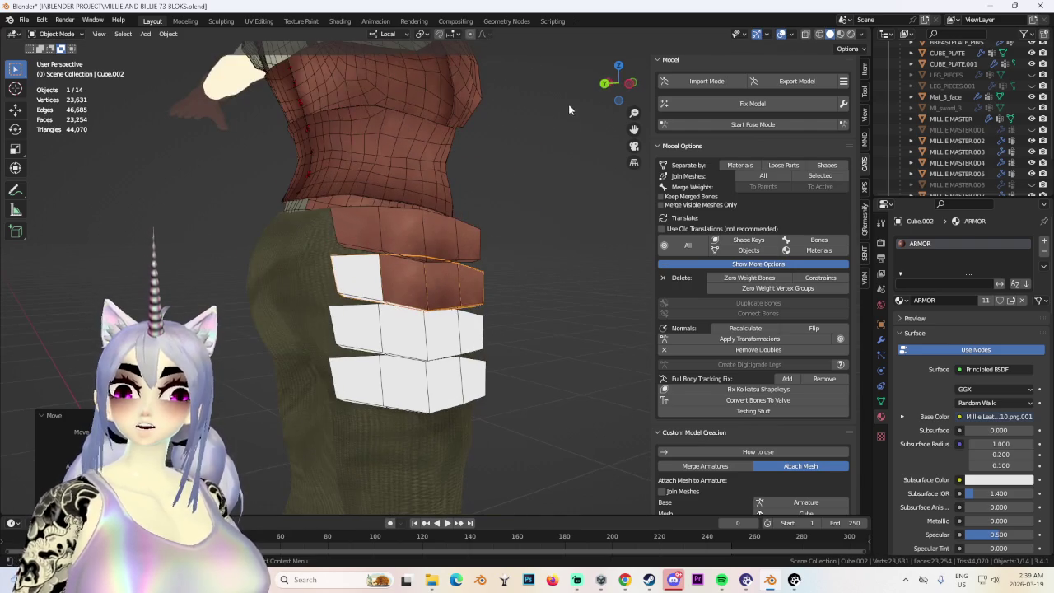
pyautogui.click(629, 86)
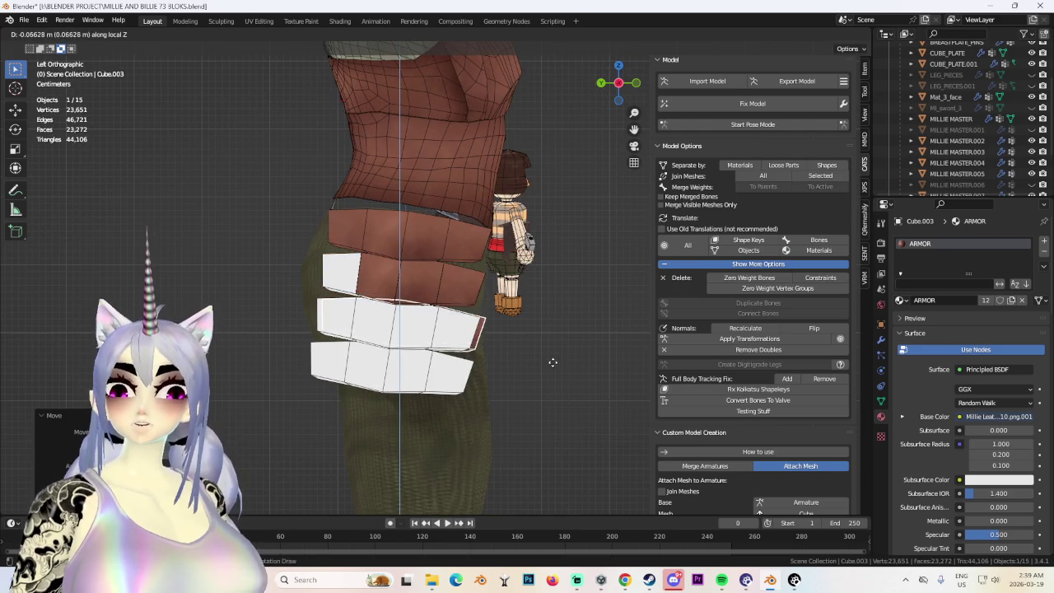
pyautogui.moveTo(552, 362); pyautogui.dragTo(466, 327, button='middle')
# Duplicate the hip plate again along X and position it overlapping within the stack.
pyautogui.hotkey('shift', 'd')
pyautogui.press('x')
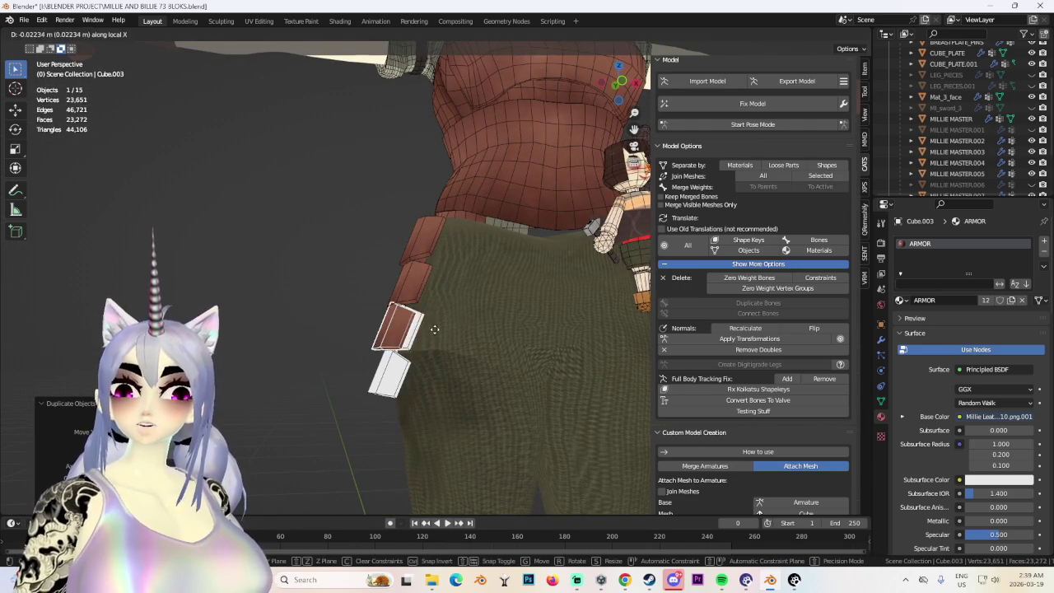
pyautogui.click(445, 333)
pyautogui.moveTo(624, 81)
pyautogui.mouseDown()
pyautogui.moveTo(644, 72)
pyautogui.moveTo(481, 269)
pyautogui.mouseUp()
pyautogui.press('g')
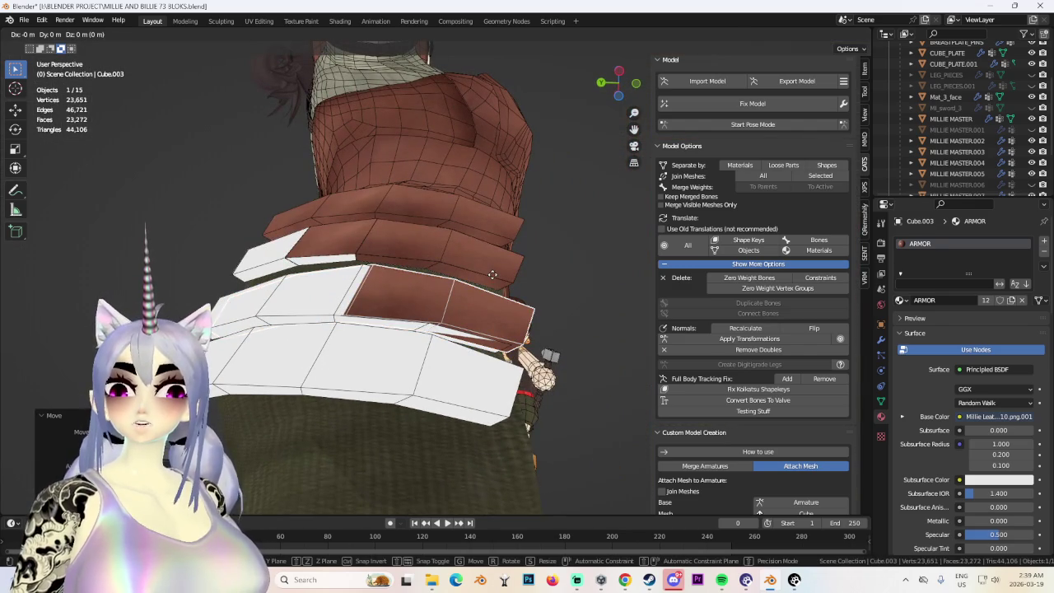
pyautogui.moveTo(495, 263); pyautogui.dragTo(509, 316, button='middle')
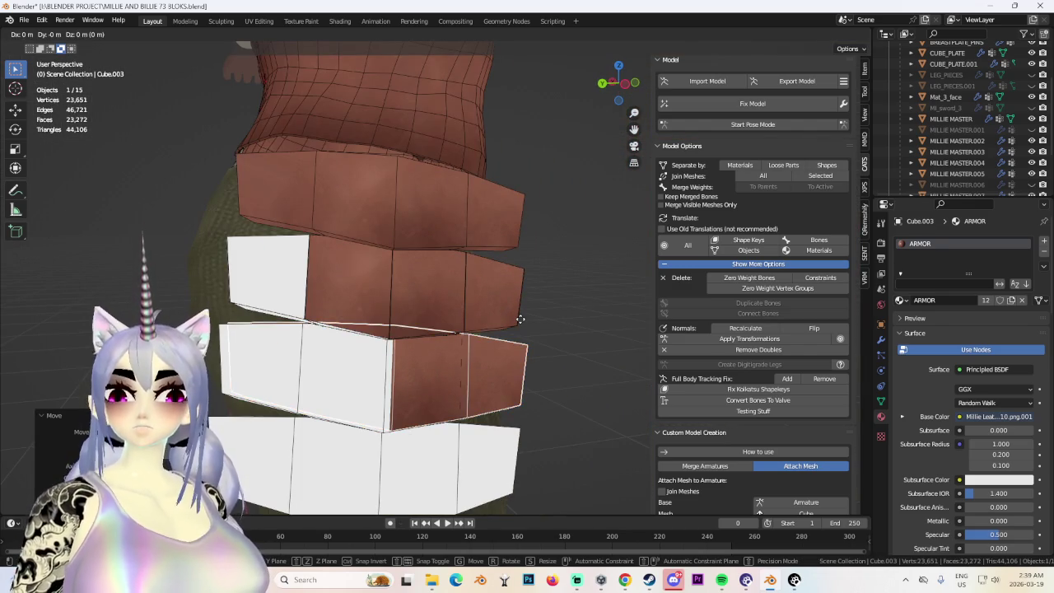
pyautogui.moveTo(497, 289)
pyautogui.mouseDown(button='middle')
pyautogui.moveTo(500, 265)
pyautogui.moveTo(443, 346)
pyautogui.moveTo(526, 348)
pyautogui.mouseUp(button='middle')
pyautogui.click(501, 256)
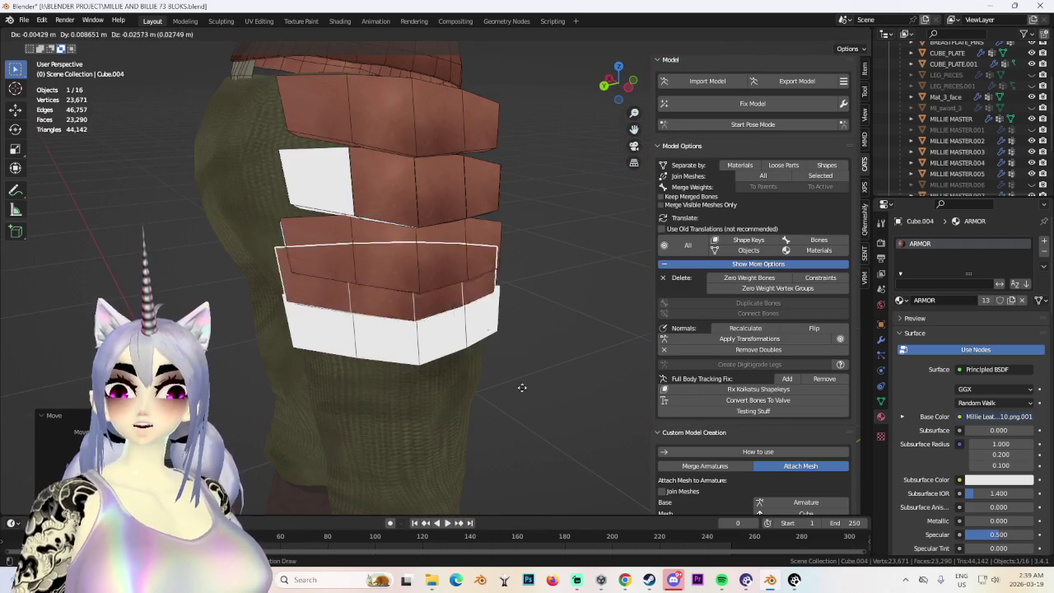
# Undo the unwanted copy and duplicate the plate again, placing the new copy.
pyautogui.hotkey('ctrl', 'z')
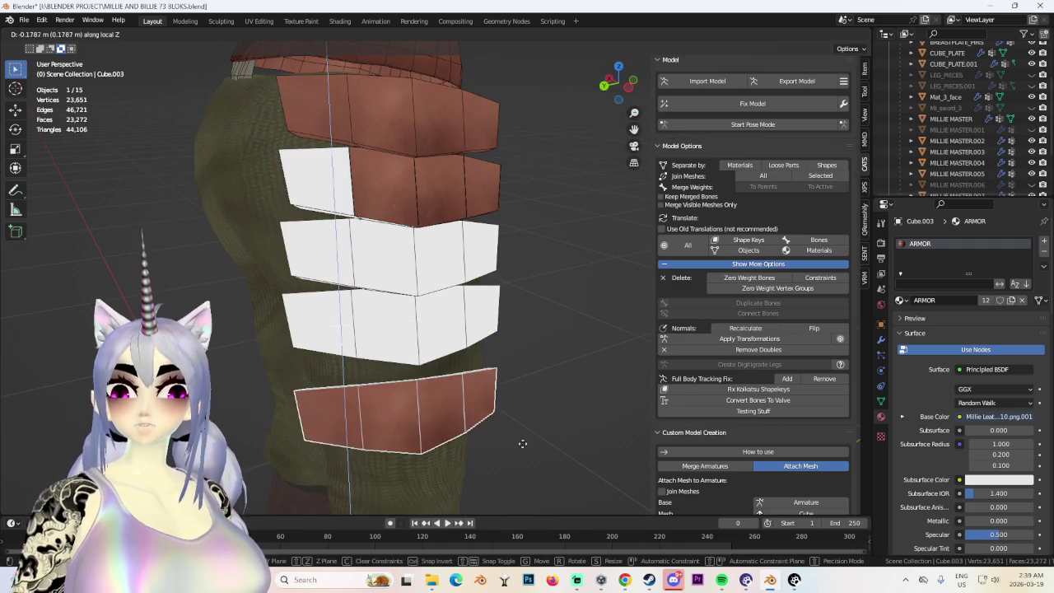
pyautogui.hotkey('shift', 'd')
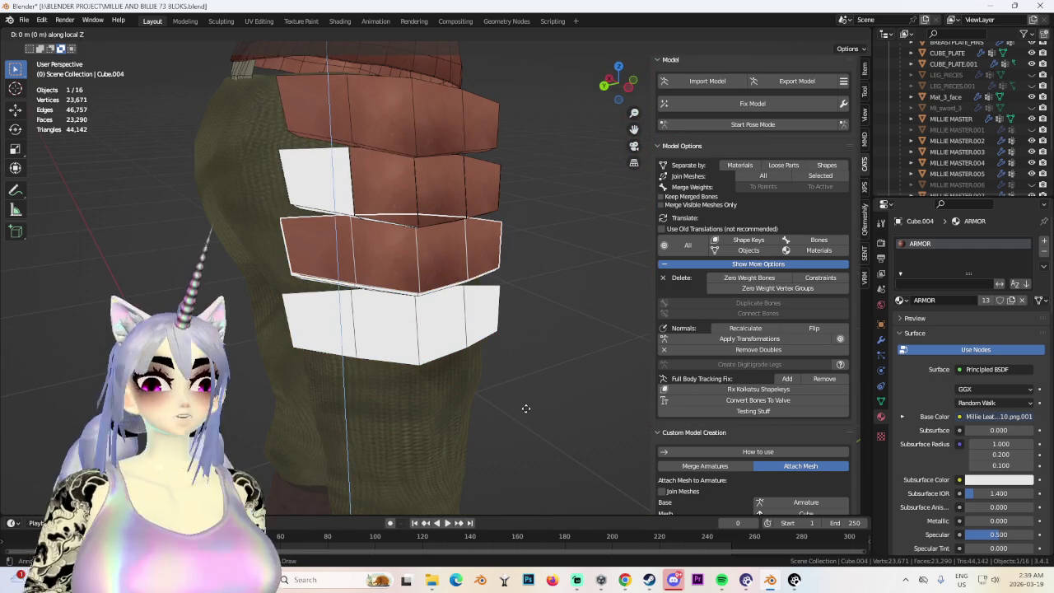
pyautogui.moveTo(520, 443); pyautogui.dragTo(442, 285, button='middle')
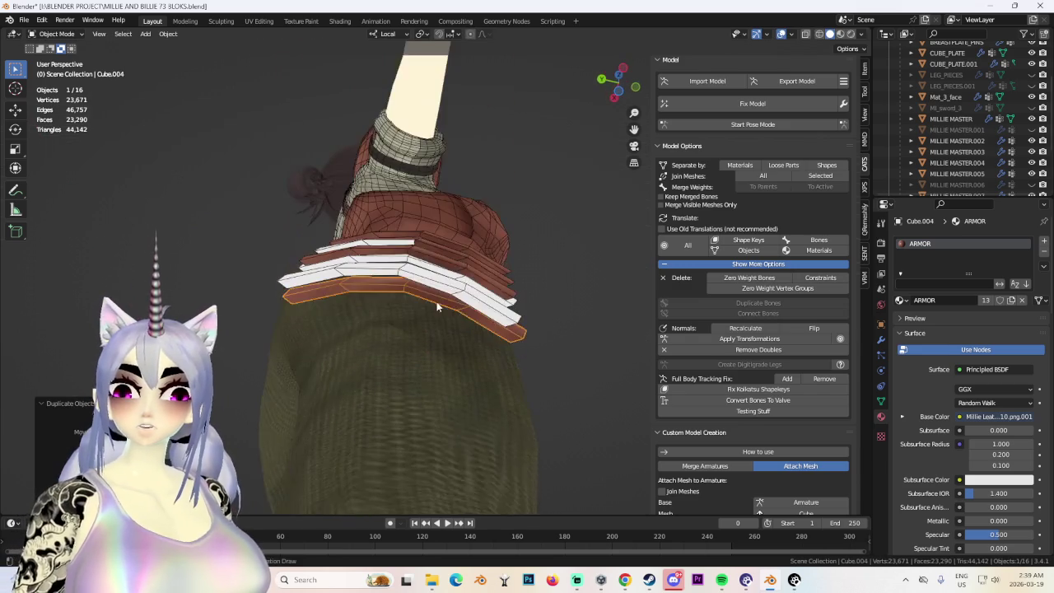
pyautogui.press('g')
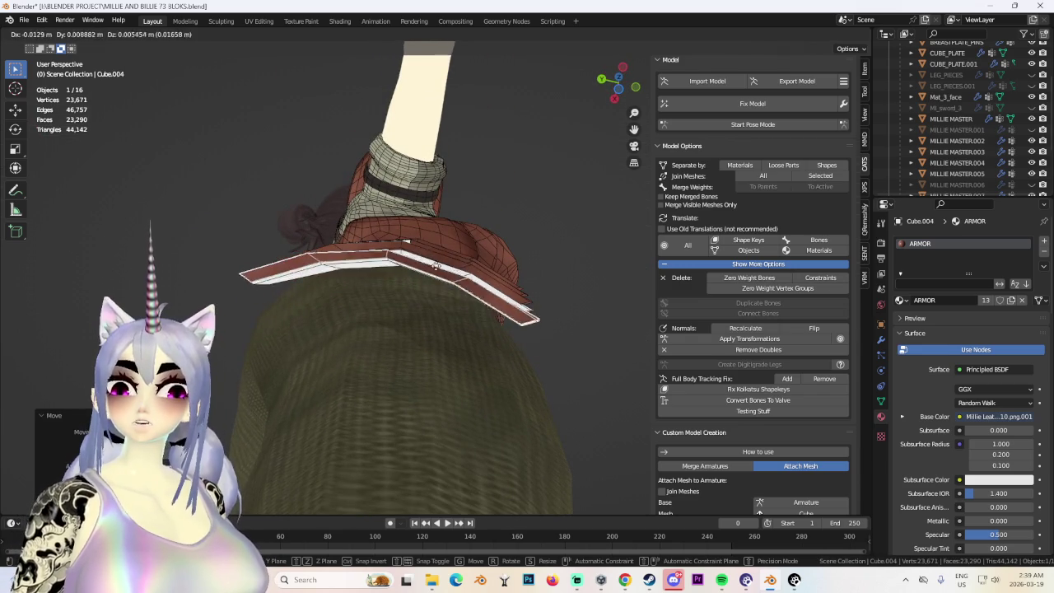
pyautogui.click(445, 304)
# Lower the new plate along local Z and refine its position at the stack's bottom.
pyautogui.moveTo(444, 305)
pyautogui.mouseDown(button='middle')
pyautogui.moveTo(493, 363)
pyautogui.moveTo(505, 356)
pyautogui.moveTo(461, 341)
pyautogui.moveTo(461, 273)
pyautogui.mouseUp(button='middle')
pyautogui.press('g')
pyautogui.press('z')
pyautogui.press('z')
pyautogui.click(507, 360)
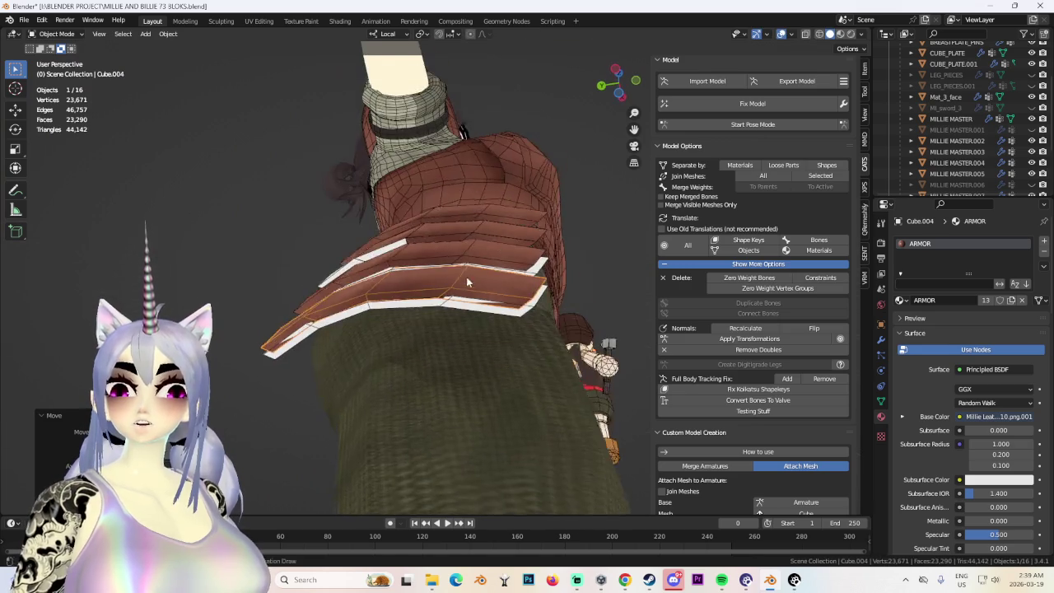
pyautogui.press('g')
pyautogui.click(459, 268)
pyautogui.press('g')
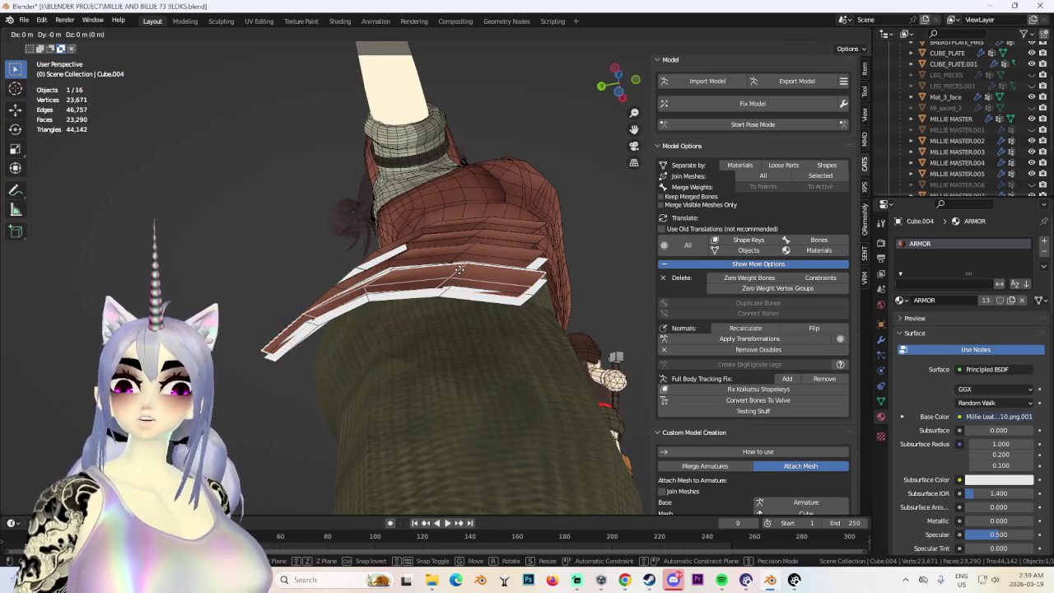
pyautogui.press('x')
pyautogui.press('y')
pyautogui.moveTo(459, 265)
pyautogui.mouseDown(button='middle')
pyautogui.moveTo(497, 285)
pyautogui.moveTo(377, 296)
pyautogui.moveTo(430, 361)
pyautogui.moveTo(441, 258)
pyautogui.moveTo(321, 270)
pyautogui.moveTo(352, 247)
pyautogui.moveTo(396, 267)
pyautogui.mouseUp(button='middle')
pyautogui.click(500, 281)
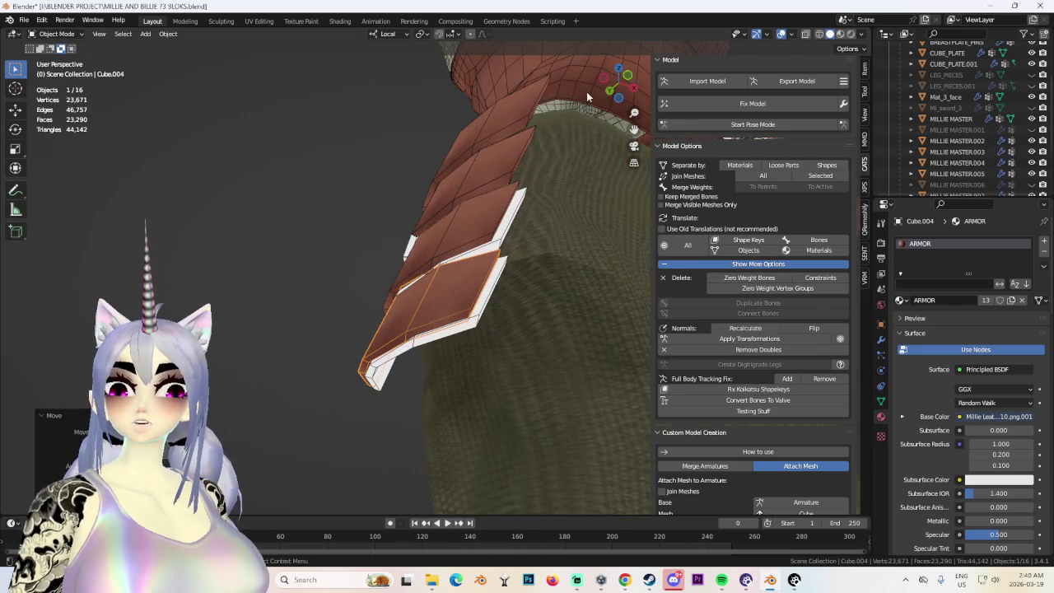
# Tilt the plate in front view to match the stack and delete the stray plate.
pyautogui.click(631, 75)
pyautogui.press('r')
pyautogui.click(563, 212)
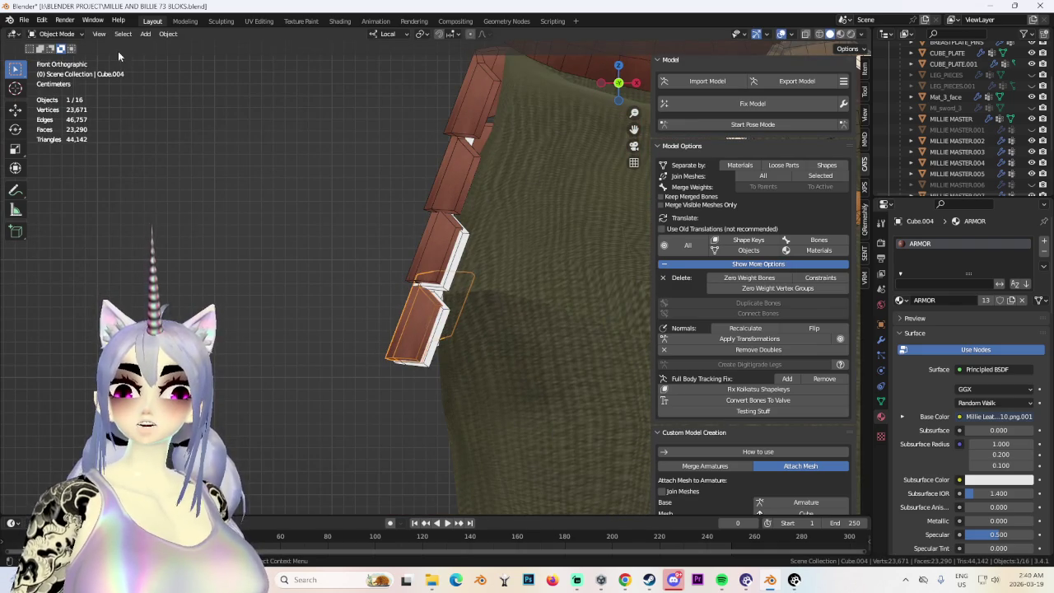
pyautogui.click(69, 35)
pyautogui.rightClick(459, 241)
pyautogui.click(445, 238)
pyautogui.moveTo(444, 238)
pyautogui.mouseDown(button='middle')
pyautogui.moveTo(416, 279)
pyautogui.moveTo(518, 288)
pyautogui.moveTo(469, 270)
pyautogui.moveTo(449, 338)
pyautogui.moveTo(451, 302)
pyautogui.moveTo(495, 312)
pyautogui.mouseUp(button='middle')
# Select the three stacked hip plates and join them into one object with Ctrl+J.
pyautogui.click(495, 312)
pyautogui.keyDown('shift'); pyautogui.click(467, 343); pyautogui.keyUp('shift')
pyautogui.keyDown('shift'); pyautogui.click(486, 371); pyautogui.keyUp('shift')
pyautogui.hotkey('ctrl', 'j')
pyautogui.hotkey('alt', 'a')
pyautogui.moveTo(583, 366)
pyautogui.mouseDown(button='middle')
pyautogui.moveTo(605, 367)
pyautogui.moveTo(568, 364)
pyautogui.moveTo(470, 264)
pyautogui.moveTo(541, 301)
pyautogui.moveTo(528, 323)
pyautogui.mouseUp(button='middle')
pyautogui.scroll(3, 540, 301)
# Put the plate into Edit Mode and bring up the UV Editing workspace over the texture.
pyautogui.click(56, 34)
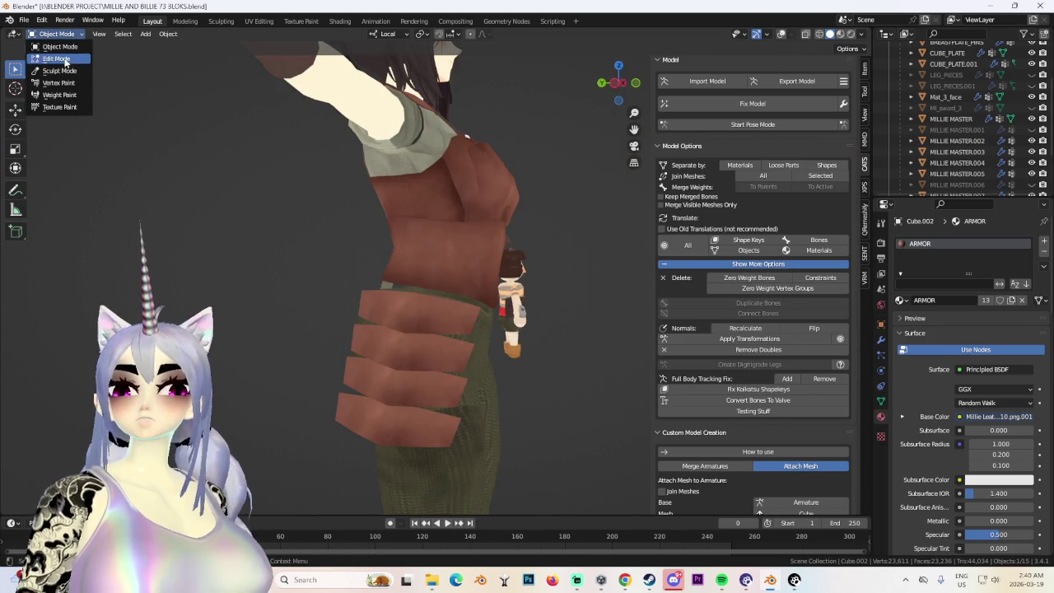
pyautogui.click(58, 52)
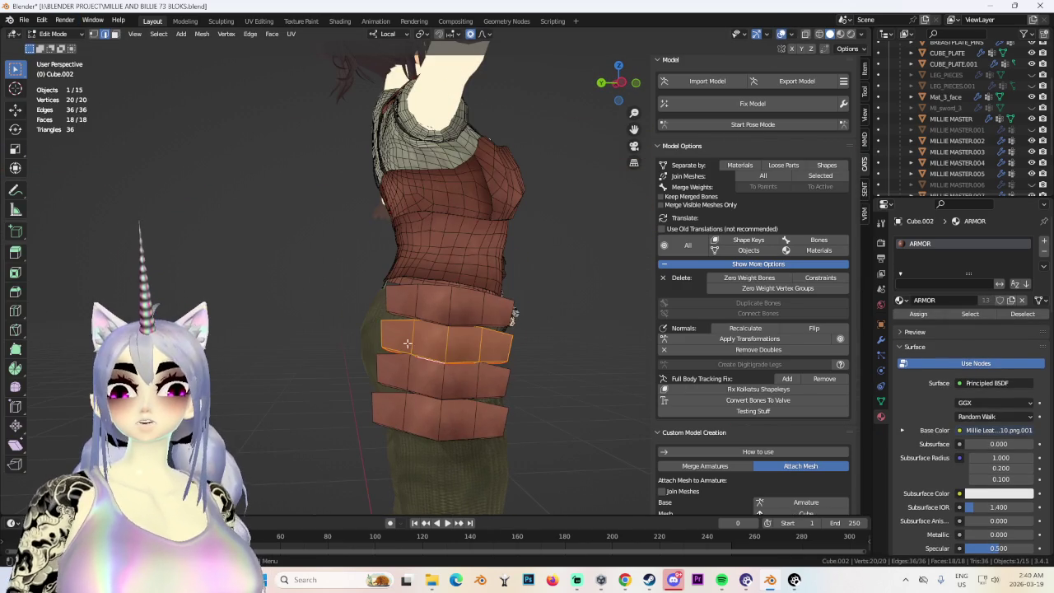
pyautogui.click(258, 21)
pyautogui.scroll(-2, 227, 339)
pyautogui.scroll(-2, 228, 339)
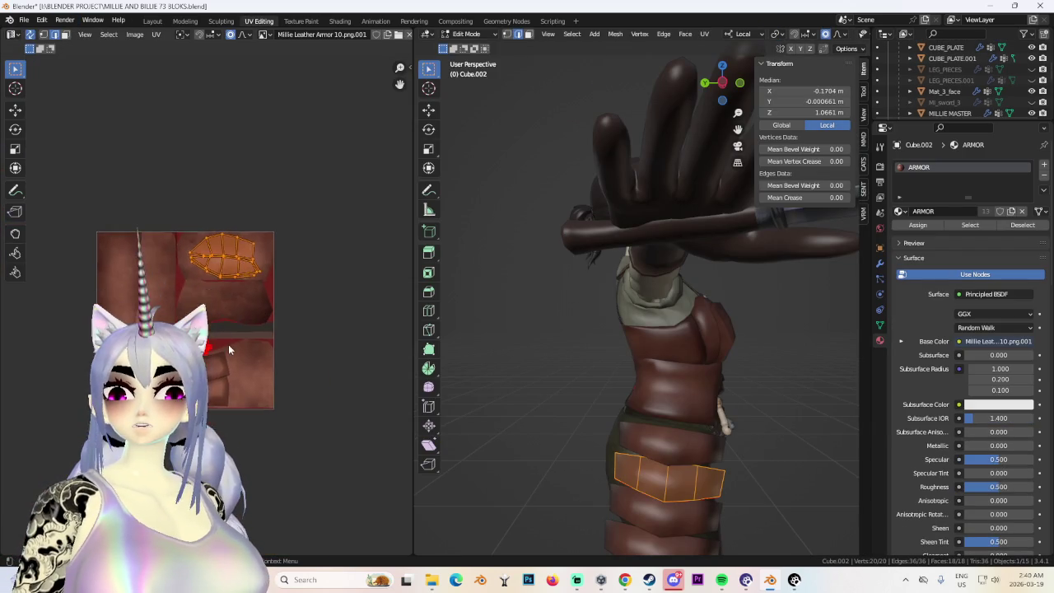
pyautogui.scroll(4, 312, 252)
pyautogui.scroll(-2, 312, 252)
pyautogui.moveTo(213, 264); pyautogui.dragTo(345, 284, button='middle')
pyautogui.scroll(2, 345, 284)
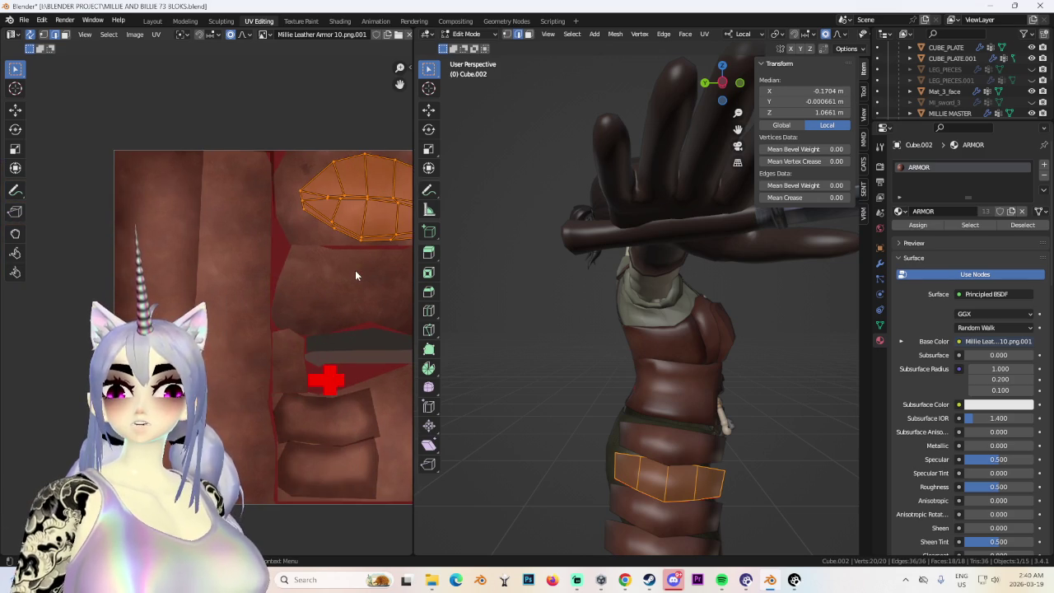
# Move the plate's UV island beside the red cross and shrink it along X.
pyautogui.moveTo(368, 328); pyautogui.dragTo(255, 229, button='middle')
pyautogui.press('g')
pyautogui.click(219, 412)
pyautogui.scroll(3, 219, 412)
pyautogui.press('s')
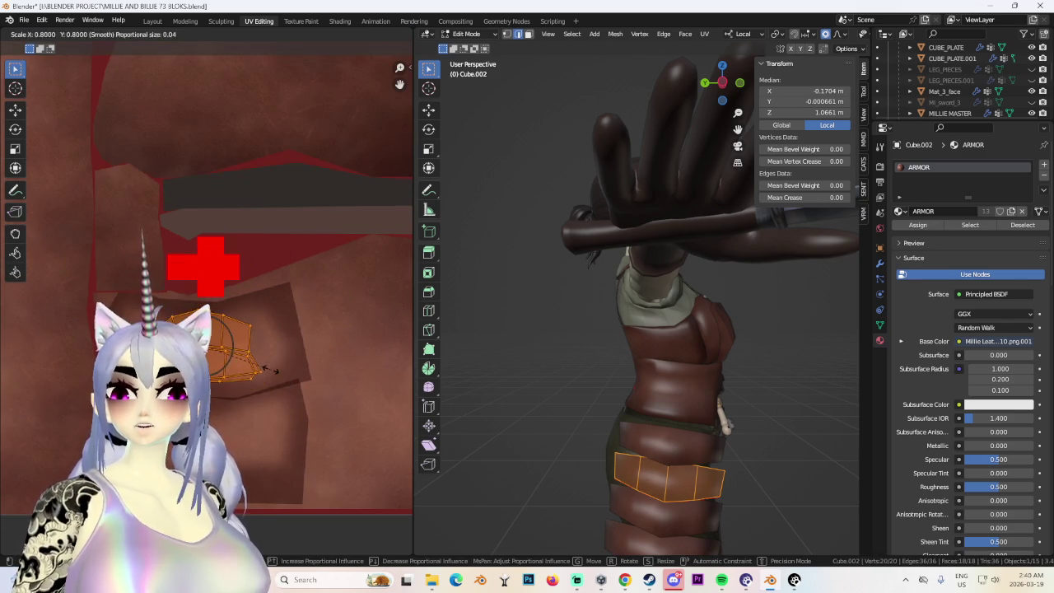
pyautogui.click(277, 376)
pyautogui.click(152, 21)
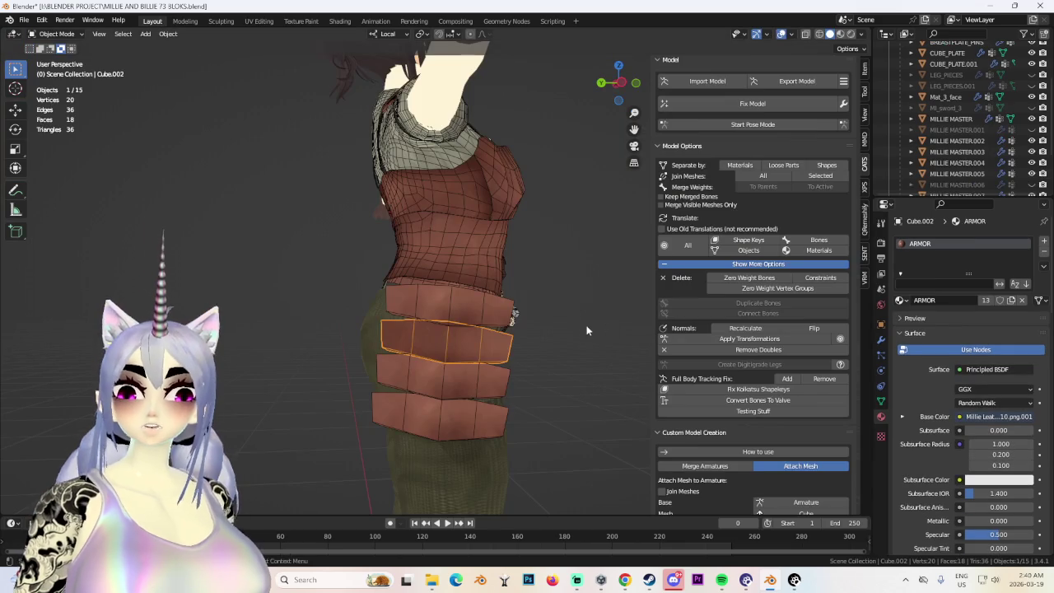
# Rescale the plate's UV island on both axes in the UV Editor.
pyautogui.click(258, 21)
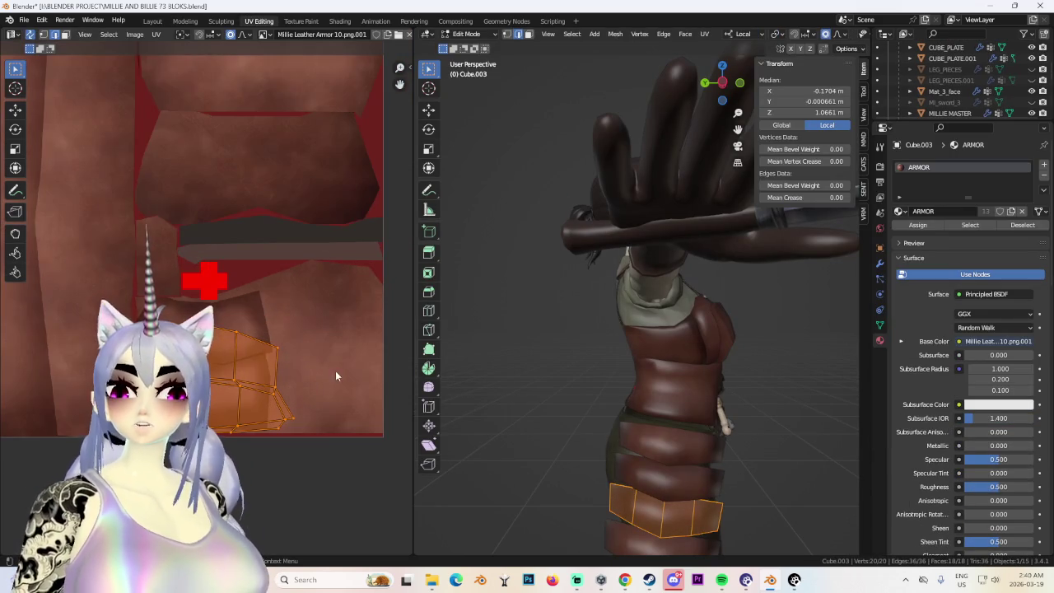
pyautogui.press('s')
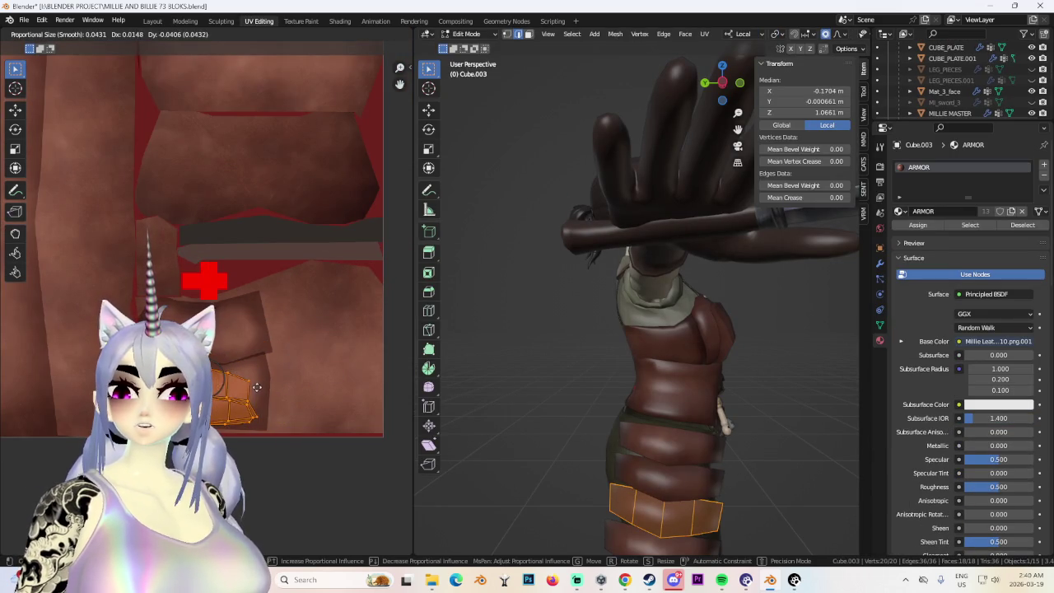
pyautogui.press('x')
pyautogui.click(315, 379)
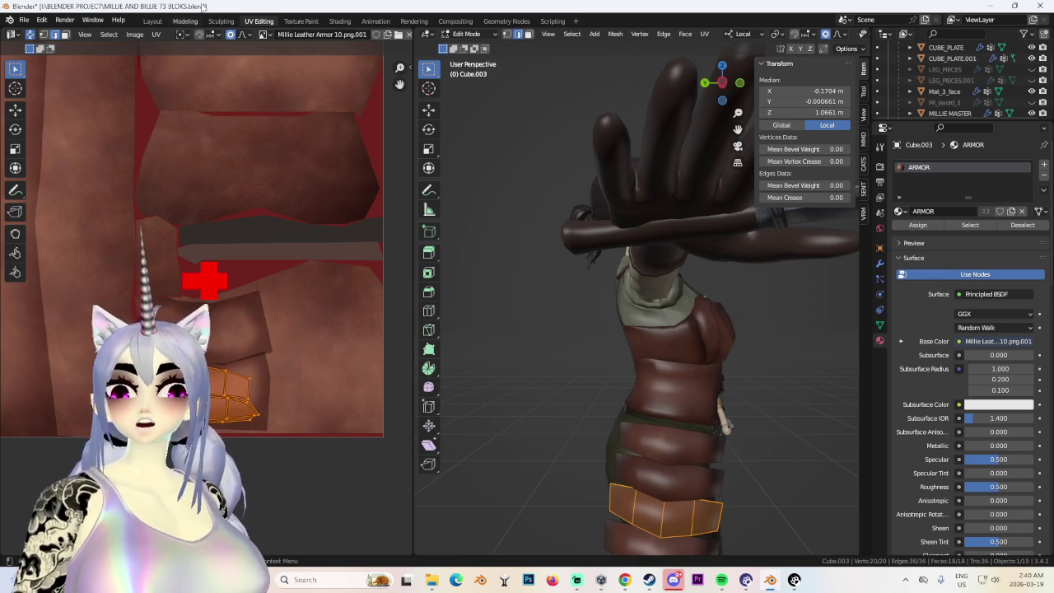
pyautogui.click(153, 20)
# Select the bottom armor plate, then move and rotate its UV island on the texture.
pyautogui.click(439, 380)
pyautogui.moveTo(439, 381); pyautogui.dragTo(490, 371, button='middle')
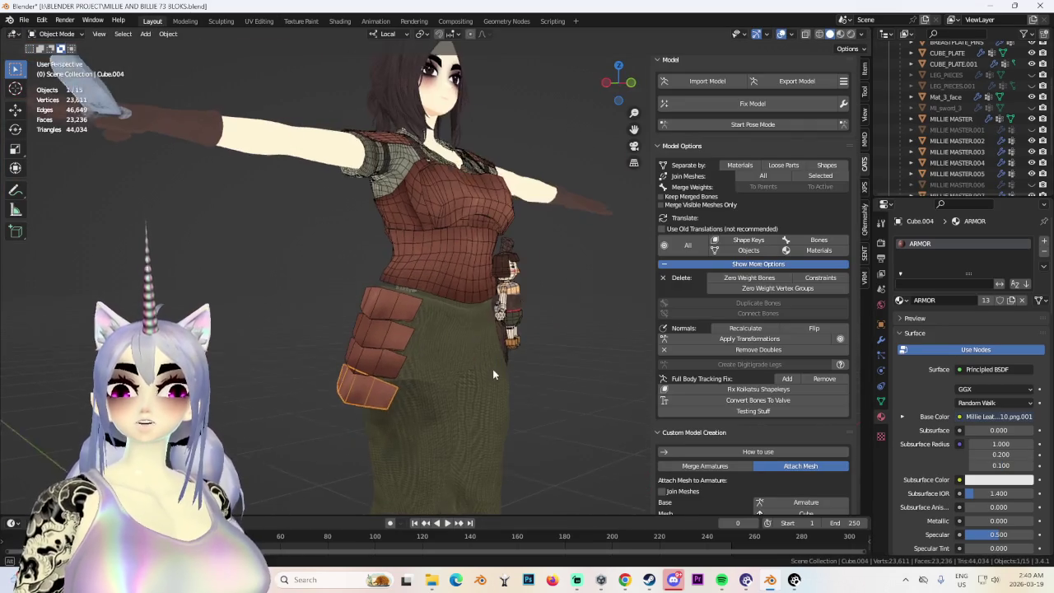
pyautogui.click(258, 21)
pyautogui.scroll(-2, 289, 354)
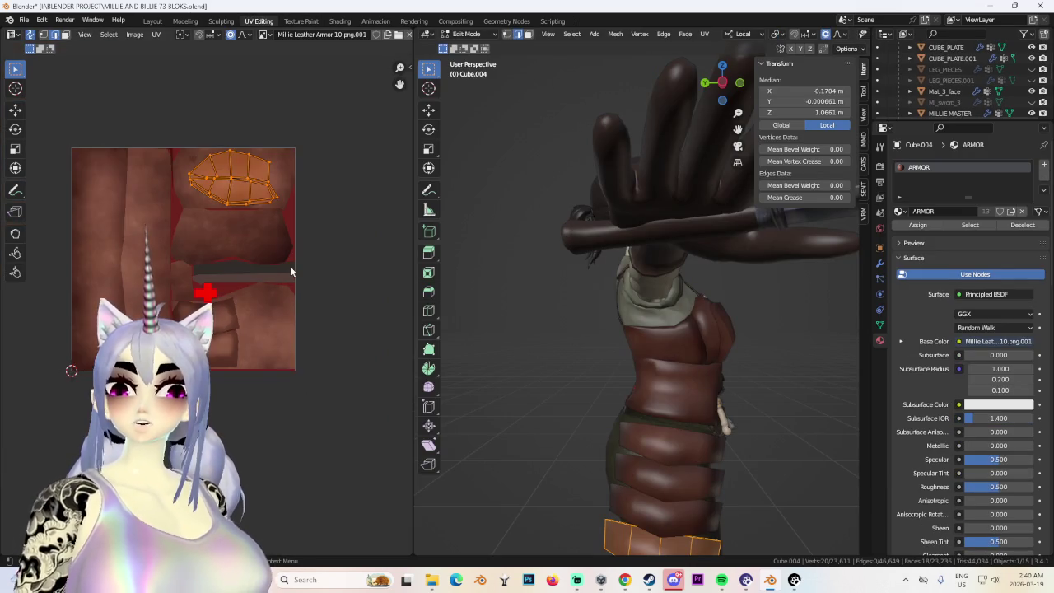
pyautogui.press('g')
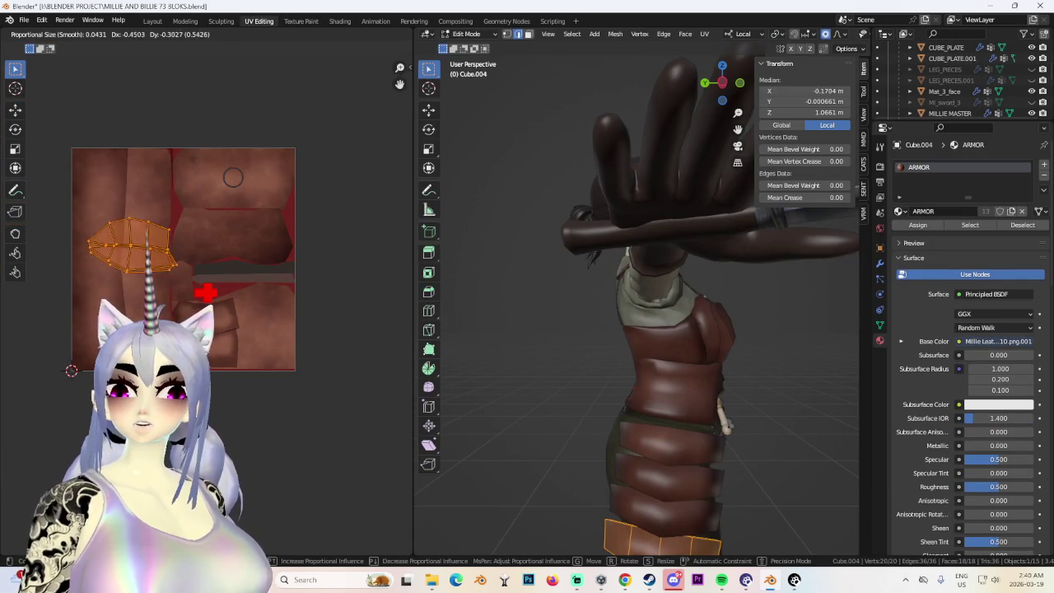
pyautogui.press('r')
pyautogui.press('Return')
pyautogui.scroll(3, 265, 423)
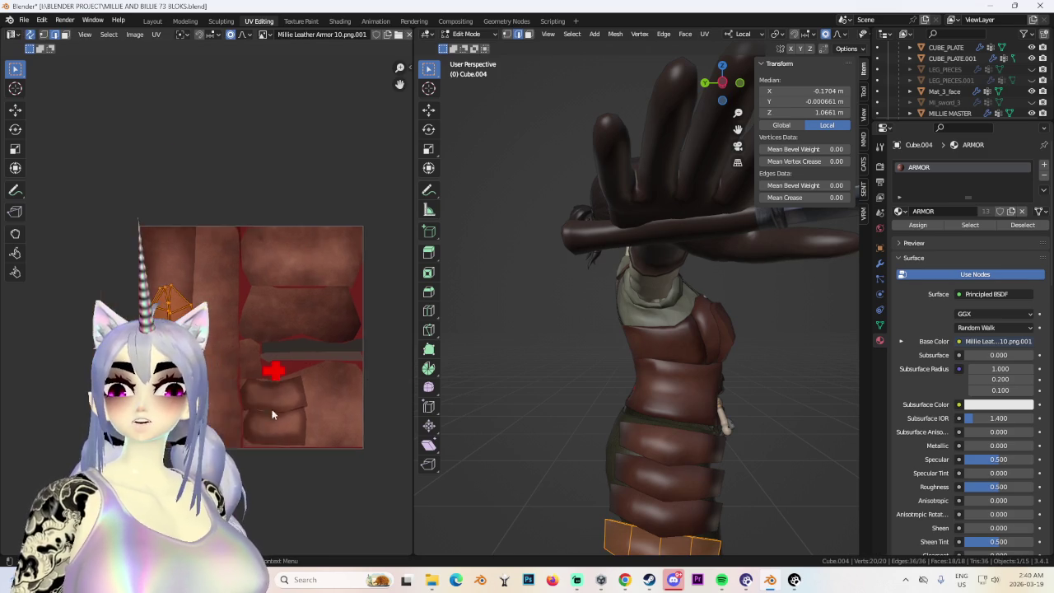
# Enlarge the bottom plate's UV island, then stretch it narrower and taller.
pyautogui.press('s')
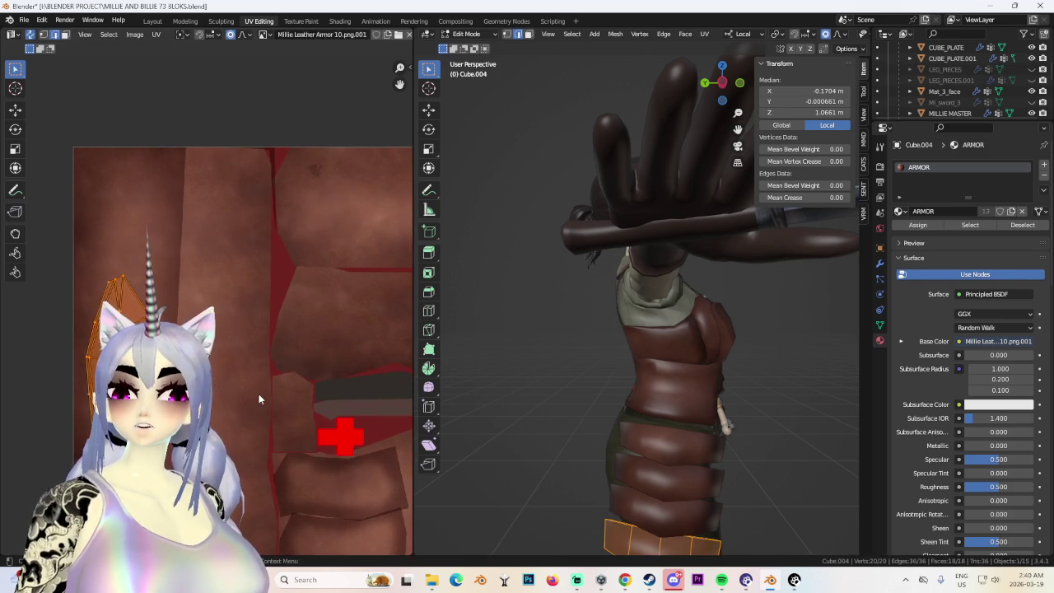
pyautogui.click(315, 403)
pyautogui.press('s')
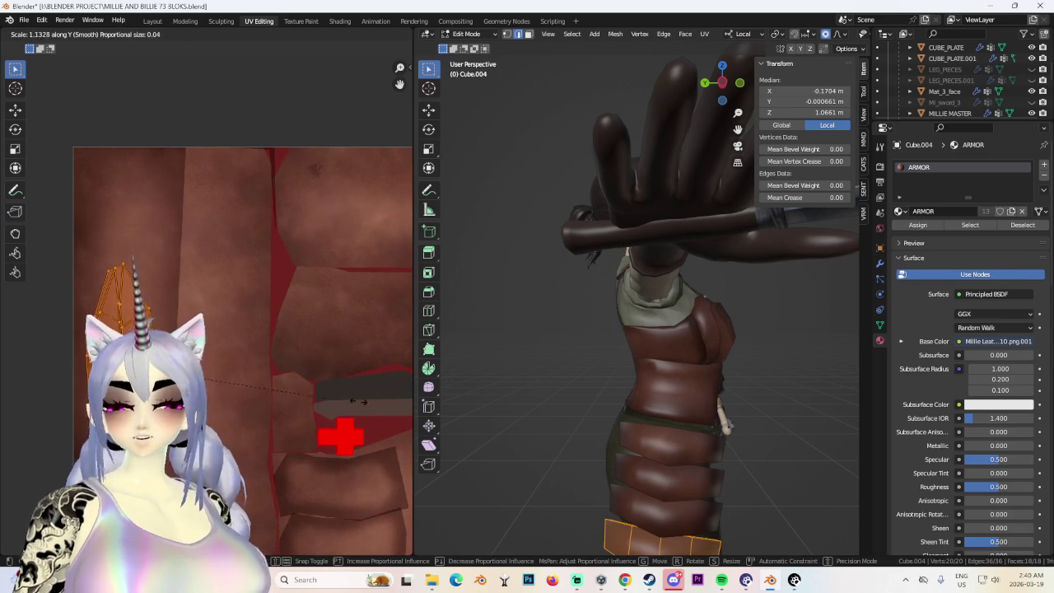
pyautogui.press('Return')
pyautogui.click(152, 20)
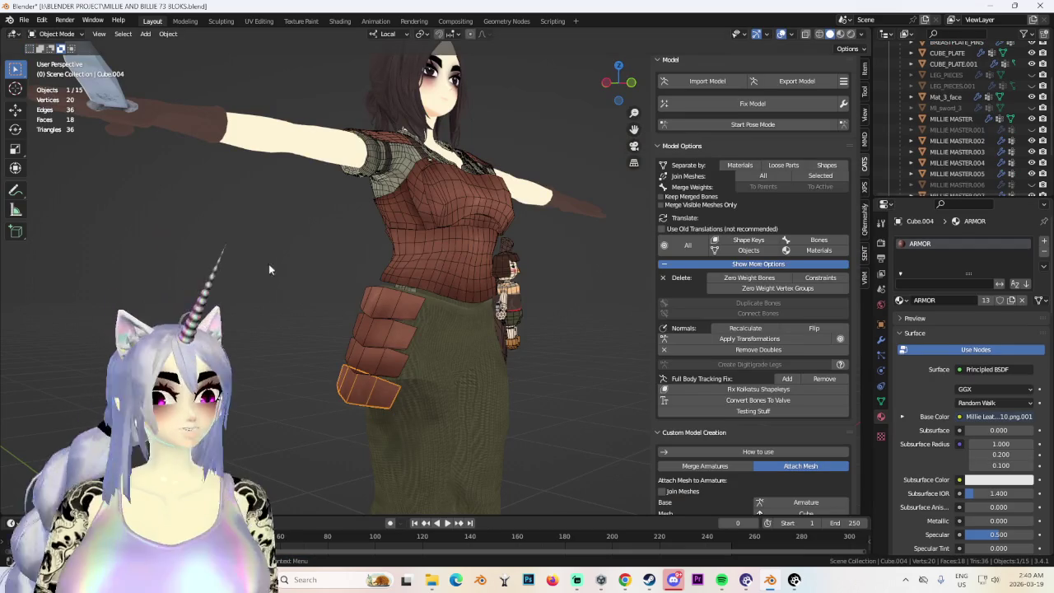
# Select the hip plate Cube.003 and enter its mesh editing.
pyautogui.moveTo(220, 145); pyautogui.dragTo(425, 244, button='middle')
pyautogui.scroll(3, 425, 245)
pyautogui.moveTo(586, 351)
pyautogui.mouseDown(button='middle')
pyautogui.moveTo(545, 342)
pyautogui.moveTo(452, 276)
pyautogui.moveTo(566, 273)
pyautogui.moveTo(565, 294)
pyautogui.moveTo(591, 293)
pyautogui.mouseUp(button='middle')
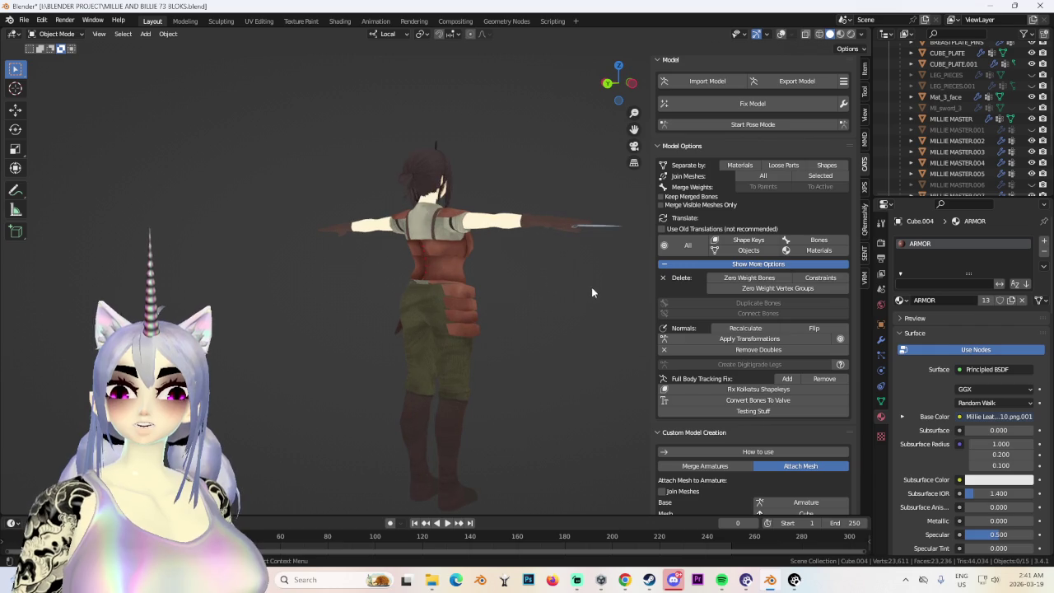
pyautogui.moveTo(527, 297)
pyautogui.mouseDown(button='middle')
pyautogui.moveTo(507, 296)
pyautogui.moveTo(586, 298)
pyautogui.moveTo(393, 269)
pyautogui.moveTo(626, 198)
pyautogui.mouseUp(button='middle')
pyautogui.scroll(5, 581, 330)
pyautogui.scroll(-2, 577, 330)
pyautogui.scroll(-3, 469, 257)
pyautogui.click(468, 264)
pyautogui.scroll(3, 468, 269)
pyautogui.moveTo(484, 276)
pyautogui.mouseDown(button='middle')
pyautogui.moveTo(404, 267)
pyautogui.moveTo(430, 278)
pyautogui.mouseUp(button='middle')
pyautogui.press('Tab')
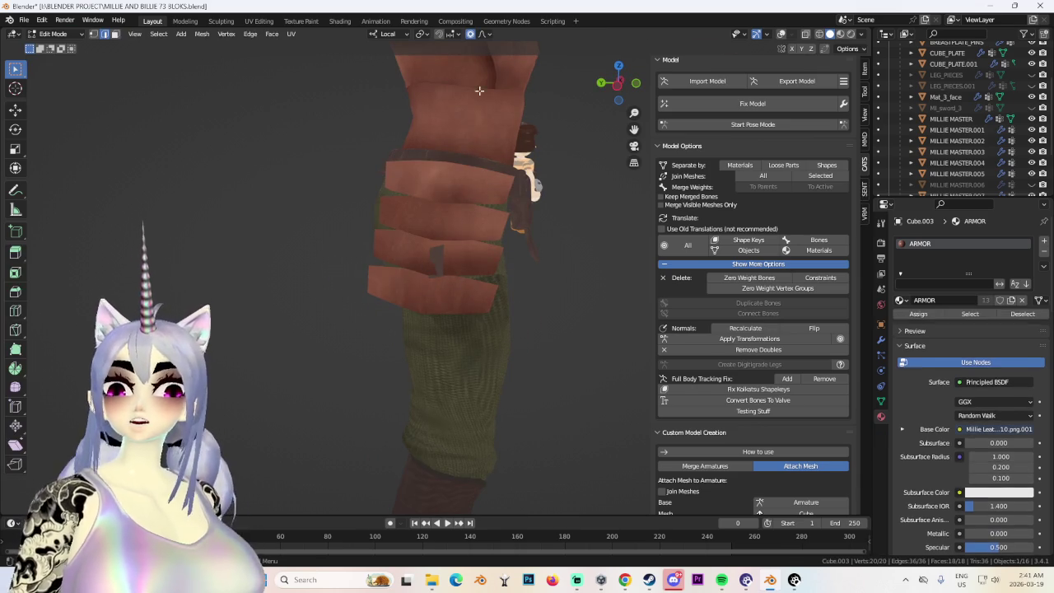
pyautogui.moveTo(341, 75)
pyautogui.mouseDown(button='middle')
pyautogui.moveTo(567, 173)
pyautogui.moveTo(464, 201)
pyautogui.moveTo(610, 118)
pyautogui.mouseUp(button='middle')
# Return to Object Mode, select MILLIE MASTER.001 and switch to wireframe shading.
pyautogui.click(55, 34)
pyautogui.click(54, 46)
pyautogui.click(466, 155)
pyautogui.click(819, 35)
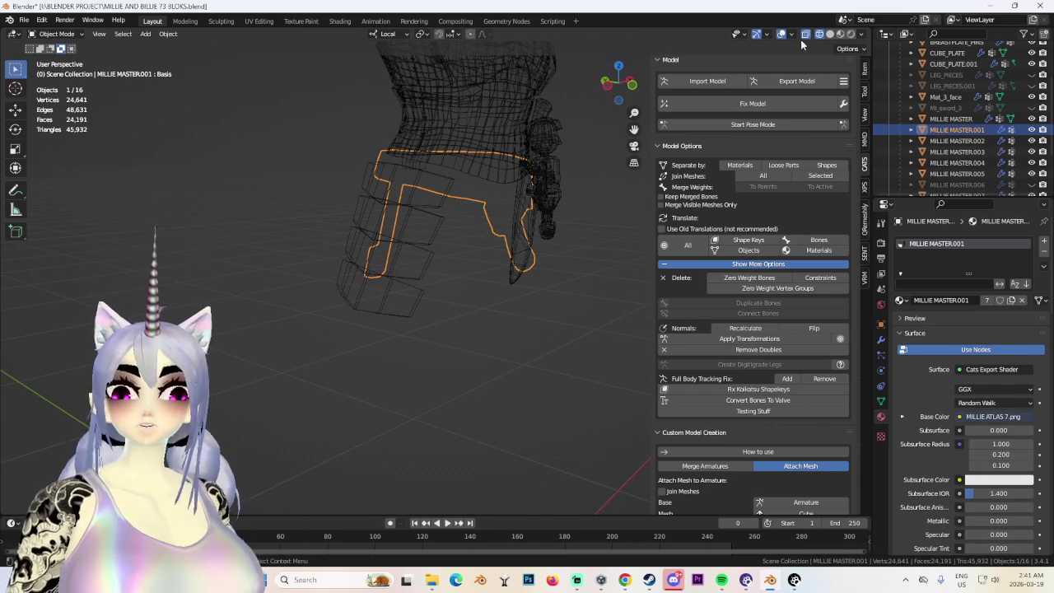
# Enter Edit Mode on the belt mesh and view it in wireframe.
pyautogui.click(829, 33)
pyautogui.moveTo(495, 181)
pyautogui.mouseDown(button='middle')
pyautogui.moveTo(436, 200)
pyautogui.moveTo(461, 206)
pyautogui.mouseUp(button='middle')
pyautogui.click(54, 34)
pyautogui.click(54, 60)
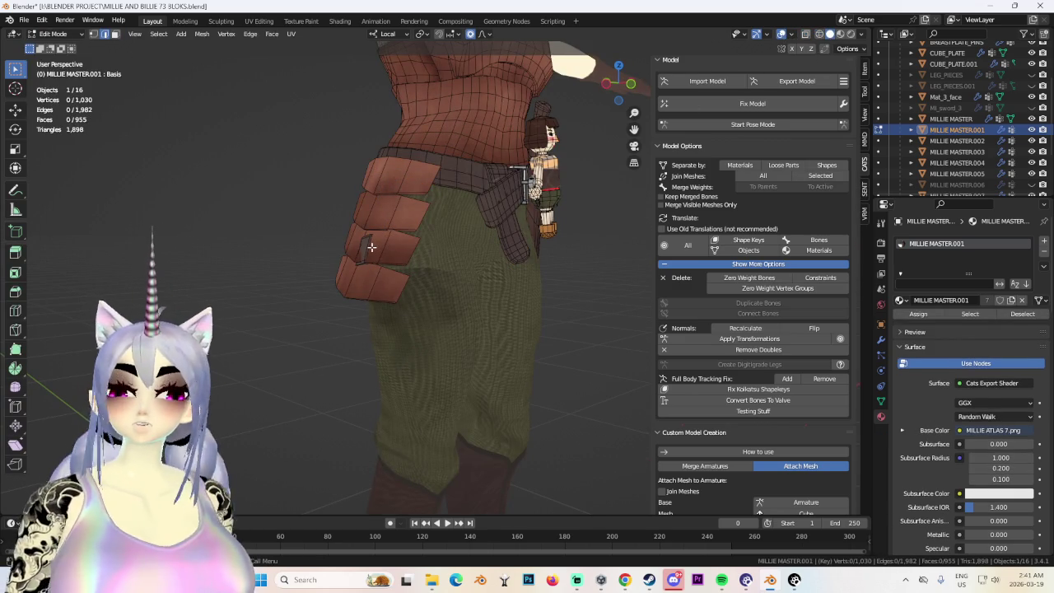
pyautogui.moveTo(425, 259); pyautogui.dragTo(494, 239, button='middle')
pyautogui.click(820, 35)
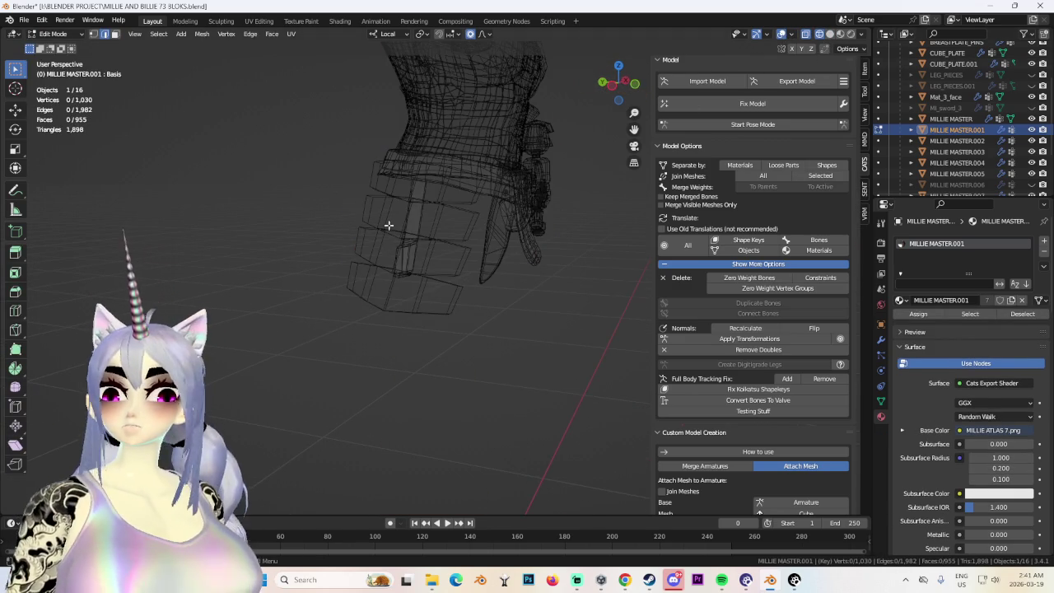
# Select the linked strap piece and separate it into its own object, MILLIE MASTER.008.
pyautogui.press('l')
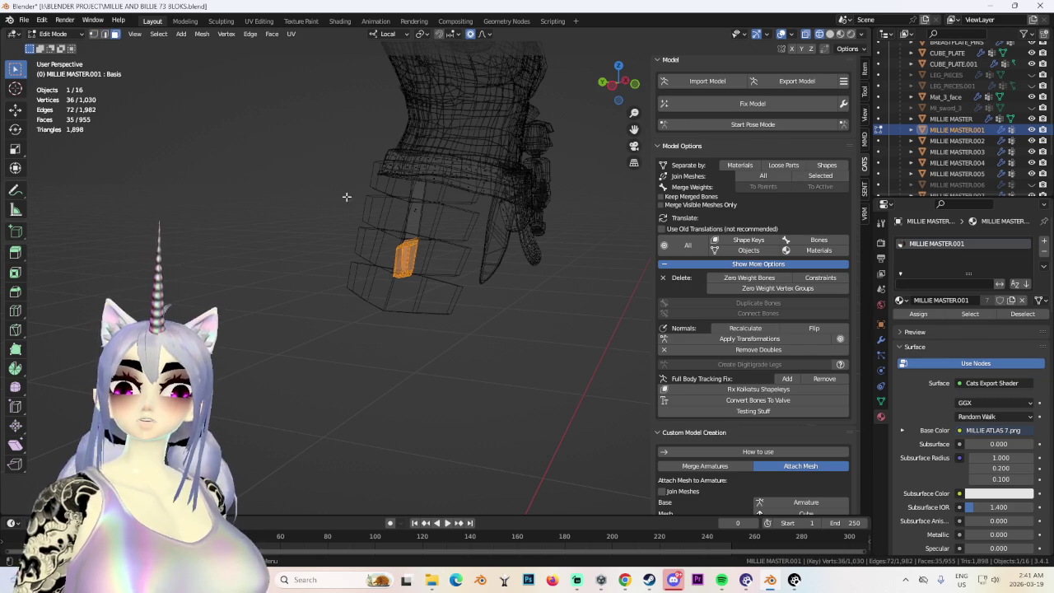
pyautogui.moveTo(402, 245); pyautogui.dragTo(347, 286, button='middle')
pyautogui.moveTo(364, 433); pyautogui.dragTo(509, 338, button='middle')
pyautogui.moveTo(428, 509)
pyautogui.mouseDown(button='middle')
pyautogui.moveTo(511, 452)
pyautogui.moveTo(483, 390)
pyautogui.mouseUp(button='middle')
pyautogui.press('p')
pyautogui.click(482, 397)
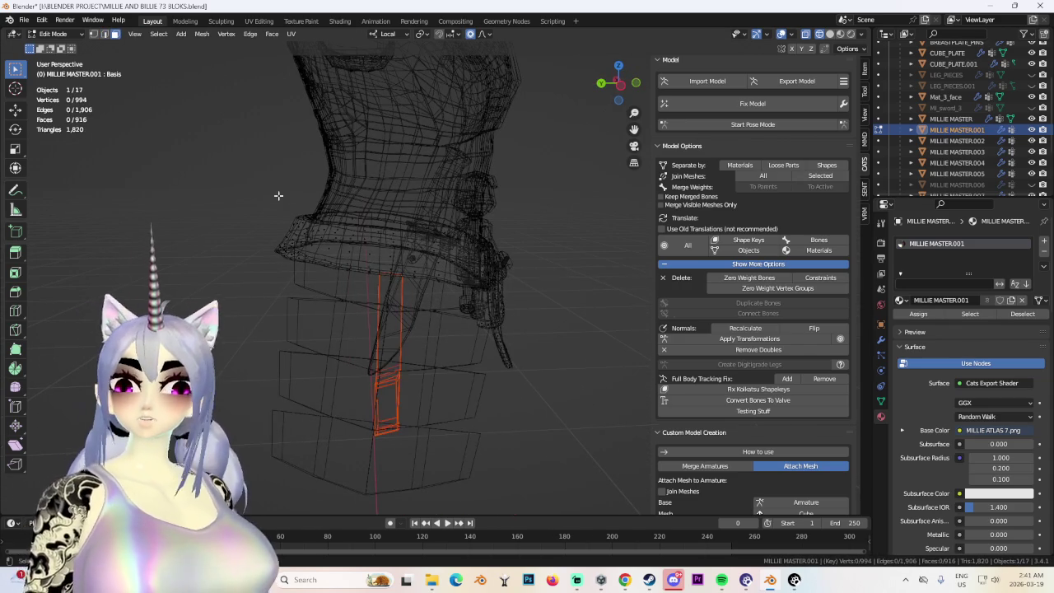
pyautogui.press('Tab')
# Pick the separated strap, then cycle through the overlapping hip plates to select Cube.
pyautogui.click(383, 350)
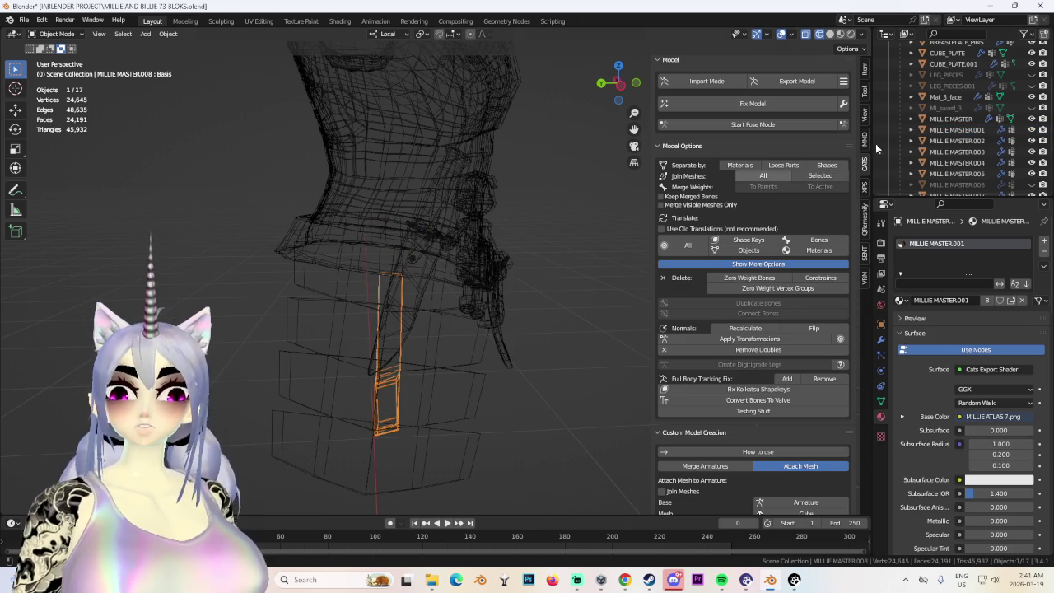
pyautogui.scroll(-4, 1032, 125)
pyautogui.moveTo(574, 210); pyautogui.dragTo(329, 226, button='middle')
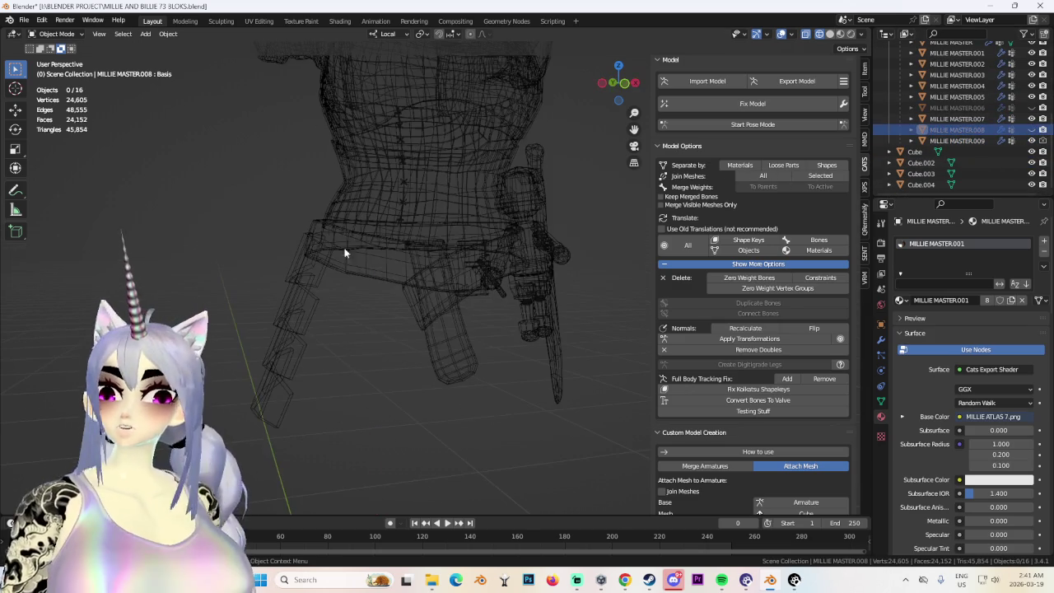
pyautogui.click(279, 338)
pyautogui.moveTo(325, 329)
pyautogui.mouseDown(button='middle')
pyautogui.moveTo(364, 339)
pyautogui.moveTo(359, 416)
pyautogui.mouseUp(button='middle')
pyautogui.click(359, 420)
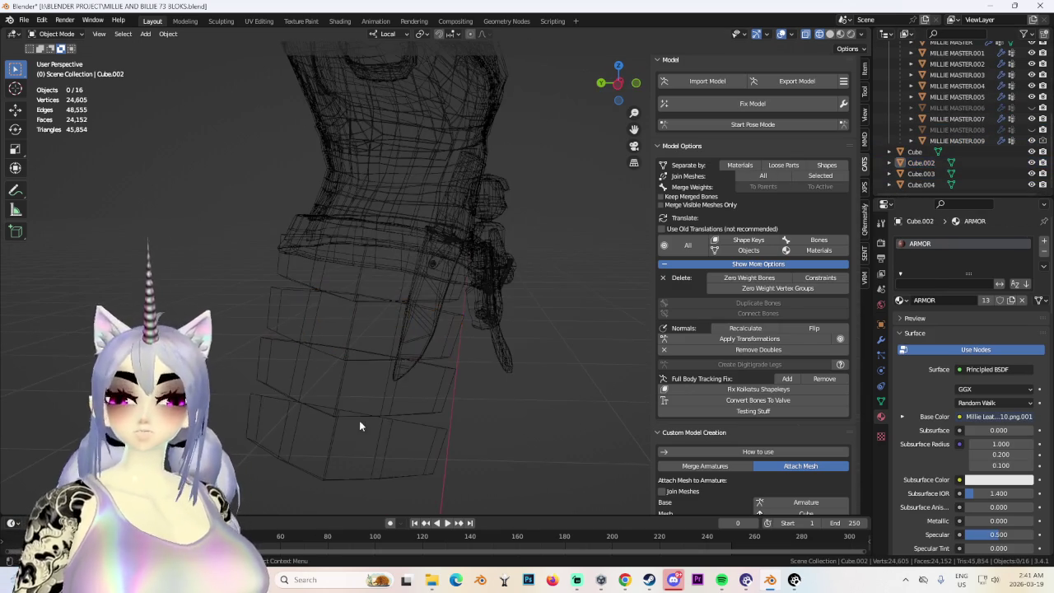
pyautogui.click(377, 406)
pyautogui.click(428, 370)
pyautogui.click(445, 325)
pyautogui.click(414, 284)
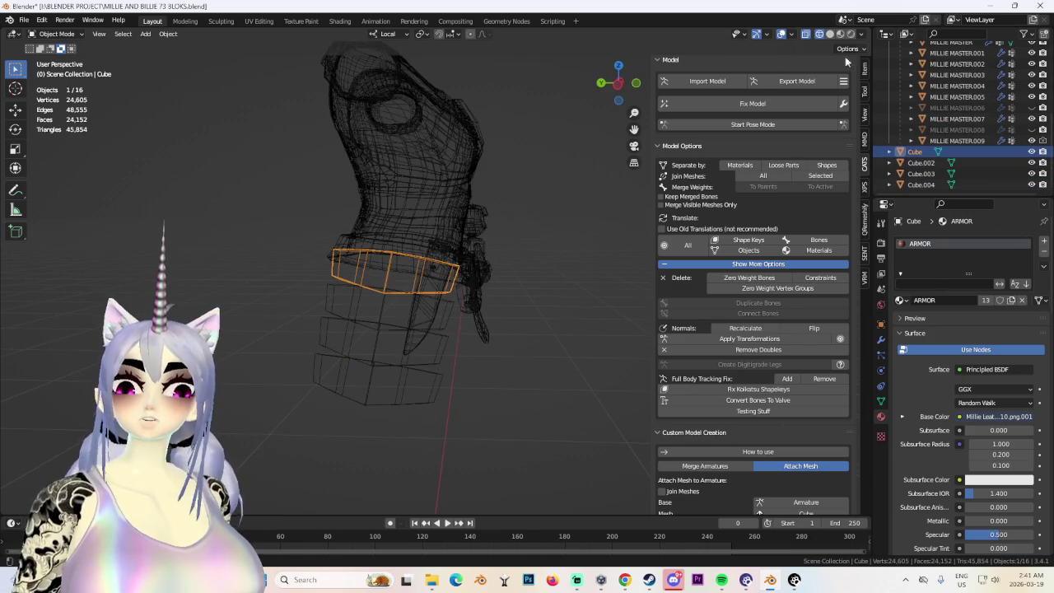
# Return to textured solid shading with X-ray display turned off.
pyautogui.hotkey('shift', 'z')
pyautogui.scroll(-3, 522, 263)
pyautogui.click(546, 269)
pyautogui.moveTo(546, 274)
pyautogui.mouseDown(button='middle')
pyautogui.moveTo(428, 272)
pyautogui.moveTo(576, 239)
pyautogui.moveTo(513, 253)
pyautogui.moveTo(367, 252)
pyautogui.moveTo(403, 260)
pyautogui.moveTo(403, 343)
pyautogui.moveTo(366, 294)
pyautogui.moveTo(504, 317)
pyautogui.moveTo(560, 297)
pyautogui.mouseUp(button='middle')
pyautogui.click(782, 34)
pyautogui.scroll(3, 519, 334)
pyautogui.moveTo(477, 374)
pyautogui.mouseDown(button='middle')
pyautogui.moveTo(451, 247)
pyautogui.moveTo(374, 260)
pyautogui.moveTo(587, 270)
pyautogui.moveTo(420, 271)
pyautogui.moveTo(506, 289)
pyautogui.mouseUp(button='middle')
# Select the top hip plate Cube and lower it onto the plate stack.
pyautogui.click(376, 264)
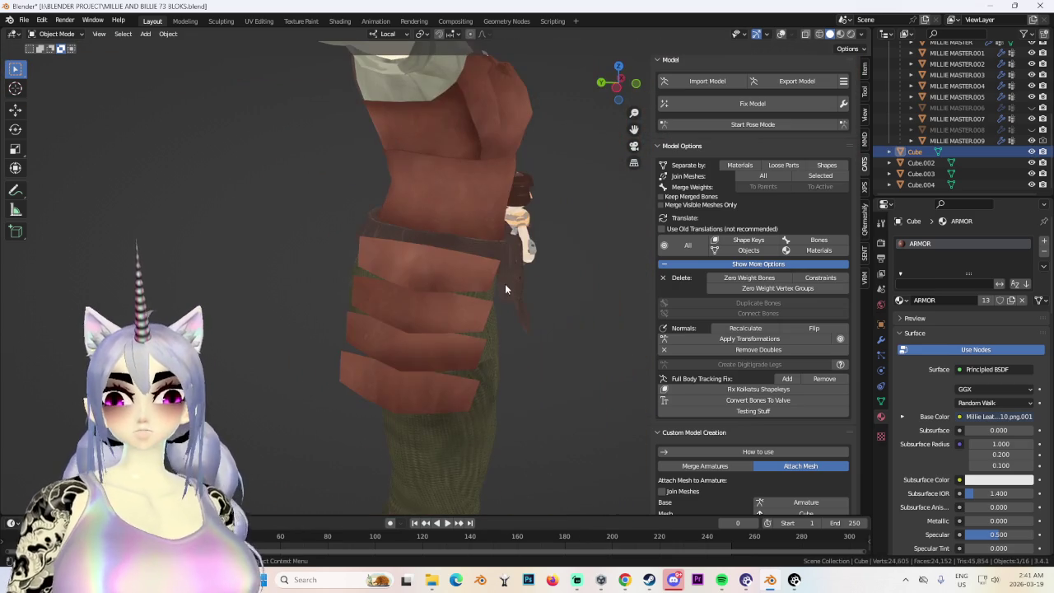
pyautogui.click(779, 35)
pyautogui.moveTo(436, 292); pyautogui.dragTo(459, 255, button='middle')
pyautogui.moveTo(459, 256); pyautogui.dragTo(459, 290)
pyautogui.moveTo(459, 290)
pyautogui.mouseDown(button='middle')
pyautogui.moveTo(468, 283)
pyautogui.moveTo(468, 318)
pyautogui.moveTo(434, 289)
pyautogui.mouseUp(button='middle')
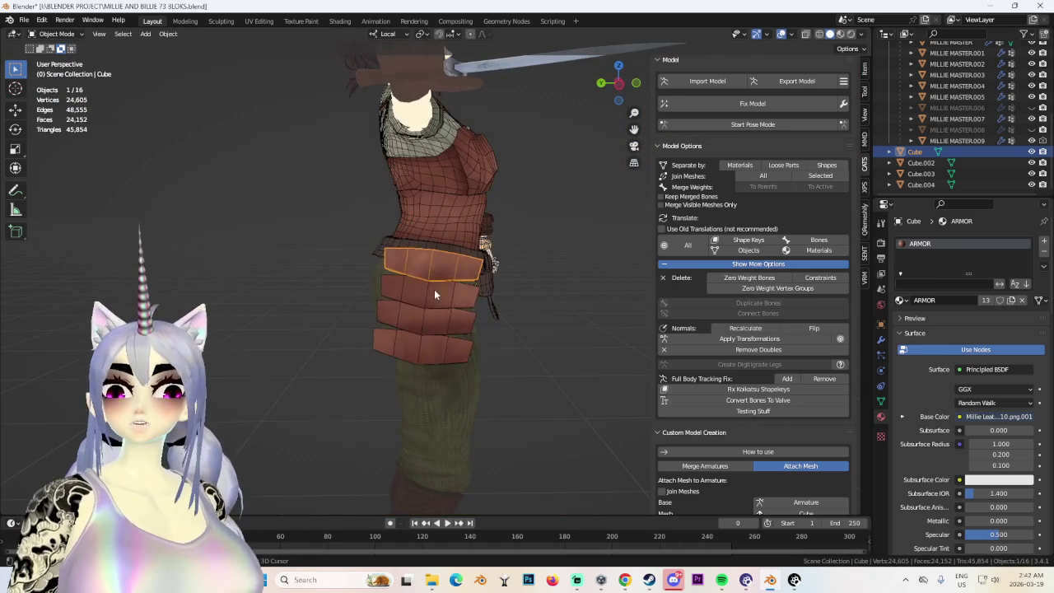
pyautogui.moveTo(485, 318); pyautogui.dragTo(488, 320, button='middle')
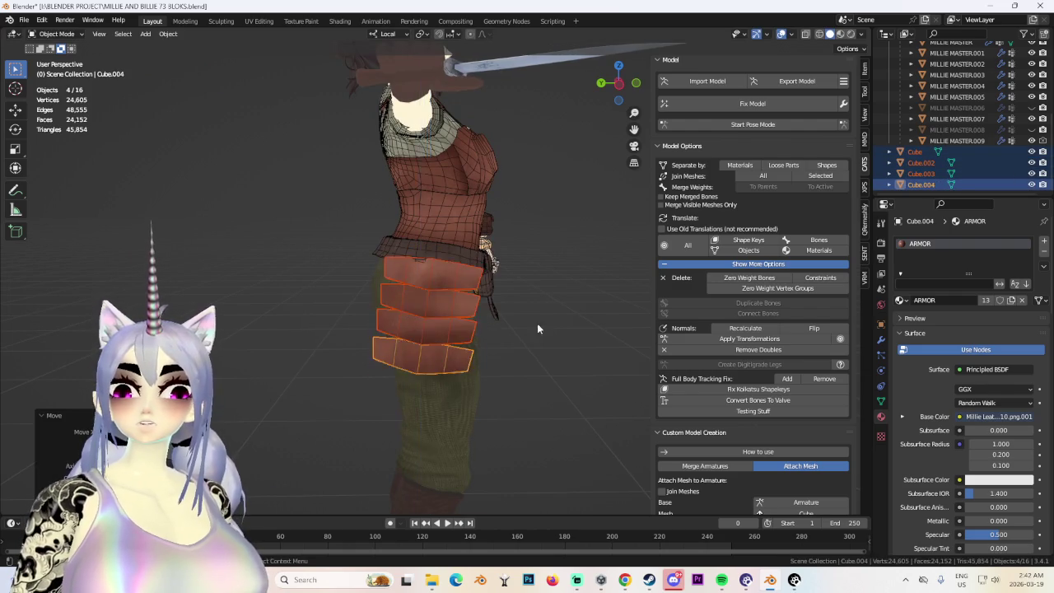
# Nudge the selected plates and view them straight from the left.
pyautogui.scroll(-3, 525, 328)
pyautogui.scroll(3, 577, 323)
pyautogui.press('g')
pyautogui.click(605, 330)
pyautogui.moveTo(601, 336)
pyautogui.mouseDown(button='middle')
pyautogui.moveTo(480, 343)
pyautogui.moveTo(467, 309)
pyautogui.moveTo(450, 324)
pyautogui.mouseUp(button='middle')
pyautogui.scroll(-2, 467, 309)
pyautogui.scroll(2, 449, 324)
pyautogui.click(624, 87)
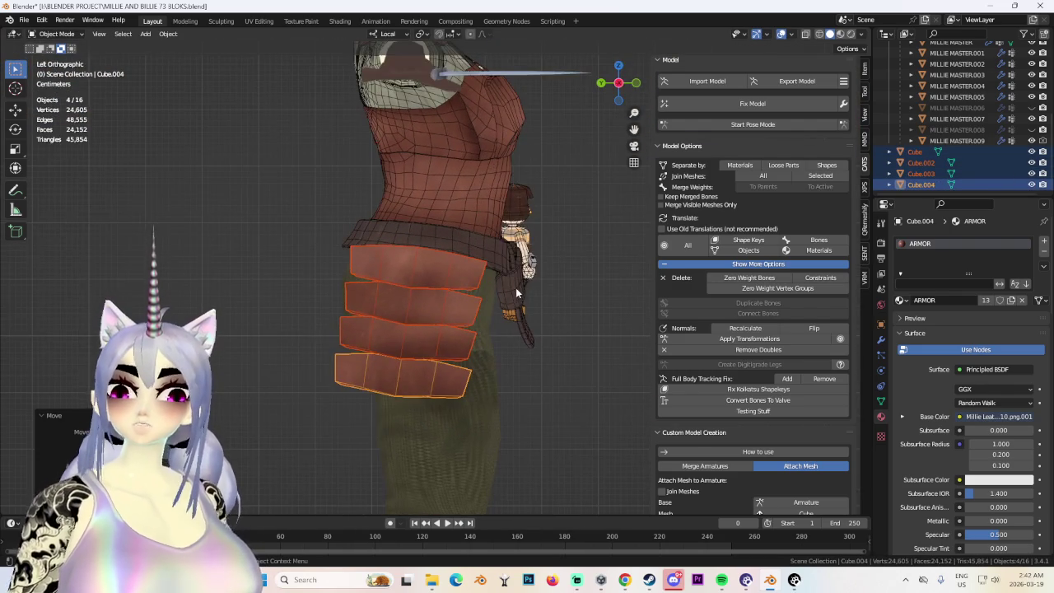
# In Edit Mode, tilt the plates with proportional falloff, redoing the rotation once.
pyautogui.click(60, 36)
pyautogui.click(56, 60)
pyautogui.press('r')
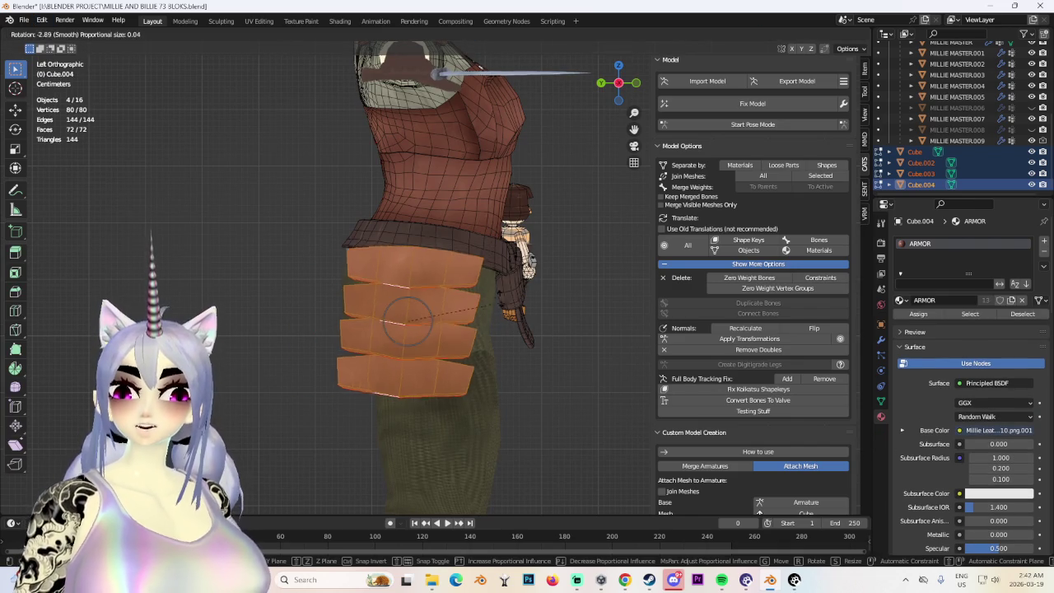
pyautogui.click(501, 307)
pyautogui.hotkey('ctrl', 'z')
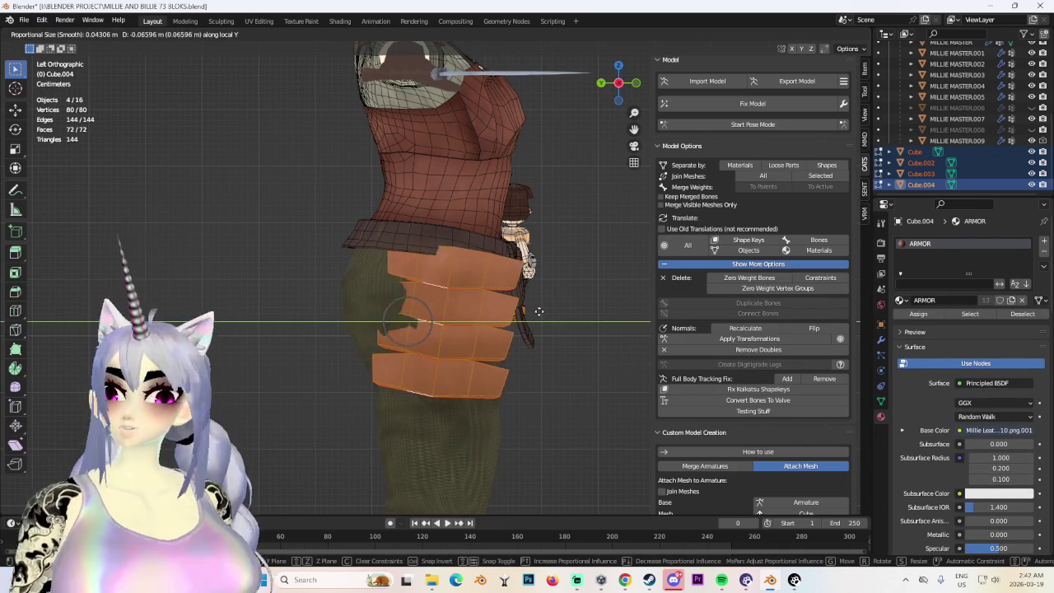
pyautogui.press('r')
pyautogui.click(514, 308)
# Check the tilt from back and front views, then slide the plates along X.
pyautogui.moveTo(514, 308)
pyautogui.mouseDown(button='middle')
pyautogui.moveTo(388, 329)
pyautogui.moveTo(512, 122)
pyautogui.mouseUp(button='middle')
pyautogui.moveTo(621, 86)
pyautogui.mouseDown(button='middle')
pyautogui.moveTo(525, 206)
pyautogui.moveTo(501, 360)
pyautogui.mouseUp(button='middle')
pyautogui.scroll(5, 526, 206)
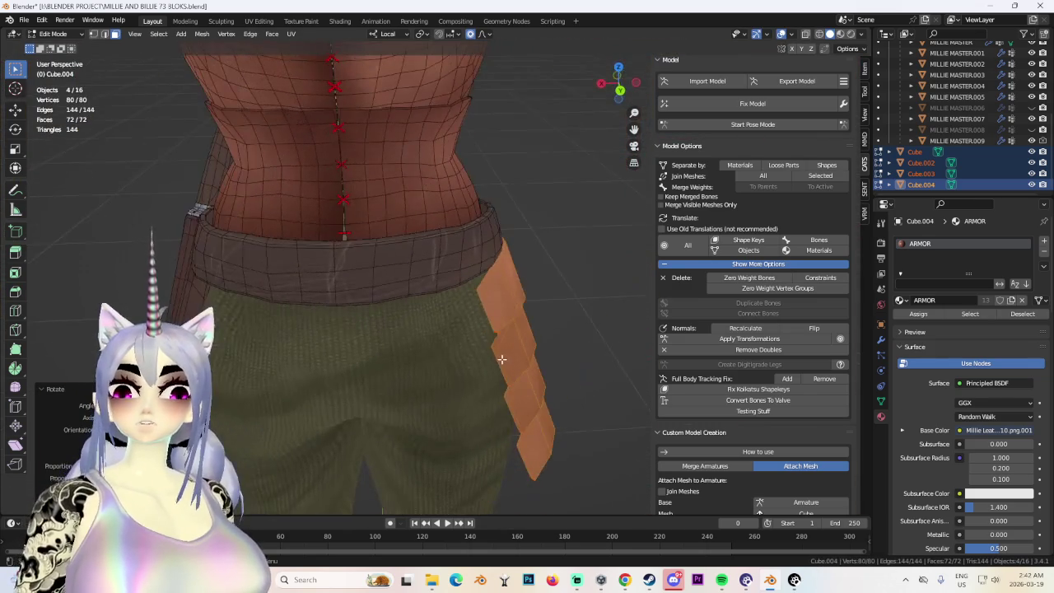
pyautogui.click(628, 97)
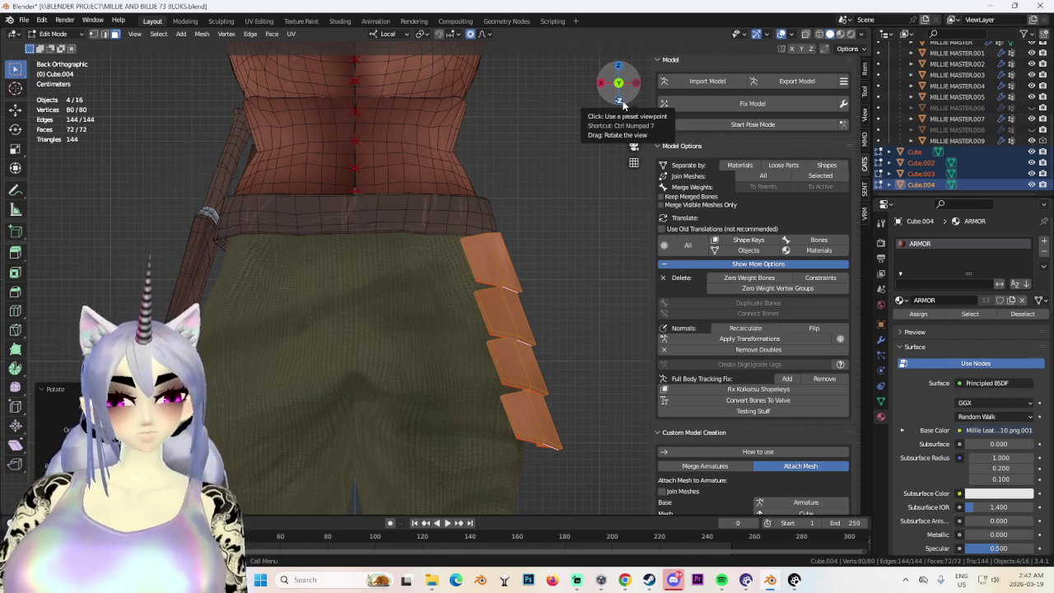
pyautogui.moveTo(618, 85); pyautogui.dragTo(389, 304)
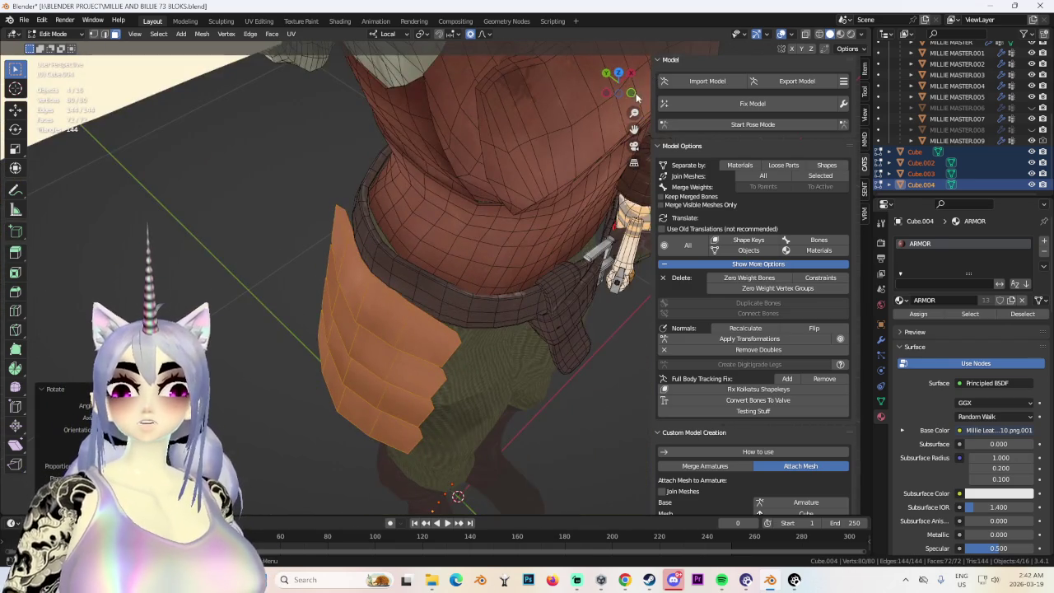
pyautogui.click(636, 94)
pyautogui.click(493, 244)
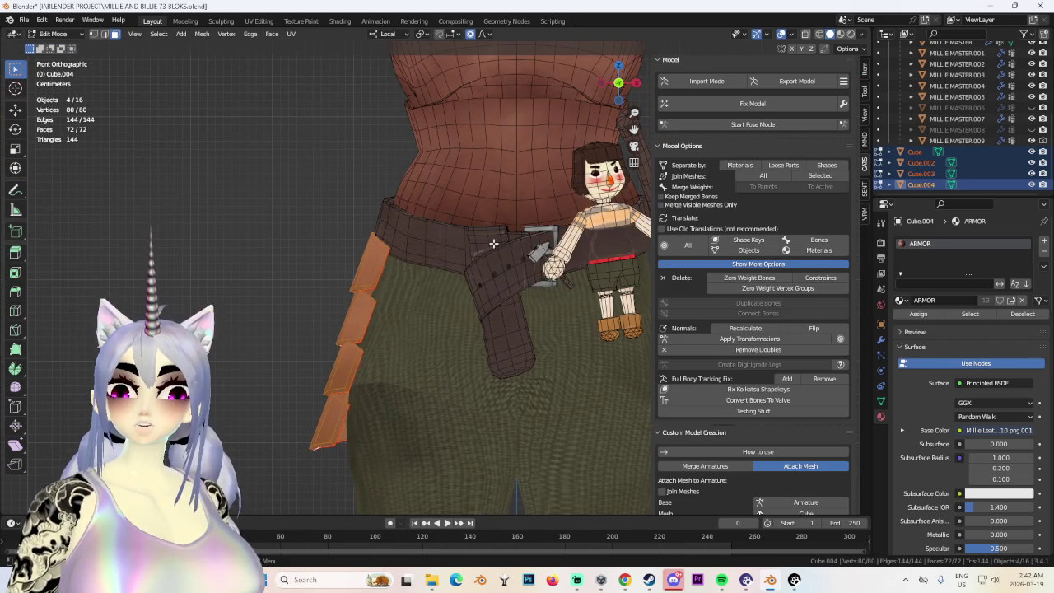
pyautogui.press('g')
pyautogui.press('x')
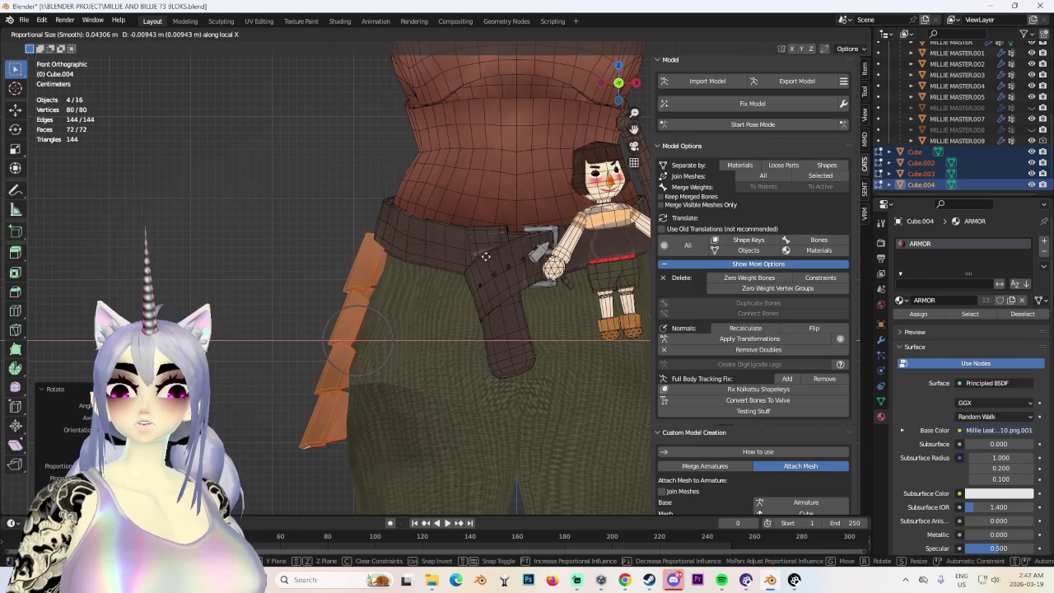
pyautogui.moveTo(437, 332)
pyautogui.mouseDown(button='middle')
pyautogui.moveTo(599, 252)
pyautogui.moveTo(543, 247)
pyautogui.moveTo(569, 273)
pyautogui.moveTo(541, 278)
pyautogui.moveTo(469, 274)
pyautogui.moveTo(590, 271)
pyautogui.mouseUp(button='middle')
# Select all plates with 'arx90' to rotate them 90 degrees about X.
pyautogui.click(598, 252)
pyautogui.write('arx90')
pyautogui.press('Return')
pyautogui.press('g')
pyautogui.click(527, 264)
pyautogui.click(471, 272)
# Review the rotated plates from side views and return to Object Mode.
pyautogui.moveTo(581, 308)
pyautogui.mouseDown(button='middle')
pyautogui.moveTo(496, 327)
pyautogui.moveTo(435, 305)
pyautogui.mouseUp(button='middle')
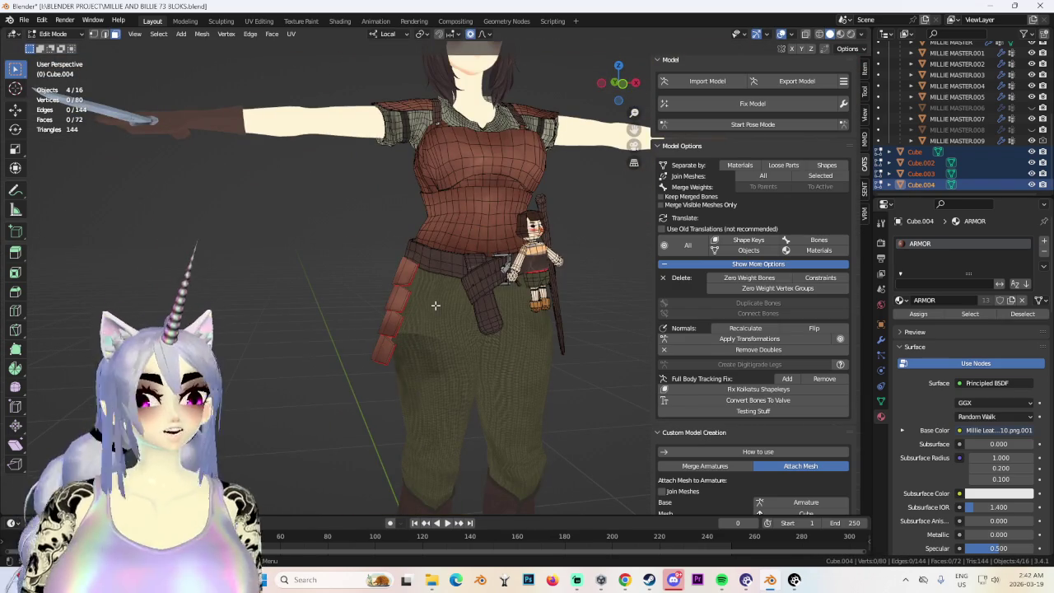
pyautogui.moveTo(436, 306)
pyautogui.mouseDown(button='middle')
pyautogui.moveTo(499, 302)
pyautogui.moveTo(398, 253)
pyautogui.mouseUp(button='middle')
pyautogui.moveTo(461, 401)
pyautogui.mouseDown(button='middle')
pyautogui.moveTo(537, 320)
pyautogui.moveTo(617, 294)
pyautogui.moveTo(478, 299)
pyautogui.moveTo(384, 224)
pyautogui.mouseUp(button='middle')
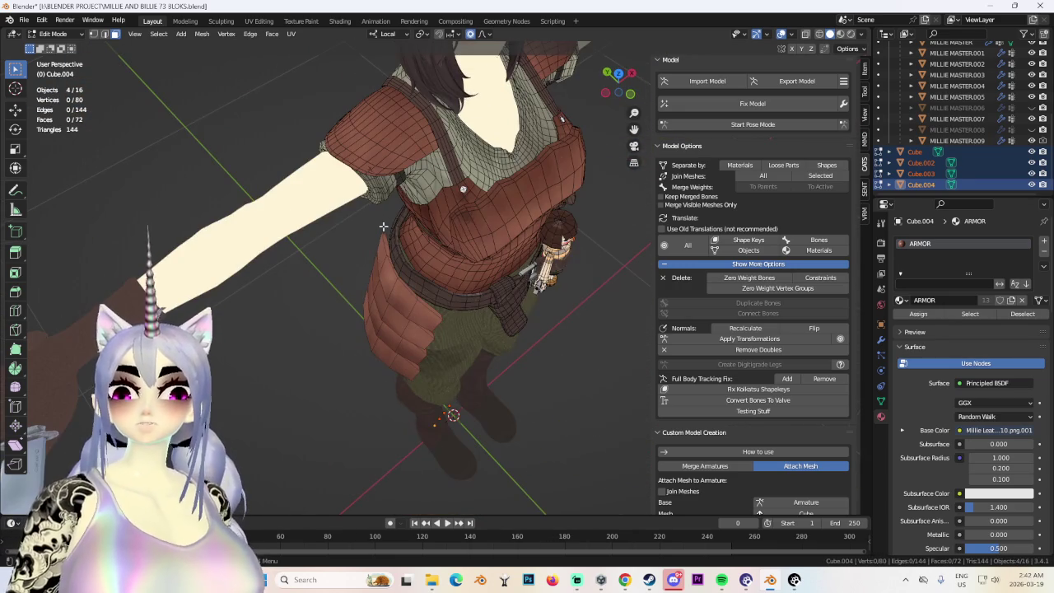
pyautogui.moveTo(451, 290)
pyautogui.mouseDown(button='middle')
pyautogui.moveTo(555, 299)
pyautogui.moveTo(400, 299)
pyautogui.moveTo(419, 299)
pyautogui.moveTo(364, 288)
pyautogui.moveTo(430, 295)
pyautogui.mouseUp(button='middle')
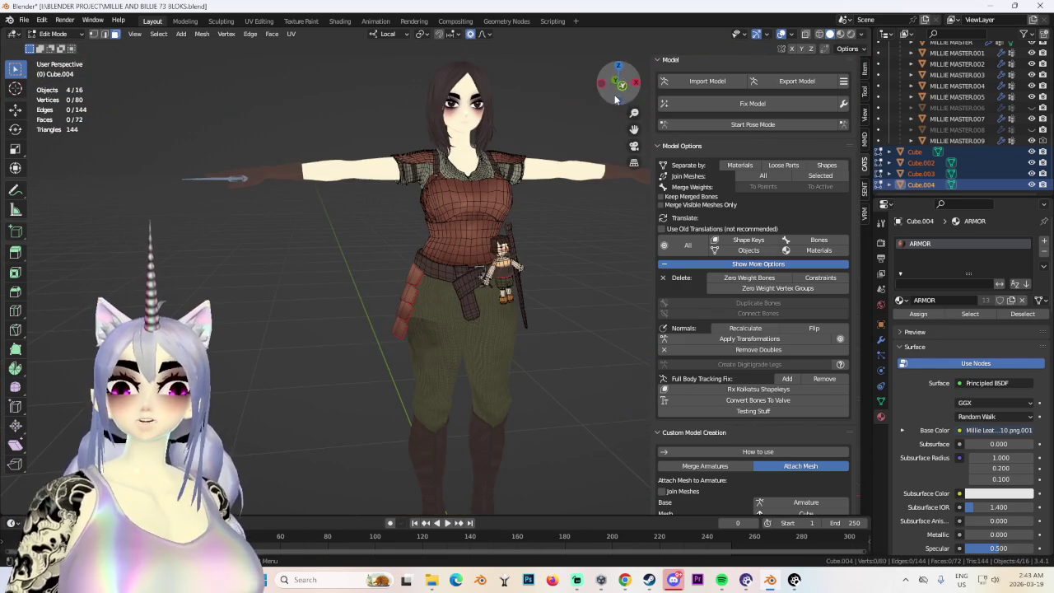
pyautogui.moveTo(607, 219)
pyautogui.mouseDown(button='middle')
pyautogui.moveTo(457, 359)
pyautogui.moveTo(519, 354)
pyautogui.mouseUp(button='middle')
pyautogui.scroll(2, 519, 354)
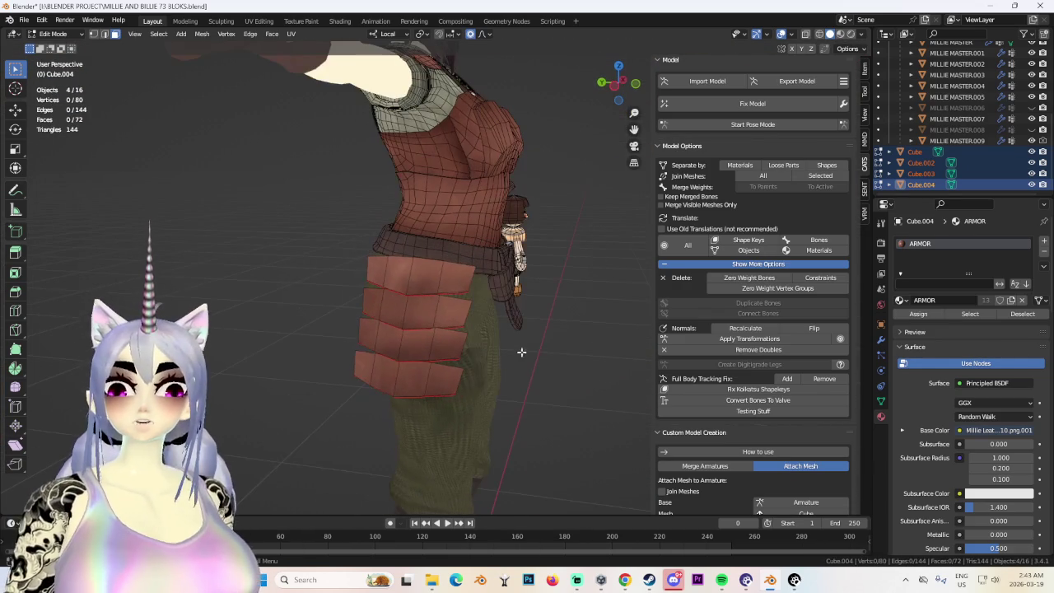
pyautogui.click(55, 34)
pyautogui.click(58, 42)
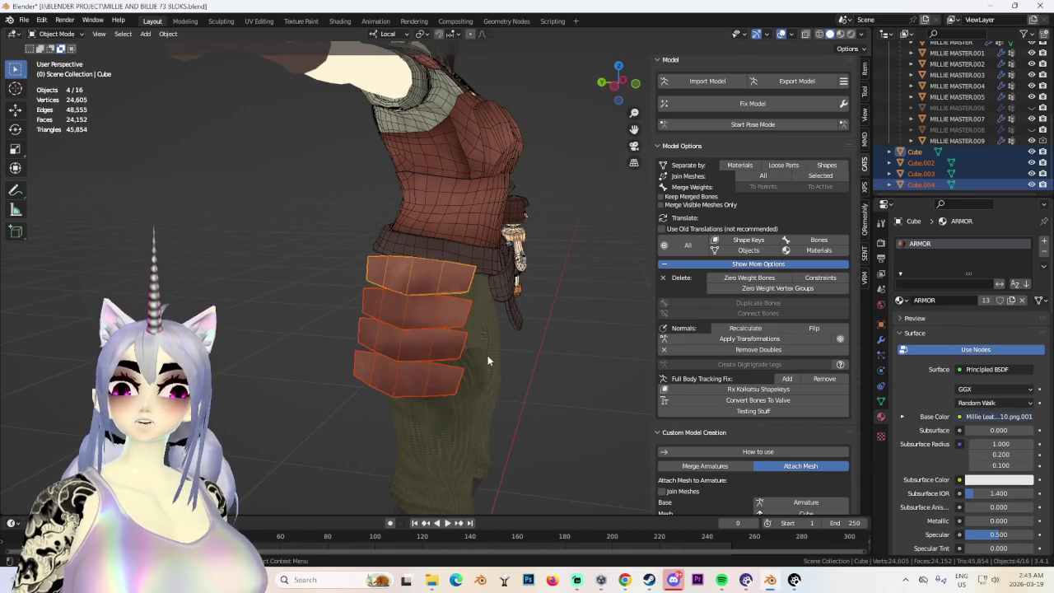
# Select the four hip plates and duplicate them in place with Shift+D.
pyautogui.click(531, 363)
pyautogui.click(449, 334)
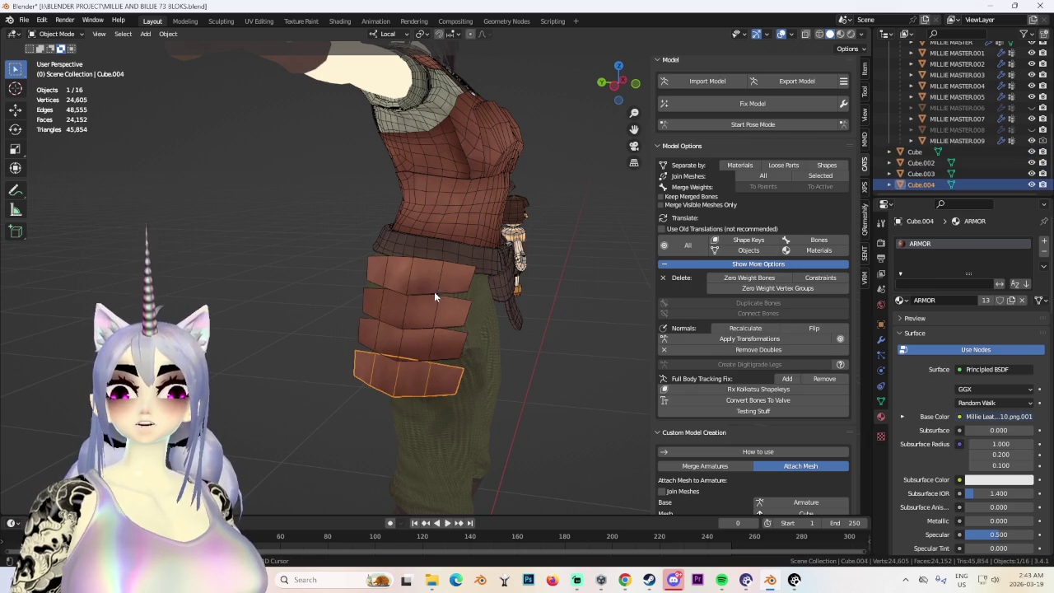
pyautogui.keyDown('shift'); pyautogui.click(429, 350); pyautogui.keyUp('shift')
pyautogui.keyDown('shift'); pyautogui.click(467, 287); pyautogui.keyUp('shift')
pyautogui.moveTo(466, 287)
pyautogui.mouseDown(button='middle')
pyautogui.moveTo(423, 320)
pyautogui.moveTo(502, 334)
pyautogui.moveTo(456, 329)
pyautogui.mouseUp(button='middle')
pyautogui.hotkey('shift', 'd')
pyautogui.rightClick(456, 329)
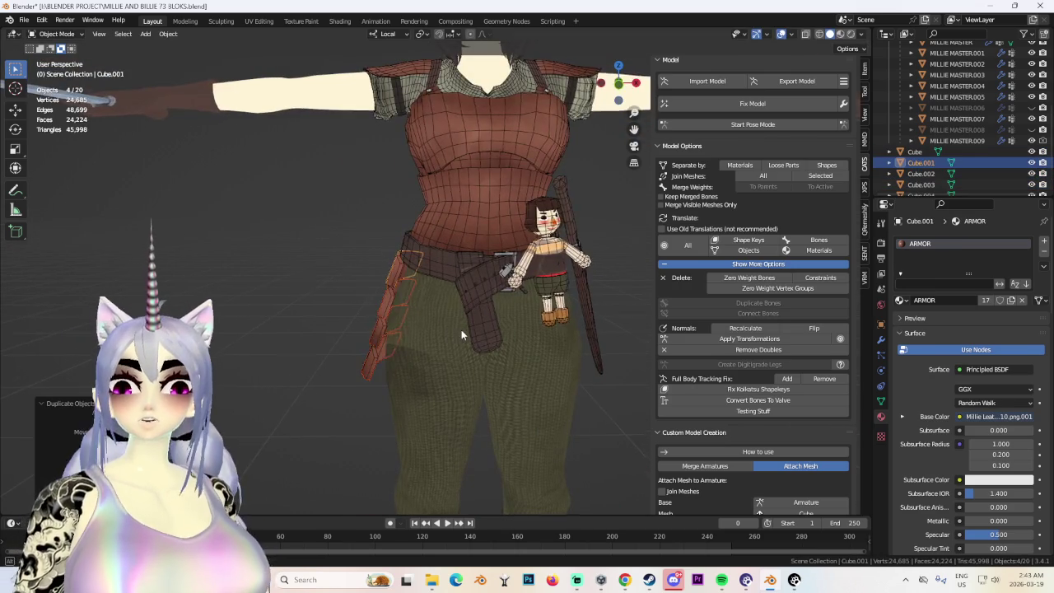
# Undo the duplication of the hip plates.
pyautogui.scroll(3, 456, 330)
pyautogui.scroll(-2, 503, 324)
pyautogui.hotkey('ctrl', 'z')
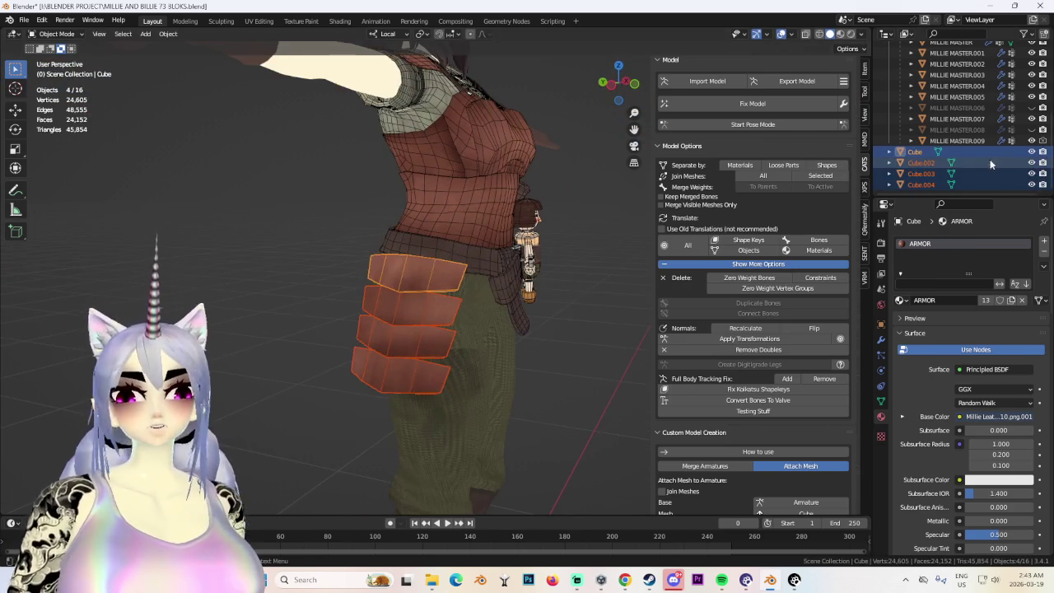
# Select the four stacked hip plates and join them into one object, Cube.004.
pyautogui.moveTo(1032, 156)
pyautogui.mouseDown()
pyautogui.moveTo(1032, 184)
pyautogui.moveTo(1034, 151)
pyautogui.mouseUp()
pyautogui.moveTo(577, 264); pyautogui.dragTo(433, 280, button='middle')
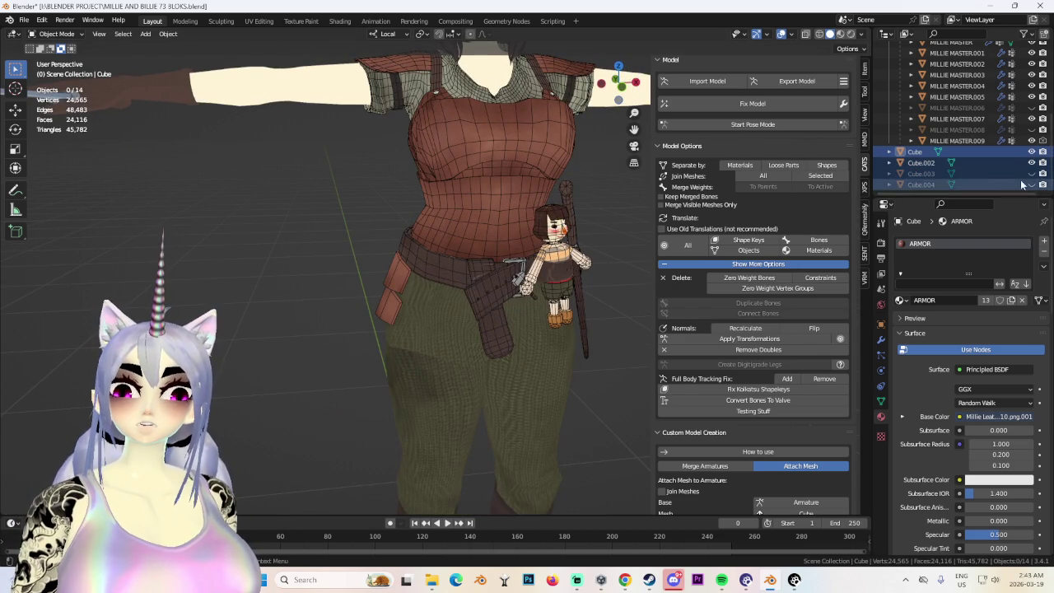
pyautogui.moveTo(375, 344)
pyautogui.mouseDown(button='middle')
pyautogui.moveTo(431, 326)
pyautogui.moveTo(385, 330)
pyautogui.moveTo(522, 339)
pyautogui.moveTo(506, 335)
pyautogui.moveTo(552, 327)
pyautogui.moveTo(376, 322)
pyautogui.mouseUp(button='middle')
pyautogui.scroll(3, 385, 330)
pyautogui.scroll(-3, 507, 335)
pyautogui.scroll(1, 466, 308)
pyautogui.scroll(2, 466, 308)
pyautogui.moveTo(473, 313)
pyautogui.mouseDown(button='middle')
pyautogui.moveTo(527, 317)
pyautogui.moveTo(432, 322)
pyautogui.mouseUp(button='middle')
pyautogui.scroll(-2, 361, 347)
pyautogui.moveTo(360, 346)
pyautogui.mouseDown(button='middle')
pyautogui.moveTo(332, 350)
pyautogui.moveTo(396, 346)
pyautogui.moveTo(471, 304)
pyautogui.moveTo(453, 351)
pyautogui.moveTo(570, 289)
pyautogui.moveTo(539, 289)
pyautogui.moveTo(608, 308)
pyautogui.moveTo(486, 296)
pyautogui.mouseUp(button='middle')
pyautogui.scroll(1, 471, 304)
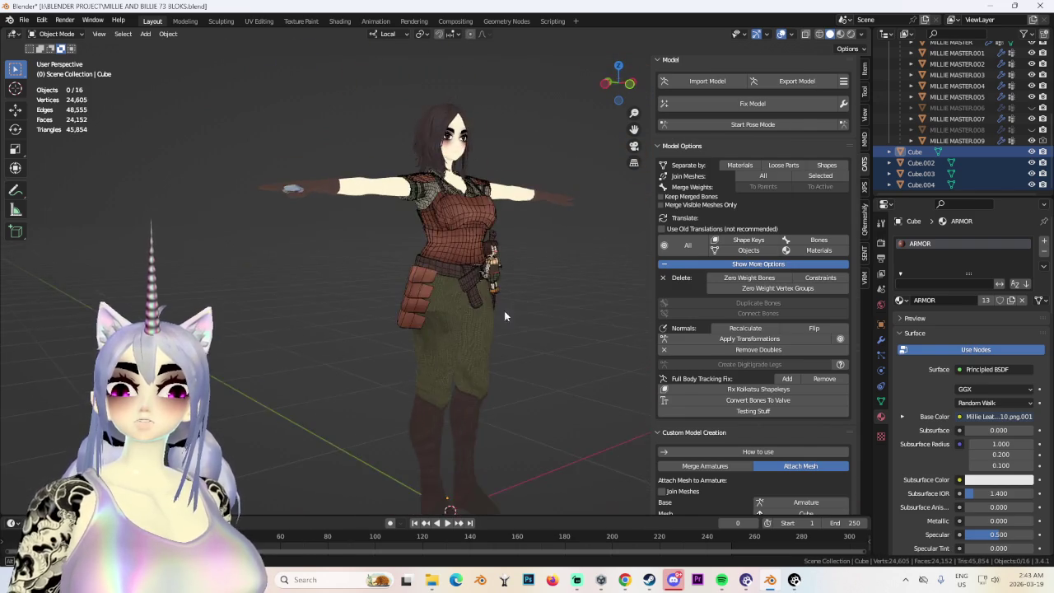
pyautogui.scroll(2, 486, 297)
pyautogui.click(410, 277)
pyautogui.moveTo(411, 277); pyautogui.dragTo(466, 290, button='middle')
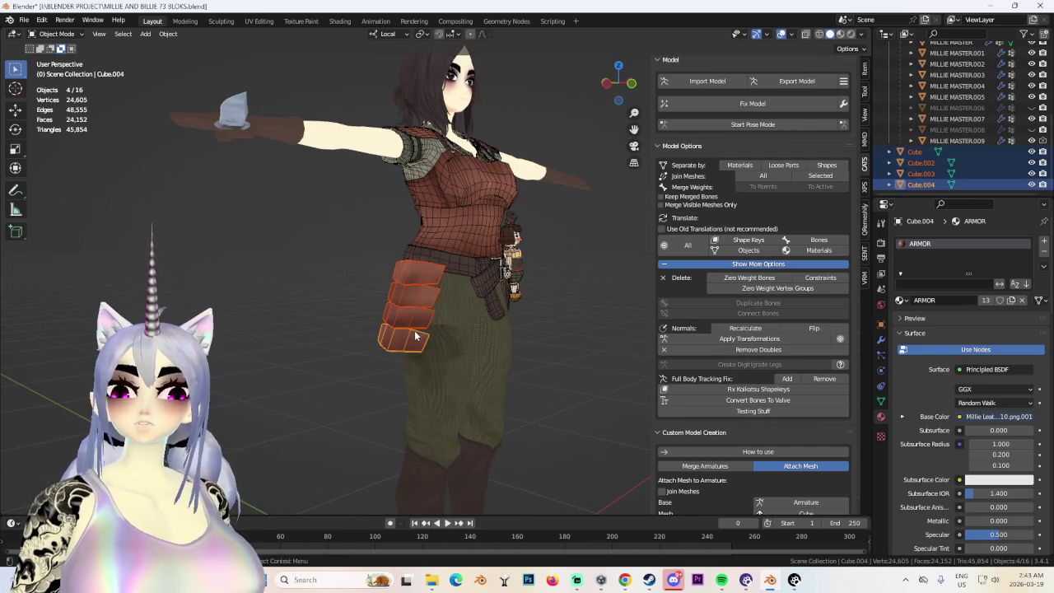
pyautogui.hotkey('ctrl', 'j')
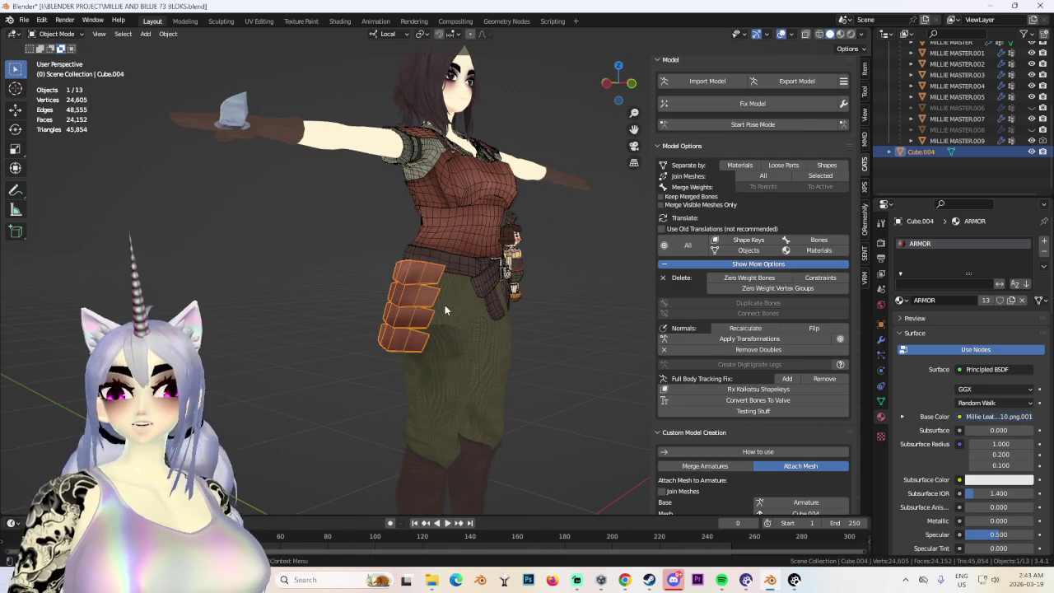
# Try a Mirror modifier on the plates, then undo it.
pyautogui.moveTo(445, 305); pyautogui.dragTo(439, 296, button='middle')
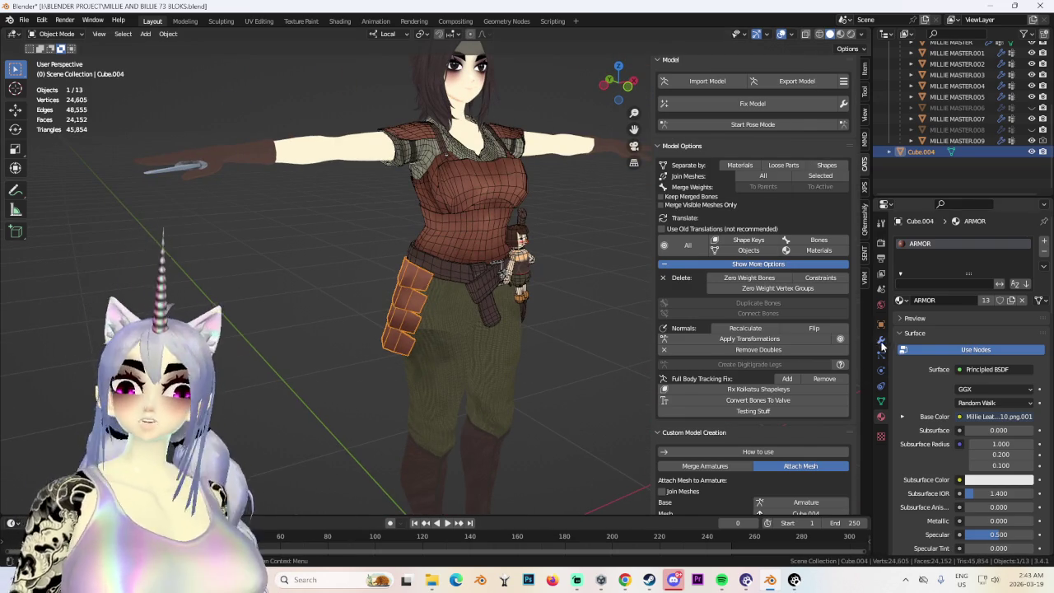
pyautogui.click(881, 356)
pyautogui.click(939, 238)
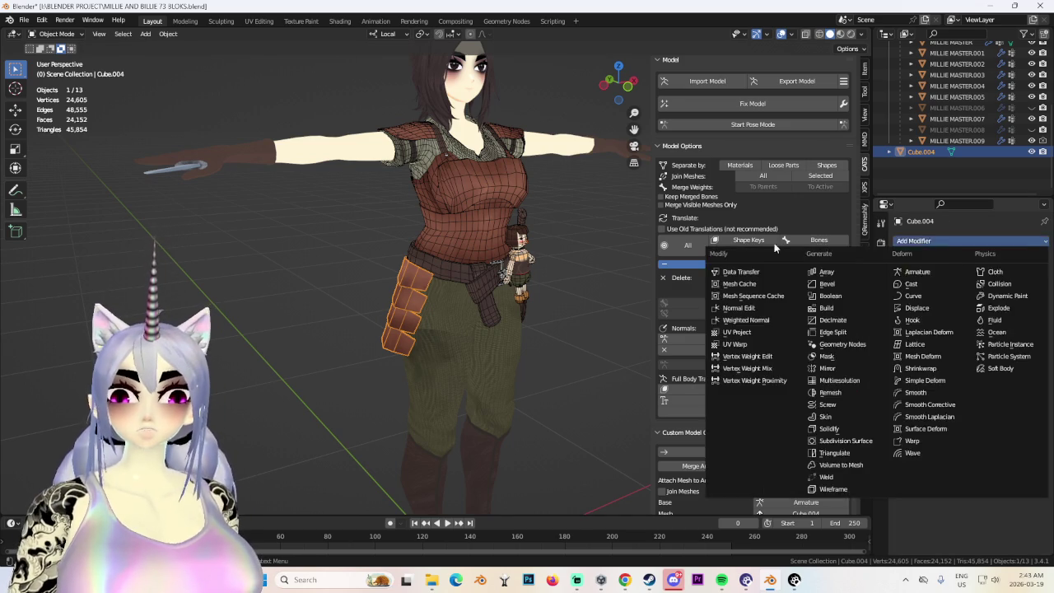
pyautogui.click(954, 241)
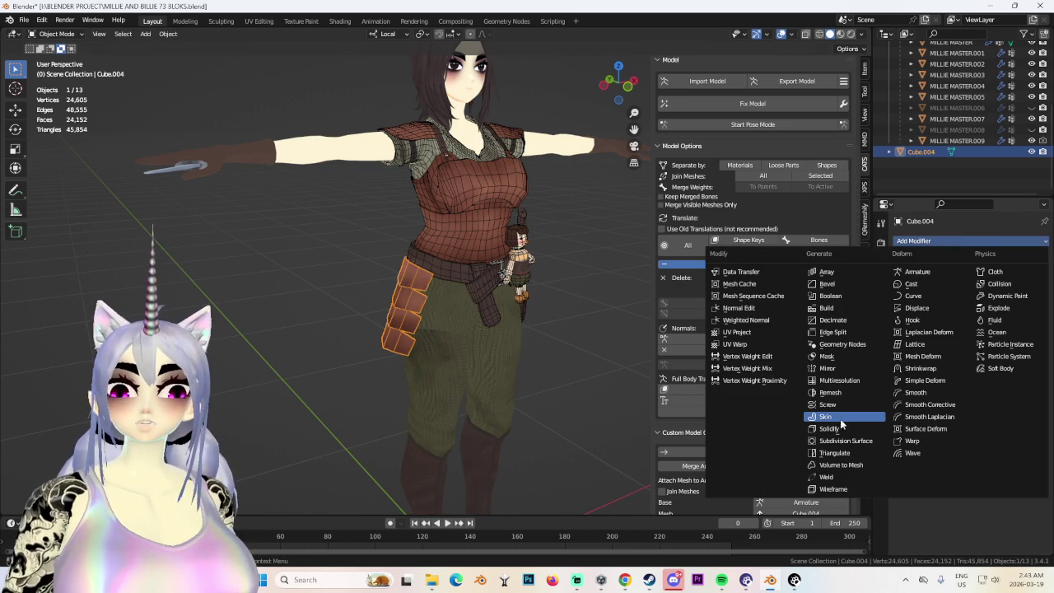
pyautogui.click(840, 373)
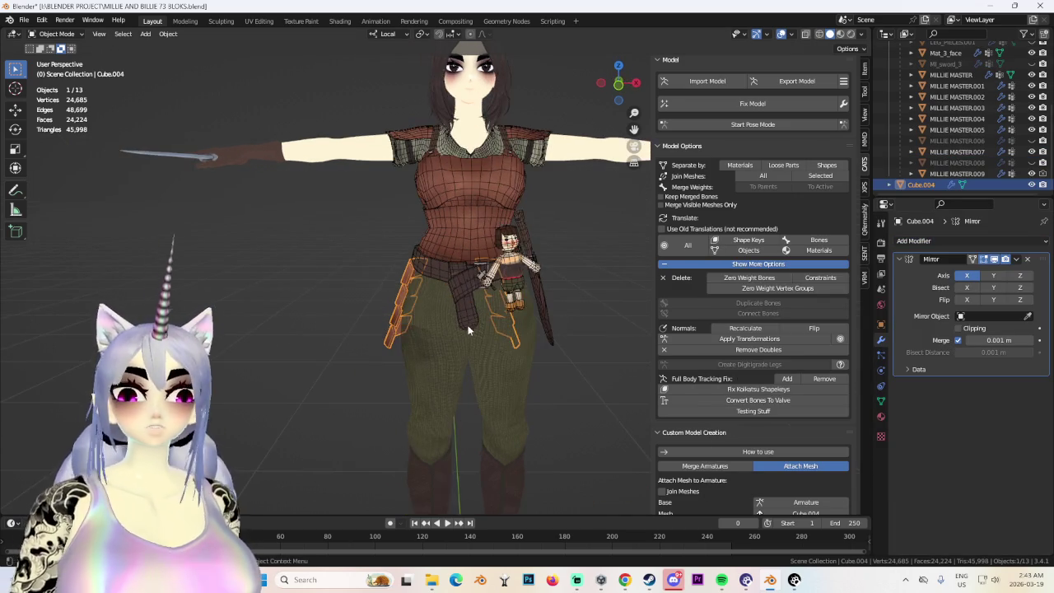
pyautogui.moveTo(488, 338); pyautogui.dragTo(384, 317, button='middle')
pyautogui.click(607, 82)
pyautogui.hotkey('ctrl', 'z')
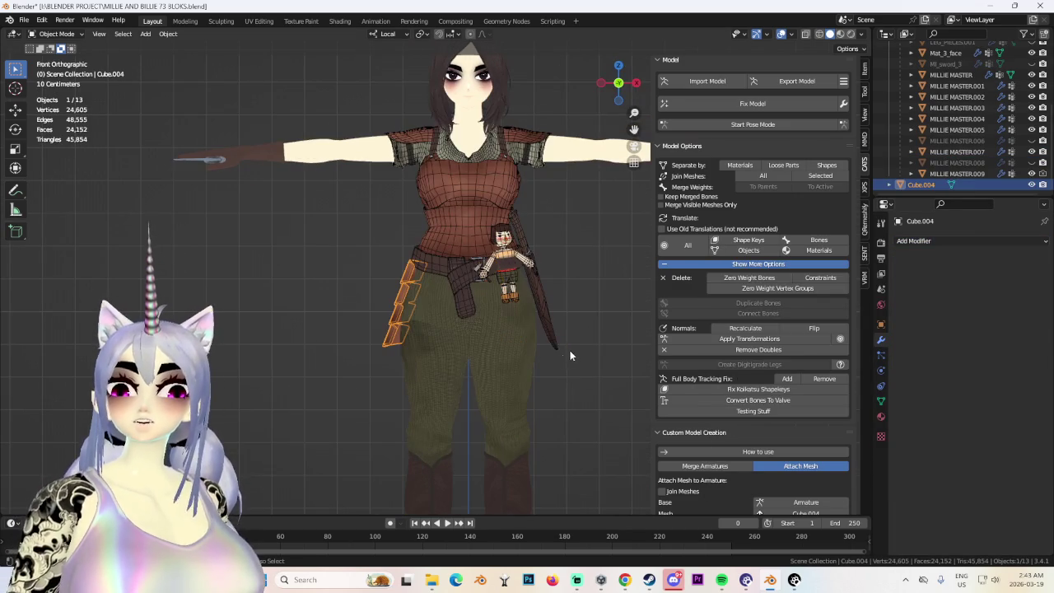
# Apply all transforms to Cube.004, briefly trying and undoing a Solidify modifier.
pyautogui.click(168, 34)
pyautogui.moveTo(180, 90)
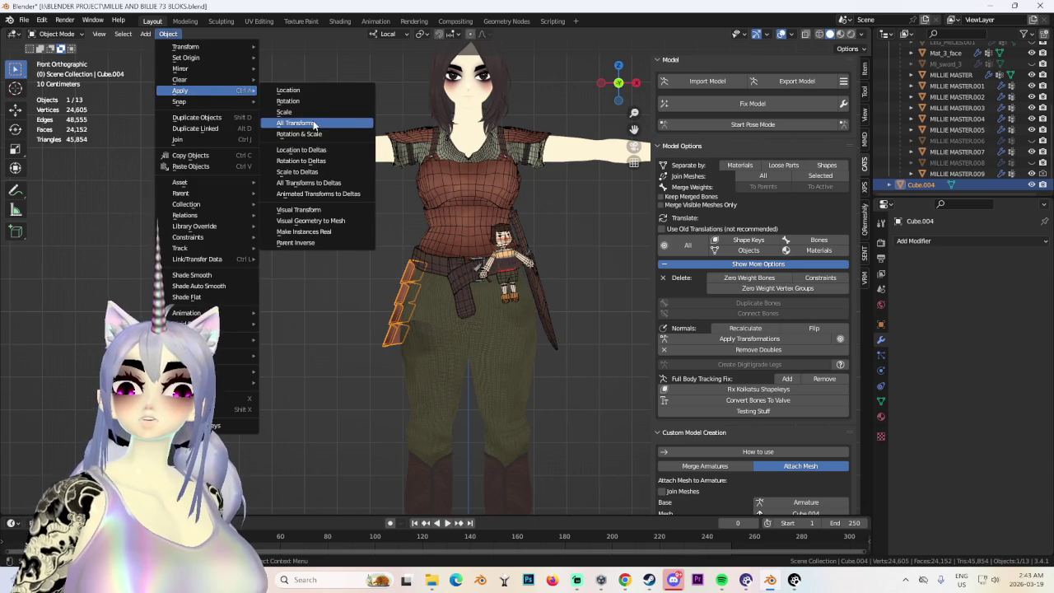
pyautogui.click(313, 125)
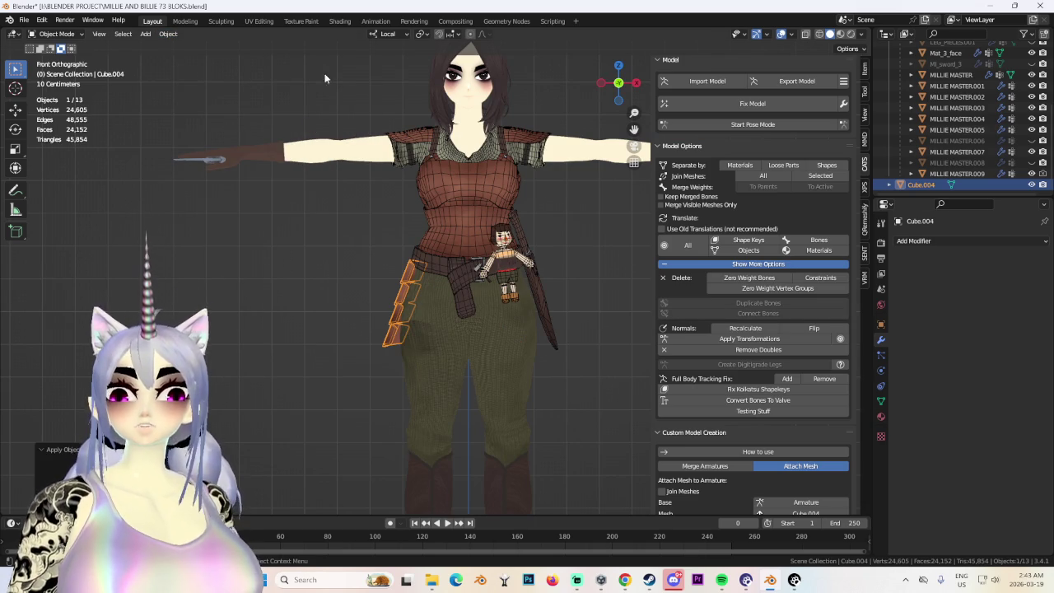
pyautogui.click(926, 241)
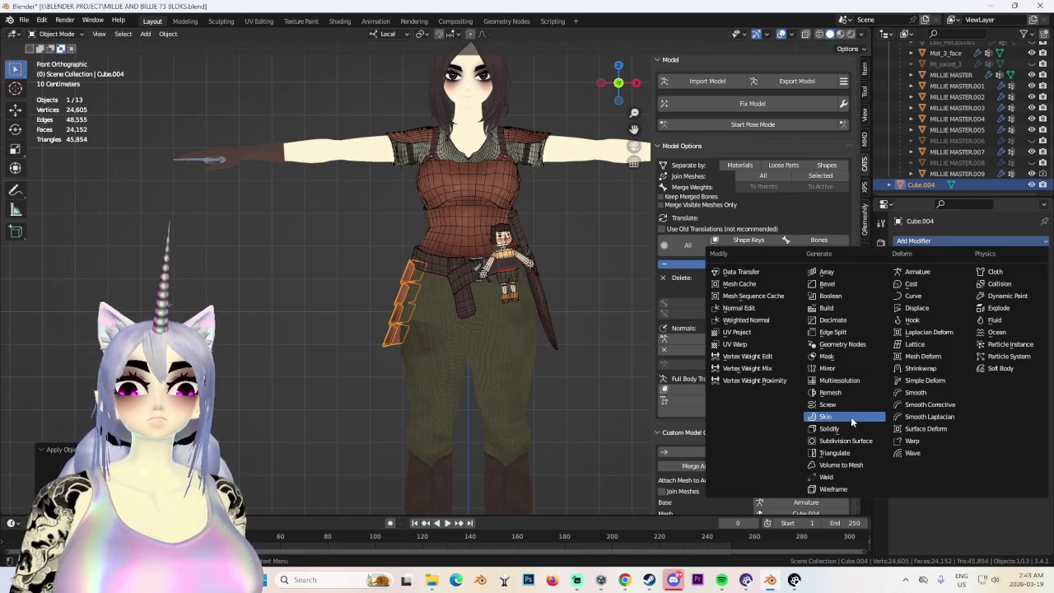
pyautogui.click(849, 433)
pyautogui.moveTo(445, 313); pyautogui.dragTo(491, 319, button='middle')
pyautogui.hotkey('ctrl', 'z')
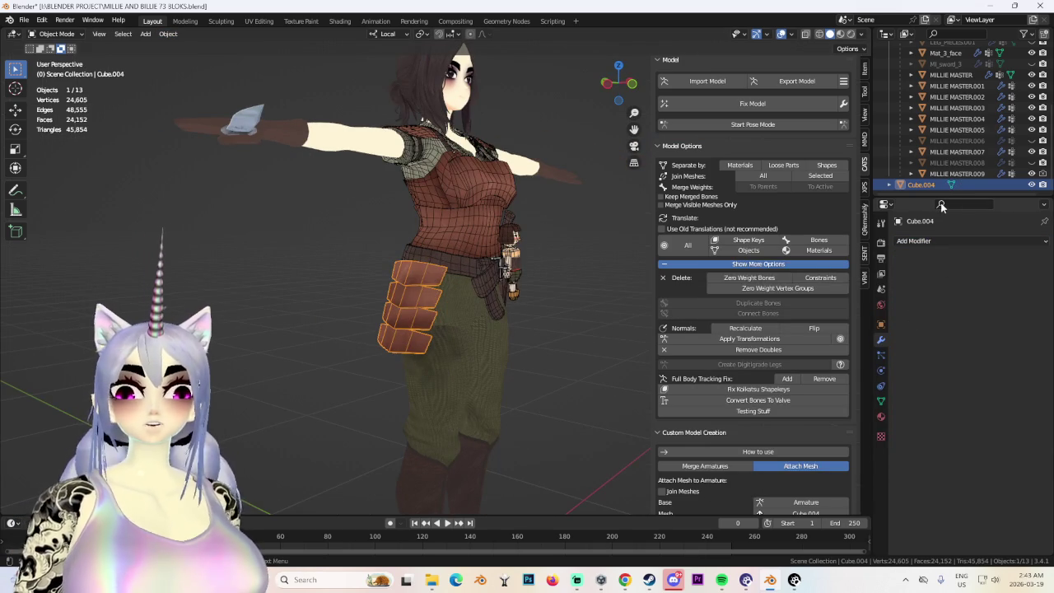
# Add an X-axis Mirror modifier so the plates hang on both hips.
pyautogui.click(929, 242)
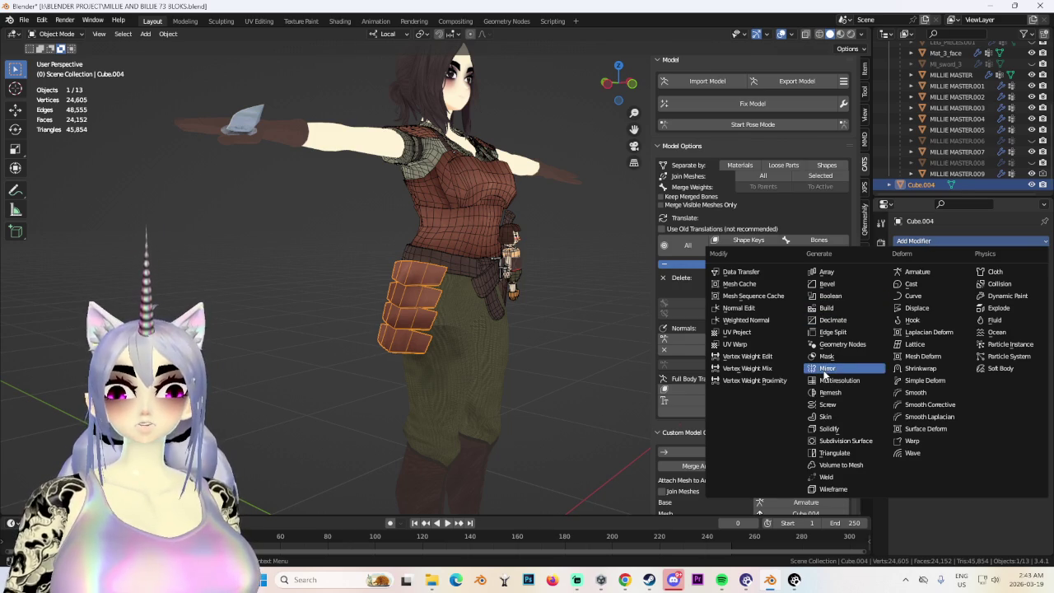
pyautogui.click(825, 368)
pyautogui.moveTo(321, 287); pyautogui.dragTo(330, 299, button='middle')
# Switch Cube.004 into Sculpt Mode.
pyautogui.click(598, 72)
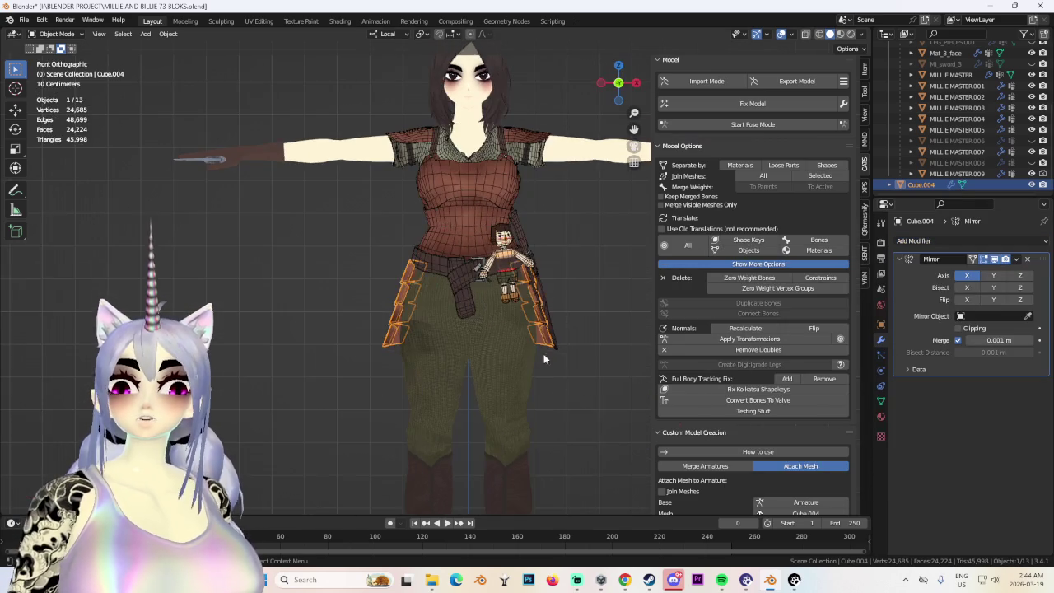
pyautogui.moveTo(577, 313)
pyautogui.mouseDown(button='middle')
pyautogui.moveTo(450, 365)
pyautogui.moveTo(451, 355)
pyautogui.moveTo(620, 299)
pyautogui.moveTo(572, 267)
pyautogui.moveTo(572, 379)
pyautogui.moveTo(460, 375)
pyautogui.moveTo(516, 361)
pyautogui.moveTo(439, 354)
pyautogui.moveTo(500, 348)
pyautogui.moveTo(428, 288)
pyautogui.moveTo(371, 281)
pyautogui.moveTo(414, 305)
pyautogui.moveTo(420, 272)
pyautogui.moveTo(448, 305)
pyautogui.moveTo(376, 305)
pyautogui.moveTo(546, 266)
pyautogui.moveTo(459, 337)
pyautogui.moveTo(508, 266)
pyautogui.moveTo(529, 274)
pyautogui.moveTo(502, 281)
pyautogui.moveTo(480, 305)
pyautogui.moveTo(494, 282)
pyautogui.moveTo(458, 258)
pyautogui.mouseUp(button='middle')
pyautogui.scroll(3, 534, 327)
pyautogui.scroll(-4, 565, 295)
pyautogui.scroll(2, 475, 292)
pyautogui.click(60, 37)
pyautogui.click(59, 70)
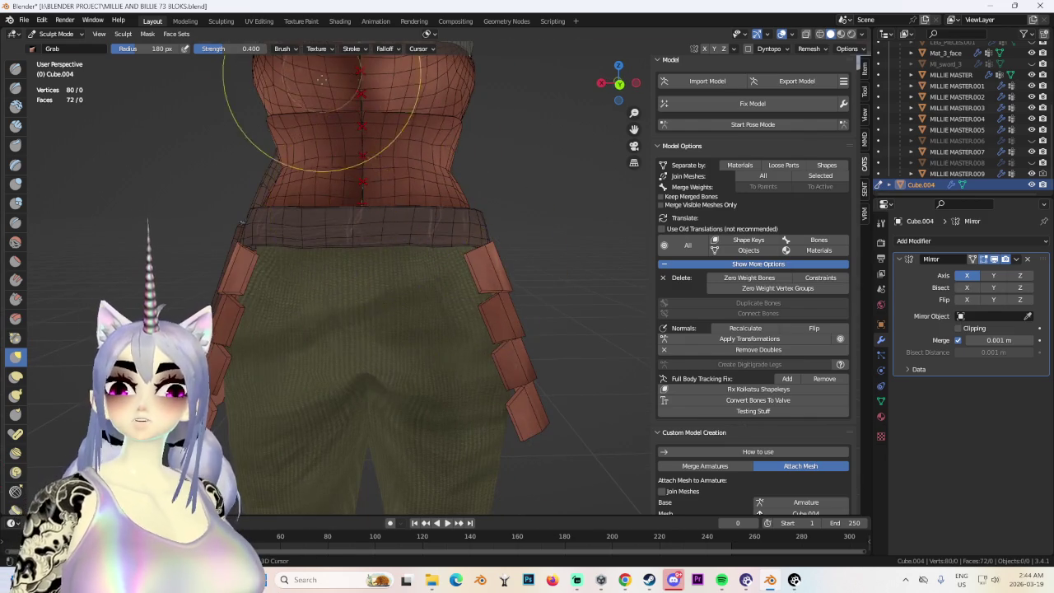
# Undo back to Object Mode, removing the mirror from the hip plates.
pyautogui.scroll(-3, 324, 71)
pyautogui.moveTo(324, 71)
pyautogui.mouseDown(button='middle')
pyautogui.moveTo(431, 148)
pyautogui.moveTo(553, 266)
pyautogui.moveTo(441, 294)
pyautogui.moveTo(389, 334)
pyautogui.mouseUp(button='middle')
pyautogui.hotkey('ctrl', 'z')
pyautogui.hotkey('ctrl', 'z')
pyautogui.hotkey('ctrl', 'z')
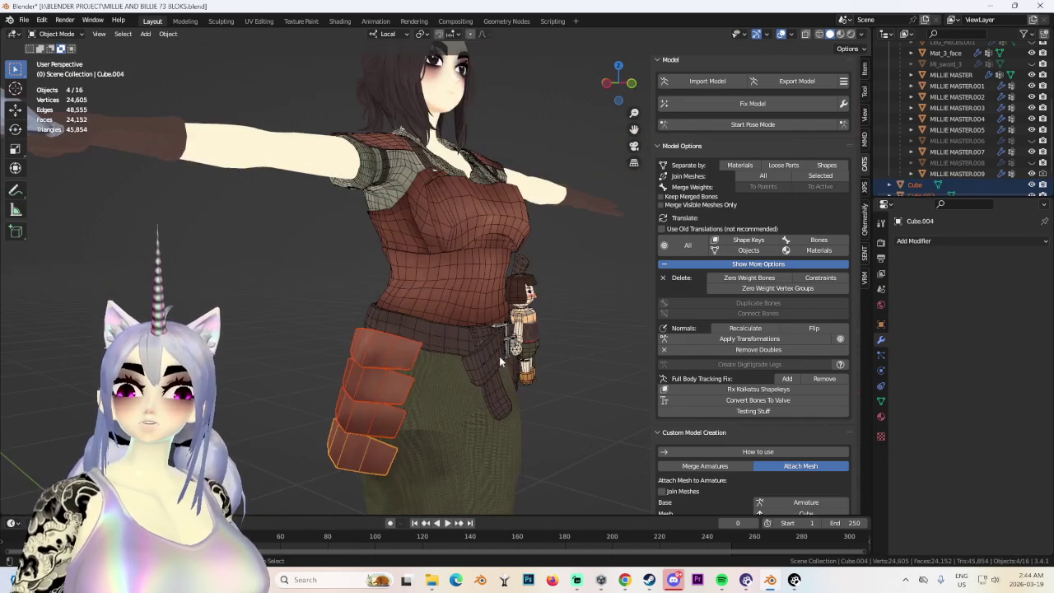
# Select the corset and enter Edit Mode on its mesh.
pyautogui.click(595, 283)
pyautogui.moveTo(492, 374)
pyautogui.mouseDown(button='middle')
pyautogui.moveTo(594, 282)
pyautogui.moveTo(350, 291)
pyautogui.mouseUp(button='middle')
pyautogui.scroll(3, 350, 291)
pyautogui.click(375, 211)
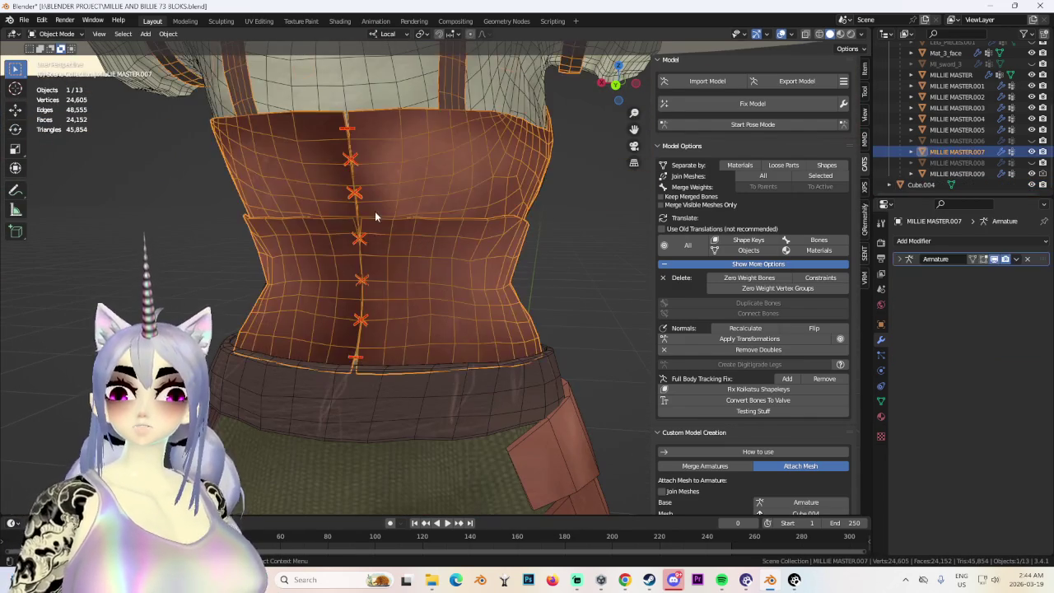
pyautogui.moveTo(521, 277)
pyautogui.mouseDown(button='middle')
pyautogui.moveTo(433, 330)
pyautogui.moveTo(348, 233)
pyautogui.moveTo(406, 227)
pyautogui.mouseUp(button='middle')
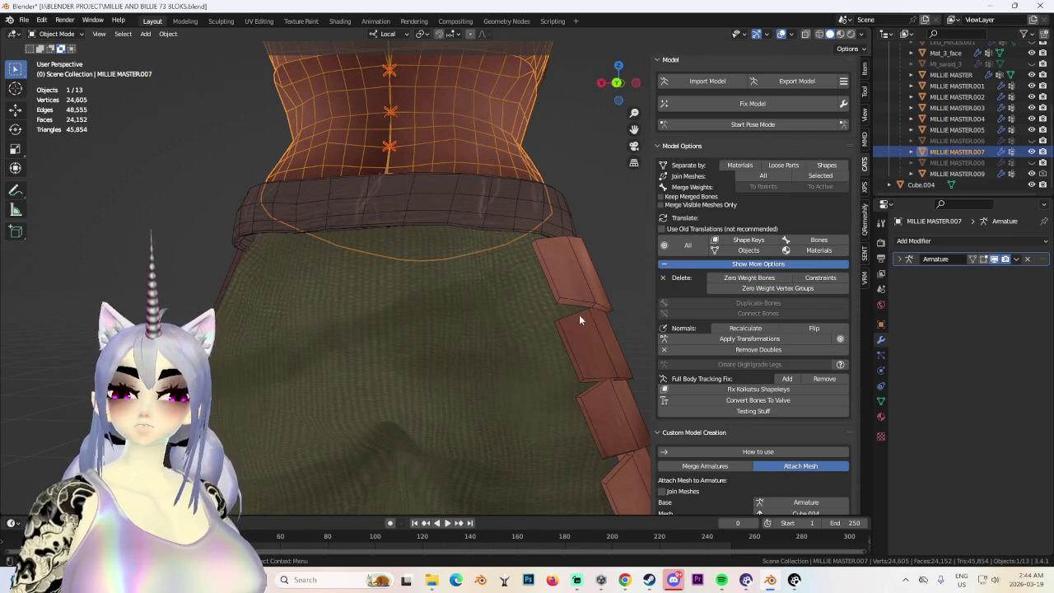
pyautogui.moveTo(584, 237)
pyautogui.mouseDown(button='middle')
pyautogui.moveTo(341, 372)
pyautogui.moveTo(248, 163)
pyautogui.mouseUp(button='middle')
pyautogui.scroll(3, 248, 163)
pyautogui.click(54, 34)
pyautogui.click(51, 59)
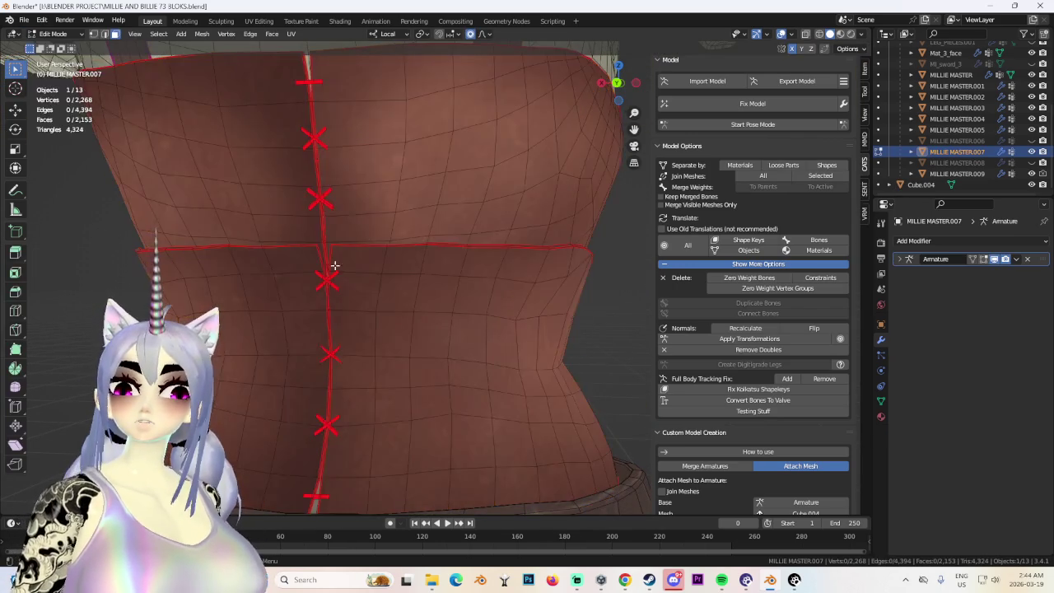
# Select the stitch faces on the corset's waist seam.
pyautogui.scroll(-3, 377, 235)
pyautogui.scroll(6, 300, 213)
pyautogui.scroll(3, 444, 247)
pyautogui.moveTo(445, 248); pyautogui.dragTo(427, 299, button='middle')
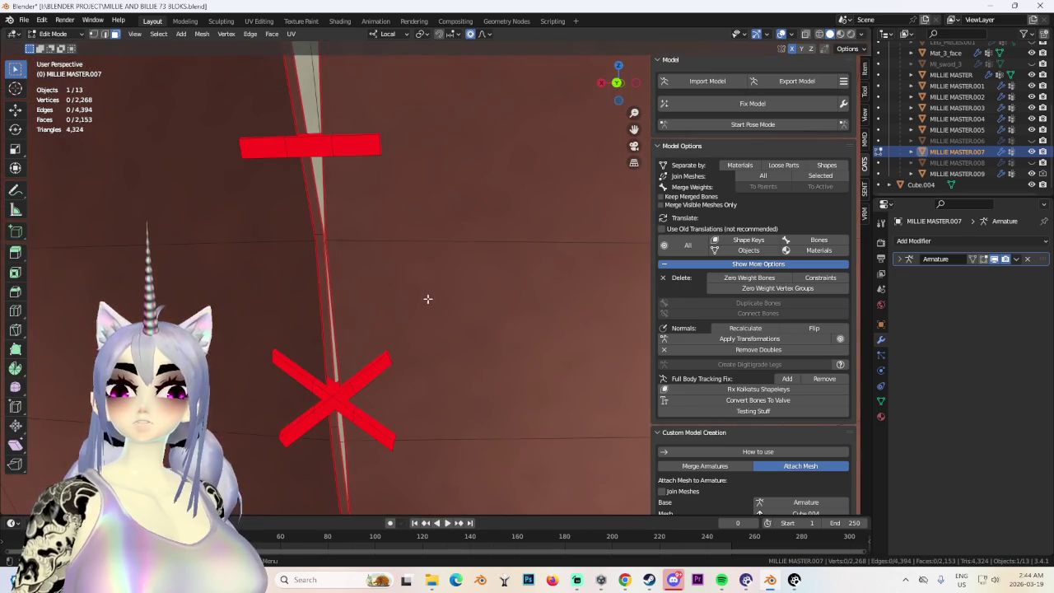
pyautogui.click(338, 150)
pyautogui.scroll(-3, 349, 189)
pyautogui.scroll(-2, 365, 271)
pyautogui.scroll(-2, 404, 370)
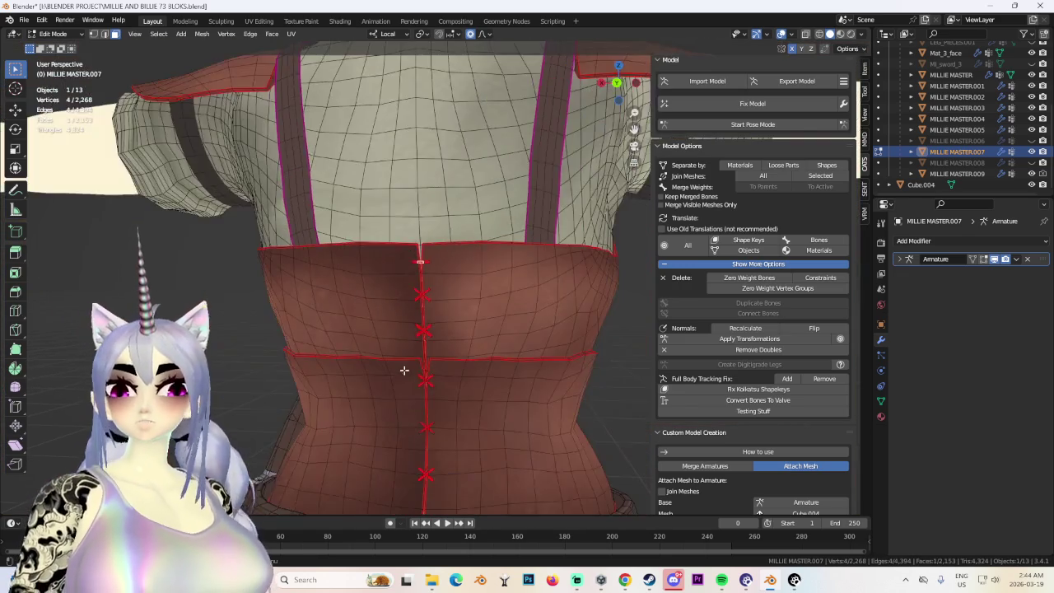
pyautogui.scroll(2, 405, 286)
pyautogui.moveTo(405, 286)
pyautogui.mouseDown(button='middle')
pyautogui.moveTo(390, 176)
pyautogui.moveTo(458, 229)
pyautogui.mouseUp(button='middle')
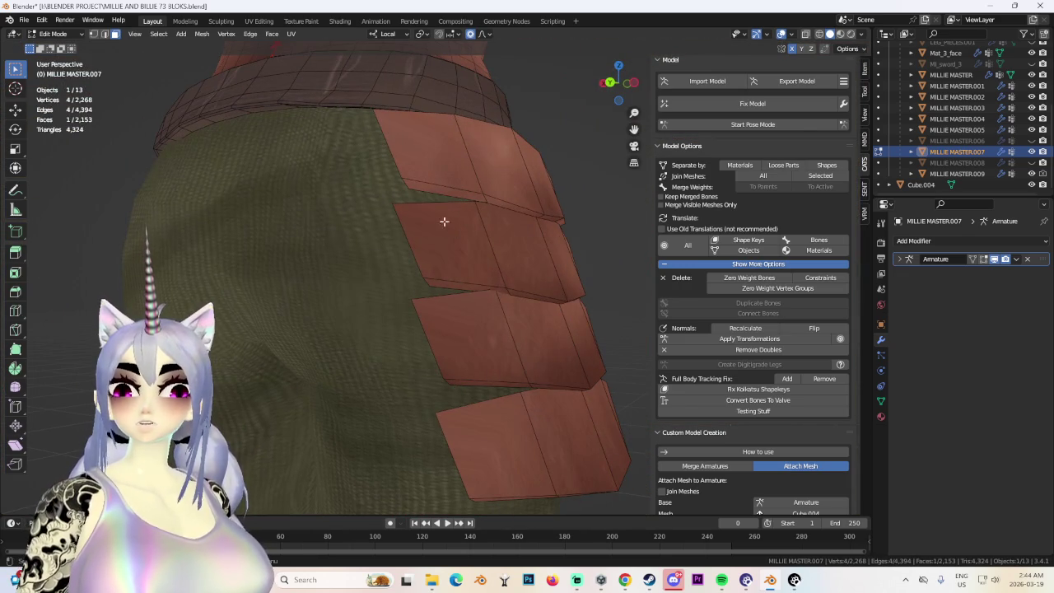
pyautogui.moveTo(414, 151)
pyautogui.mouseDown(button='middle')
pyautogui.moveTo(364, 183)
pyautogui.moveTo(341, 176)
pyautogui.moveTo(358, 202)
pyautogui.moveTo(437, 210)
pyautogui.moveTo(351, 132)
pyautogui.moveTo(355, 238)
pyautogui.moveTo(340, 203)
pyautogui.mouseUp(button='middle')
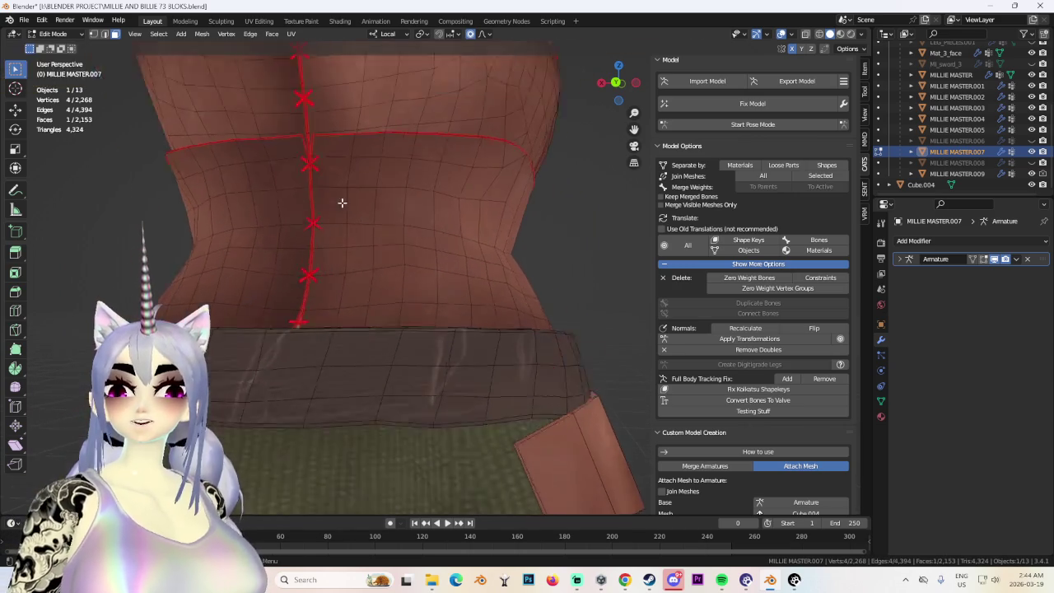
pyautogui.scroll(2, 340, 203)
pyautogui.scroll(2, 350, 194)
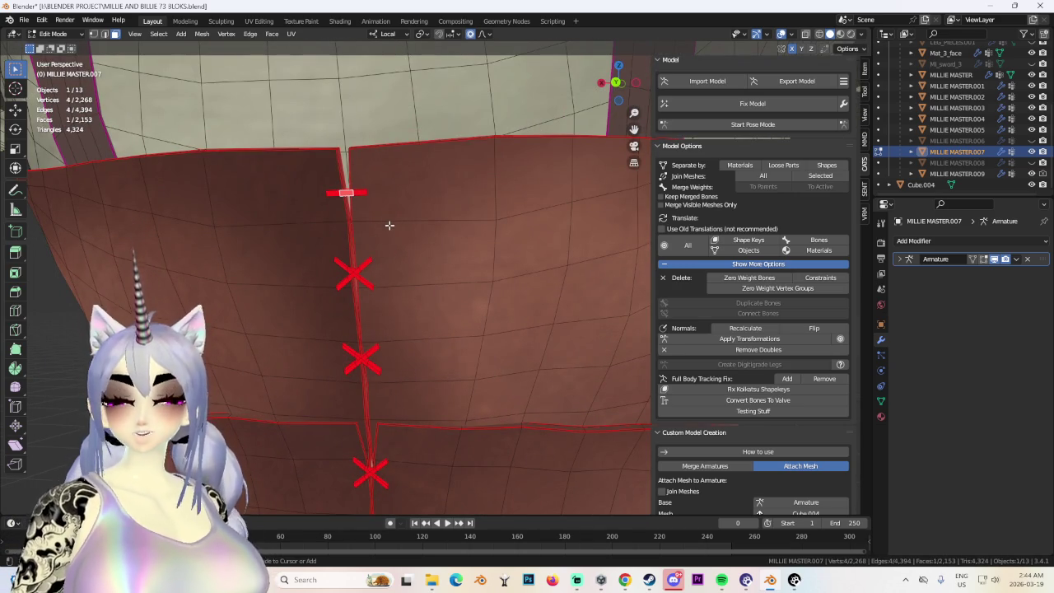
pyautogui.scroll(-5, 388, 225)
pyautogui.moveTo(371, 226); pyautogui.dragTo(421, 289, button='middle')
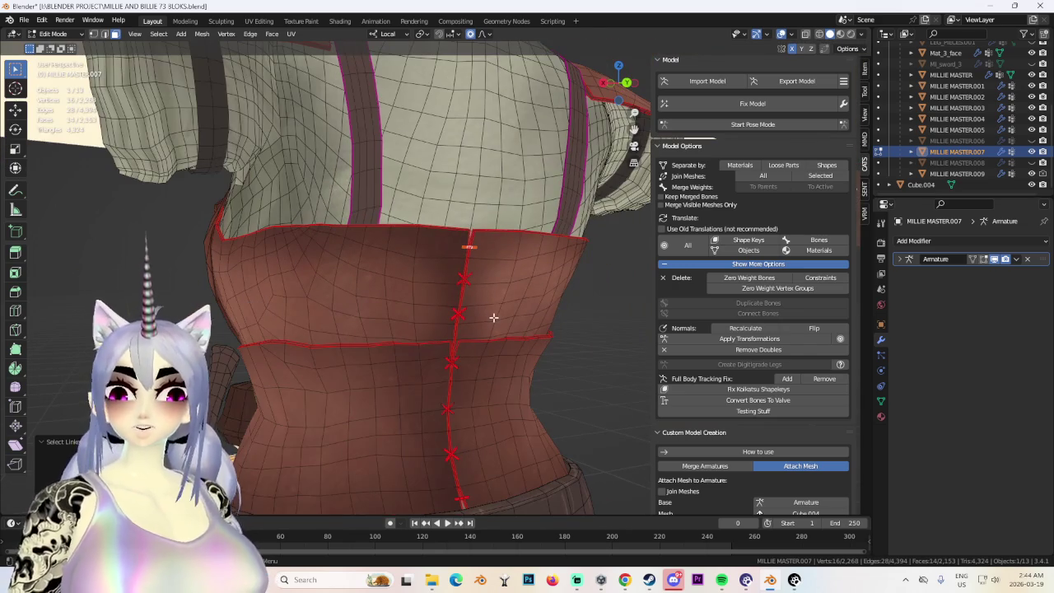
# Separate the duplicated stitch faces into a new object, MILLIE MASTER.010, and return to Object Mode.
pyautogui.rightClick(628, 415)
pyautogui.moveTo(628, 415); pyautogui.dragTo(449, 301, button='middle')
pyautogui.press('p')
pyautogui.click(453, 302)
pyautogui.click(54, 34)
pyautogui.click(57, 43)
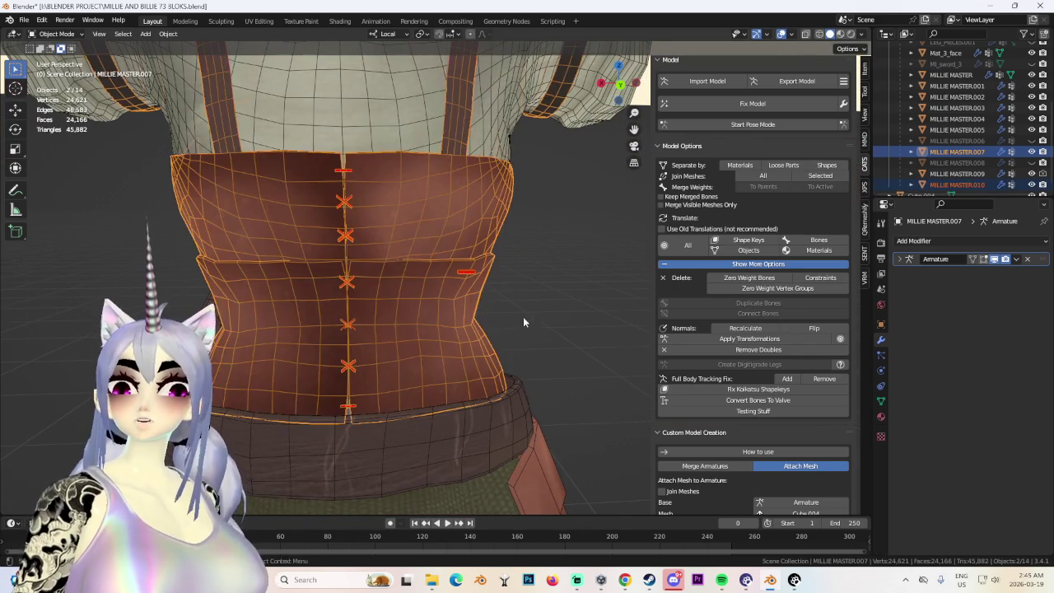
# Select the hip plate object and enter Edit Mode.
pyautogui.moveTo(466, 268)
pyautogui.mouseDown(button='middle')
pyautogui.moveTo(523, 291)
pyautogui.moveTo(457, 225)
pyautogui.mouseUp(button='middle')
pyautogui.moveTo(565, 375); pyautogui.dragTo(566, 373)
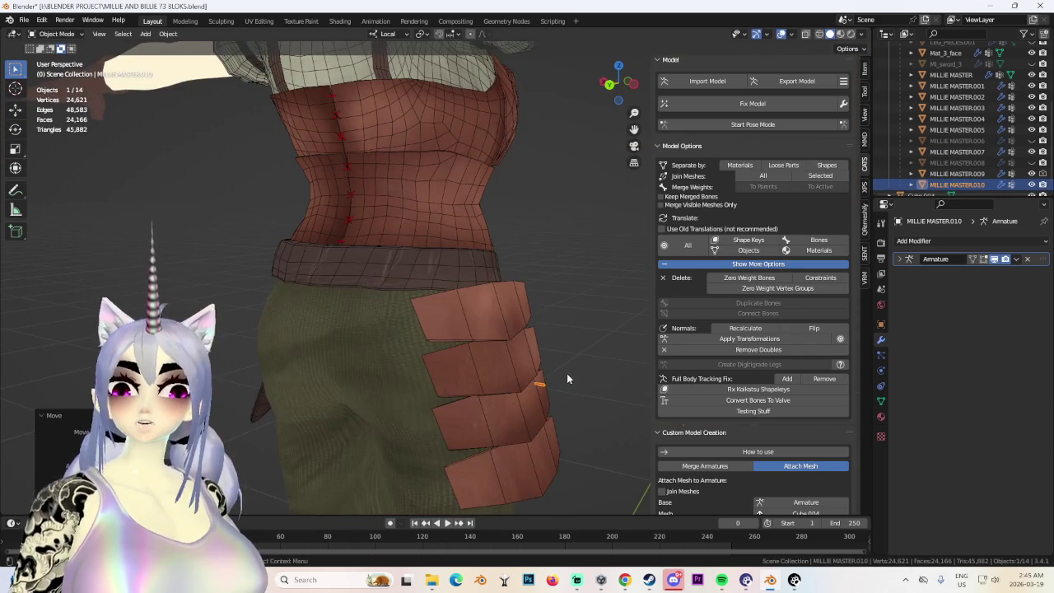
pyautogui.moveTo(567, 373); pyautogui.dragTo(582, 59, button='middle')
pyautogui.click(608, 84)
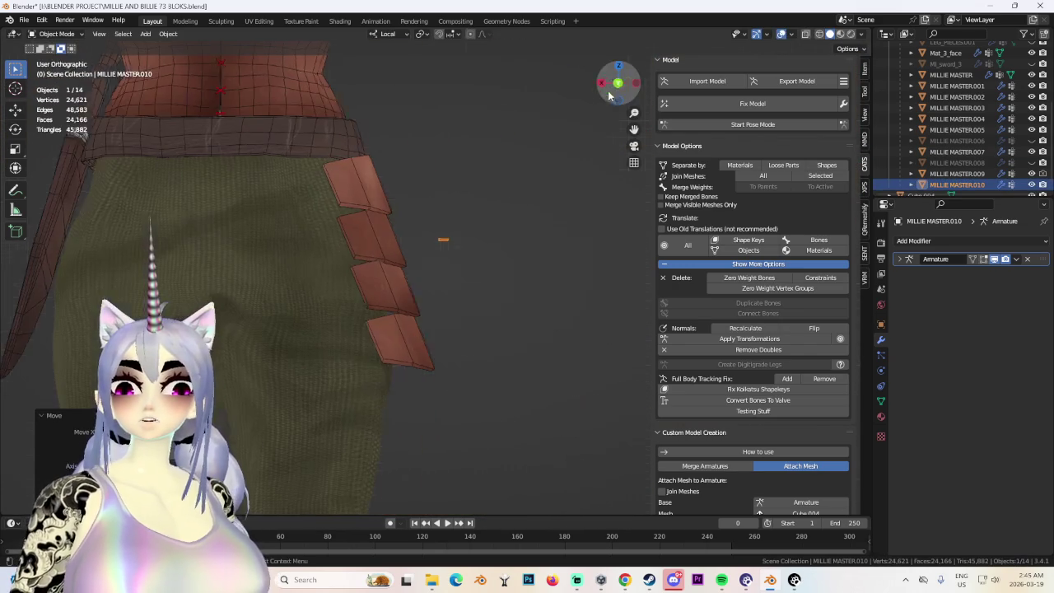
pyautogui.click(64, 36)
pyautogui.click(58, 60)
# Box-select the strap's vertices in wireframe and stretch it along X.
pyautogui.scroll(2, 467, 370)
pyautogui.scroll(4, 481, 231)
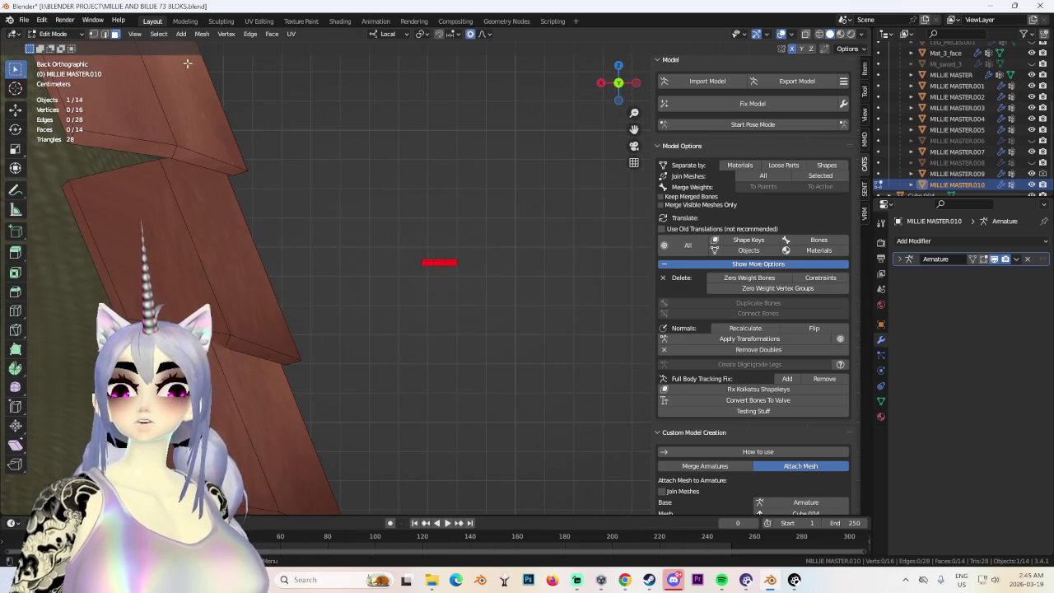
pyautogui.click(95, 35)
pyautogui.moveTo(329, 216); pyautogui.dragTo(541, 338)
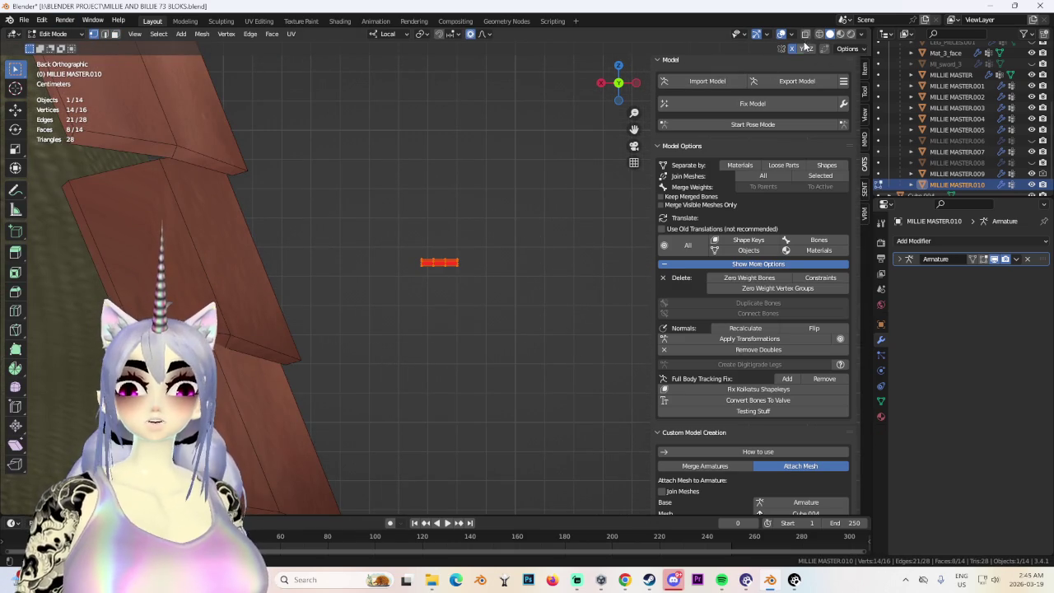
pyautogui.hotkey('shift', 'z')
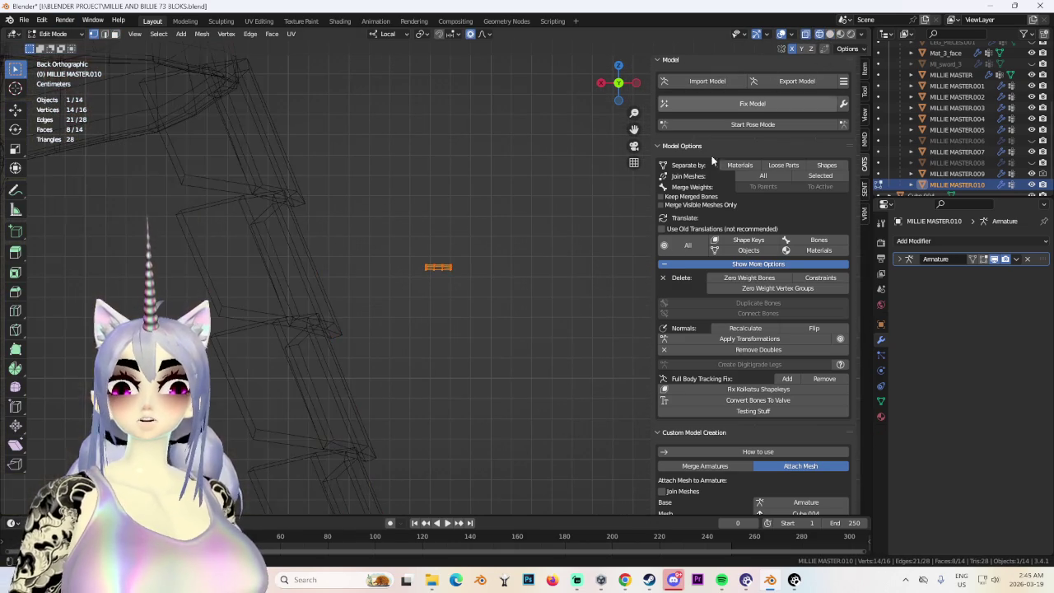
pyautogui.press('s')
pyautogui.press('x')
pyautogui.press('x')
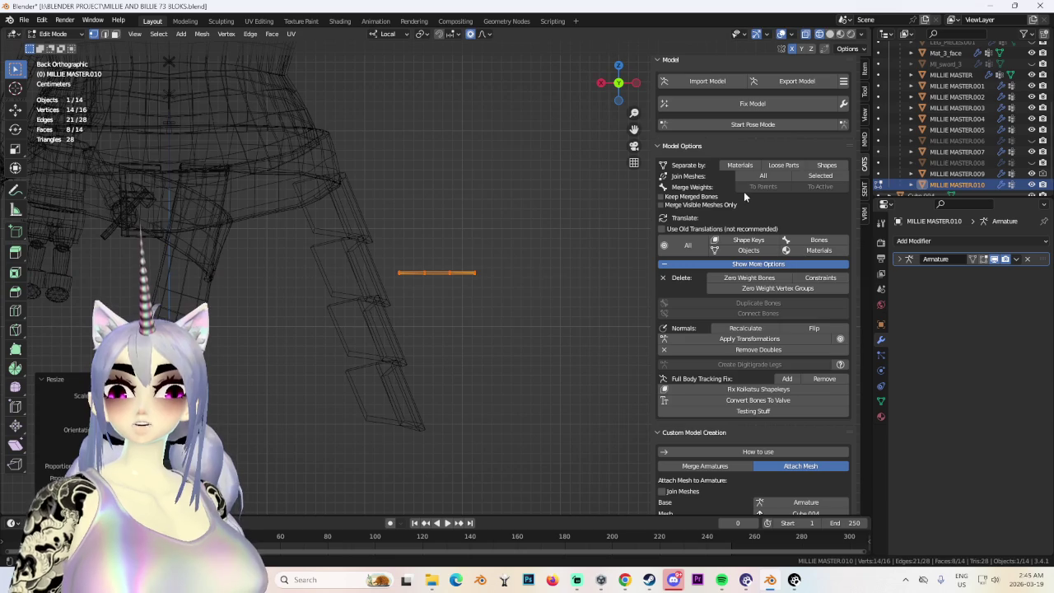
pyautogui.click(441, 214)
# Rotate the strap upright.
pyautogui.click(831, 34)
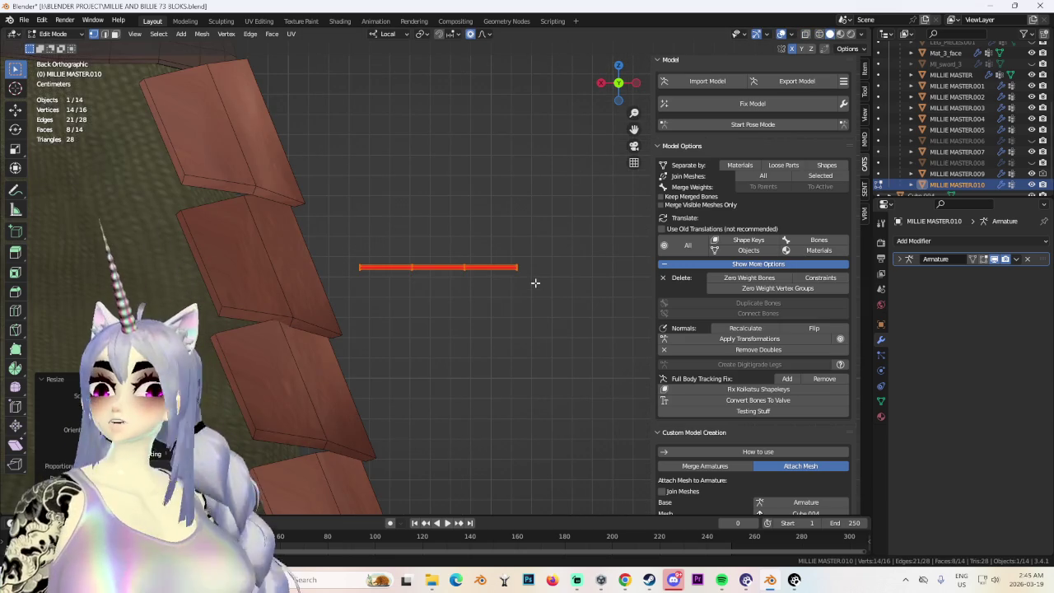
pyautogui.press('s')
pyautogui.press('x')
pyautogui.press('x')
pyautogui.press('r')
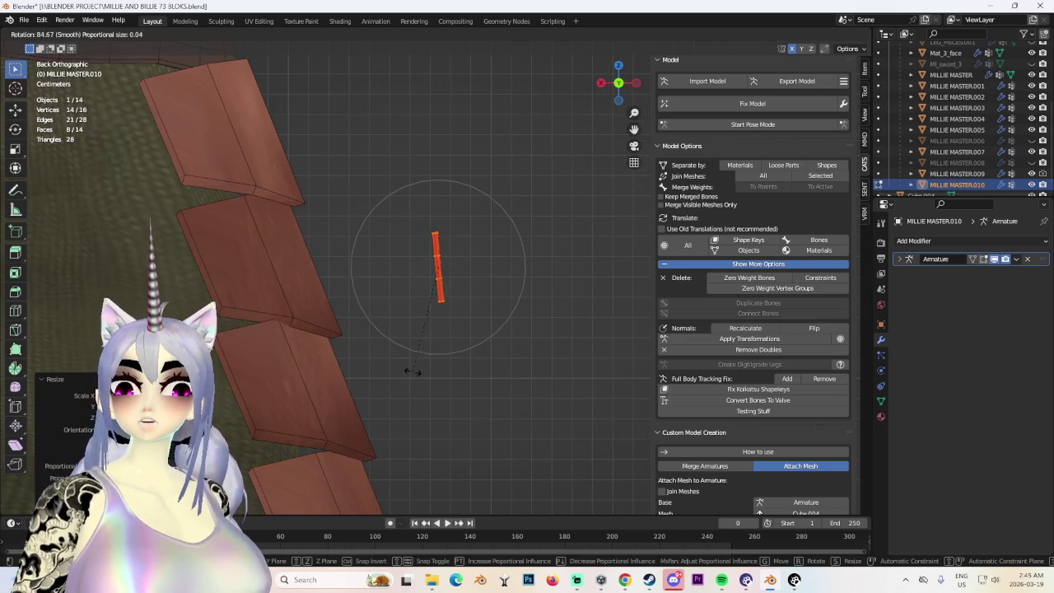
pyautogui.moveTo(212, 297)
pyautogui.mouseDown(button='middle')
pyautogui.moveTo(347, 362)
pyautogui.moveTo(412, 369)
pyautogui.moveTo(393, 327)
pyautogui.moveTo(504, 325)
pyautogui.mouseUp(button='middle')
pyautogui.click(354, 347)
# Move the strap across the gap between two hip plate rows and select the whole piece.
pyautogui.press('g')
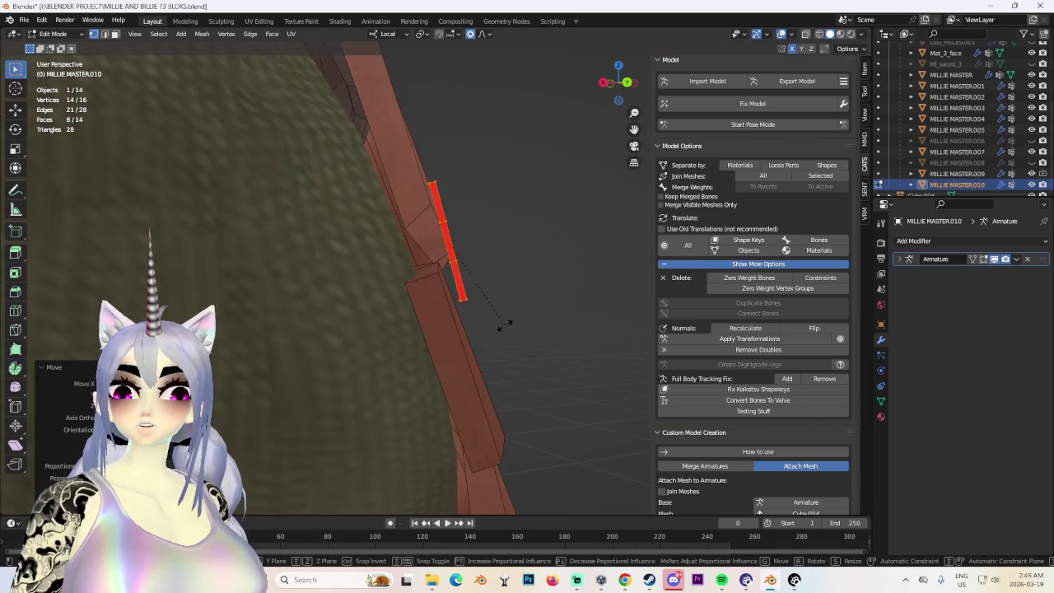
pyautogui.click(489, 331)
pyautogui.press('g')
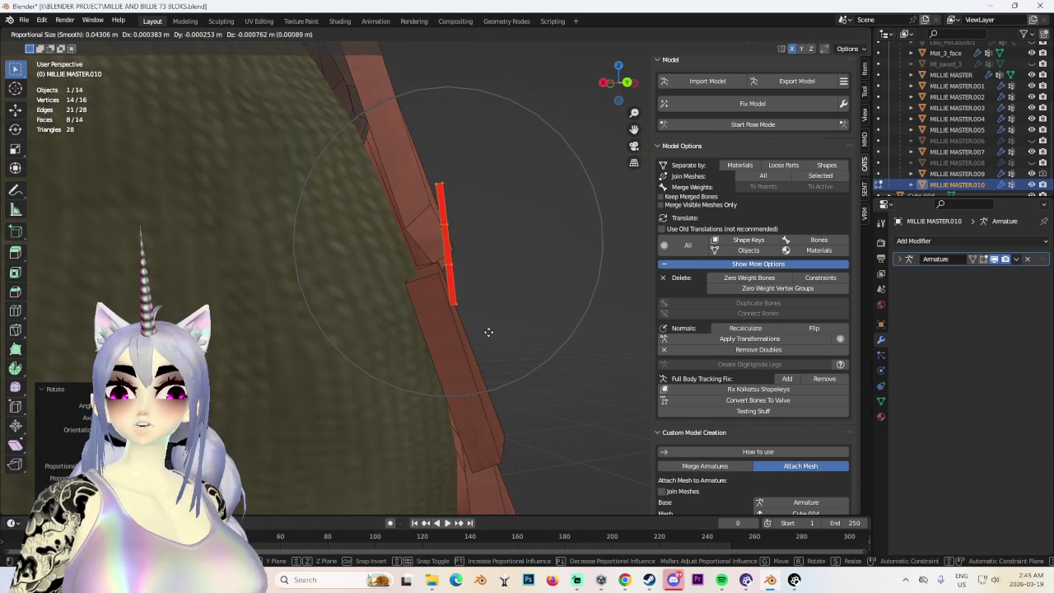
pyautogui.click(488, 331)
pyautogui.scroll(-3, 404, 322)
pyautogui.moveTo(404, 322)
pyautogui.mouseDown(button='middle')
pyautogui.moveTo(464, 355)
pyautogui.moveTo(476, 348)
pyautogui.mouseUp(button='middle')
pyautogui.scroll(-1, 475, 349)
pyautogui.moveTo(614, 307)
pyautogui.mouseDown(button='middle')
pyautogui.moveTo(636, 323)
pyautogui.moveTo(499, 332)
pyautogui.moveTo(602, 327)
pyautogui.moveTo(401, 301)
pyautogui.moveTo(490, 260)
pyautogui.moveTo(428, 239)
pyautogui.moveTo(420, 255)
pyautogui.moveTo(447, 321)
pyautogui.moveTo(455, 278)
pyautogui.moveTo(400, 244)
pyautogui.moveTo(464, 297)
pyautogui.moveTo(354, 223)
pyautogui.moveTo(338, 190)
pyautogui.mouseUp(button='middle')
pyautogui.scroll(2, 499, 332)
pyautogui.press('l')
pyautogui.scroll(3, 464, 297)
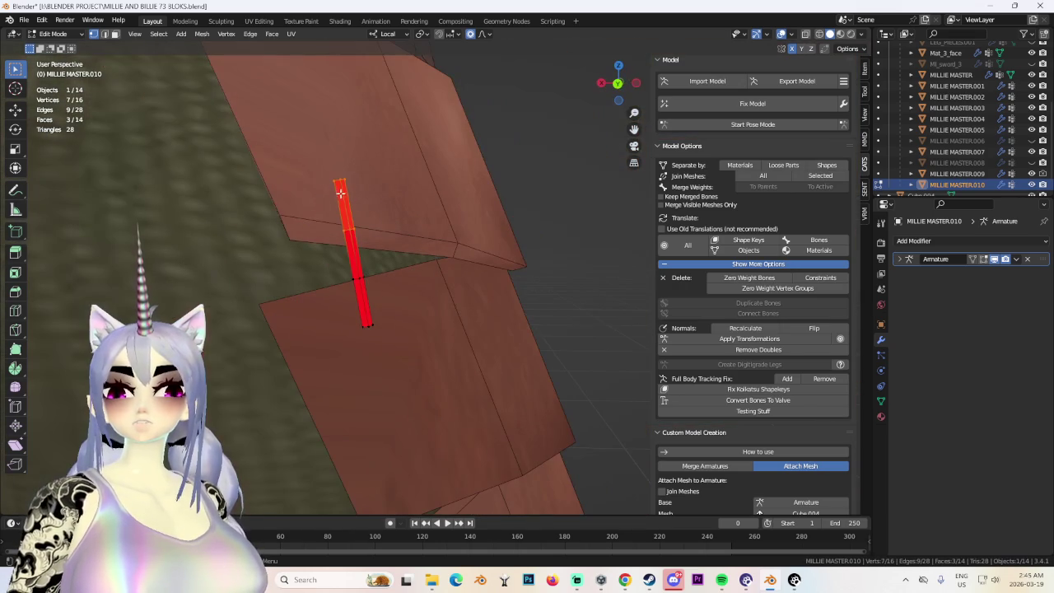
# Add two loop cuts across the strap and shift its lower end.
pyautogui.click(343, 189)
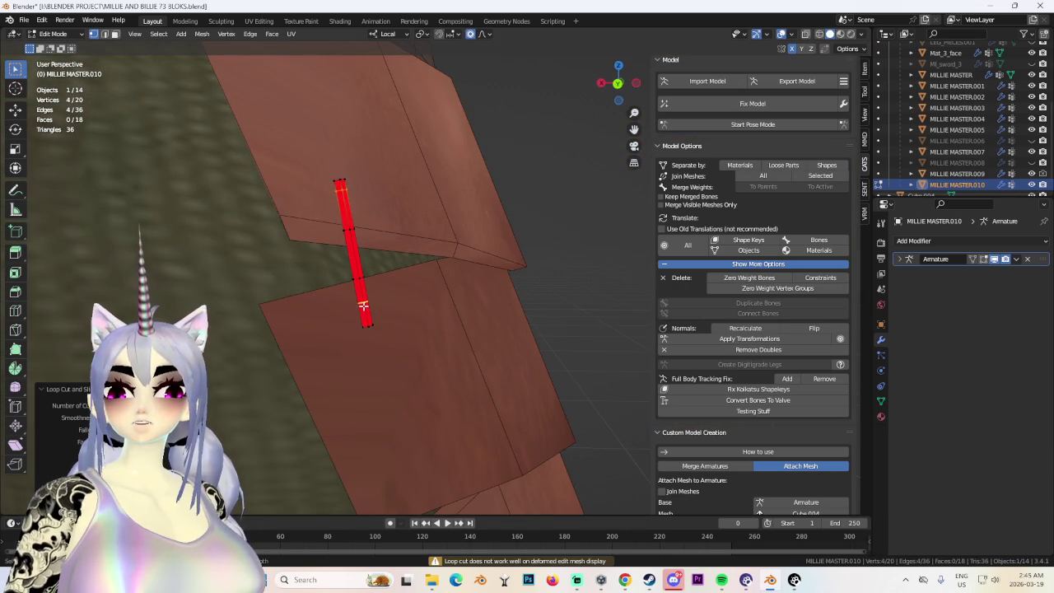
pyautogui.click(372, 321)
pyautogui.moveTo(373, 321); pyautogui.dragTo(309, 280, button='middle')
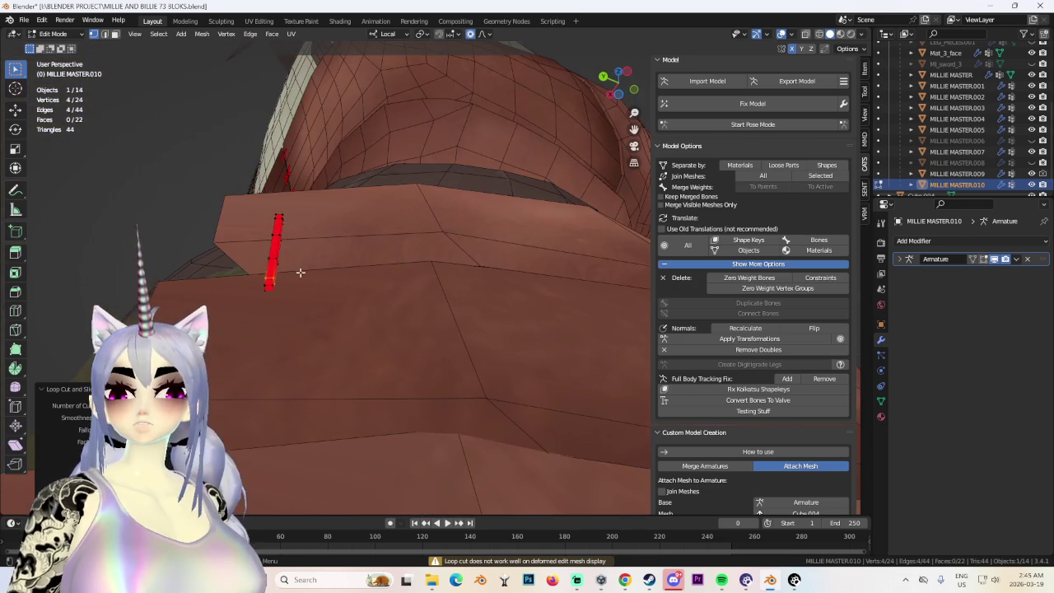
pyautogui.moveTo(303, 324)
pyautogui.mouseDown(button='middle')
pyautogui.moveTo(306, 332)
pyautogui.moveTo(294, 301)
pyautogui.mouseUp(button='middle')
pyautogui.press('g')
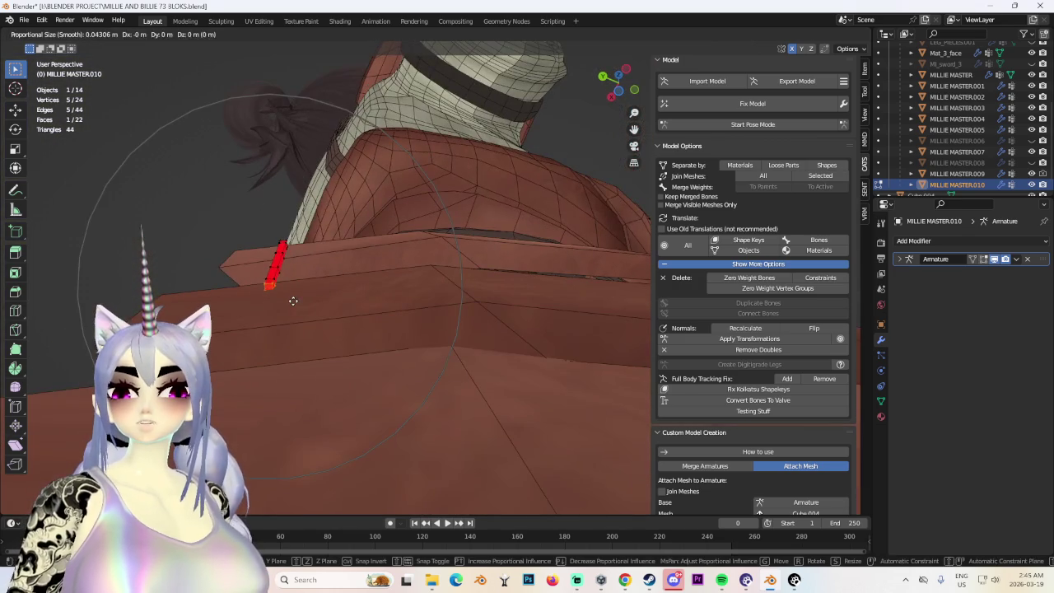
pyautogui.click(292, 311)
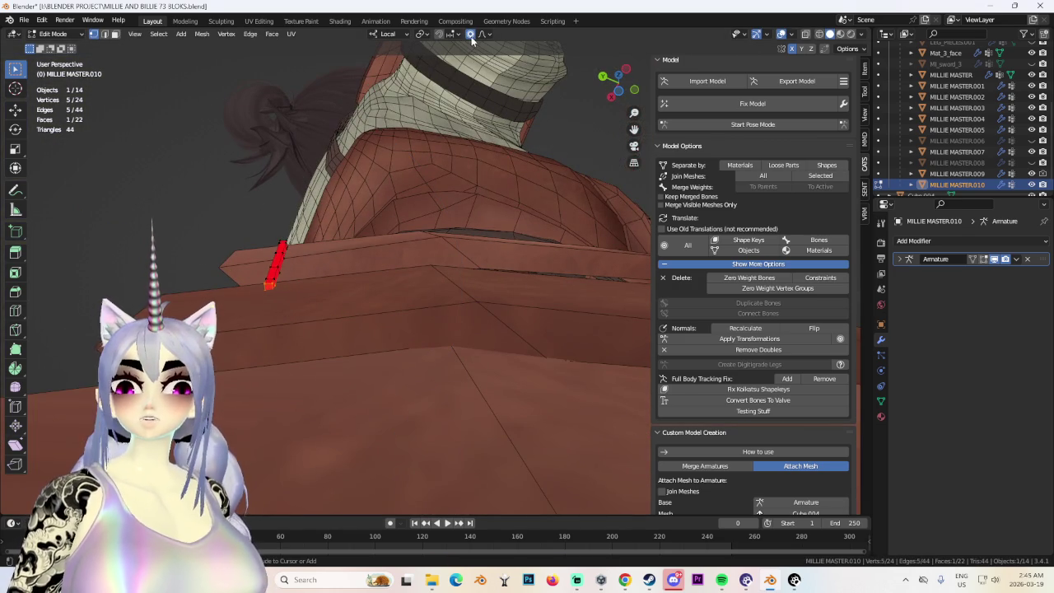
# Nudge the strap's lower vertices along Z and sideways to follow the plate step.
pyautogui.press('g')
pyautogui.press('z')
pyautogui.click(268, 232)
pyautogui.moveTo(268, 232)
pyautogui.mouseDown(button='middle')
pyautogui.moveTo(355, 269)
pyautogui.moveTo(365, 202)
pyautogui.moveTo(324, 161)
pyautogui.mouseUp(button='middle')
pyautogui.moveTo(372, 190); pyautogui.dragTo(373, 190)
pyautogui.moveTo(373, 190)
pyautogui.mouseDown(button='middle')
pyautogui.moveTo(426, 241)
pyautogui.moveTo(301, 179)
pyautogui.moveTo(267, 191)
pyautogui.mouseUp(button='middle')
pyautogui.press('g')
pyautogui.click(419, 184)
pyautogui.click(396, 249)
# Bend the strap's middle vertices toward the plate edge, then select all strap vertices.
pyautogui.moveTo(334, 204)
pyautogui.mouseDown(button='middle')
pyautogui.moveTo(405, 259)
pyautogui.moveTo(394, 292)
pyautogui.mouseUp(button='middle')
pyautogui.moveTo(401, 316); pyautogui.dragTo(400, 315)
pyautogui.press('g')
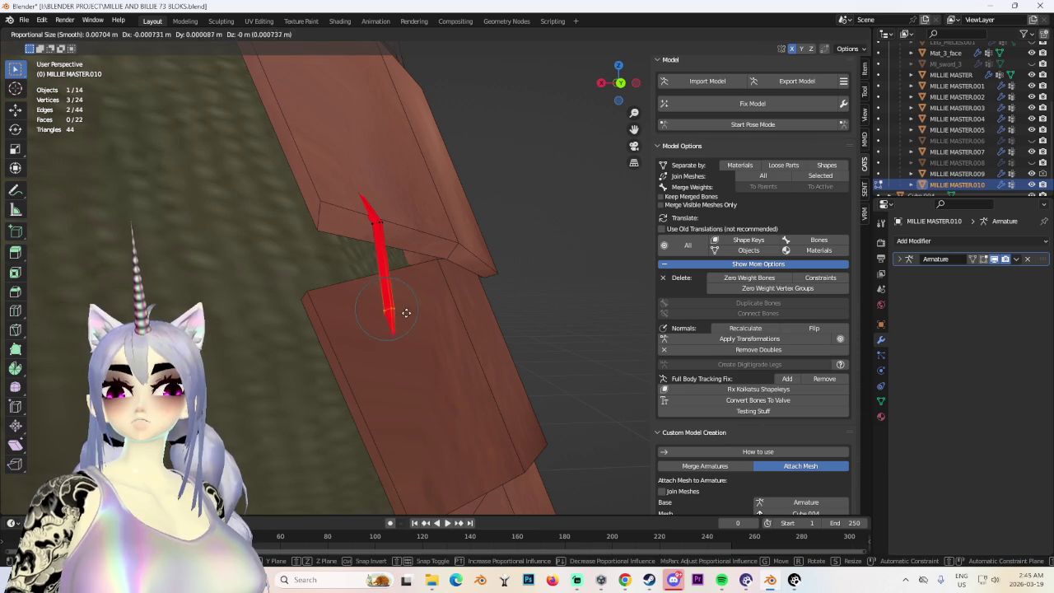
pyautogui.moveTo(464, 300)
pyautogui.mouseDown(button='middle')
pyautogui.moveTo(381, 305)
pyautogui.moveTo(424, 285)
pyautogui.moveTo(351, 256)
pyautogui.moveTo(332, 278)
pyautogui.moveTo(471, 280)
pyautogui.moveTo(510, 247)
pyautogui.moveTo(473, 207)
pyautogui.moveTo(405, 228)
pyautogui.mouseUp(button='middle')
pyautogui.click(806, 34)
pyautogui.moveTo(249, 173); pyautogui.dragTo(367, 224)
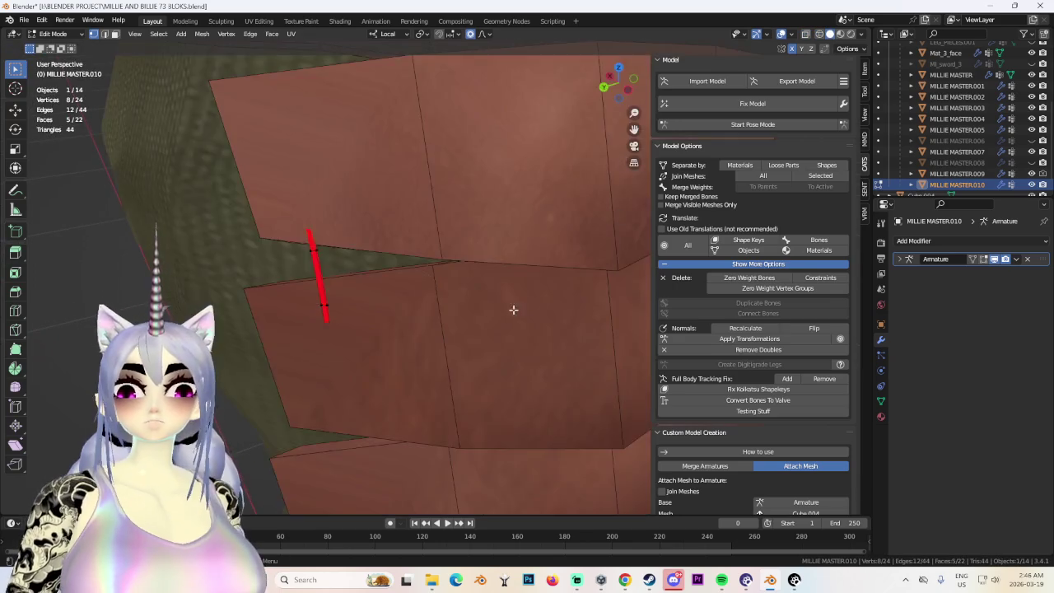
pyautogui.hotkey('shift', 'z')
pyautogui.moveTo(494, 297)
pyautogui.mouseDown(button='middle')
pyautogui.moveTo(420, 245)
pyautogui.moveTo(527, 296)
pyautogui.moveTo(576, 255)
pyautogui.moveTo(570, 242)
pyautogui.mouseUp(button='middle')
pyautogui.hotkey('alt', 'a')
pyautogui.scroll(2, 571, 241)
pyautogui.press('a')
pyautogui.moveTo(536, 302); pyautogui.dragTo(543, 299, button='middle')
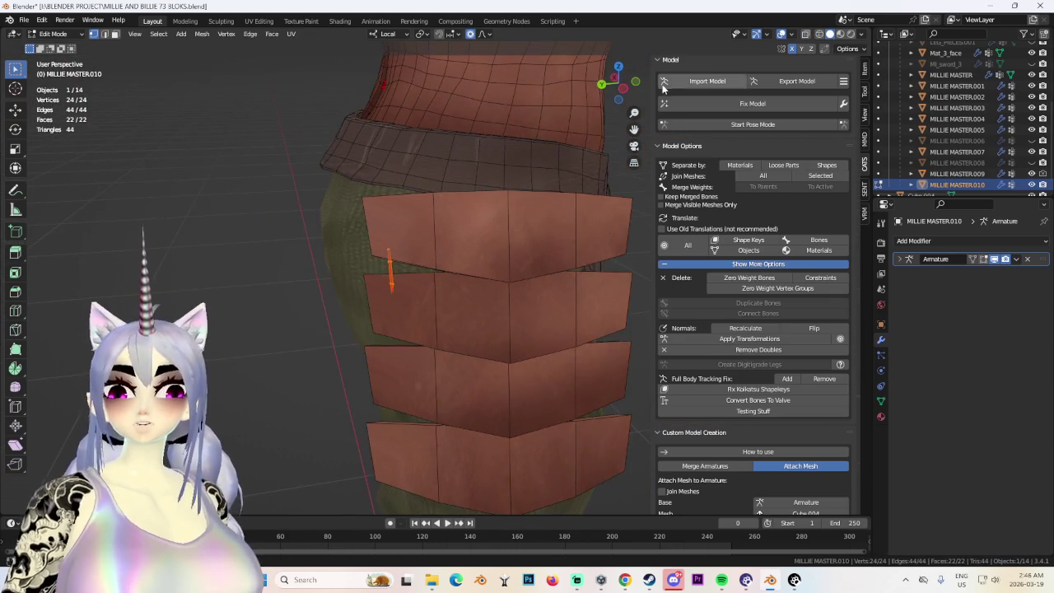
# Drop the strap duplicate back in place and nudge it on the plates.
pyautogui.click(604, 114)
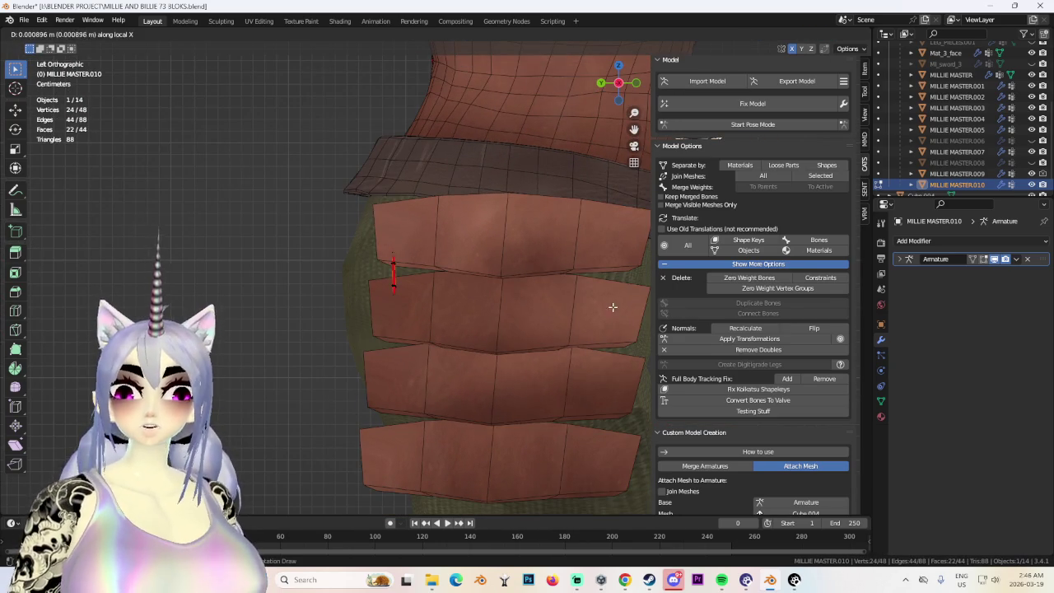
pyautogui.rightClick(615, 307)
pyautogui.scroll(-2, 520, 310)
pyautogui.moveTo(500, 310)
pyautogui.mouseDown(button='middle')
pyautogui.moveTo(513, 315)
pyautogui.moveTo(510, 329)
pyautogui.mouseUp(button='middle')
pyautogui.press('g')
pyautogui.click(428, 315)
# Duplicate the stitch strap again and slide the copy sideways along X.
pyautogui.hotkey('shift', 'd')
pyautogui.rightClick(629, 329)
pyautogui.moveTo(629, 330)
pyautogui.mouseDown(button='middle')
pyautogui.moveTo(501, 339)
pyautogui.moveTo(548, 357)
pyautogui.moveTo(436, 349)
pyautogui.moveTo(472, 339)
pyautogui.mouseUp(button='middle')
pyautogui.scroll(-3, 544, 368)
pyautogui.press('g')
pyautogui.click(440, 346)
pyautogui.press('g')
pyautogui.press('x')
pyautogui.click(470, 349)
# Lower the strap copy onto the plates and adjust its position from the side.
pyautogui.scroll(4, 470, 348)
pyautogui.press('g')
pyautogui.click(524, 335)
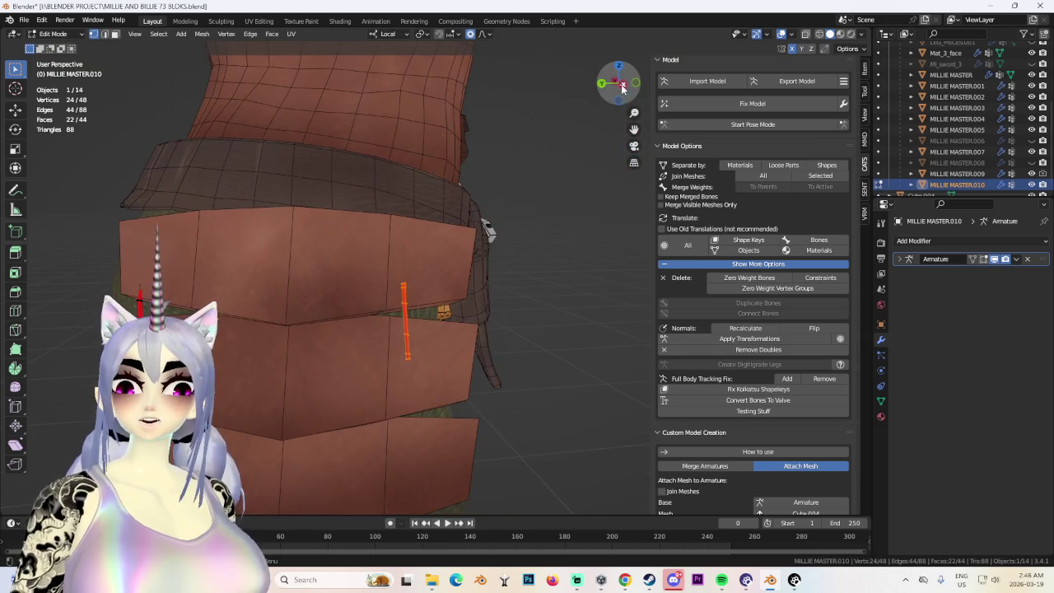
pyautogui.moveTo(622, 87); pyautogui.dragTo(478, 272)
pyautogui.press('g')
pyautogui.click(464, 283)
pyautogui.moveTo(464, 283)
pyautogui.mouseDown(button='middle')
pyautogui.moveTo(512, 321)
pyautogui.moveTo(457, 274)
pyautogui.moveTo(427, 299)
pyautogui.moveTo(407, 278)
pyautogui.moveTo(443, 302)
pyautogui.moveTo(418, 375)
pyautogui.moveTo(541, 381)
pyautogui.moveTo(457, 314)
pyautogui.moveTo(520, 304)
pyautogui.moveTo(451, 291)
pyautogui.moveTo(459, 282)
pyautogui.moveTo(442, 299)
pyautogui.moveTo(448, 273)
pyautogui.moveTo(429, 248)
pyautogui.mouseUp(button='middle')
pyautogui.press('g')
pyautogui.click(450, 299)
# Move the strap's vertices to tuck it tightly along the step between plate rows.
pyautogui.click(424, 288)
pyautogui.press('g')
pyautogui.click(432, 381)
pyautogui.press('g')
pyautogui.click(434, 247)
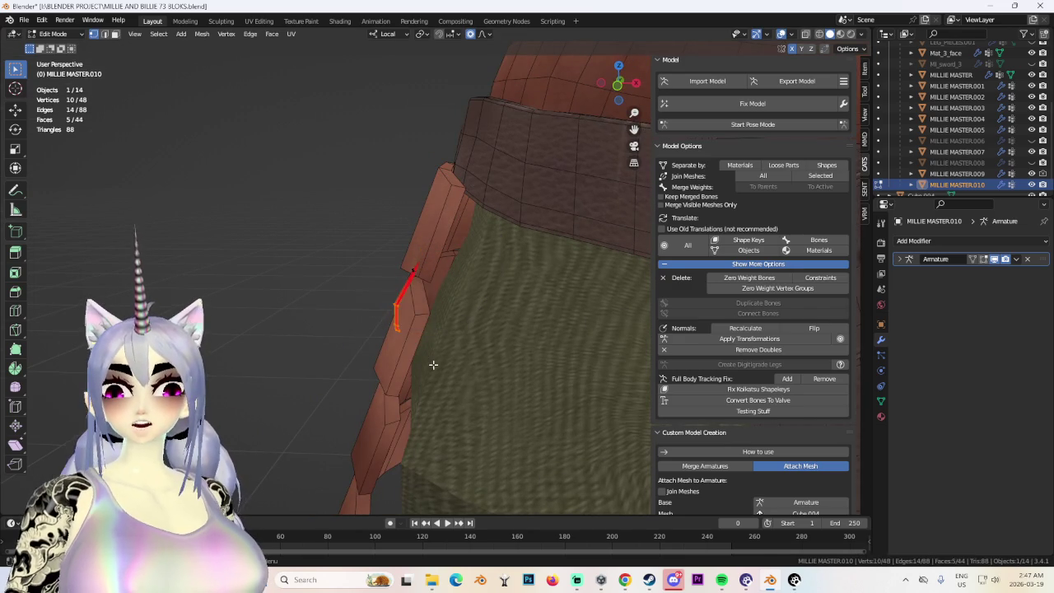
# Select the strap's upper vertices in see-through view and move its upper end.
pyautogui.moveTo(461, 360); pyautogui.dragTo(458, 346, button='middle')
pyautogui.scroll(3, 460, 340)
pyautogui.moveTo(377, 305); pyautogui.dragTo(447, 400)
pyautogui.moveTo(470, 407)
pyautogui.mouseDown(button='middle')
pyautogui.moveTo(477, 395)
pyautogui.moveTo(462, 396)
pyautogui.moveTo(420, 275)
pyautogui.moveTo(383, 372)
pyautogui.moveTo(366, 228)
pyautogui.mouseUp(button='middle')
pyautogui.scroll(-3, 470, 389)
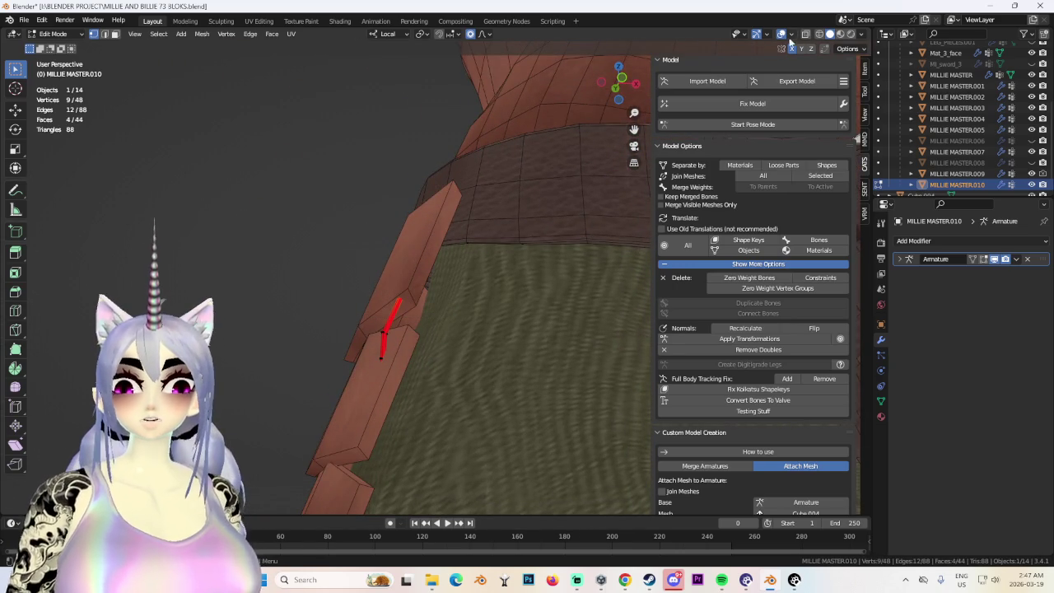
pyautogui.click(800, 36)
pyautogui.press('g')
pyautogui.click(490, 253)
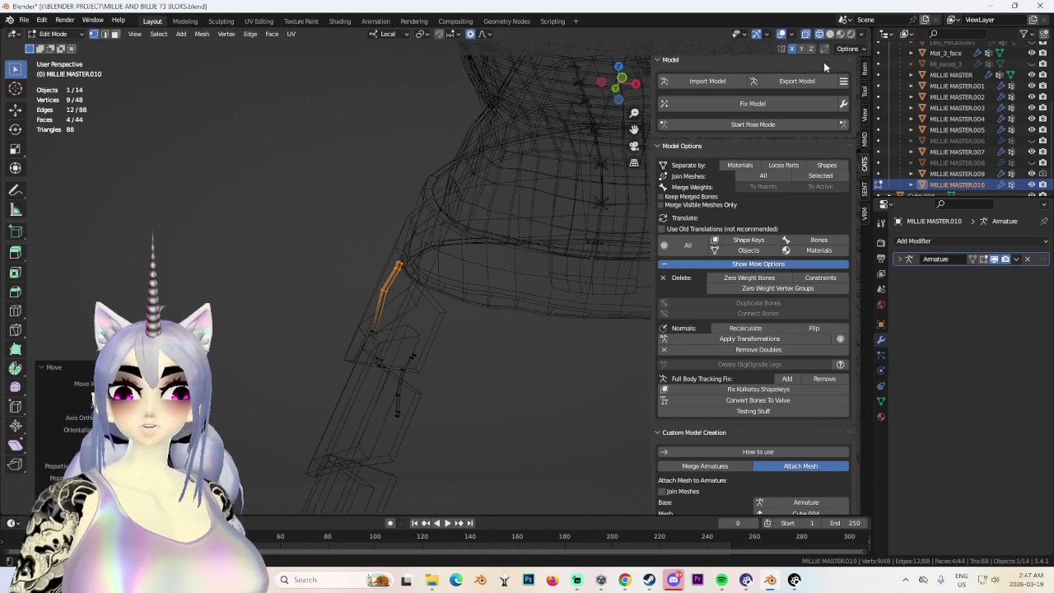
pyautogui.hotkey('alt', 'z')
pyautogui.moveTo(490, 253)
pyautogui.mouseDown(button='middle')
pyautogui.moveTo(454, 238)
pyautogui.moveTo(361, 235)
pyautogui.moveTo(509, 237)
pyautogui.mouseUp(button='middle')
# Rotate the strap's top about 17.6° and nudge it with soft falloff over the plate edge.
pyautogui.hotkey('ctrl', 'z')
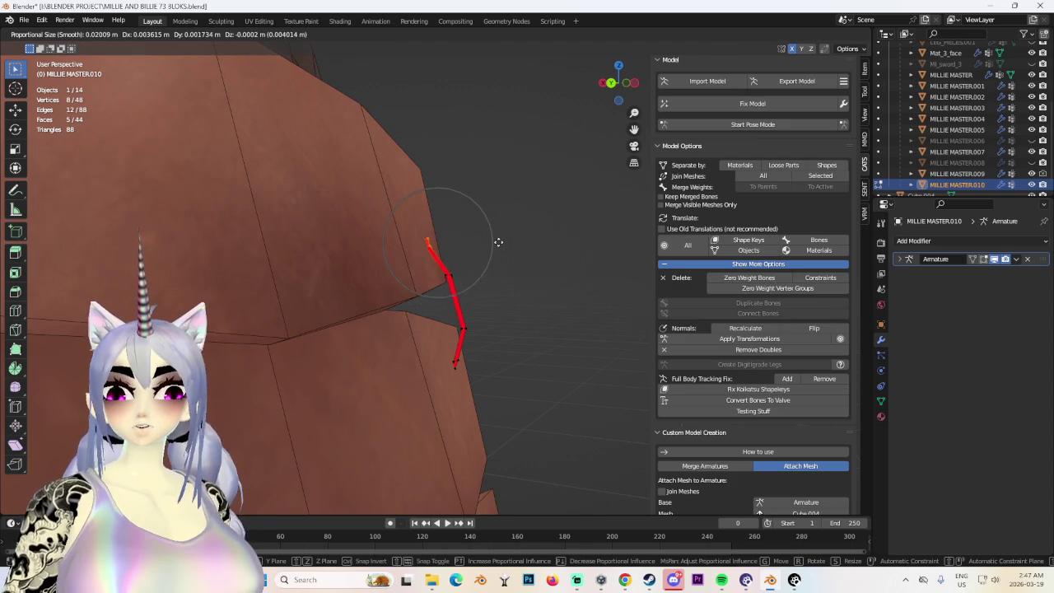
pyautogui.press('r')
pyautogui.click(516, 232)
pyautogui.moveTo(516, 231)
pyautogui.mouseDown(button='middle')
pyautogui.moveTo(487, 266)
pyautogui.moveTo(464, 266)
pyautogui.moveTo(468, 294)
pyautogui.mouseUp(button='middle')
pyautogui.press('r')
pyautogui.press('g')
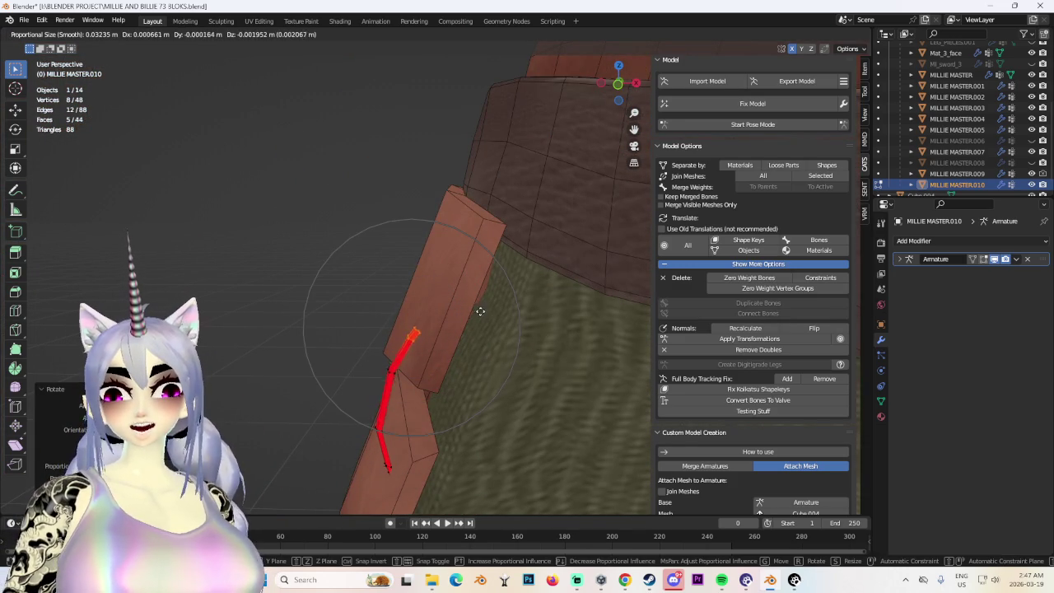
pyautogui.click(486, 310)
pyautogui.press('r')
pyautogui.scroll(3, 477, 322)
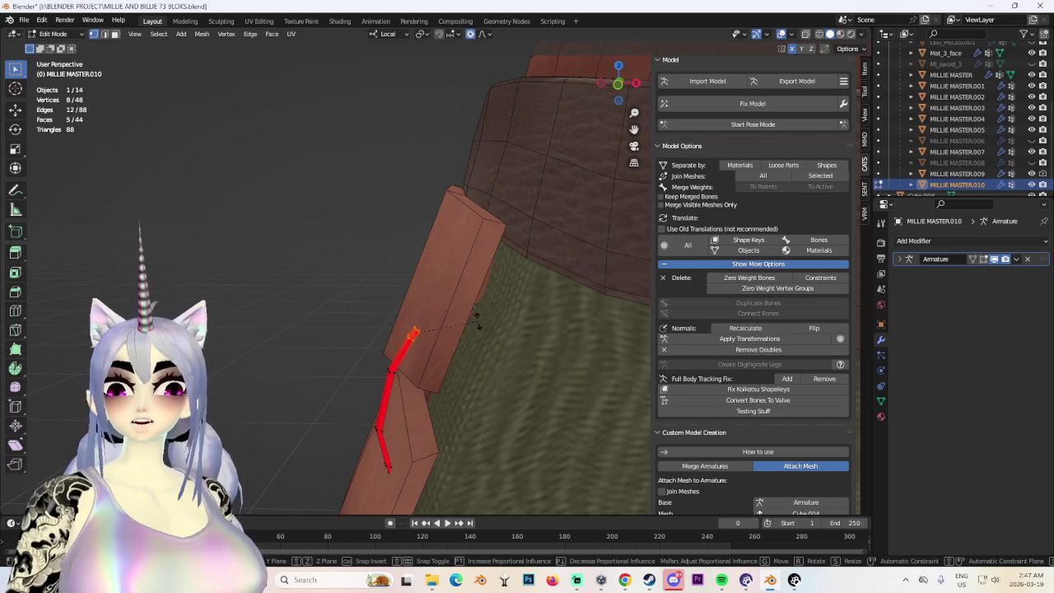
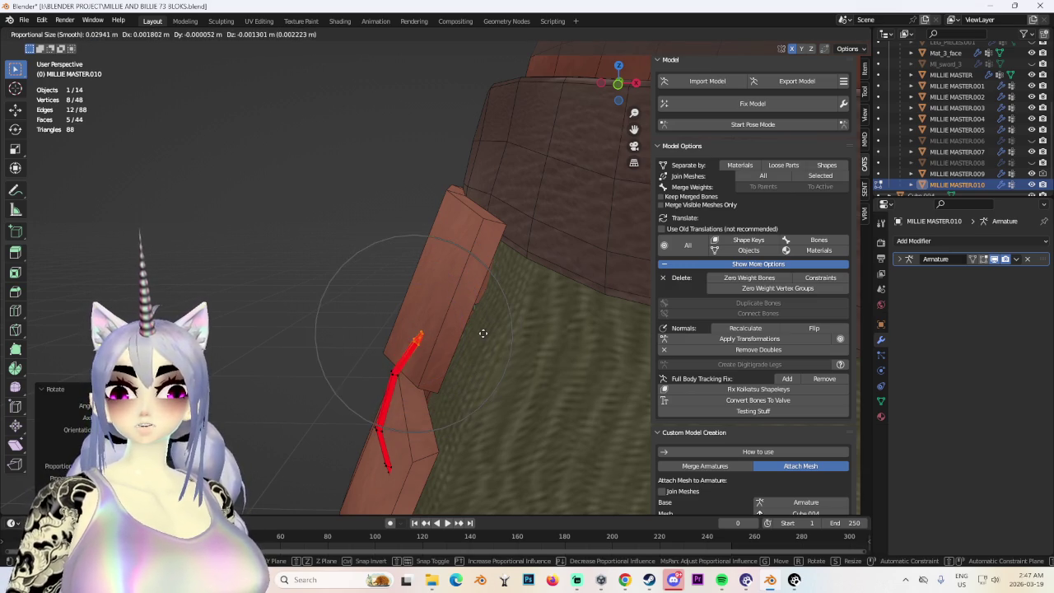
# Select the linked strip piece and move it along the panel edge with soft falloff.
pyautogui.click(470, 328)
pyautogui.click(819, 33)
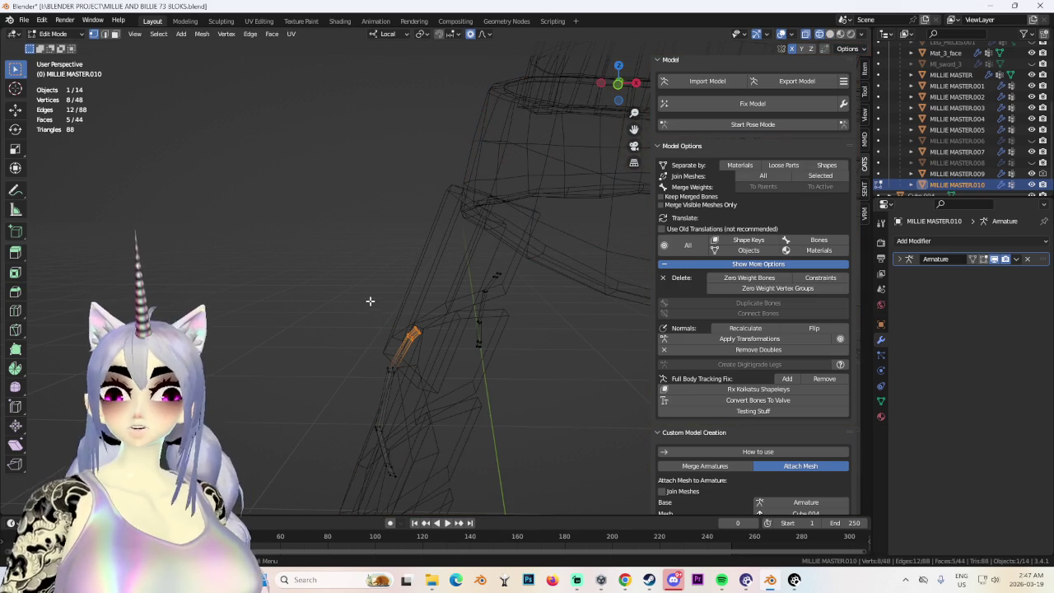
pyautogui.hotkey('ctrl', 'l')
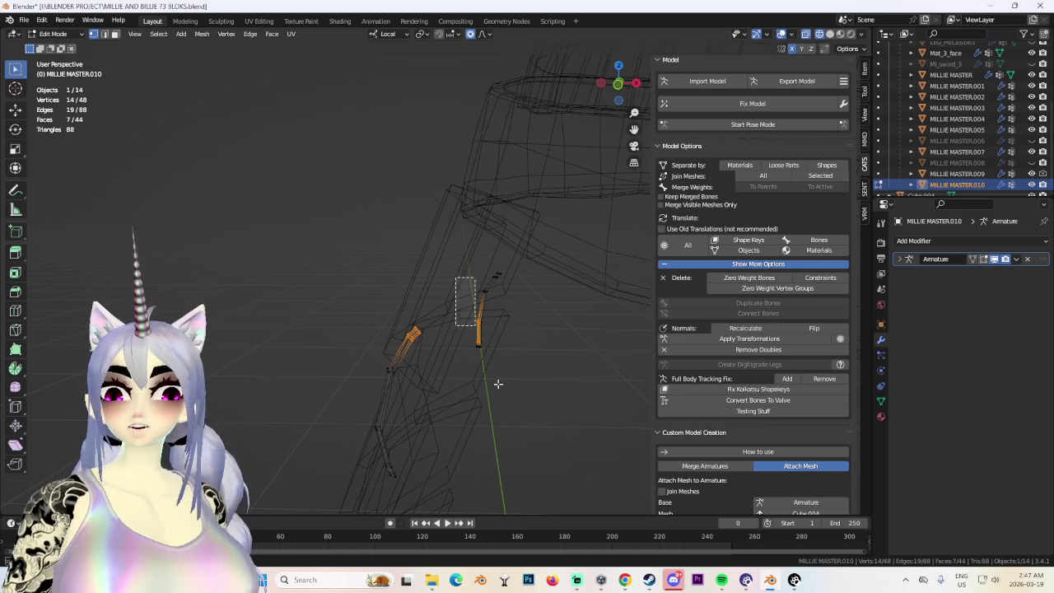
pyautogui.hotkey('shift', 'z')
pyautogui.press('g')
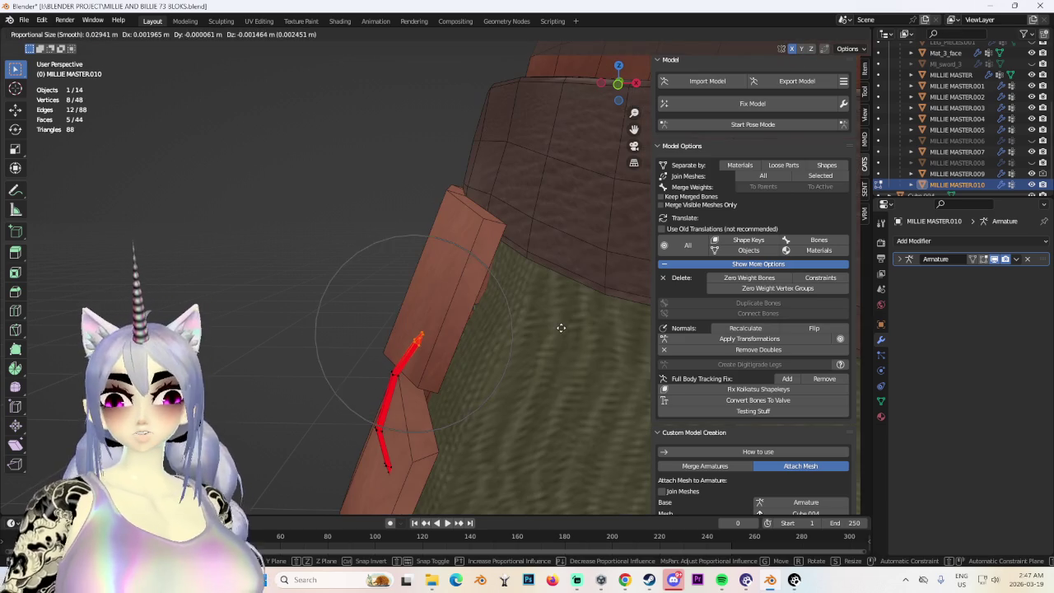
pyautogui.click(469, 342)
pyautogui.moveTo(469, 342)
pyautogui.mouseDown(button='middle')
pyautogui.moveTo(480, 235)
pyautogui.moveTo(476, 314)
pyautogui.moveTo(549, 313)
pyautogui.moveTo(587, 239)
pyautogui.mouseUp(button='middle')
# Pull a single strip vertex outward to bend the strip.
pyautogui.click(586, 239)
pyautogui.press('g')
pyautogui.click(470, 271)
pyautogui.moveTo(471, 271)
pyautogui.mouseDown(button='middle')
pyautogui.moveTo(332, 313)
pyautogui.moveTo(461, 338)
pyautogui.moveTo(516, 326)
pyautogui.mouseUp(button='middle')
pyautogui.moveTo(439, 348)
pyautogui.mouseDown(button='middle')
pyautogui.moveTo(404, 252)
pyautogui.moveTo(360, 313)
pyautogui.moveTo(431, 299)
pyautogui.moveTo(542, 425)
pyautogui.mouseUp(button='middle')
# Move all of the strip's vertices to a new position beside the skirt panels.
pyautogui.press('a')
pyautogui.press('g')
pyautogui.click(404, 257)
pyautogui.moveTo(404, 257); pyautogui.dragTo(387, 303, button='middle')
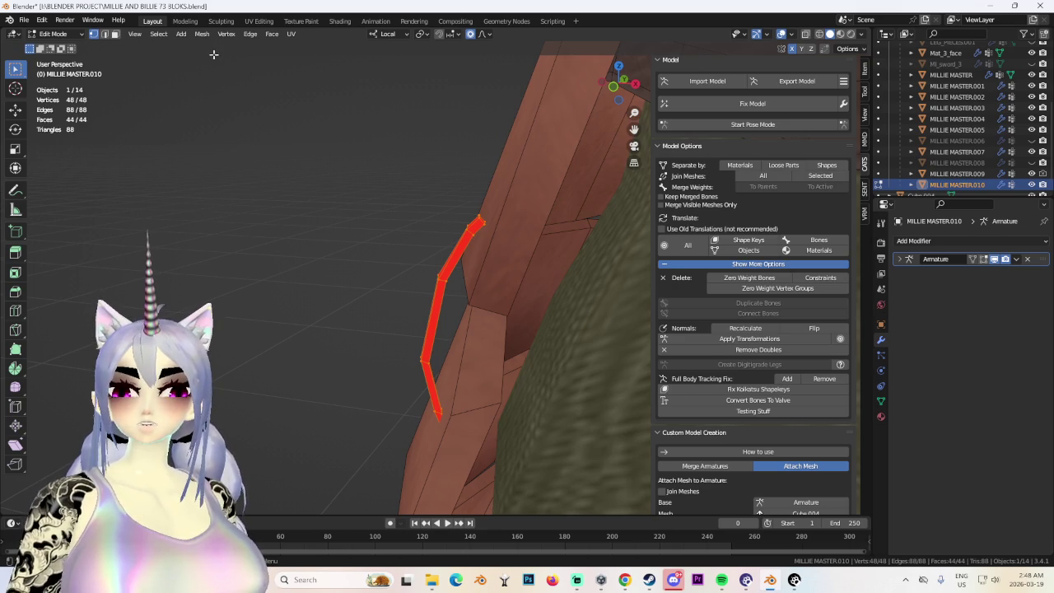
pyautogui.moveTo(247, 206)
pyautogui.mouseDown(button='middle')
pyautogui.moveTo(287, 285)
pyautogui.moveTo(367, 308)
pyautogui.moveTo(486, 300)
pyautogui.moveTo(353, 266)
pyautogui.moveTo(423, 263)
pyautogui.moveTo(421, 279)
pyautogui.moveTo(256, 238)
pyautogui.mouseUp(button='middle')
# In wireframe view, select another strip piece and all of its linked vertices.
pyautogui.click(820, 34)
pyautogui.moveTo(206, 294); pyautogui.dragTo(235, 288)
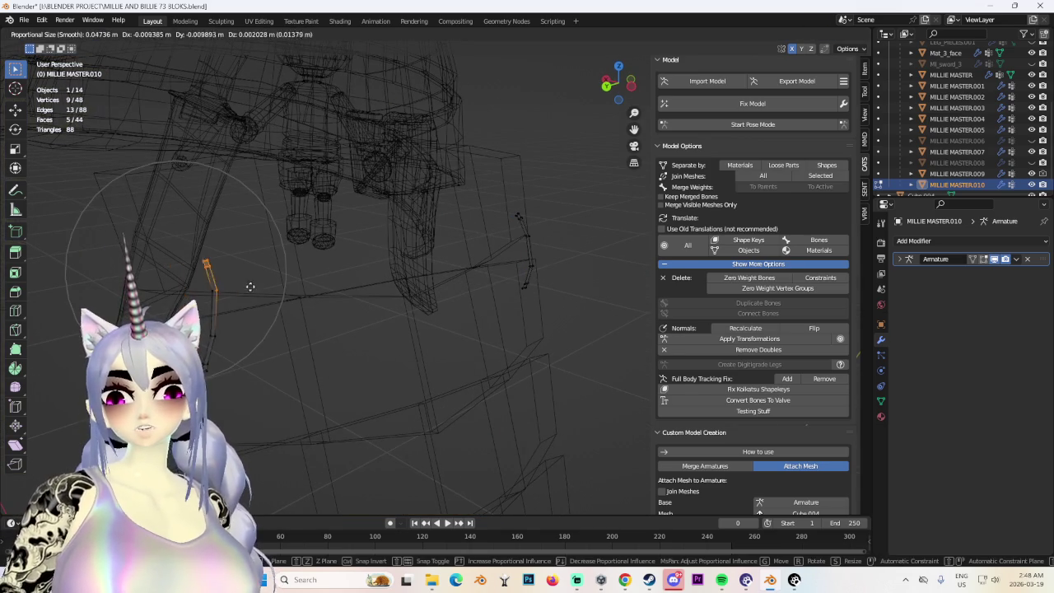
pyautogui.scroll(3, 571, 247)
pyautogui.hotkey('ctrl', 'l')
# Delete the extra selected strip geometry.
pyautogui.press('g')
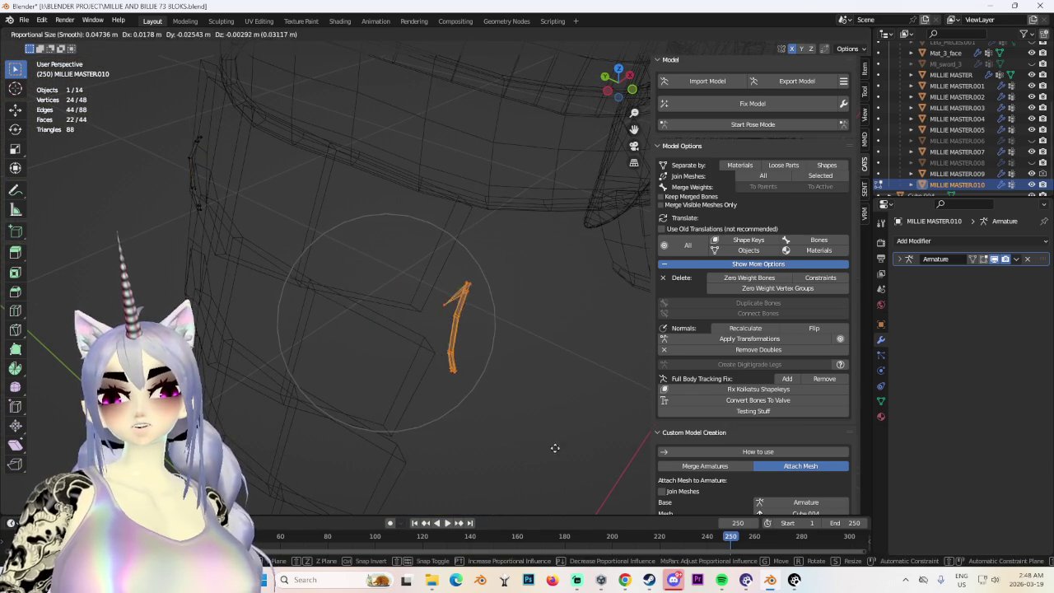
pyautogui.rightClick(458, 421)
pyautogui.press('x')
pyautogui.click(395, 337)
pyautogui.moveTo(395, 337); pyautogui.dragTo(492, 354, button='middle')
# Reset the origin of the MILLIE MASTER.010 strap object.
pyautogui.press('Tab')
pyautogui.click(265, 251)
pyautogui.click(234, 241)
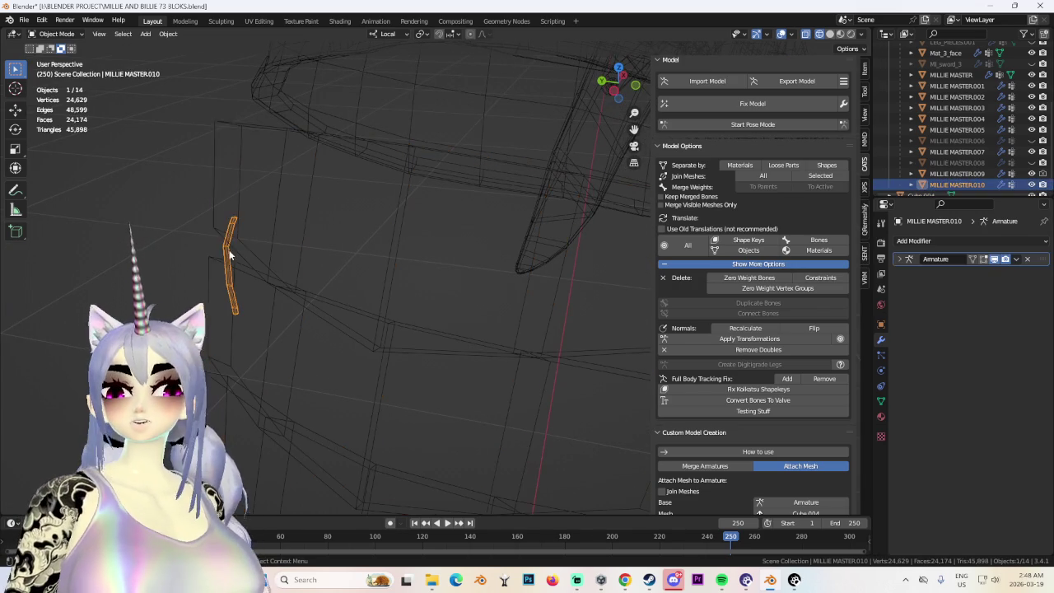
pyautogui.rightClick(232, 248)
pyautogui.click(295, 110)
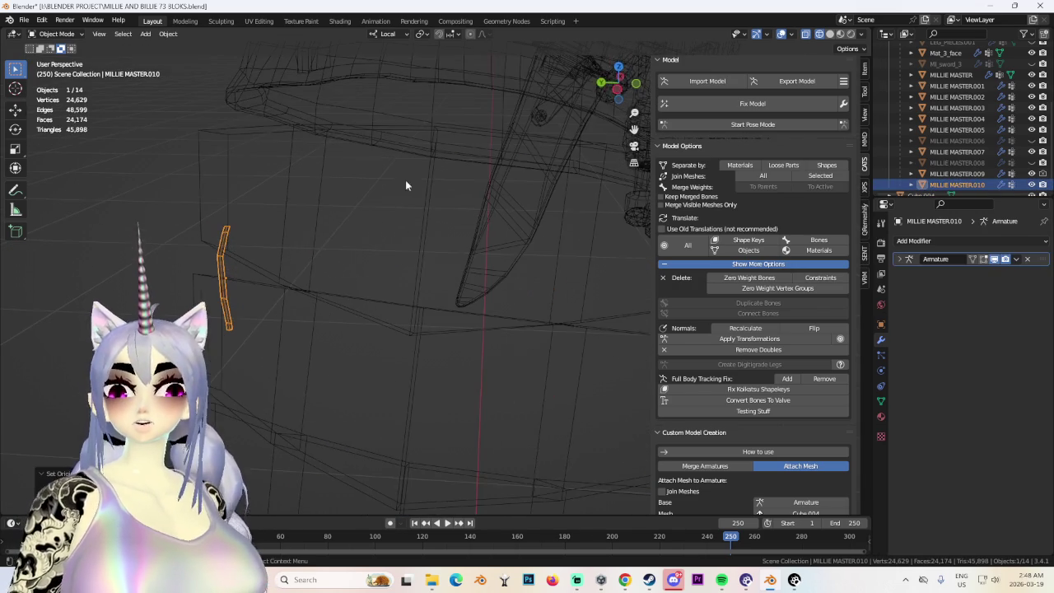
pyautogui.click(621, 88)
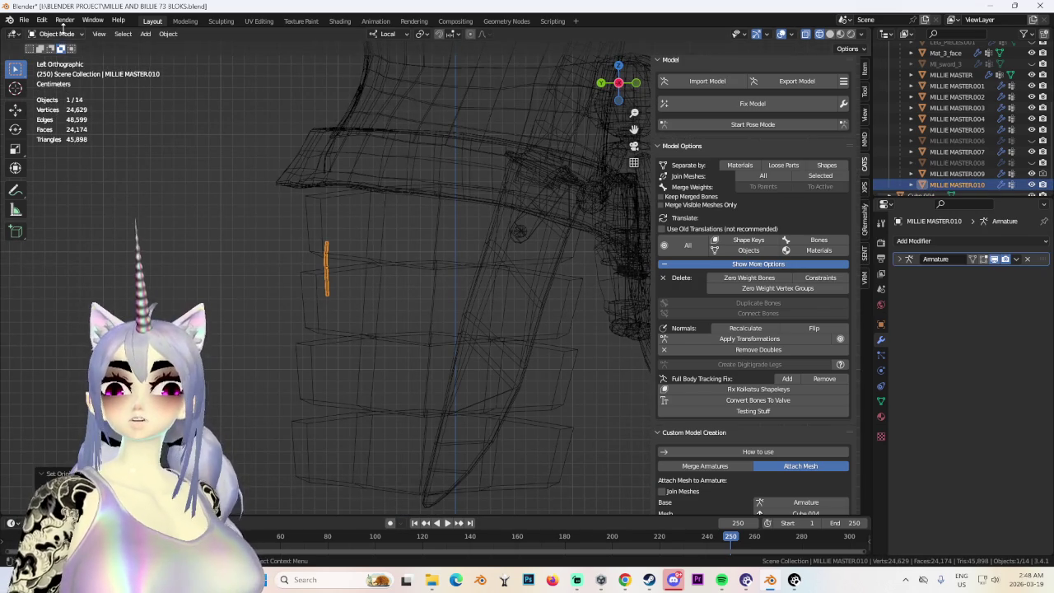
# Back in Edit Mode, duplicate the strip and place the copy along local Y.
pyautogui.click(56, 33)
pyautogui.click(49, 60)
pyautogui.scroll(2, 420, 341)
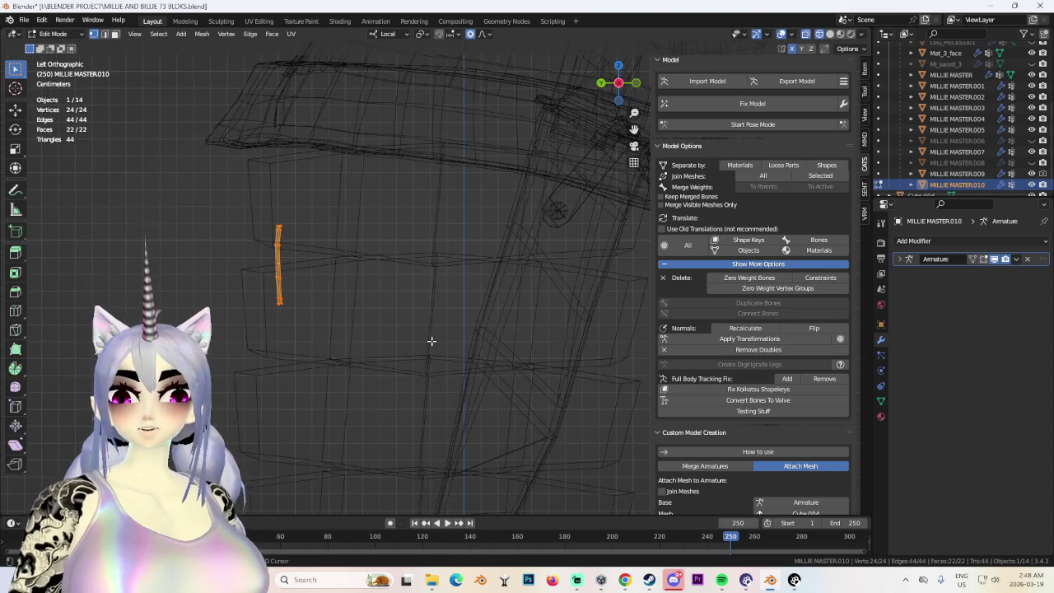
pyautogui.click(830, 34)
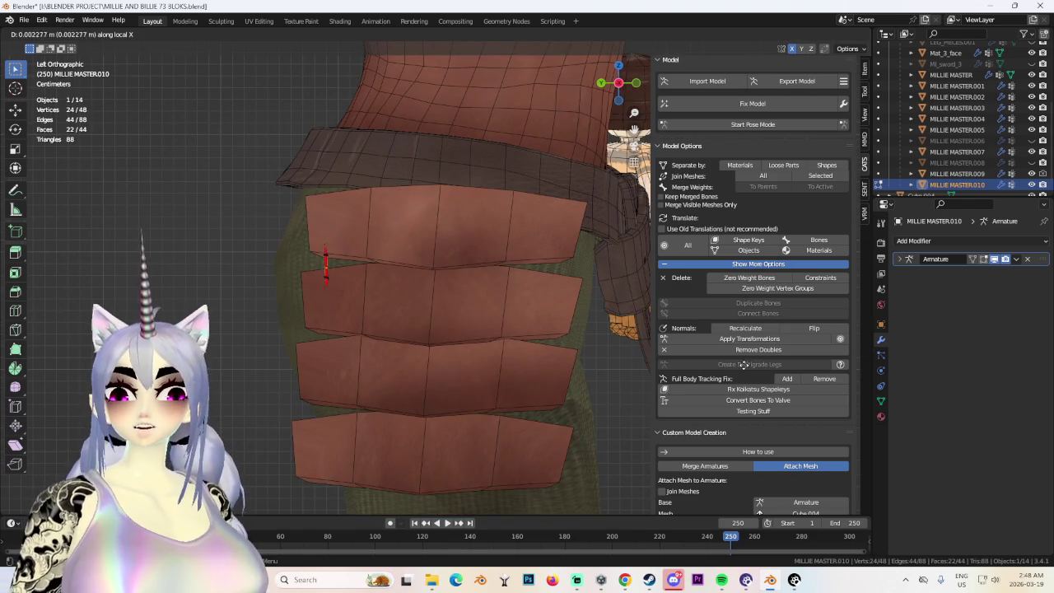
pyautogui.press('Escape')
pyautogui.hotkey('ctrl', 'z')
pyautogui.scroll(-2, 422, 340)
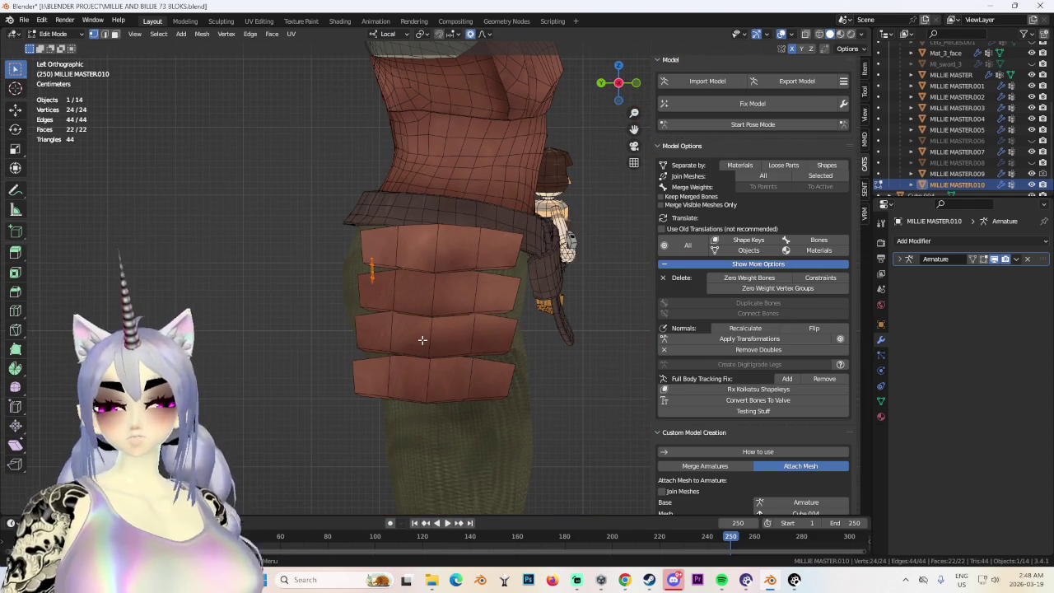
pyautogui.scroll(2, 419, 322)
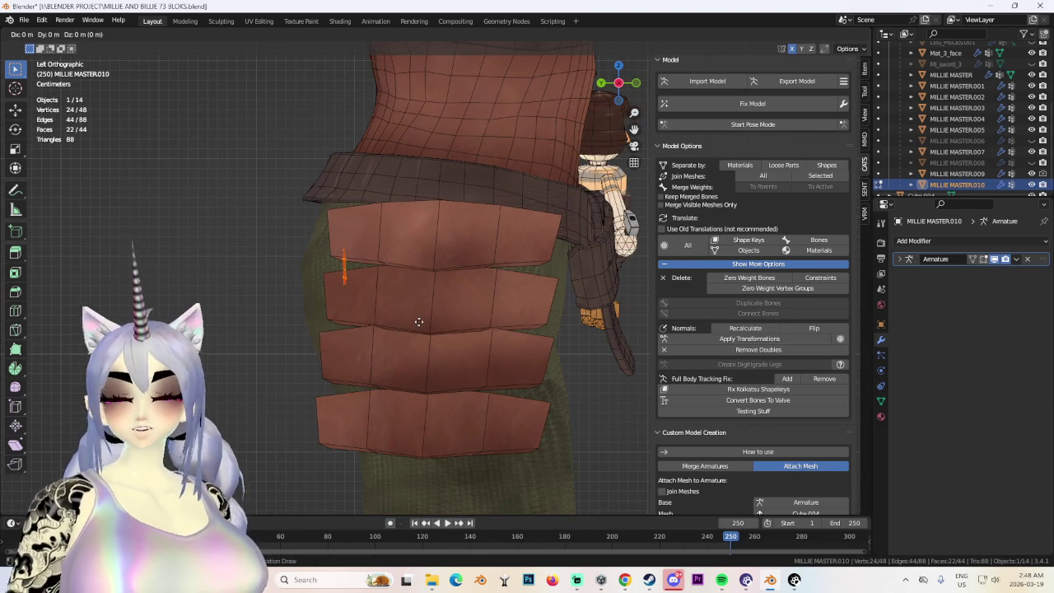
pyautogui.press('y')
pyautogui.press('y')
pyautogui.click(613, 338)
pyautogui.moveTo(614, 338); pyautogui.dragTo(504, 348, button='middle')
# Move the copied strip along local X to the panel's other side.
pyautogui.press('g')
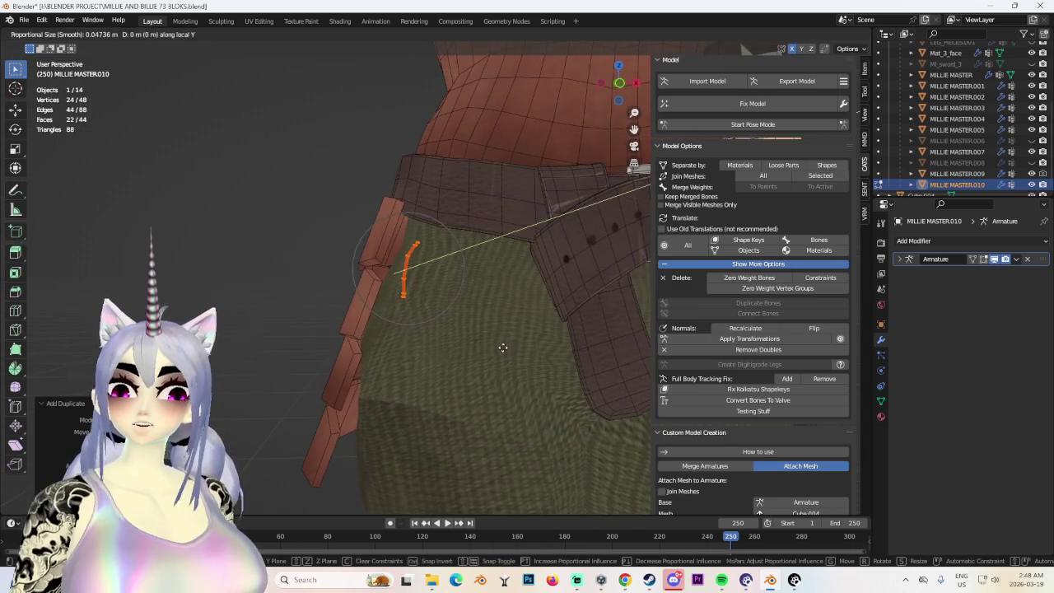
pyautogui.press('x')
pyautogui.press('x')
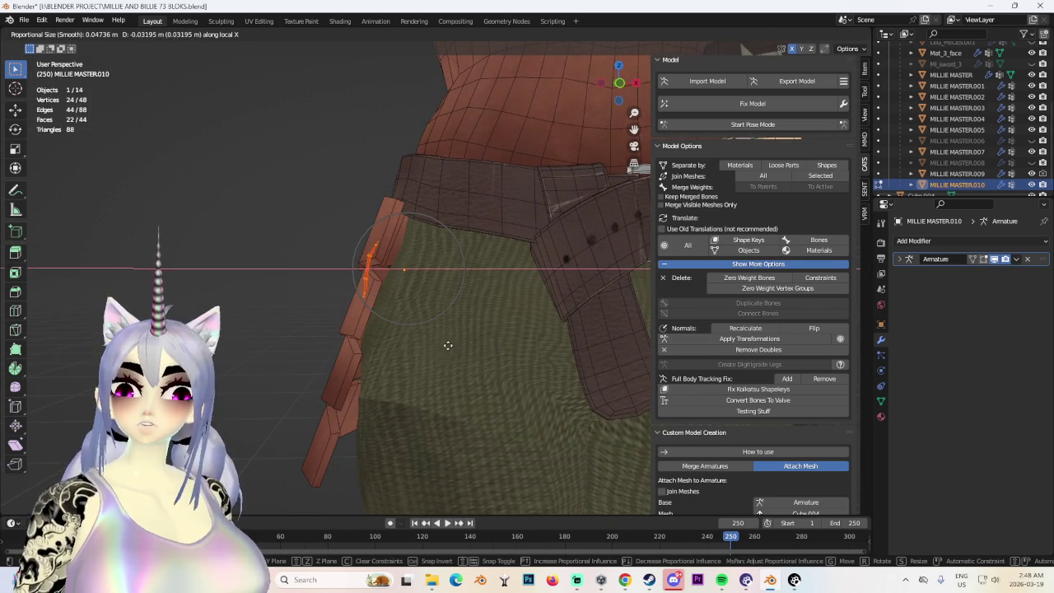
pyautogui.click(449, 346)
pyautogui.moveTo(448, 345); pyautogui.dragTo(506, 360, button='middle')
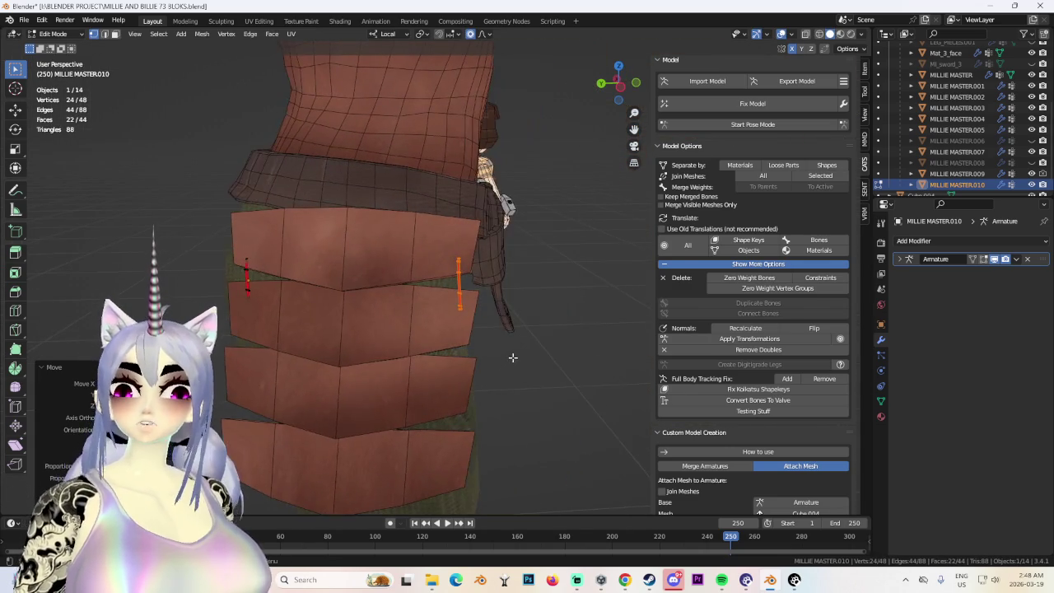
pyautogui.click(630, 88)
pyautogui.scroll(2, 522, 302)
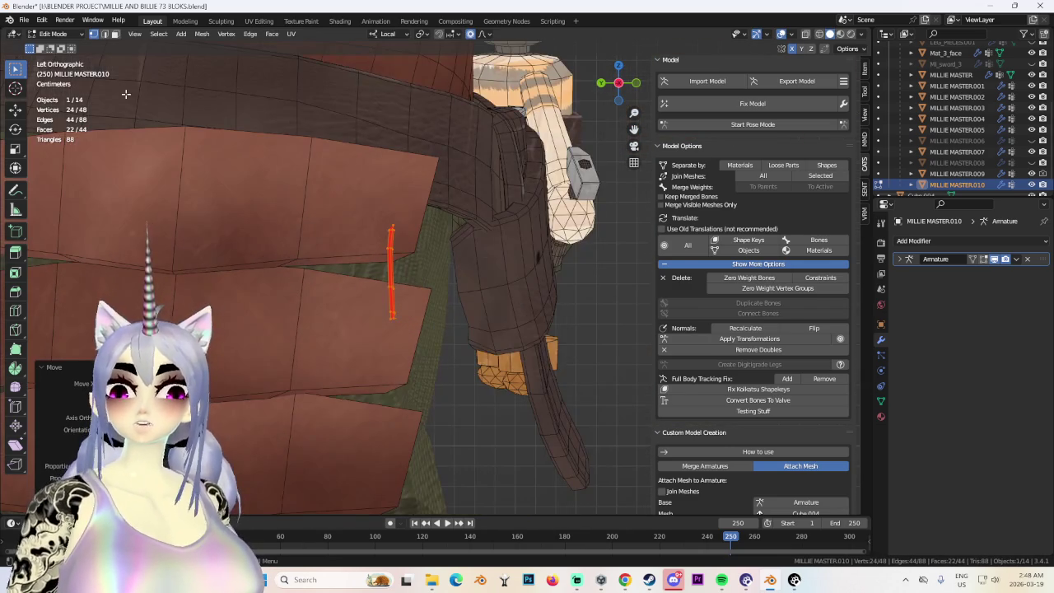
# Tilt the copied strip with soft falloff and shift it along local X.
pyautogui.press('r')
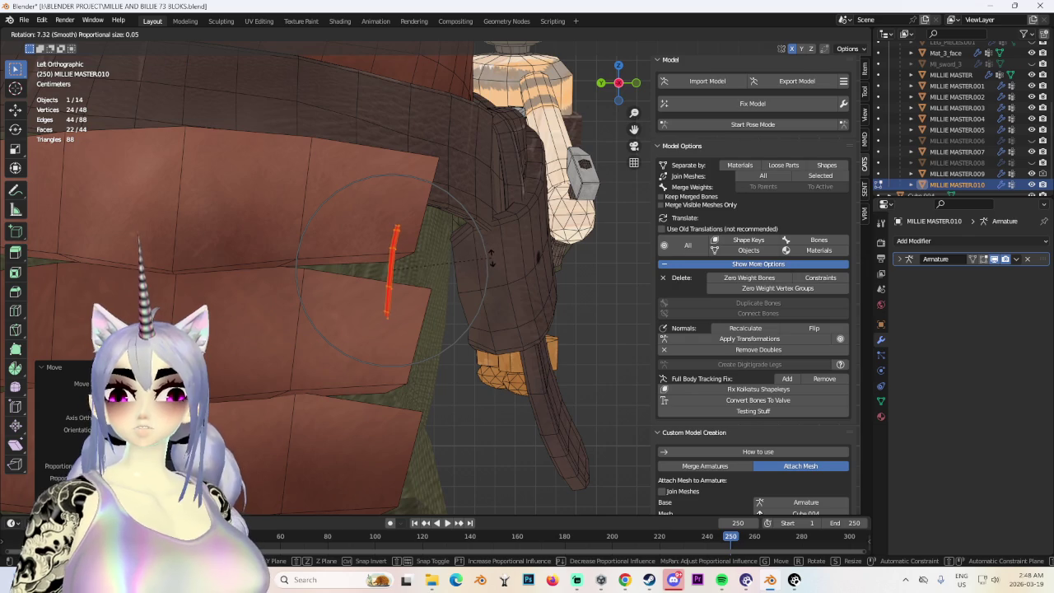
pyautogui.click(493, 262)
pyautogui.moveTo(492, 257)
pyautogui.mouseDown(button='middle')
pyautogui.moveTo(393, 275)
pyautogui.moveTo(403, 297)
pyautogui.moveTo(400, 277)
pyautogui.moveTo(454, 301)
pyautogui.moveTo(436, 256)
pyautogui.moveTo(431, 294)
pyautogui.mouseUp(button='middle')
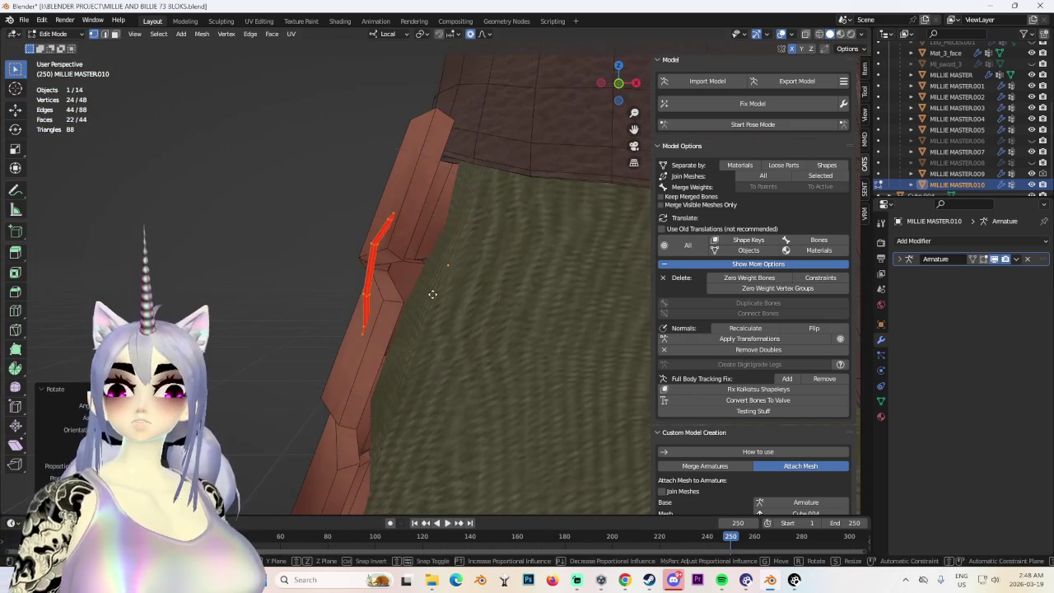
pyautogui.press('g')
pyautogui.press('x')
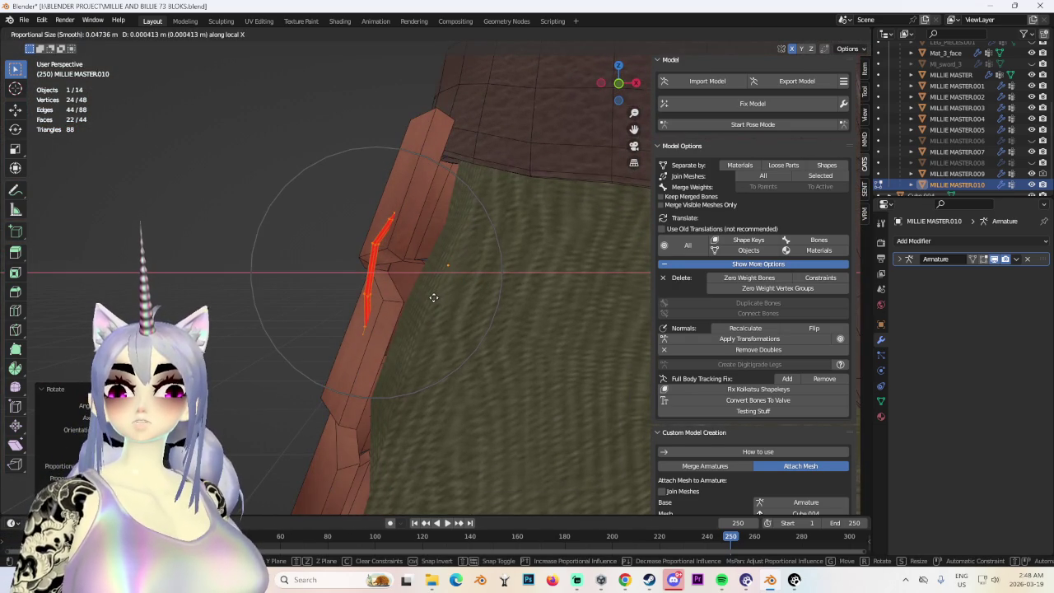
pyautogui.click(433, 297)
pyautogui.moveTo(448, 289)
pyautogui.mouseDown(button='middle')
pyautogui.moveTo(448, 258)
pyautogui.moveTo(427, 266)
pyautogui.moveTo(437, 247)
pyautogui.moveTo(687, 56)
pyautogui.mouseUp(button='middle')
# Nudge the copied strip's vertices into place, checking in wireframe view.
pyautogui.click(819, 33)
pyautogui.moveTo(440, 197)
pyautogui.mouseDown(button='middle')
pyautogui.moveTo(438, 228)
pyautogui.moveTo(824, 74)
pyautogui.moveTo(449, 253)
pyautogui.mouseUp(button='middle')
pyautogui.click(829, 34)
pyautogui.press('g')
pyautogui.click(453, 254)
pyautogui.press('g')
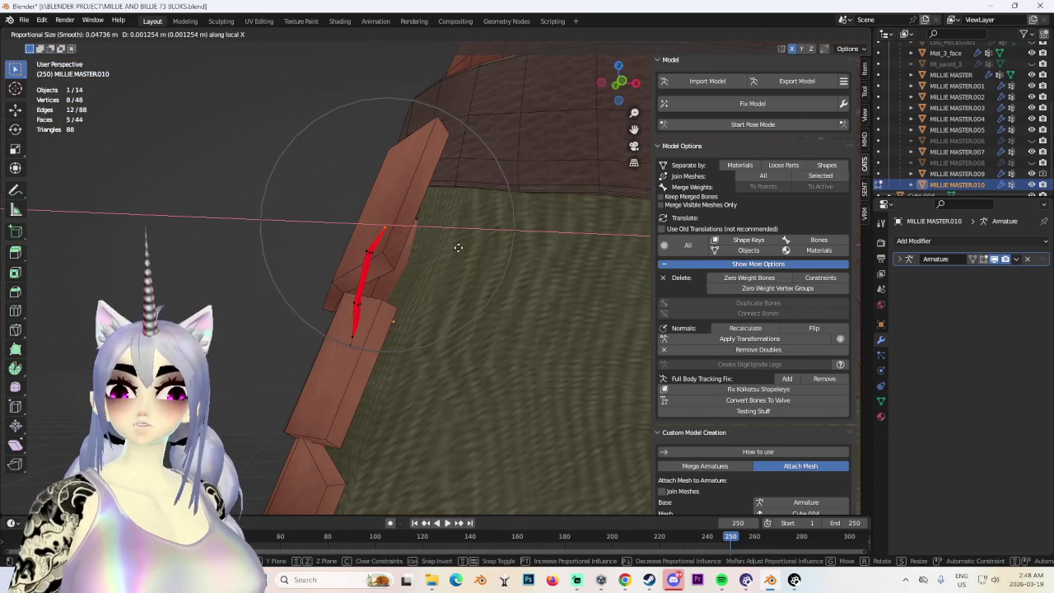
pyautogui.press('Escape')
# Box-select the vertices of the second strip.
pyautogui.moveTo(302, 299); pyautogui.dragTo(405, 387)
pyautogui.moveTo(405, 387); pyautogui.dragTo(371, 333, button='middle')
pyautogui.moveTo(393, 394)
pyautogui.mouseDown(button='middle')
pyautogui.moveTo(521, 424)
pyautogui.moveTo(520, 383)
pyautogui.mouseUp(button='middle')
pyautogui.press('g')
pyautogui.press('x')
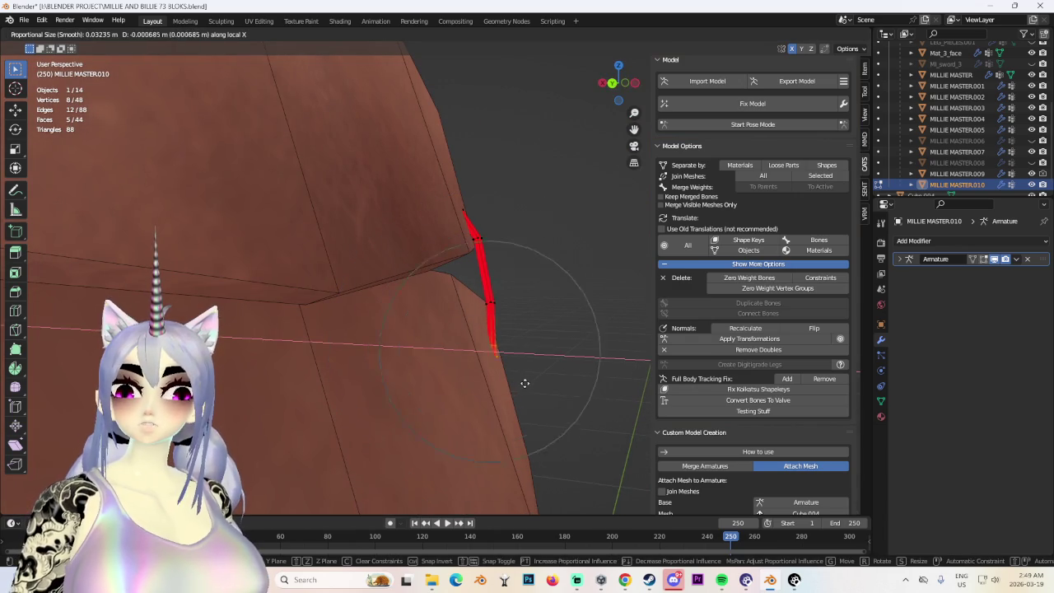
pyautogui.press('Escape')
# Excluding the bottom vertex, push the second strip along local X against the panel.
pyautogui.keyDown('ctrl'); pyautogui.moveTo(460, 332); pyautogui.dragTo(553, 423); pyautogui.keyUp('ctrl')
pyautogui.press('g')
pyautogui.press('x')
pyautogui.click(578, 446)
pyautogui.scroll(-5, 536, 426)
pyautogui.moveTo(536, 426)
pyautogui.mouseDown(button='middle')
pyautogui.moveTo(522, 400)
pyautogui.moveTo(555, 365)
pyautogui.moveTo(520, 346)
pyautogui.moveTo(513, 274)
pyautogui.mouseUp(button='middle')
pyautogui.scroll(3, 520, 346)
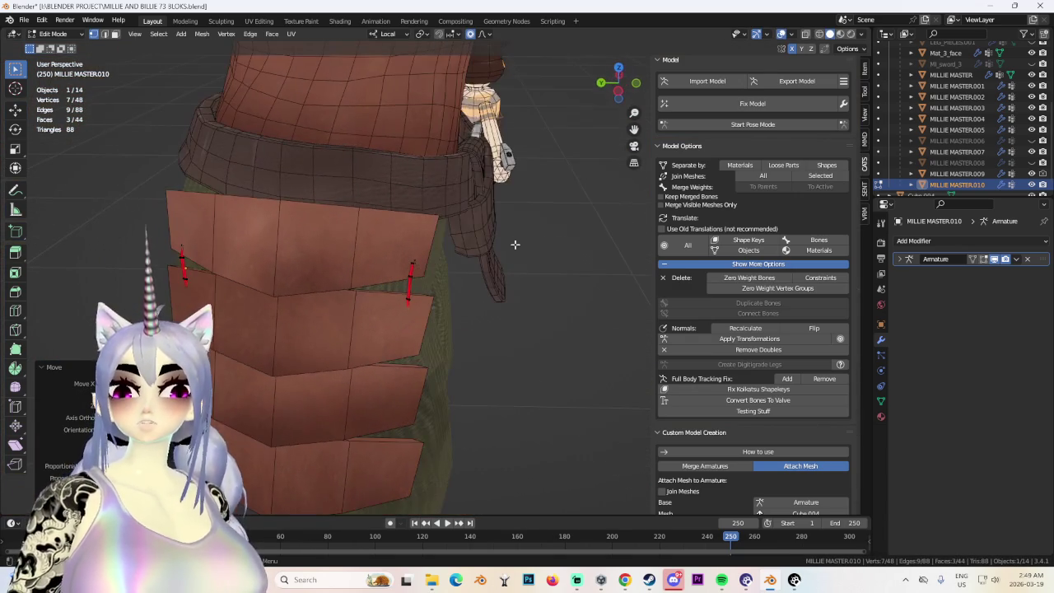
# Rotate the whole second strip to match the panel's angle.
pyautogui.click(820, 34)
pyautogui.hotkey('ctrl', 'l')
pyautogui.press('r')
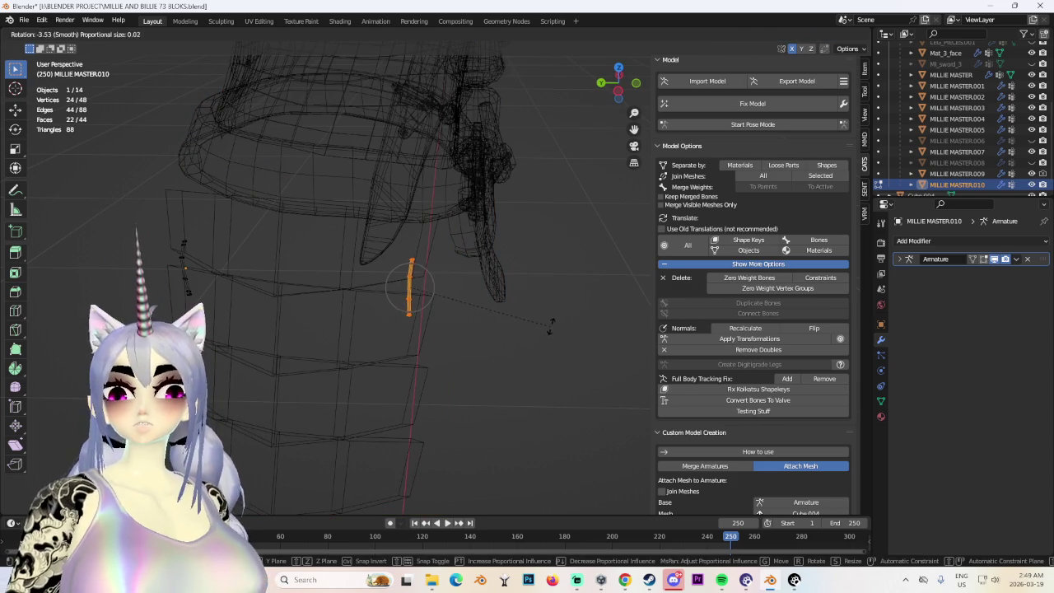
pyautogui.click(550, 327)
pyautogui.click(829, 33)
pyautogui.moveTo(514, 336)
pyautogui.mouseDown(button='middle')
pyautogui.moveTo(482, 343)
pyautogui.moveTo(534, 337)
pyautogui.moveTo(532, 353)
pyautogui.moveTo(567, 306)
pyautogui.moveTo(647, 327)
pyautogui.moveTo(584, 335)
pyautogui.mouseUp(button='middle')
pyautogui.hotkey('alt', 'a')
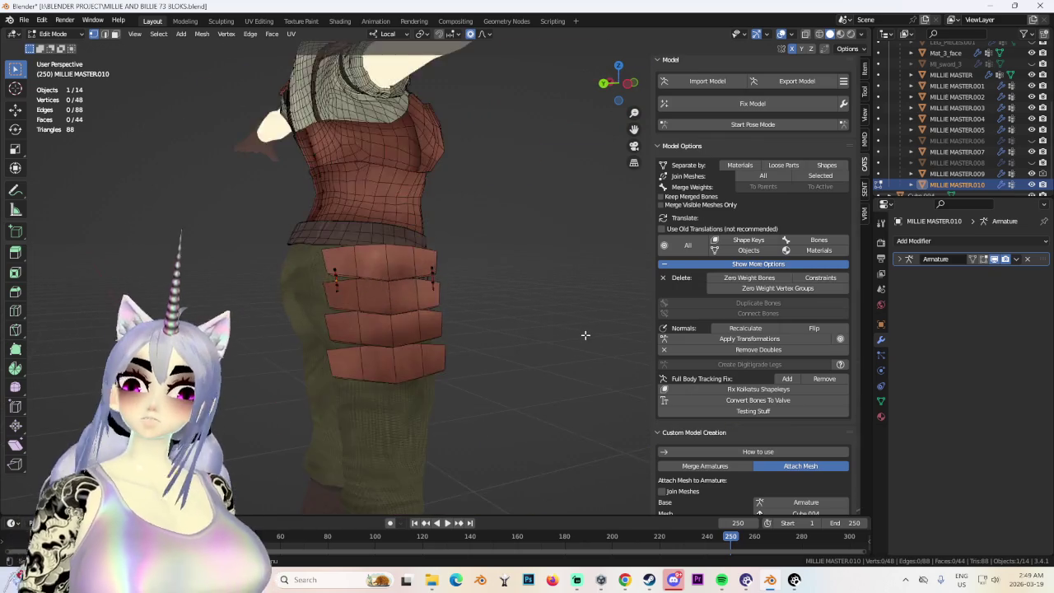
# Orbit around the figure's left side in wireframe to check both strips.
pyautogui.scroll(3, 585, 354)
pyautogui.scroll(2, 565, 327)
pyautogui.scroll(-4, 501, 306)
pyautogui.moveTo(502, 306); pyautogui.dragTo(577, 247, button='middle')
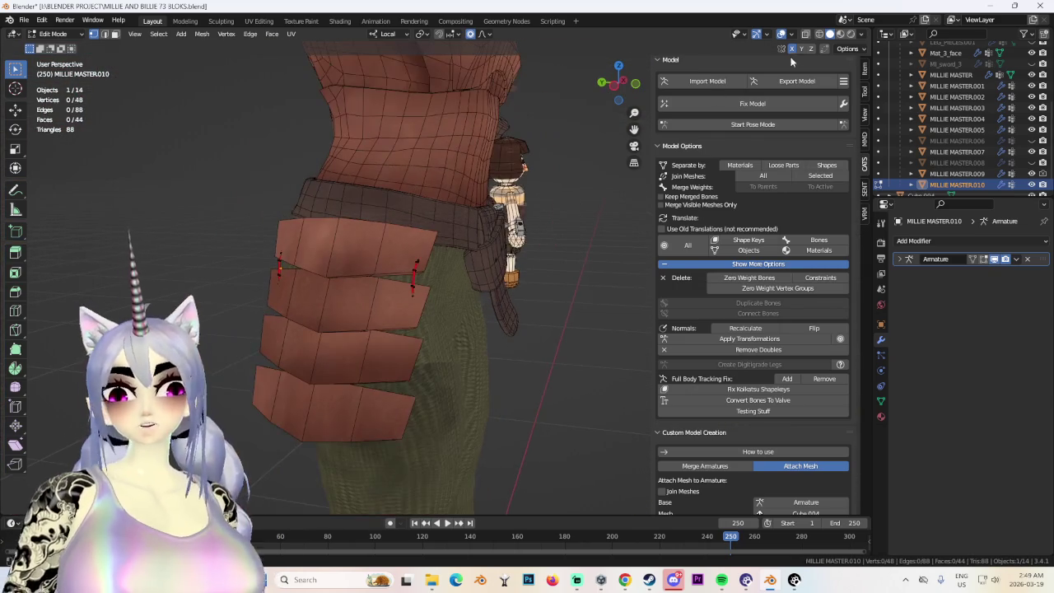
pyautogui.click(806, 33)
pyautogui.moveTo(602, 189); pyautogui.dragTo(366, 318, button='middle')
# Place the duplicated strap geometry and move the strip into position on the pouch.
pyautogui.moveTo(560, 419); pyautogui.dragTo(518, 383, button='middle')
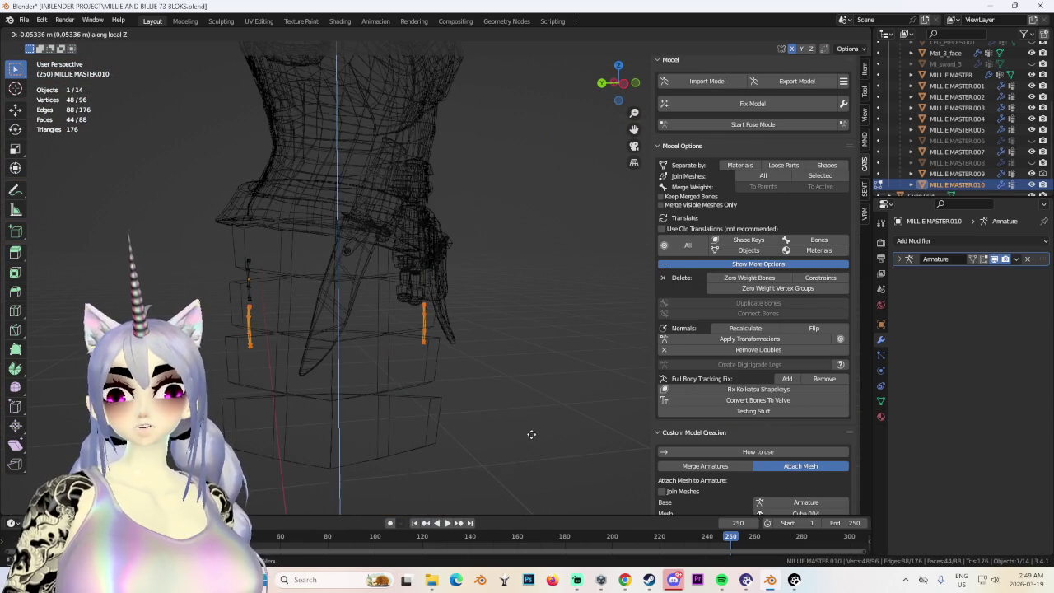
pyautogui.click(597, 301)
pyautogui.click(829, 34)
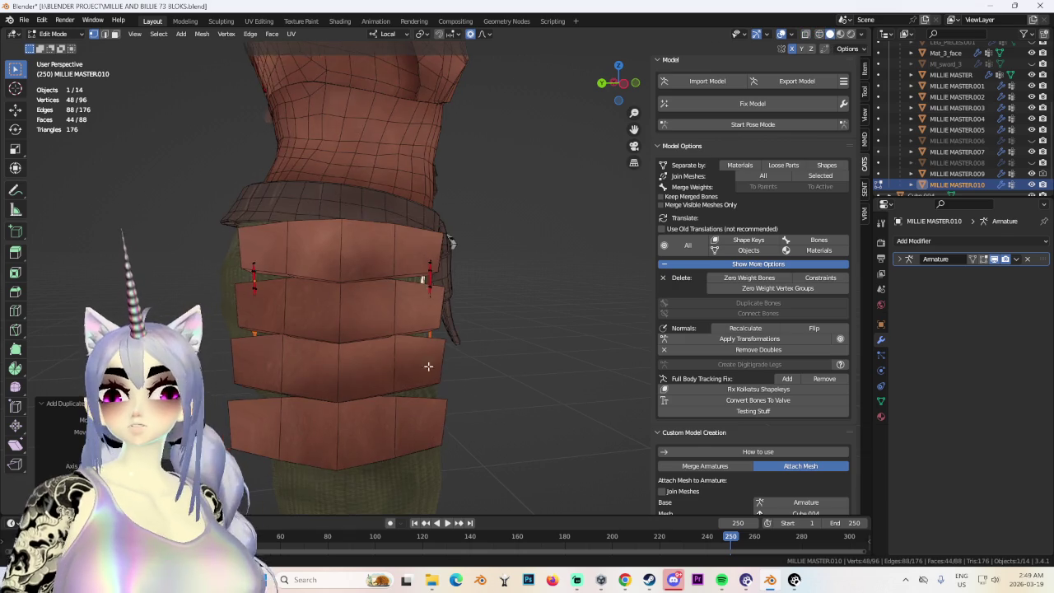
pyautogui.scroll(2, 415, 362)
pyautogui.press('g')
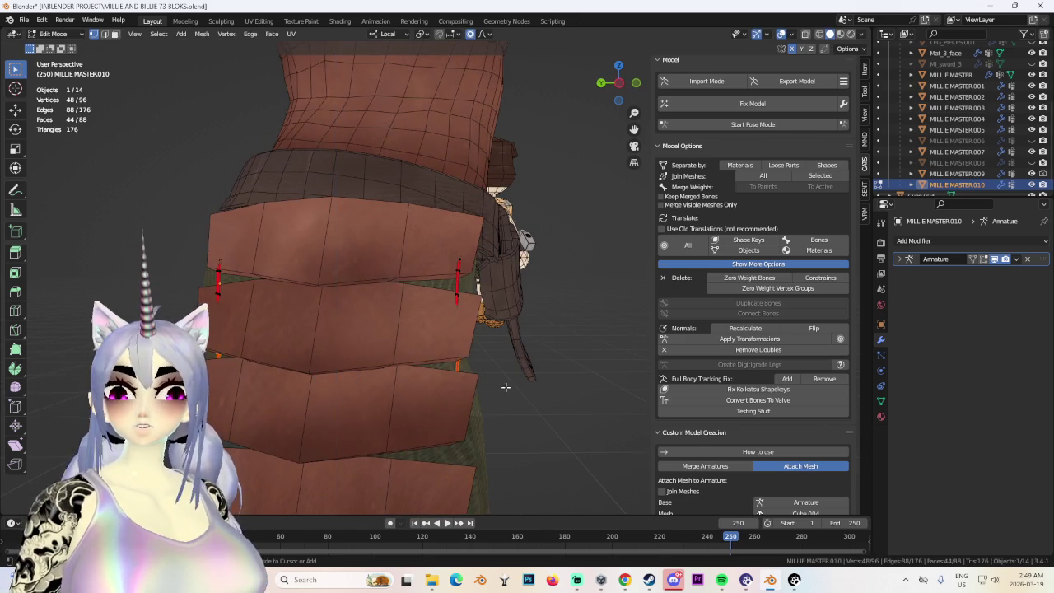
pyautogui.moveTo(494, 399); pyautogui.dragTo(426, 381, button='middle')
pyautogui.press('y')
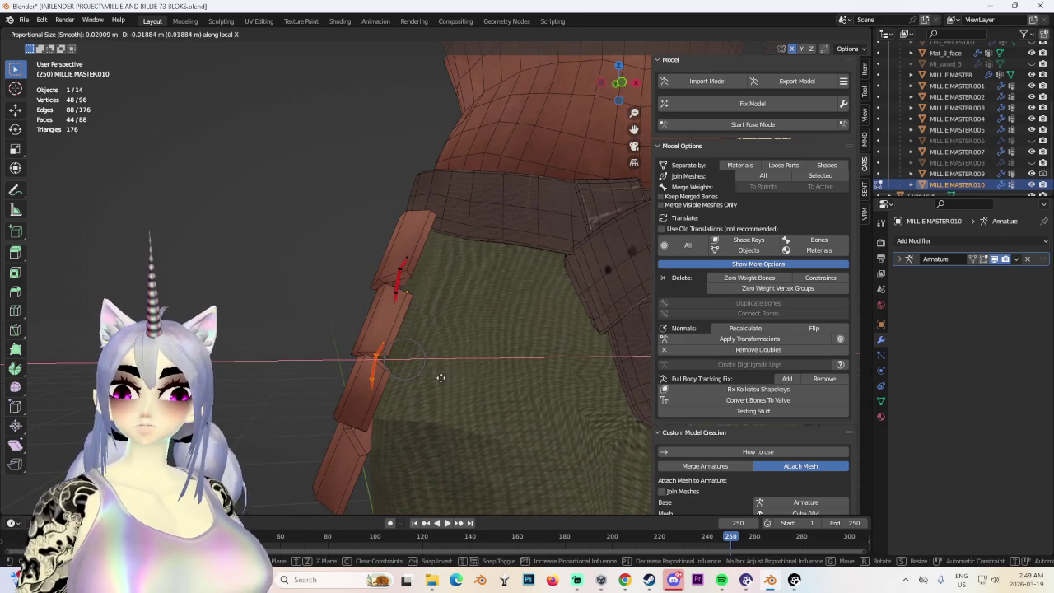
pyautogui.click(441, 377)
# Check the pouch strips in wireframe, then nudge the selected edge into place.
pyautogui.moveTo(441, 377)
pyautogui.mouseDown(button='middle')
pyautogui.moveTo(568, 350)
pyautogui.moveTo(469, 373)
pyautogui.moveTo(668, 77)
pyautogui.mouseUp(button='middle')
pyautogui.click(820, 34)
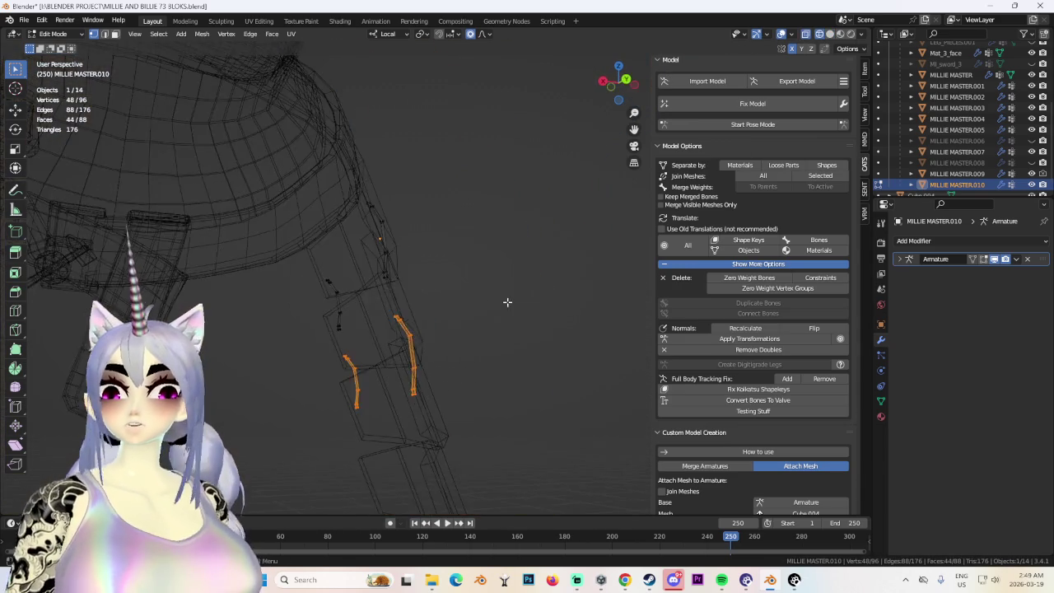
pyautogui.moveTo(501, 302); pyautogui.dragTo(313, 330, button='middle')
pyautogui.moveTo(434, 505); pyautogui.dragTo(435, 387, button='middle')
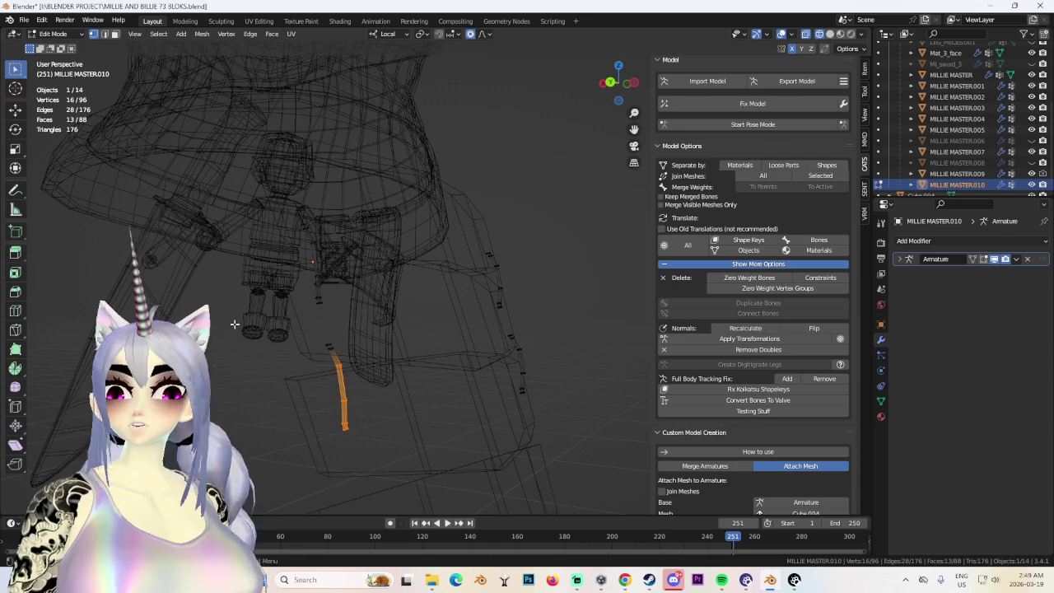
pyautogui.click(829, 34)
pyautogui.scroll(3, 494, 245)
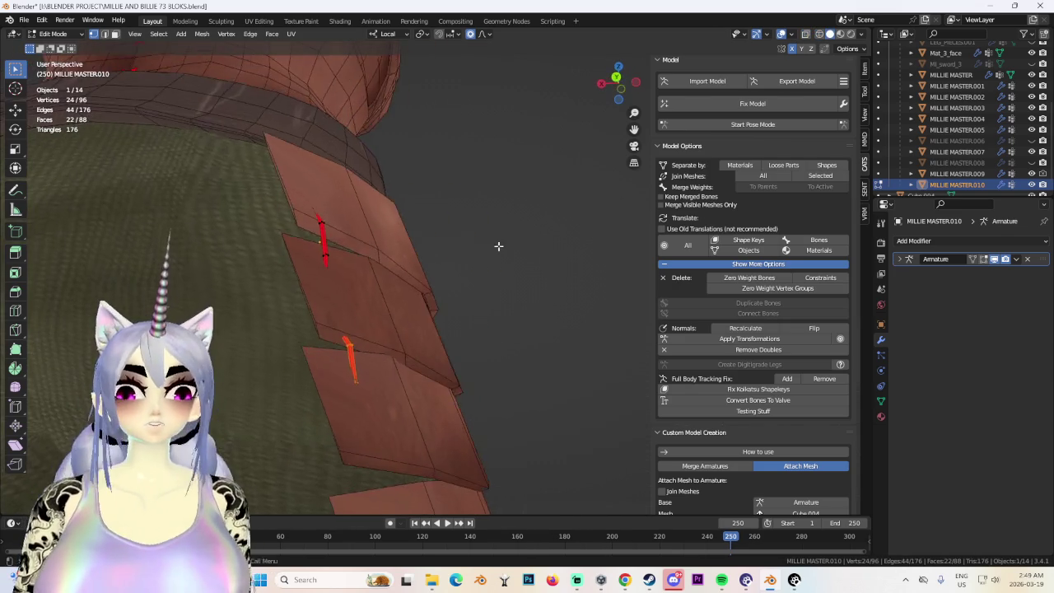
pyautogui.press('g')
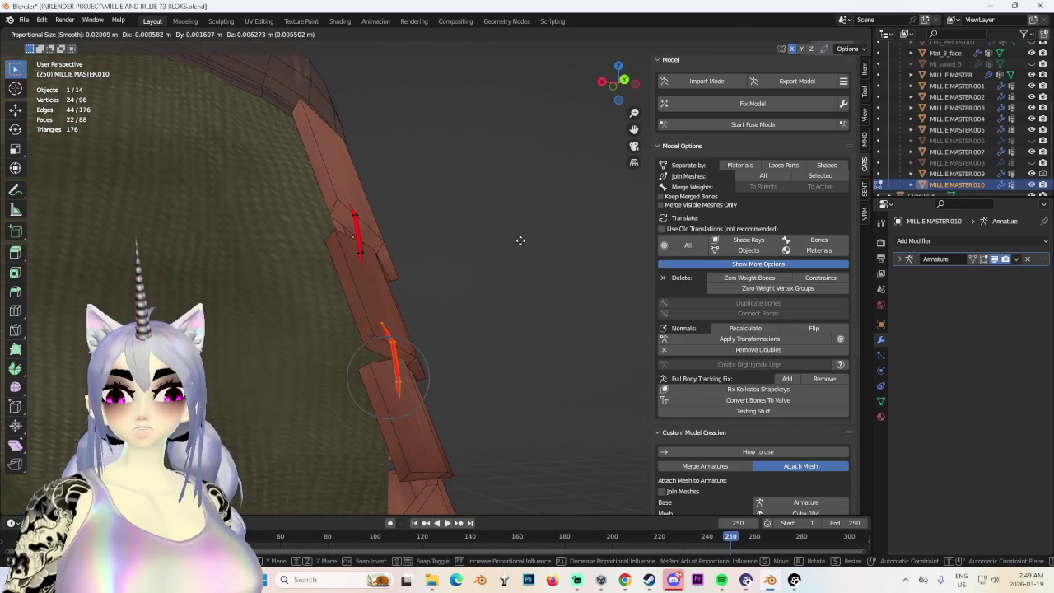
pyautogui.click(520, 241)
# Select another strip edge and trial a local X move, cancelling it.
pyautogui.moveTo(518, 233)
pyautogui.mouseDown(button='middle')
pyautogui.moveTo(462, 254)
pyautogui.moveTo(499, 272)
pyautogui.moveTo(355, 341)
pyautogui.mouseUp(button='middle')
pyautogui.moveTo(358, 327); pyautogui.dragTo(483, 311, button='middle')
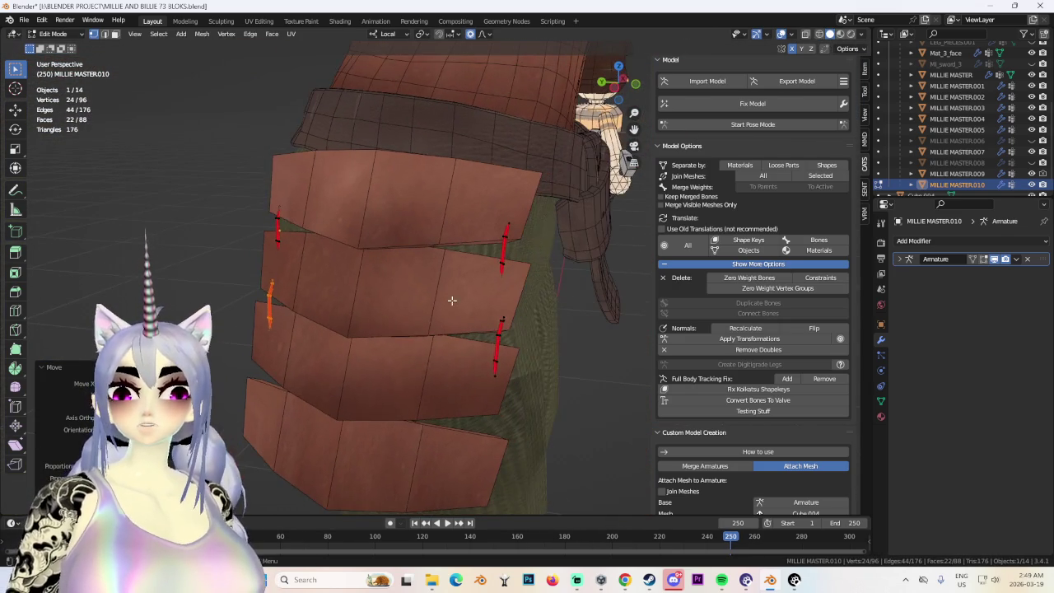
pyautogui.keyDown('shift'); pyautogui.click(499, 356); pyautogui.keyUp('shift')
pyautogui.moveTo(499, 360)
pyautogui.mouseDown(button='middle')
pyautogui.moveTo(513, 376)
pyautogui.moveTo(485, 365)
pyautogui.moveTo(519, 365)
pyautogui.mouseUp(button='middle')
pyautogui.scroll(4, 520, 365)
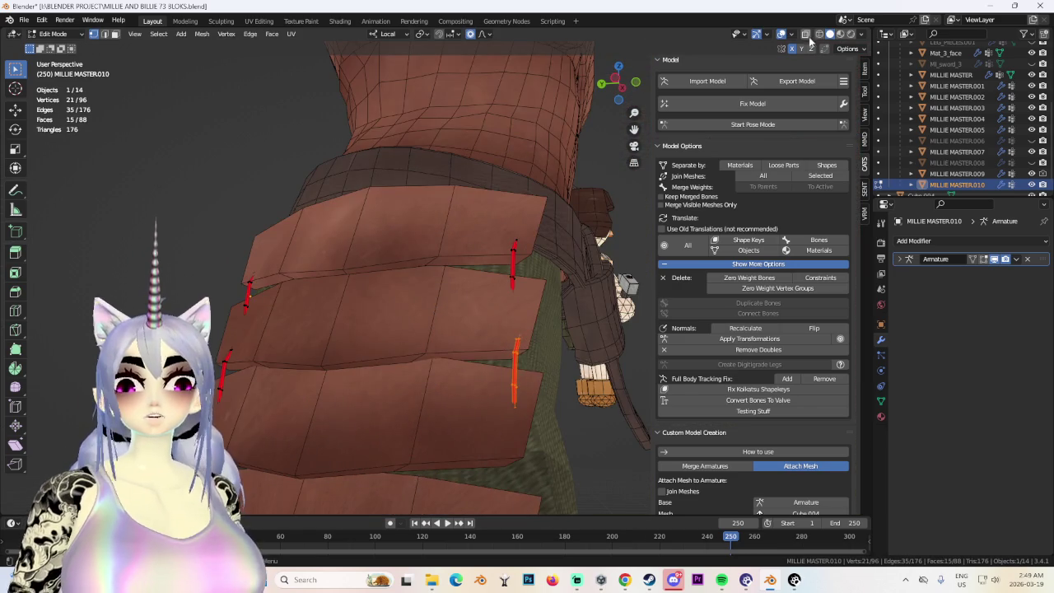
pyautogui.click(805, 35)
pyautogui.click(818, 37)
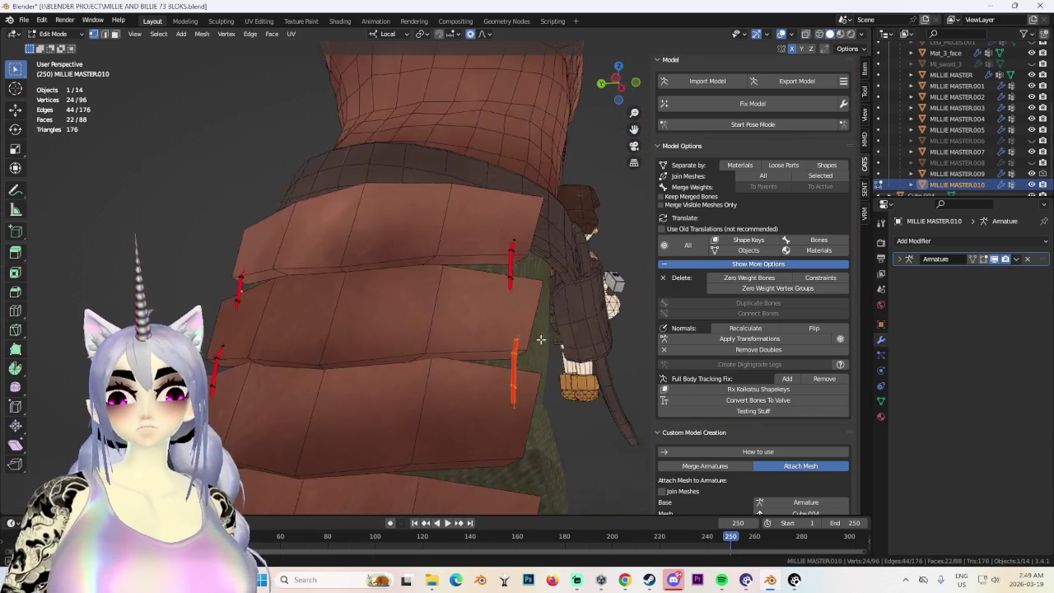
pyautogui.press('g')
pyautogui.press('x')
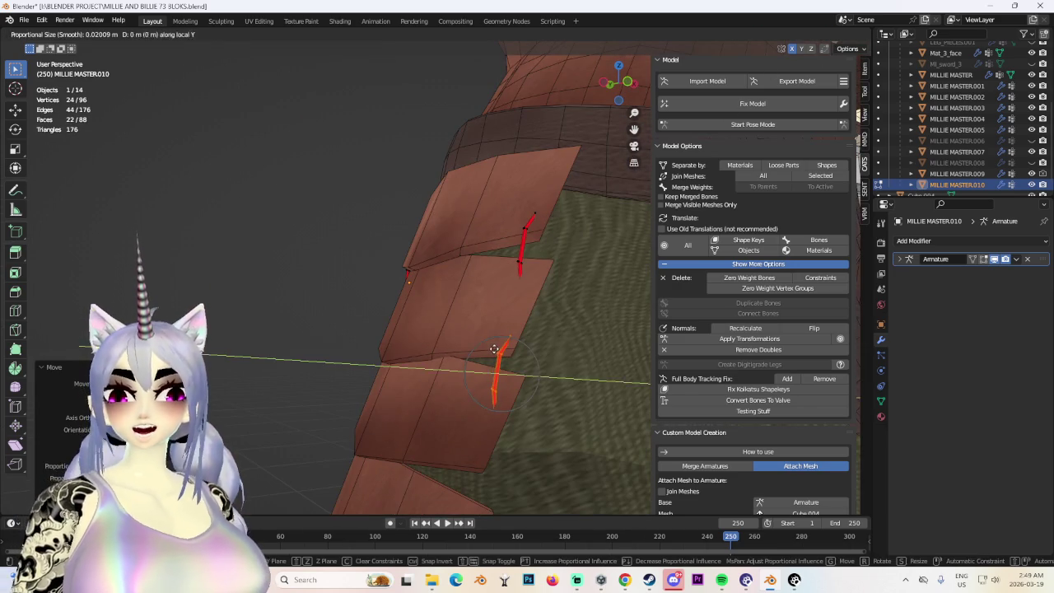
pyautogui.rightClick(593, 356)
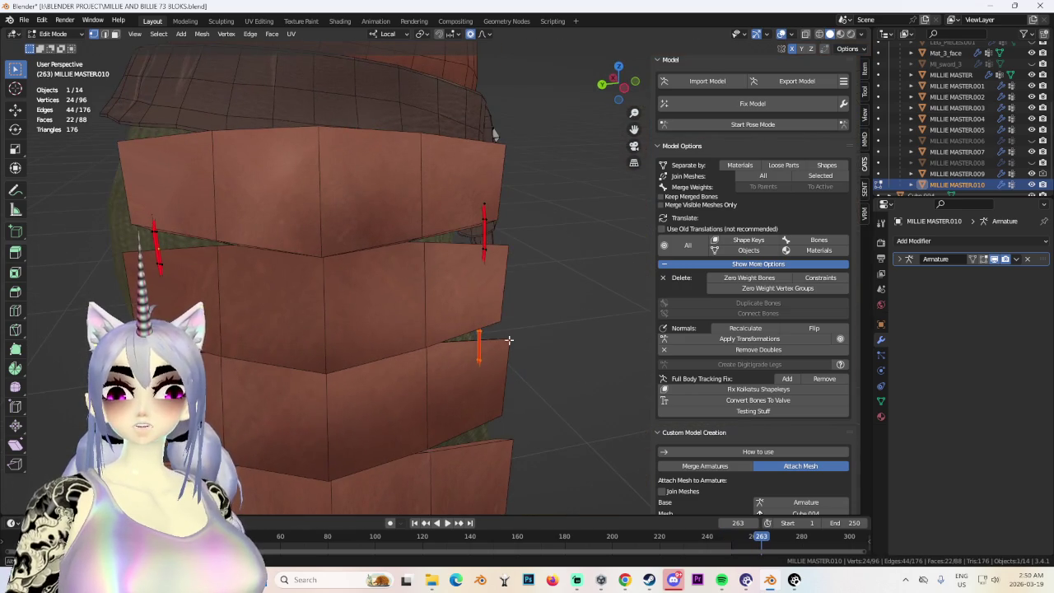
# Slide the selected edge along local X to line up with the strip.
pyautogui.press('g')
pyautogui.press('y')
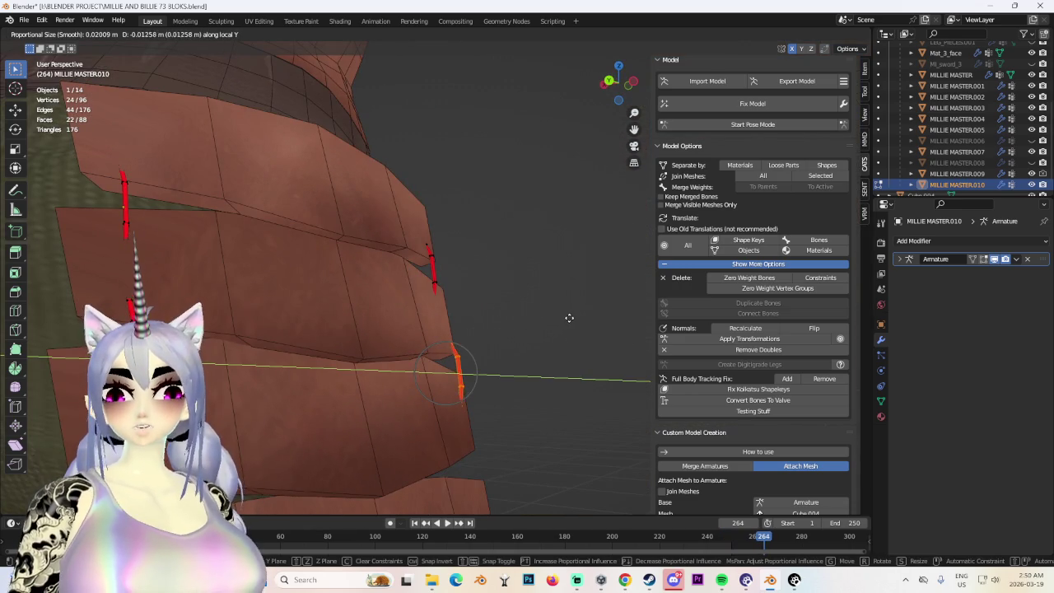
pyautogui.press('x')
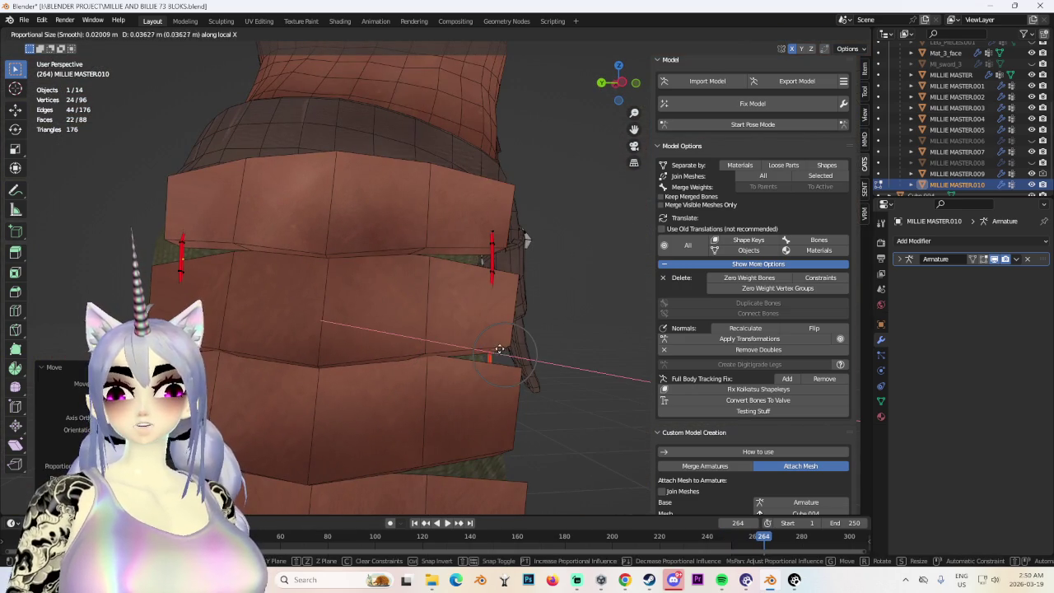
pyautogui.click(500, 348)
pyautogui.press('x')
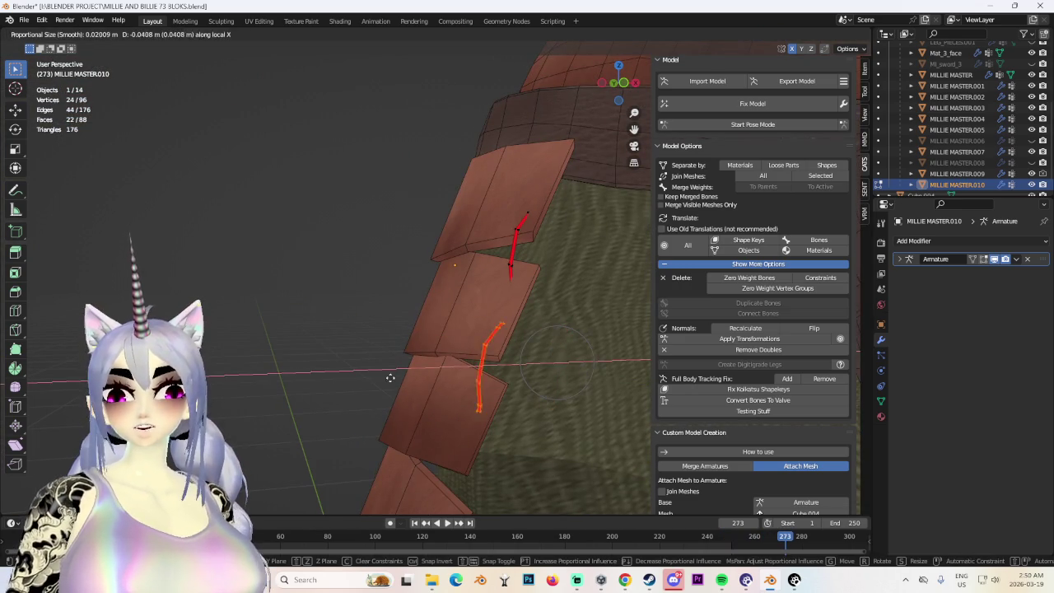
pyautogui.click(385, 373)
# Fine-tune the edge with several small moves, finishing with a local X move.
pyautogui.moveTo(386, 373)
pyautogui.mouseDown(button='middle')
pyautogui.moveTo(476, 373)
pyautogui.moveTo(411, 384)
pyautogui.moveTo(430, 379)
pyautogui.moveTo(400, 379)
pyautogui.moveTo(593, 356)
pyautogui.moveTo(461, 368)
pyautogui.moveTo(537, 368)
pyautogui.moveTo(533, 343)
pyautogui.moveTo(480, 353)
pyautogui.moveTo(494, 331)
pyautogui.moveTo(576, 367)
pyautogui.mouseUp(button='middle')
pyautogui.press('g')
pyautogui.click(481, 376)
pyautogui.click(410, 382)
pyautogui.press('g')
pyautogui.click(407, 380)
pyautogui.press('g')
pyautogui.click(541, 368)
pyautogui.click(443, 372)
pyautogui.press('g')
pyautogui.press('x')
pyautogui.press('x')
pyautogui.click(499, 341)
# Move and rotate the orange edge more upright, then deselect everything.
pyautogui.press('g')
pyautogui.click(496, 371)
pyautogui.moveTo(497, 371); pyautogui.dragTo(490, 390, button='middle')
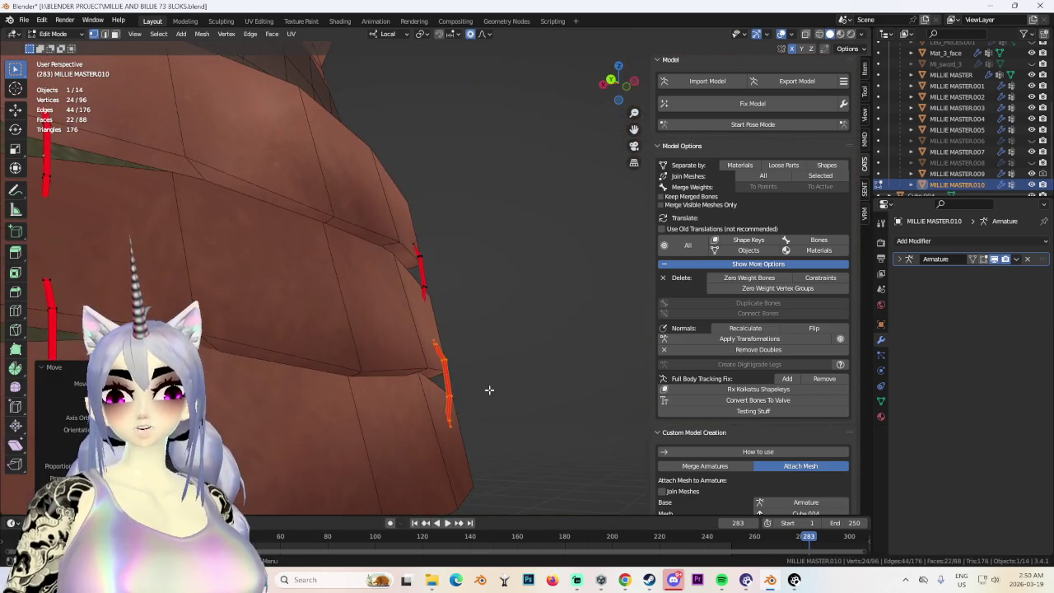
pyautogui.press('r')
pyautogui.click(489, 388)
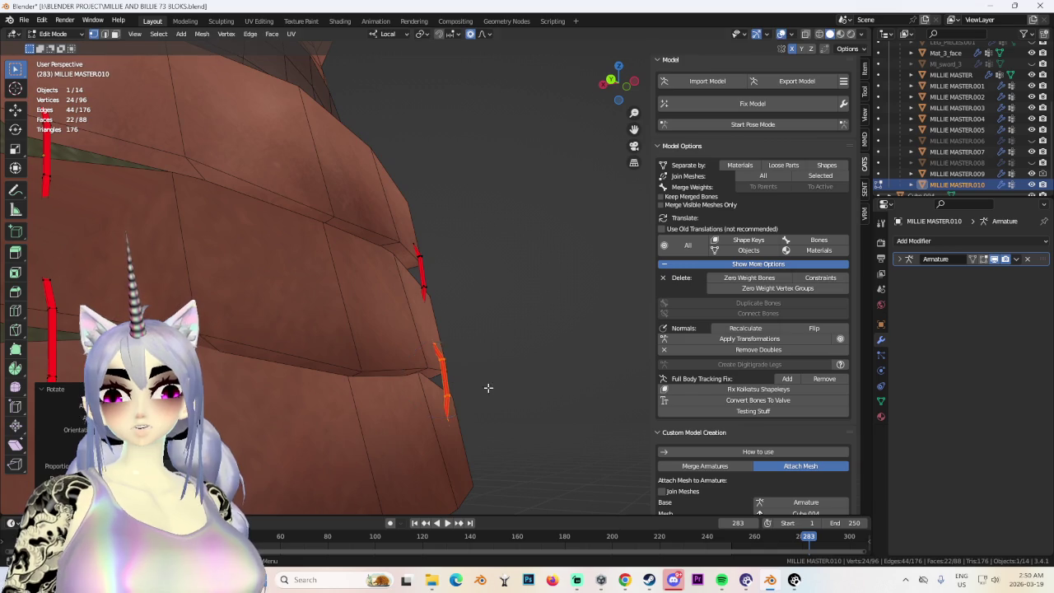
pyautogui.hotkey('alt', 'a')
pyautogui.scroll(-3, 489, 388)
pyautogui.moveTo(488, 388)
pyautogui.mouseDown(button='middle')
pyautogui.moveTo(574, 370)
pyautogui.moveTo(572, 396)
pyautogui.moveTo(574, 362)
pyautogui.mouseUp(button='middle')
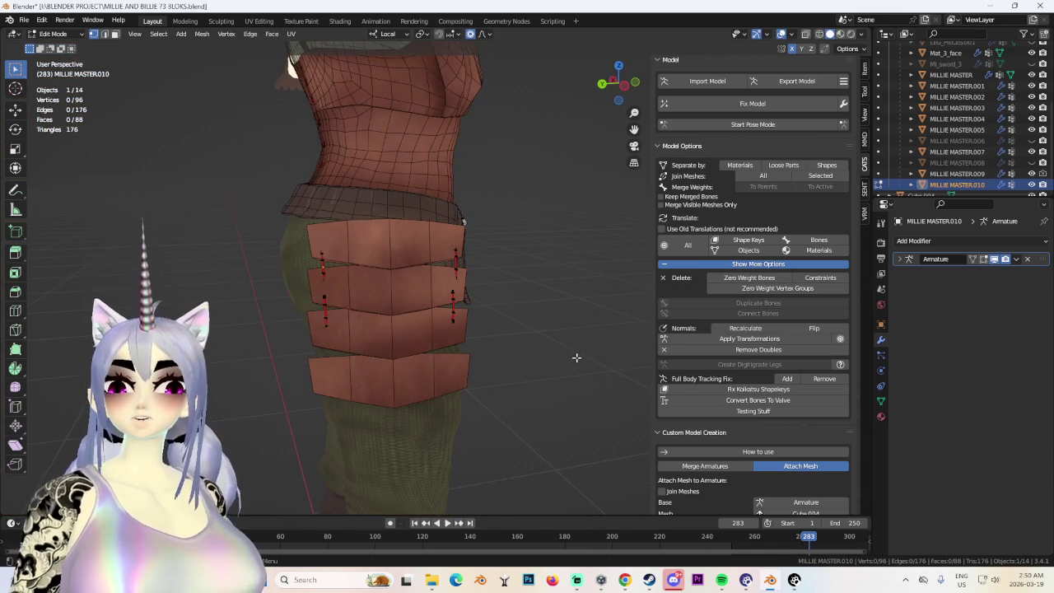
# Turn off viewport overlays and orbit and zoom around the character to check the hip pouch.
pyautogui.scroll(2, 396, 264)
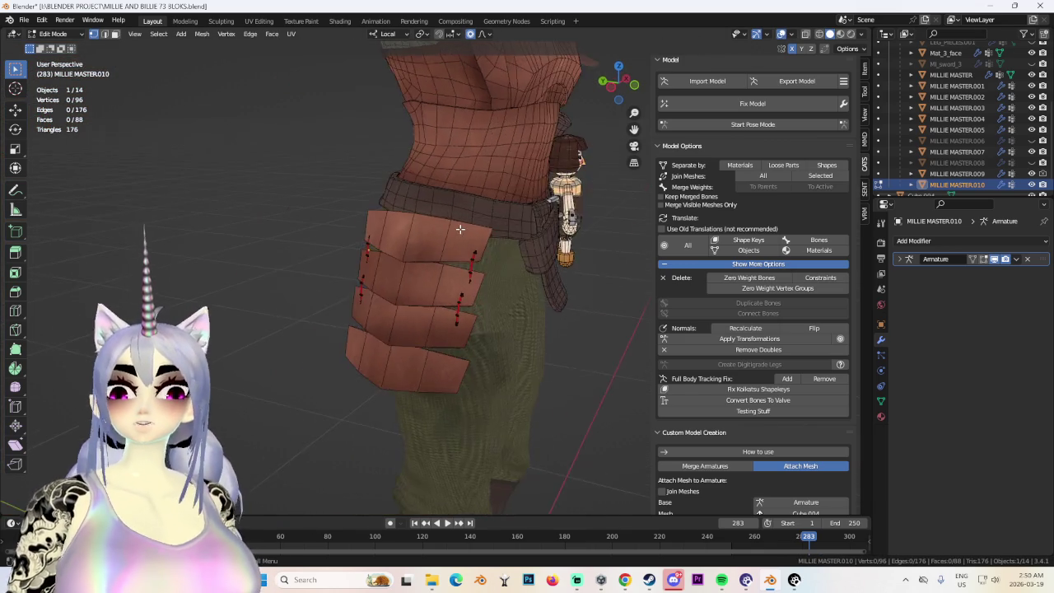
pyautogui.scroll(-3, 396, 264)
pyautogui.moveTo(395, 264)
pyautogui.mouseDown(button='middle')
pyautogui.moveTo(336, 266)
pyautogui.moveTo(494, 254)
pyautogui.moveTo(394, 251)
pyautogui.mouseUp(button='middle')
pyautogui.click(781, 34)
pyautogui.scroll(-3, 454, 257)
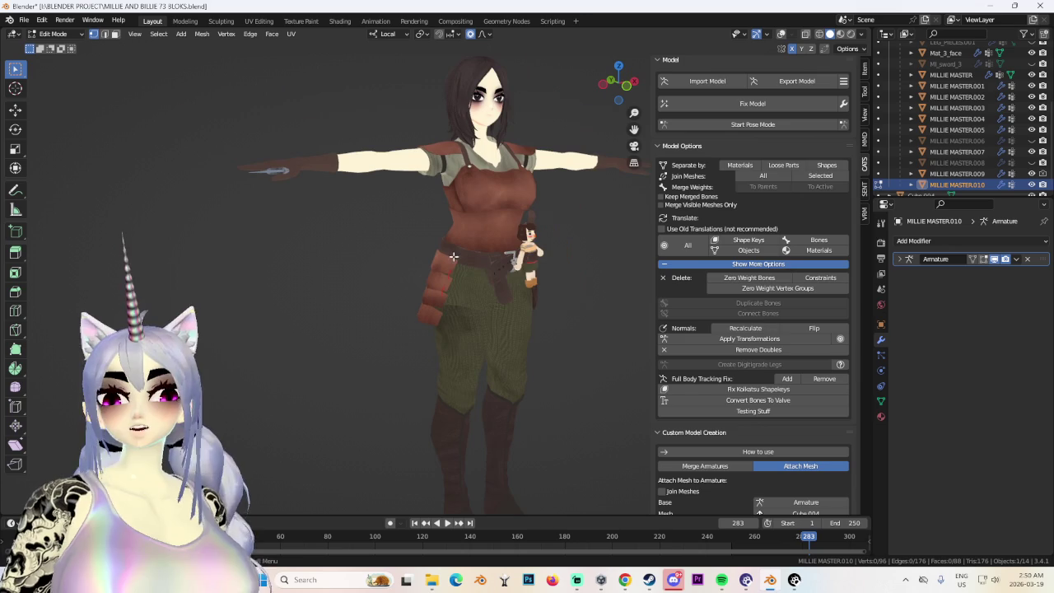
pyautogui.moveTo(400, 297)
pyautogui.mouseDown(button='middle')
pyautogui.moveTo(508, 277)
pyautogui.moveTo(506, 322)
pyautogui.moveTo(530, 294)
pyautogui.moveTo(488, 299)
pyautogui.moveTo(448, 278)
pyautogui.moveTo(518, 294)
pyautogui.moveTo(458, 299)
pyautogui.moveTo(401, 254)
pyautogui.mouseUp(button='middle')
pyautogui.scroll(5, 447, 280)
pyautogui.scroll(-5, 458, 299)
pyautogui.scroll(3, 429, 276)
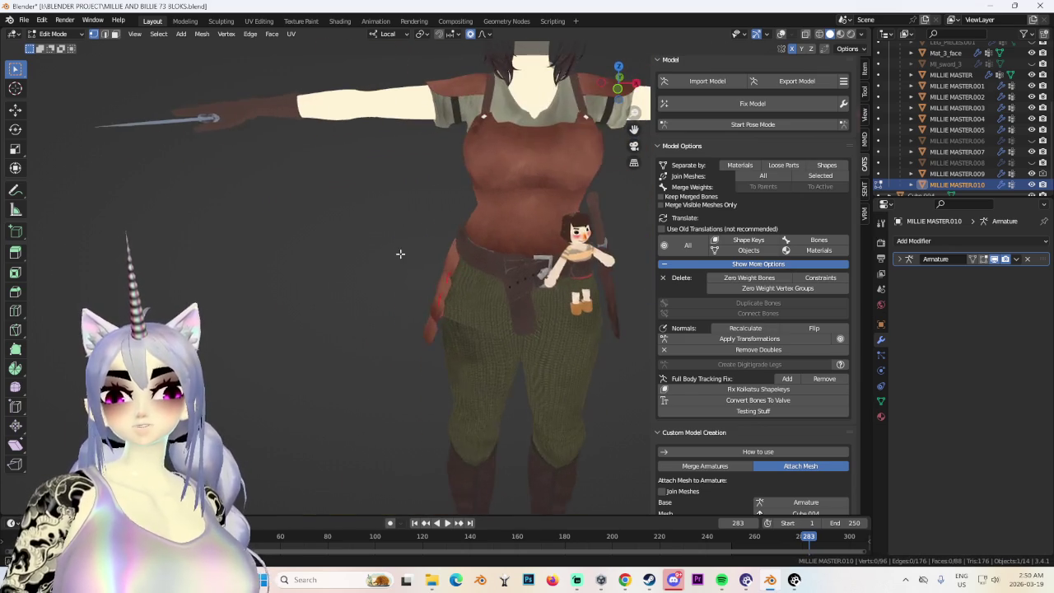
pyautogui.scroll(-3, 400, 254)
pyautogui.moveTo(586, 280)
pyautogui.mouseDown(button='middle')
pyautogui.moveTo(428, 280)
pyautogui.moveTo(535, 275)
pyautogui.moveTo(489, 275)
pyautogui.moveTo(528, 286)
pyautogui.moveTo(559, 275)
pyautogui.moveTo(404, 266)
pyautogui.moveTo(470, 283)
pyautogui.moveTo(520, 266)
pyautogui.moveTo(129, 127)
pyautogui.mouseUp(button='middle')
pyautogui.scroll(3, 528, 286)
pyautogui.scroll(2, 526, 286)
pyautogui.scroll(2, 527, 285)
pyautogui.scroll(3, 559, 275)
# Switch to Object Mode, select the Cube.004 pouch strips, and show overlays again.
pyautogui.click(49, 34)
pyautogui.click(49, 37)
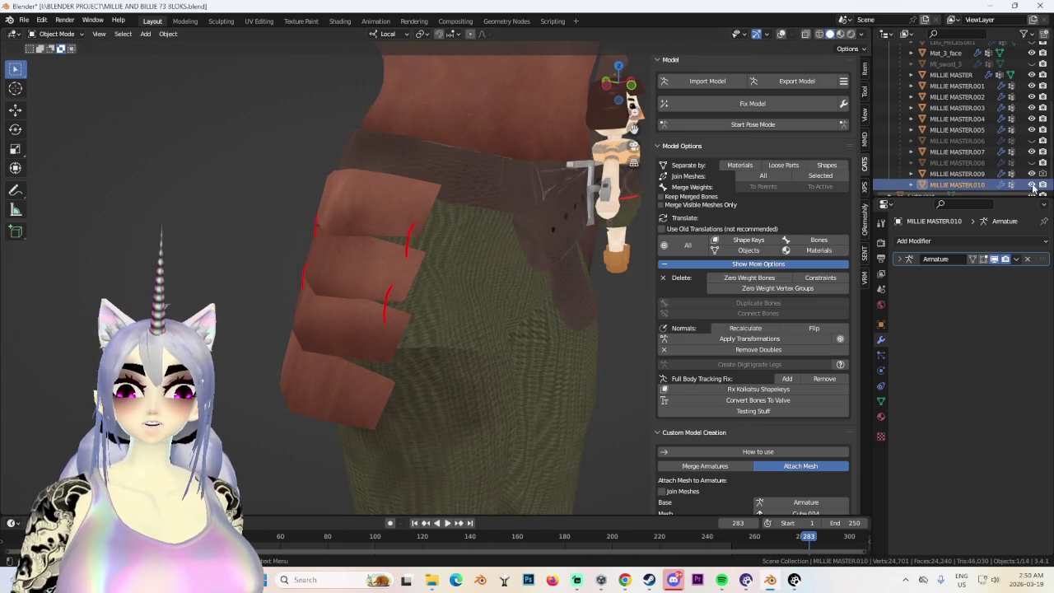
pyautogui.click(367, 313)
pyautogui.moveTo(367, 313); pyautogui.dragTo(456, 315, button='middle')
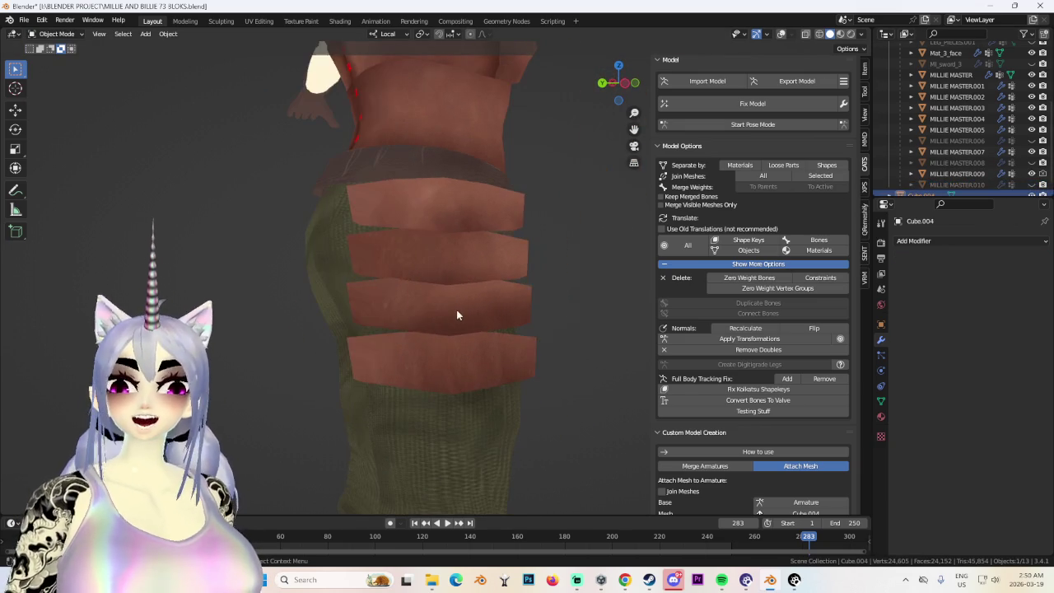
pyautogui.click(782, 36)
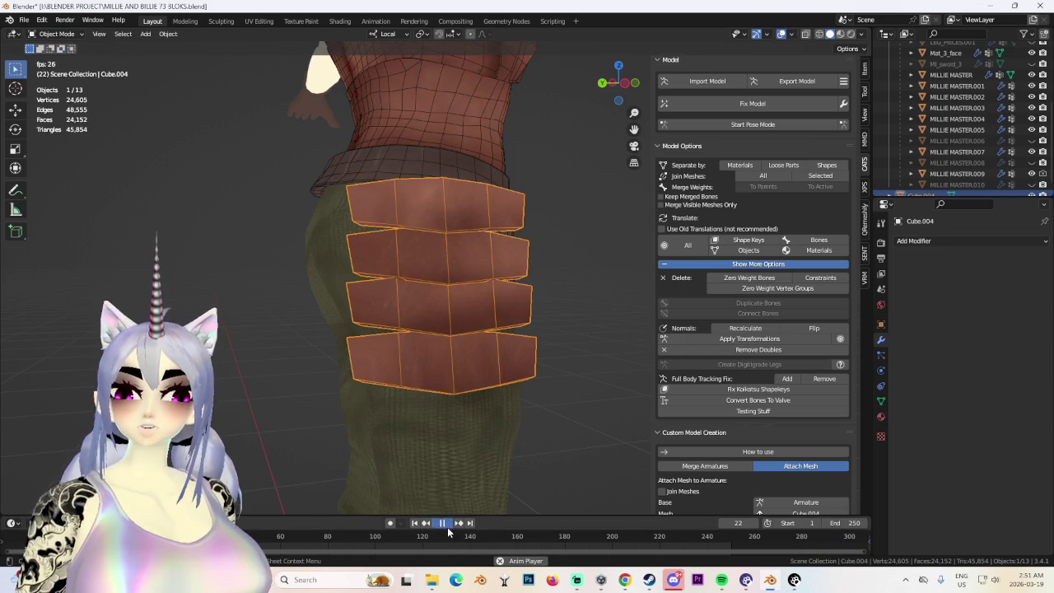
# Hide Cube.004 with its Outliner eye icon and inspect the legs without it.
pyautogui.scroll(-2, 444, 281)
pyautogui.scroll(-5, 356, 277)
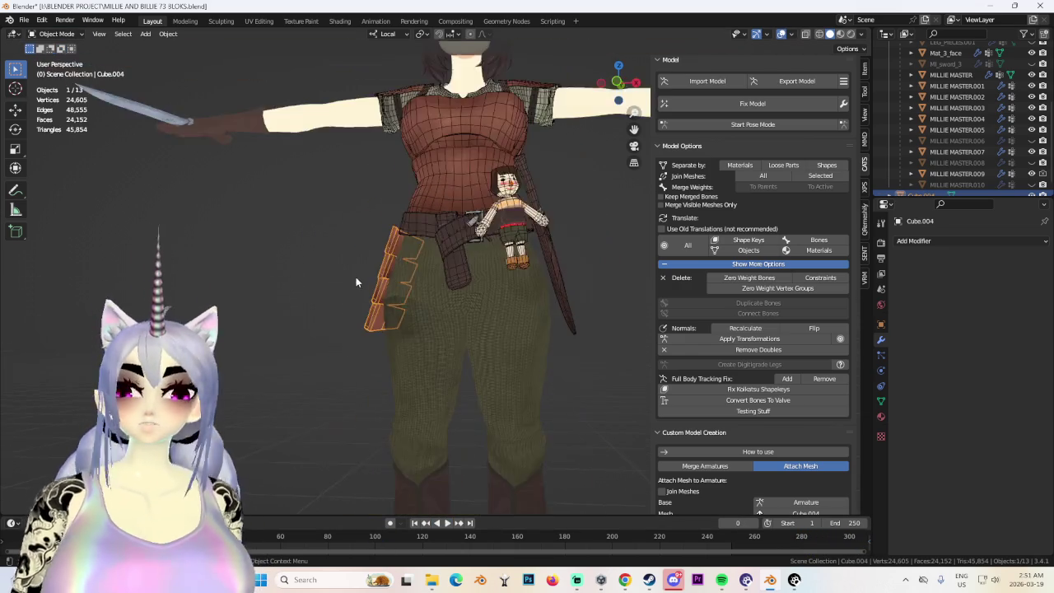
pyautogui.scroll(-1, 1046, 190)
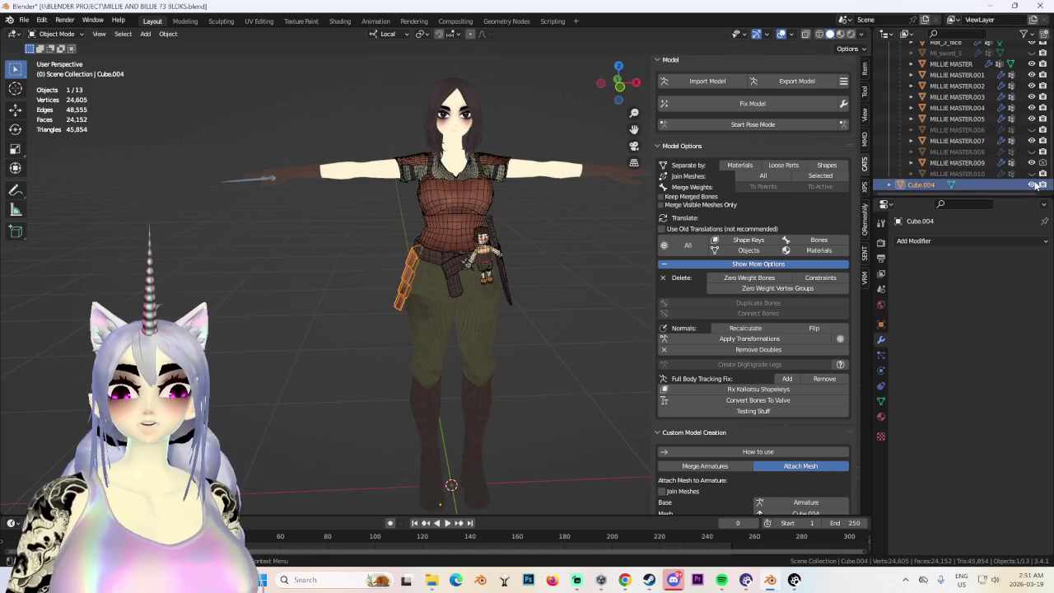
pyautogui.click(1032, 185)
pyautogui.moveTo(419, 341); pyautogui.dragTo(432, 404, button='middle')
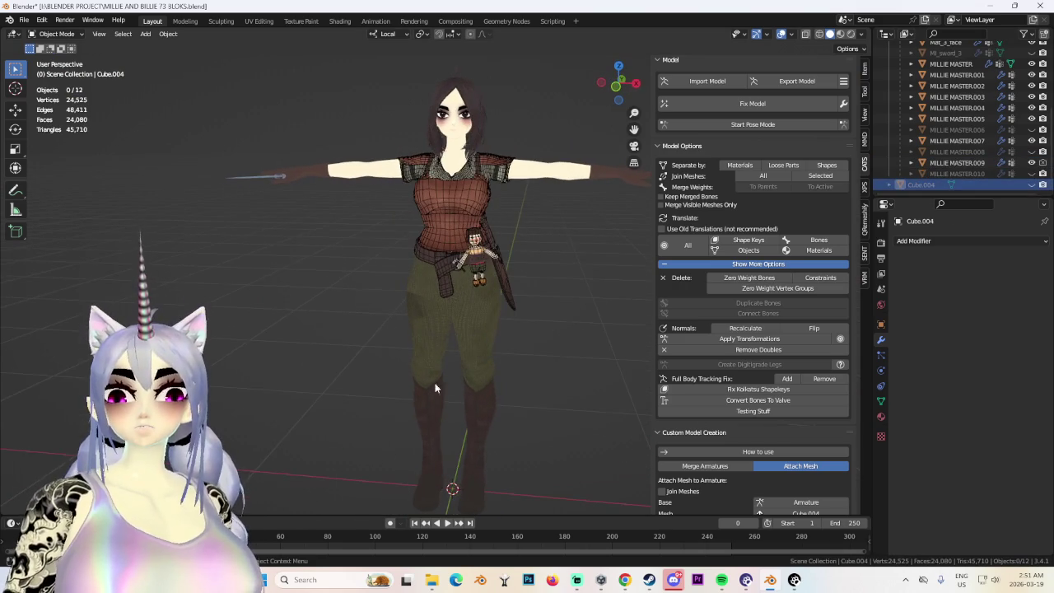
pyautogui.scroll(4, 445, 329)
pyautogui.moveTo(487, 275)
pyautogui.mouseDown(button='middle')
pyautogui.moveTo(427, 300)
pyautogui.moveTo(420, 275)
pyautogui.mouseUp(button='middle')
pyautogui.moveTo(399, 372)
pyautogui.mouseDown(button='middle')
pyautogui.moveTo(393, 353)
pyautogui.moveTo(347, 344)
pyautogui.moveTo(472, 342)
pyautogui.mouseUp(button='middle')
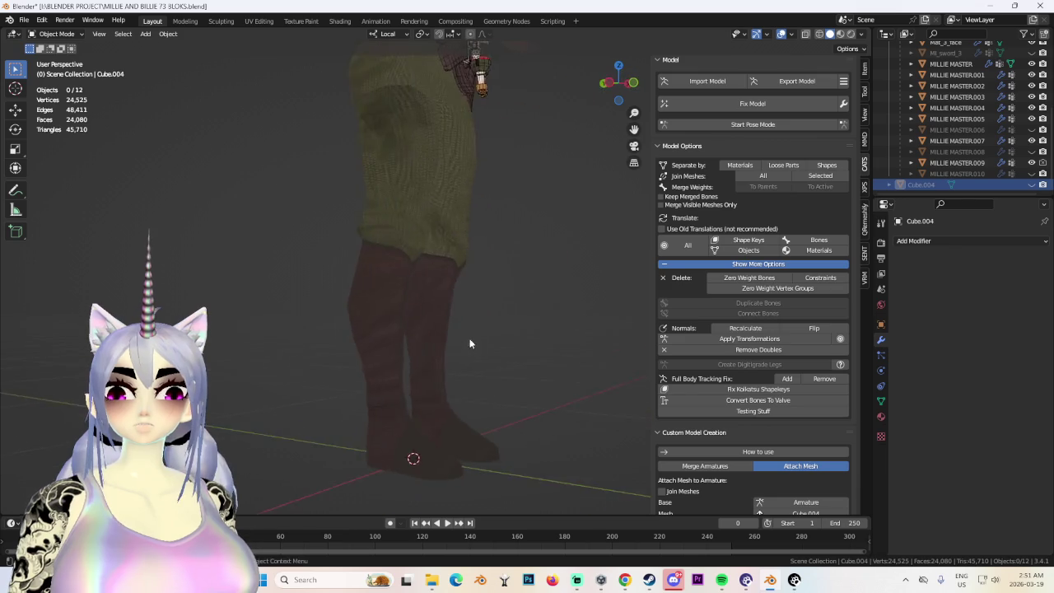
# Select the MILLIE MASTER body mesh and turn the viewport overlays back on.
pyautogui.scroll(-4, 472, 342)
pyautogui.scroll(4, 410, 337)
pyautogui.click(428, 276)
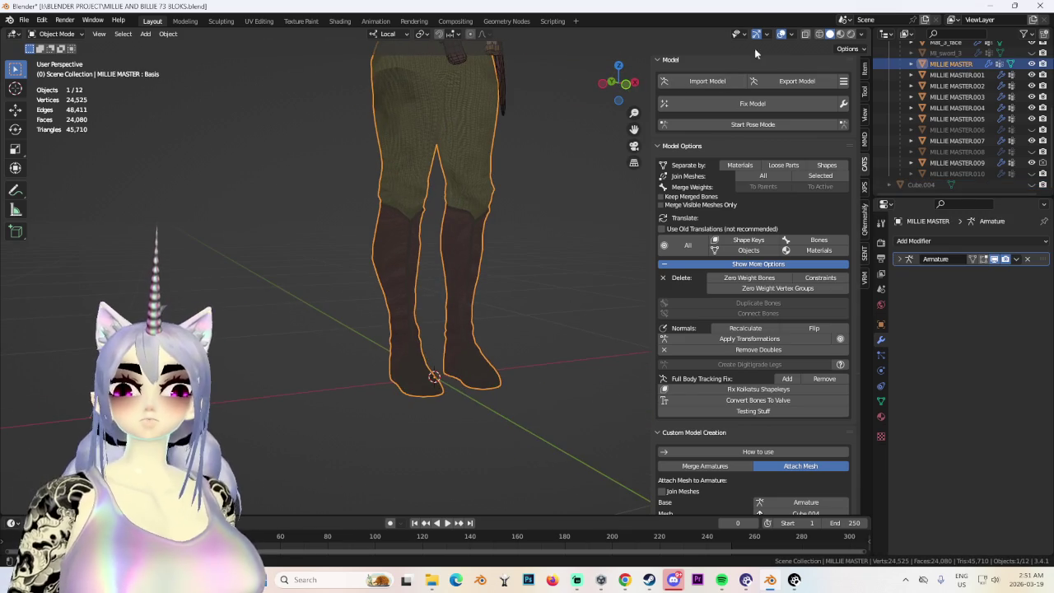
pyautogui.scroll(1, 356, 346)
pyautogui.scroll(2, 355, 346)
pyautogui.scroll(2, 456, 326)
pyautogui.scroll(2, 456, 325)
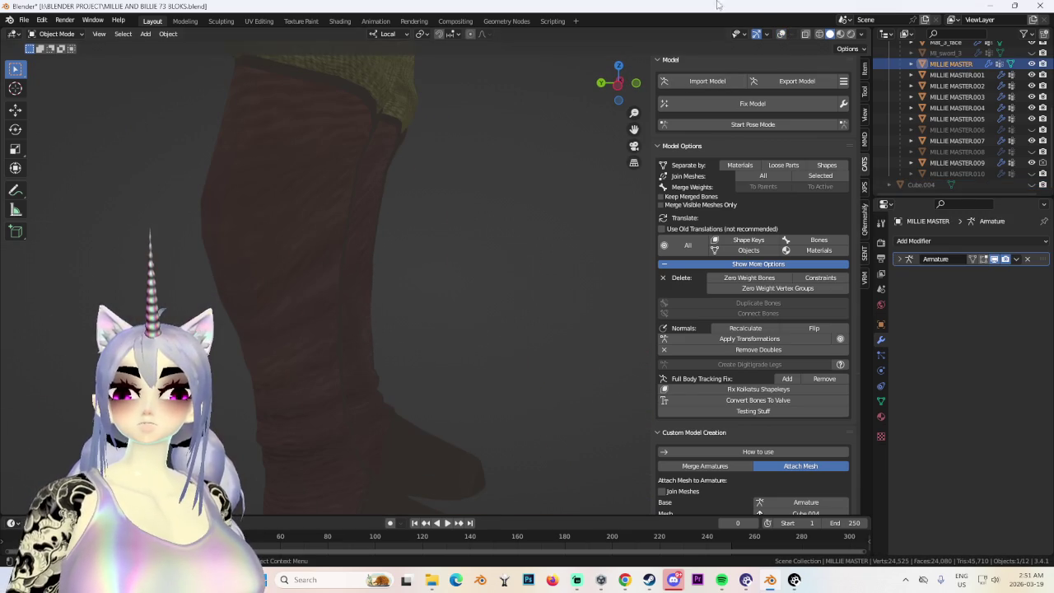
pyautogui.click(779, 33)
pyautogui.scroll(-2, 326, 231)
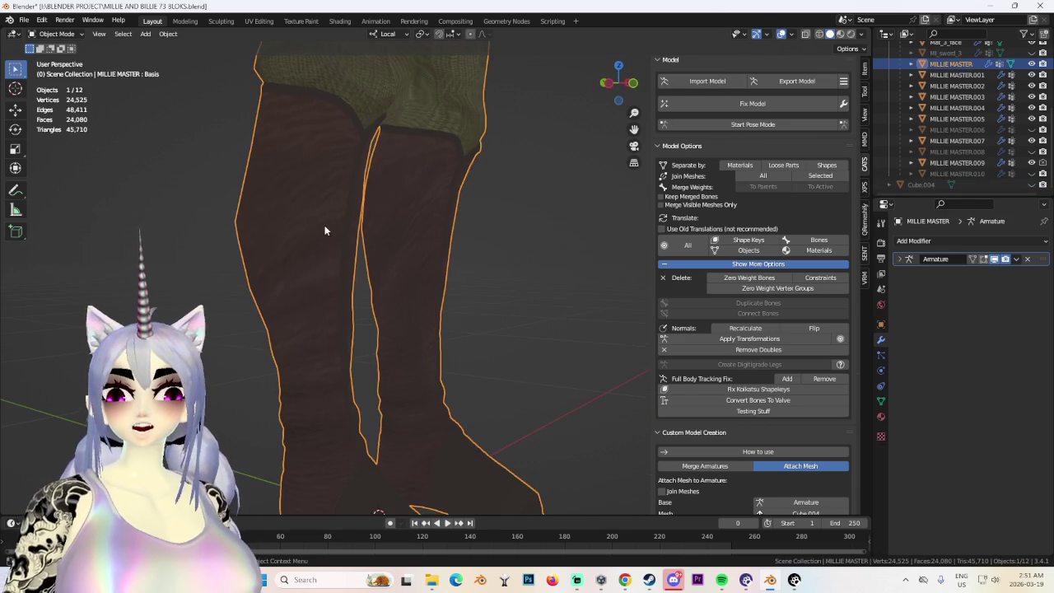
# Put MILLIE MASTER into Edit Mode and view the legs in Front Orthographic.
pyautogui.click(71, 33)
pyautogui.click(49, 52)
pyautogui.moveTo(388, 296)
pyautogui.mouseDown(button='middle')
pyautogui.moveTo(365, 278)
pyautogui.moveTo(291, 267)
pyautogui.moveTo(594, 269)
pyautogui.moveTo(448, 288)
pyautogui.mouseUp(button='middle')
pyautogui.scroll(2, 410, 274)
pyautogui.scroll(-3, 410, 274)
pyautogui.click(620, 83)
pyautogui.scroll(3, 452, 300)
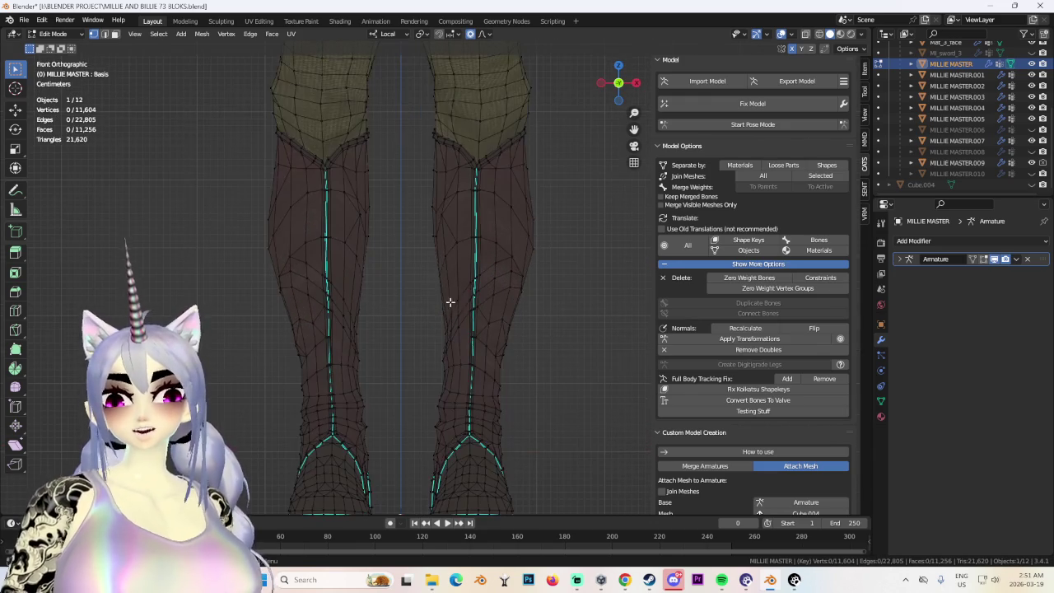
# Box-select the left boot's shin faces in face select mode.
pyautogui.moveTo(219, 197); pyautogui.dragTo(379, 399)
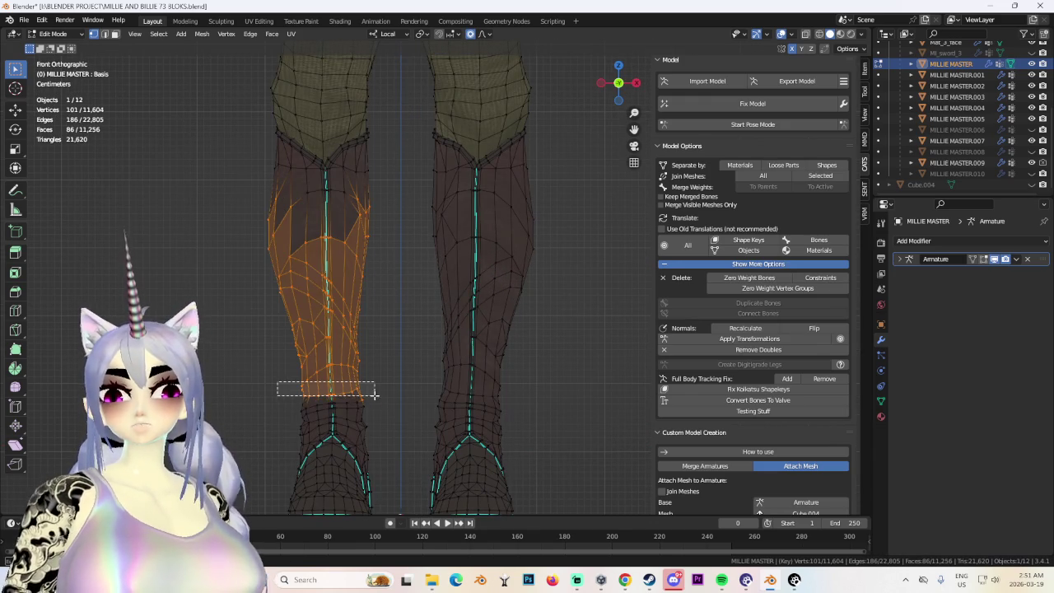
pyautogui.click(116, 34)
pyautogui.keyDown('shift'); pyautogui.moveTo(264, 353); pyautogui.dragTo(401, 418); pyautogui.keyUp('shift')
pyautogui.moveTo(289, 415)
pyautogui.mouseDown(button='middle')
pyautogui.moveTo(401, 403)
pyautogui.moveTo(366, 423)
pyautogui.mouseUp(button='middle')
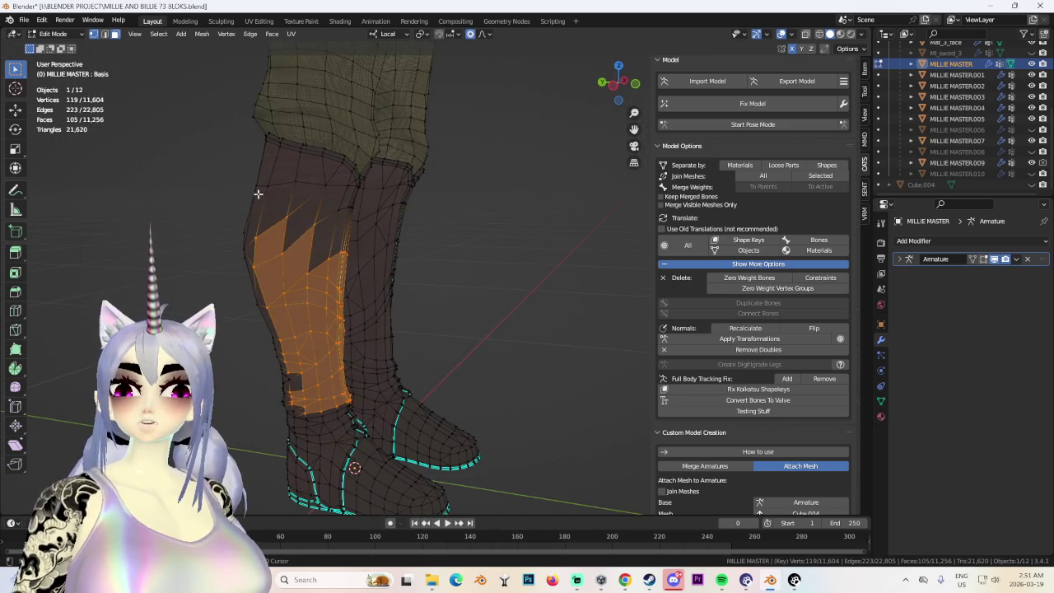
pyautogui.keyDown('shift'); pyautogui.moveTo(262, 193); pyautogui.dragTo(330, 261); pyautogui.keyUp('shift')
# Add the upper shin faces, select all linked boot geometry with Ctrl+L, and start playback.
pyautogui.moveTo(330, 262); pyautogui.dragTo(324, 216, button='middle')
pyautogui.keyDown('shift'); pyautogui.moveTo(376, 263); pyautogui.dragTo(376, 264); pyautogui.keyUp('shift')
pyautogui.moveTo(375, 263); pyautogui.dragTo(343, 267, button='middle')
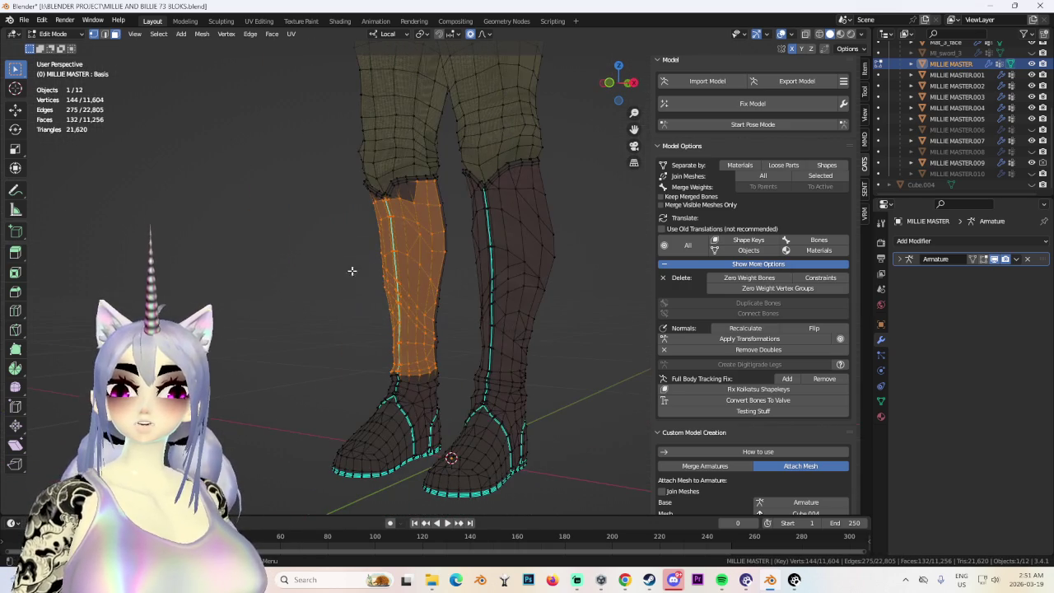
pyautogui.hotkey('ctrl', 'l')
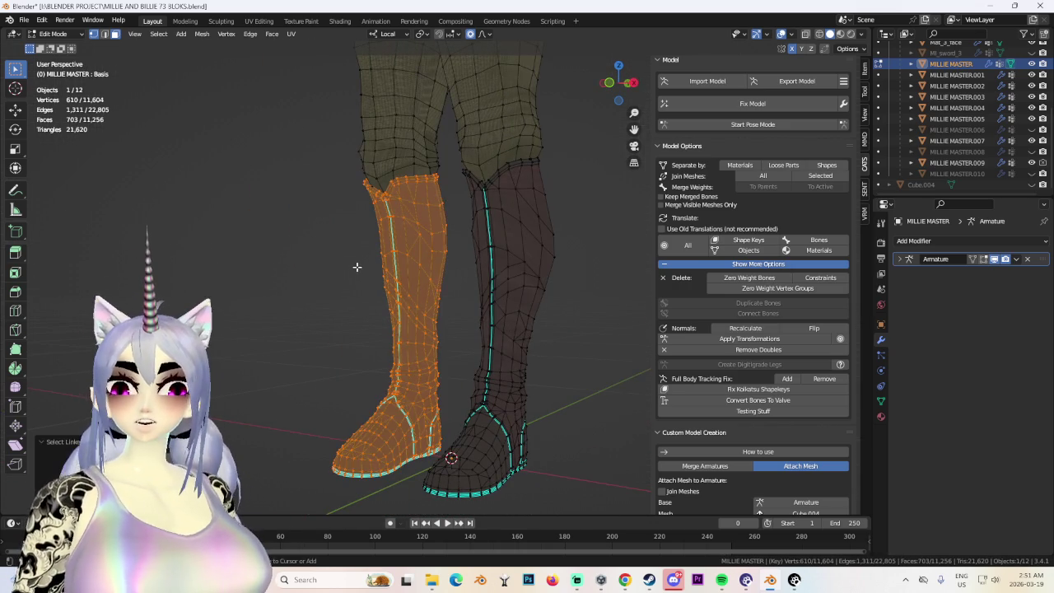
pyautogui.moveTo(412, 223)
pyautogui.mouseDown(button='middle')
pyautogui.moveTo(560, 225)
pyautogui.moveTo(556, 248)
pyautogui.moveTo(628, 245)
pyautogui.moveTo(439, 259)
pyautogui.mouseUp(button='middle')
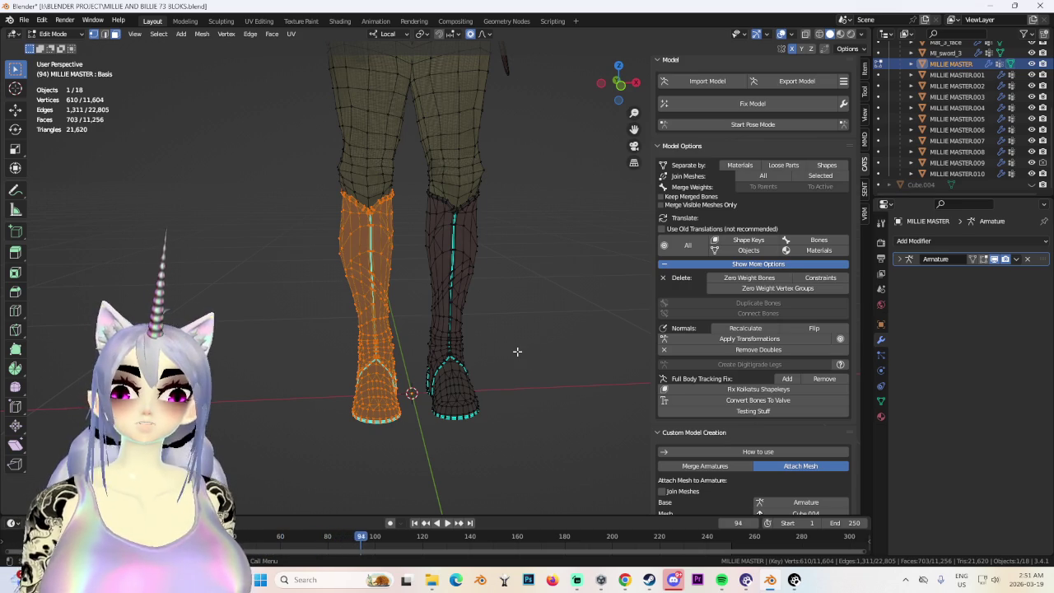
pyautogui.hotkey('shift', 'Left')
pyautogui.press('space')
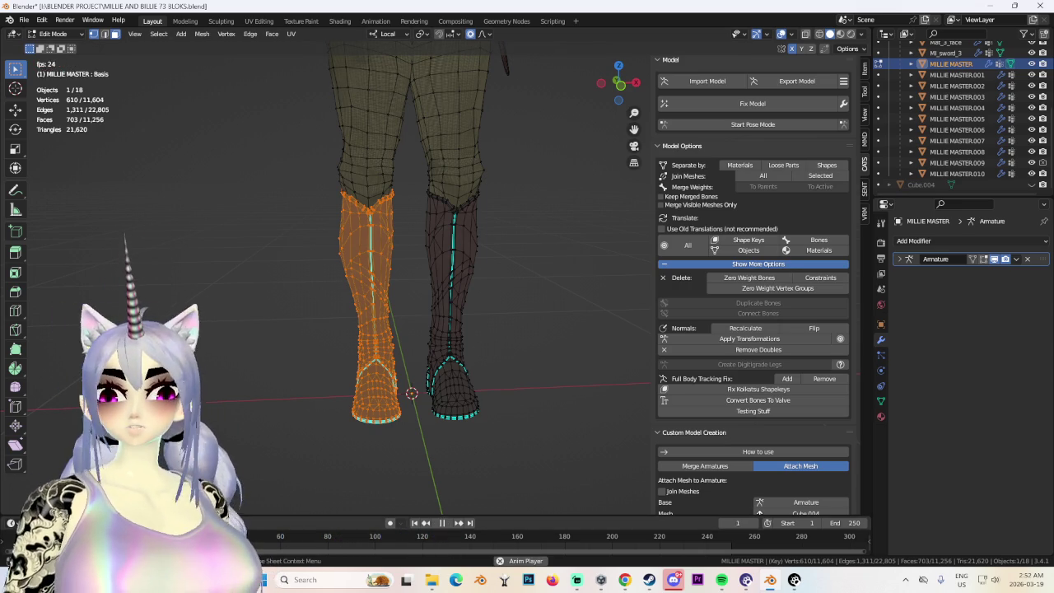
# Stop playback, clear the boot selection, and hide the viewport overlays.
pyautogui.press('space')
pyautogui.moveTo(314, 402); pyautogui.dragTo(321, 379, button='middle')
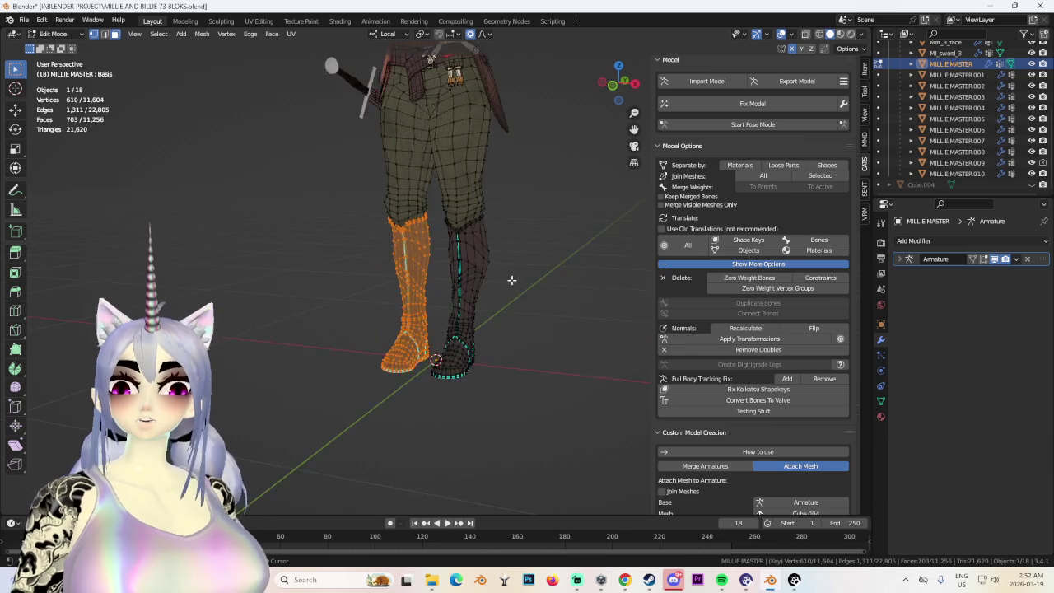
pyautogui.keyDown('shift'); pyautogui.moveTo(533, 397); pyautogui.dragTo(535, 553, button='middle'); pyautogui.keyUp('shift')
pyautogui.hotkey('alt', 'a')
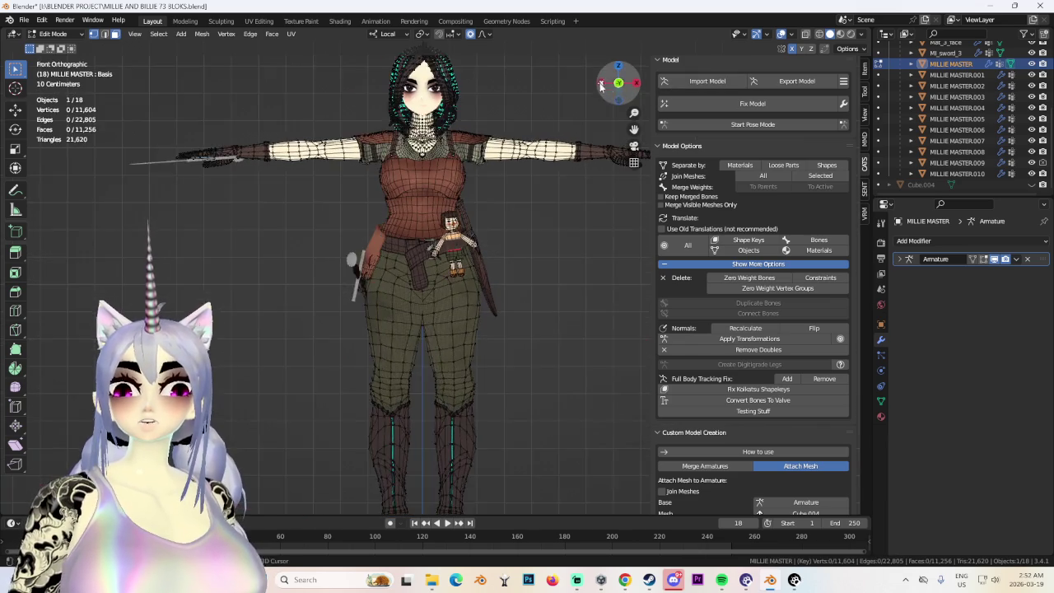
pyautogui.scroll(3, 408, 206)
pyautogui.scroll(3, 407, 206)
pyautogui.click(783, 35)
pyautogui.scroll(-2, 431, 216)
pyautogui.scroll(-3, 431, 216)
# Look over the sword at the hip and switch from Edit Mode to Object Mode.
pyautogui.moveTo(437, 272)
pyautogui.mouseDown(button='middle')
pyautogui.moveTo(431, 215)
pyautogui.moveTo(607, 224)
pyautogui.moveTo(505, 238)
pyautogui.mouseUp(button='middle')
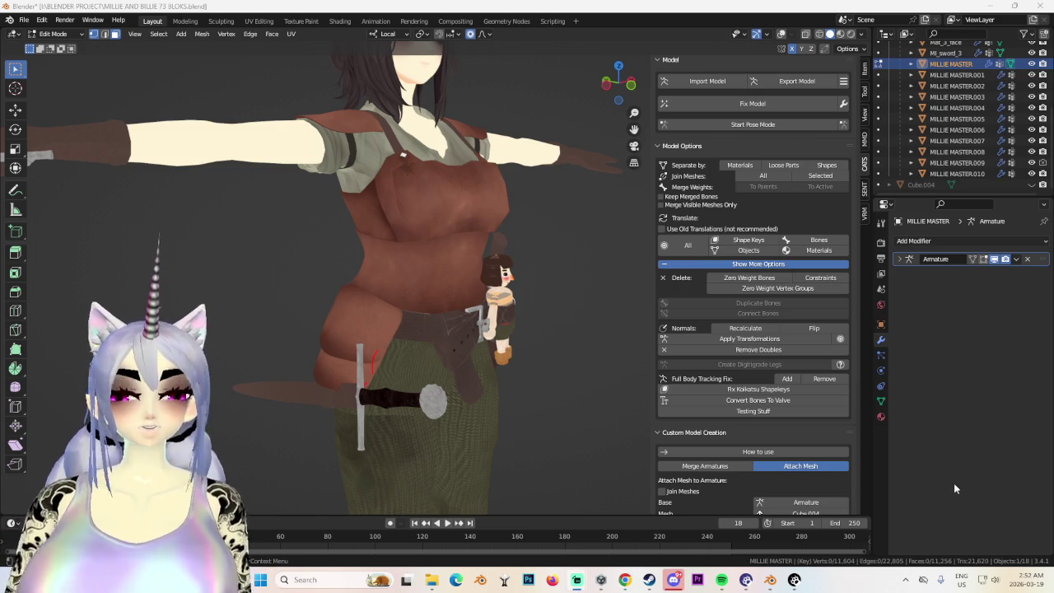
pyautogui.moveTo(537, 360); pyautogui.dragTo(350, 352, button='middle')
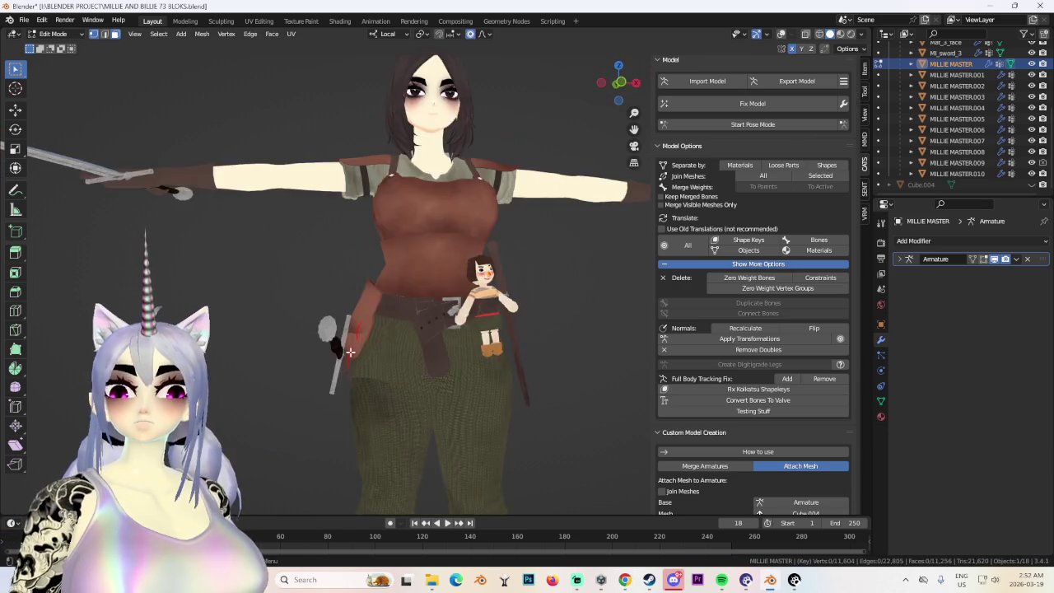
pyautogui.scroll(2, 350, 352)
pyautogui.click(52, 34)
pyautogui.click(51, 47)
pyautogui.moveTo(374, 389); pyautogui.dragTo(428, 346, button='middle')
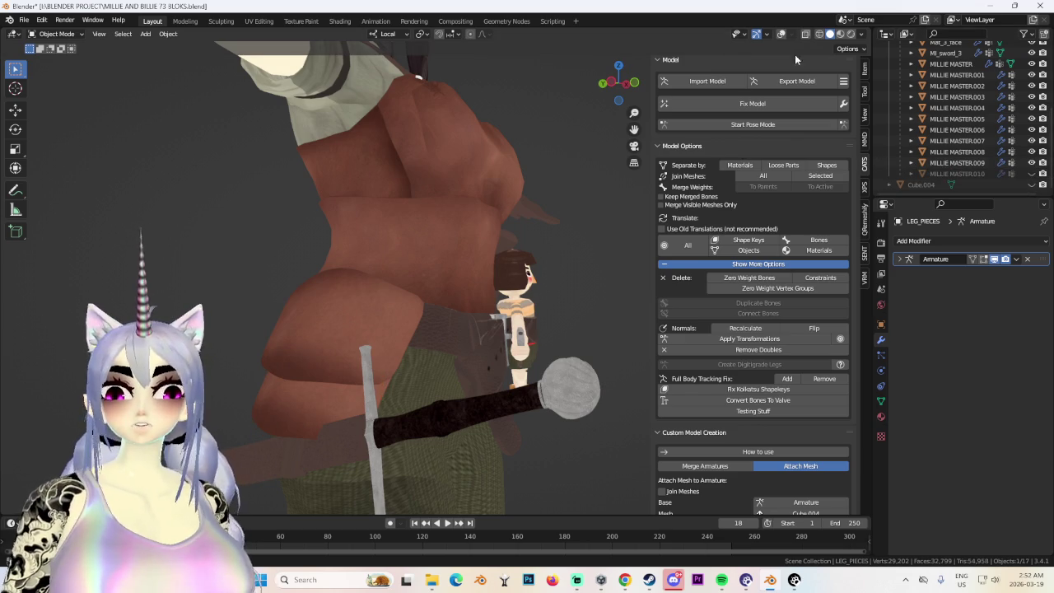
# Frame the whole character with Home and inspect it from several sides with overlays off.
pyautogui.press('Home')
pyautogui.scroll(2, 976, 147)
pyautogui.moveTo(470, 306)
pyautogui.mouseDown(button='middle')
pyautogui.moveTo(612, 279)
pyautogui.moveTo(497, 299)
pyautogui.mouseUp(button='middle')
pyautogui.click(782, 35)
pyautogui.moveTo(469, 260)
pyautogui.mouseDown(button='middle')
pyautogui.moveTo(618, 259)
pyautogui.moveTo(498, 256)
pyautogui.moveTo(556, 292)
pyautogui.moveTo(545, 265)
pyautogui.moveTo(527, 266)
pyautogui.moveTo(574, 288)
pyautogui.moveTo(531, 294)
pyautogui.moveTo(571, 282)
pyautogui.moveTo(511, 255)
pyautogui.mouseUp(button='middle')
pyautogui.scroll(3, 537, 274)
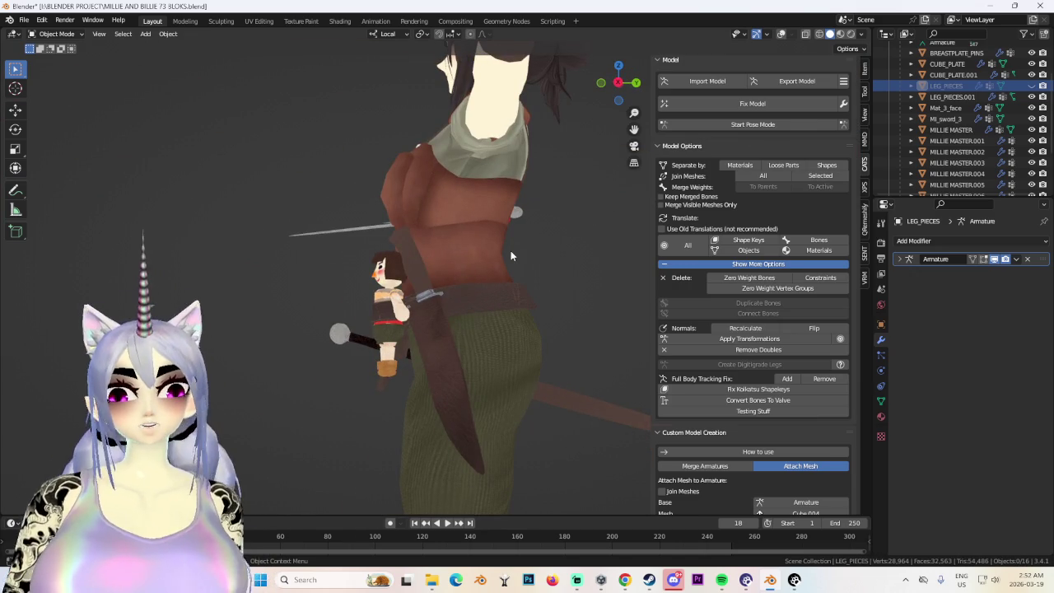
pyautogui.moveTo(412, 264)
pyautogui.mouseDown(button='middle')
pyautogui.moveTo(453, 241)
pyautogui.moveTo(520, 332)
pyautogui.moveTo(577, 272)
pyautogui.mouseUp(button='middle')
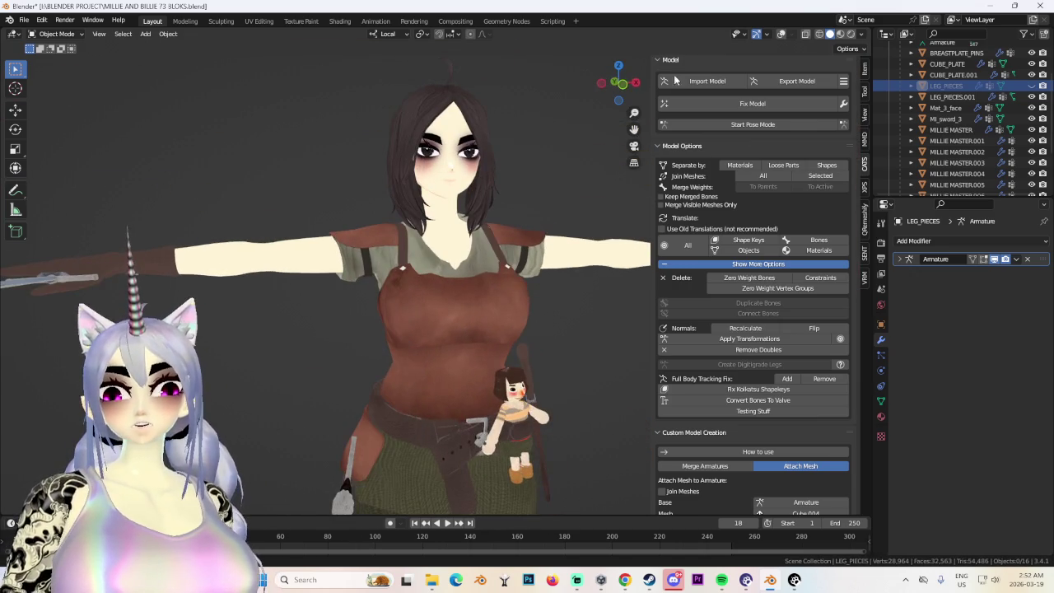
pyautogui.moveTo(632, 86)
pyautogui.mouseDown(button='middle')
pyautogui.moveTo(534, 299)
pyautogui.moveTo(446, 284)
pyautogui.moveTo(455, 255)
pyautogui.moveTo(412, 216)
pyautogui.moveTo(496, 261)
pyautogui.moveTo(519, 186)
pyautogui.moveTo(511, 269)
pyautogui.moveTo(437, 287)
pyautogui.moveTo(347, 267)
pyautogui.mouseUp(button='middle')
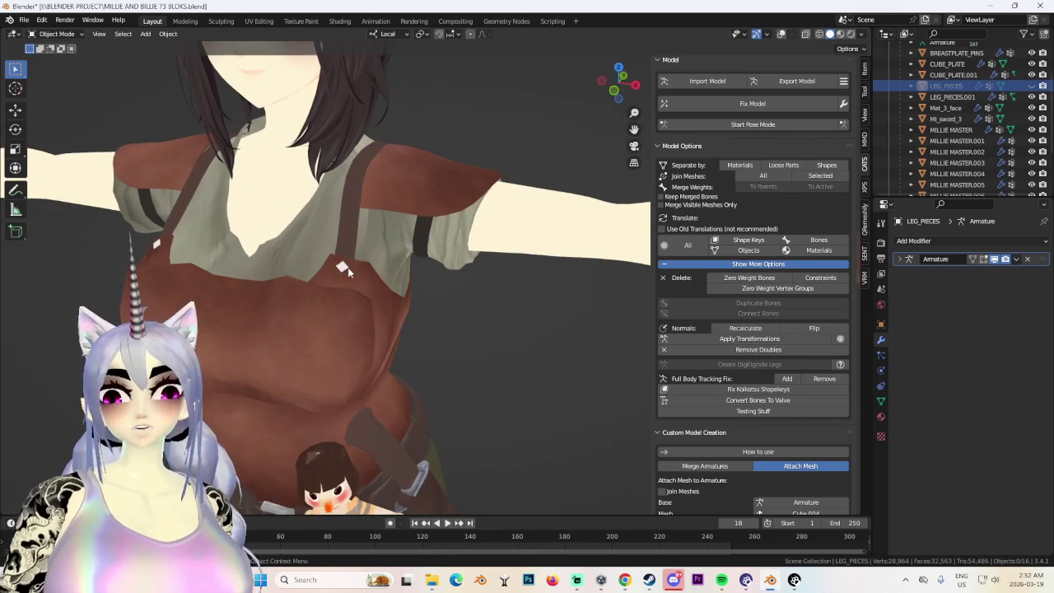
# Turn overlays back on and select the BREASTPLATE_PINS object on the chest.
pyautogui.click(347, 266)
pyautogui.click(783, 36)
pyautogui.scroll(2, 465, 247)
pyautogui.scroll(1, 465, 262)
pyautogui.click(430, 251)
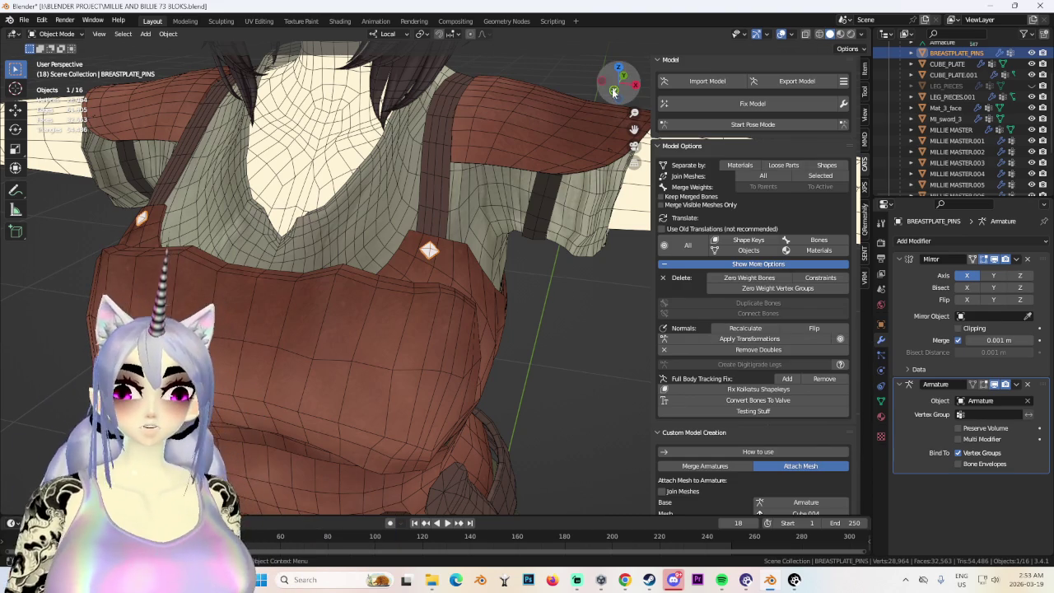
# View the Millie Leather Armor texture's UV layout in the Texture Paint workspace, zooming the image.
pyautogui.click(341, 22)
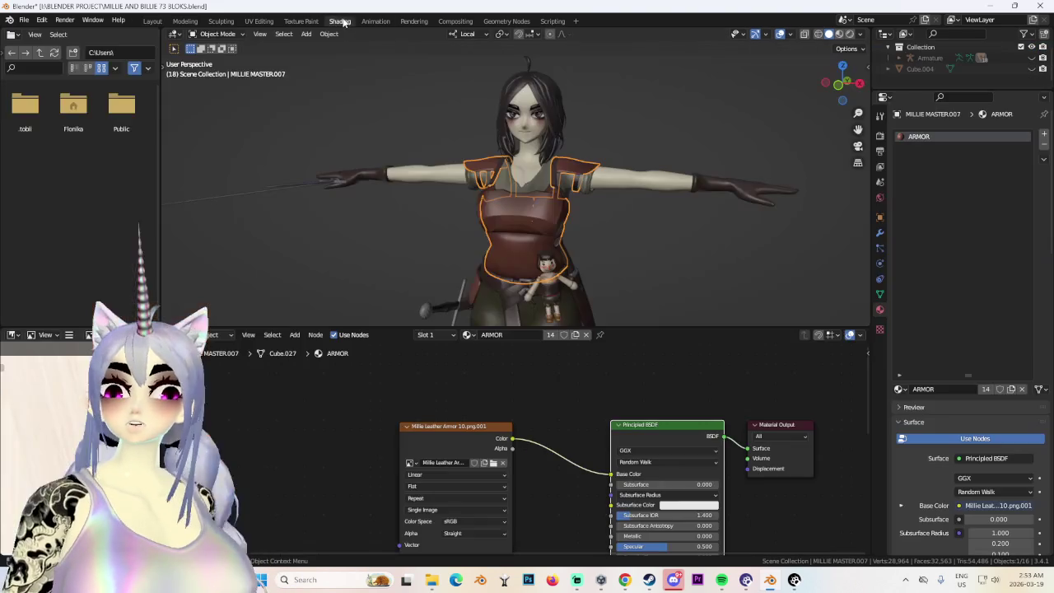
pyautogui.click(301, 21)
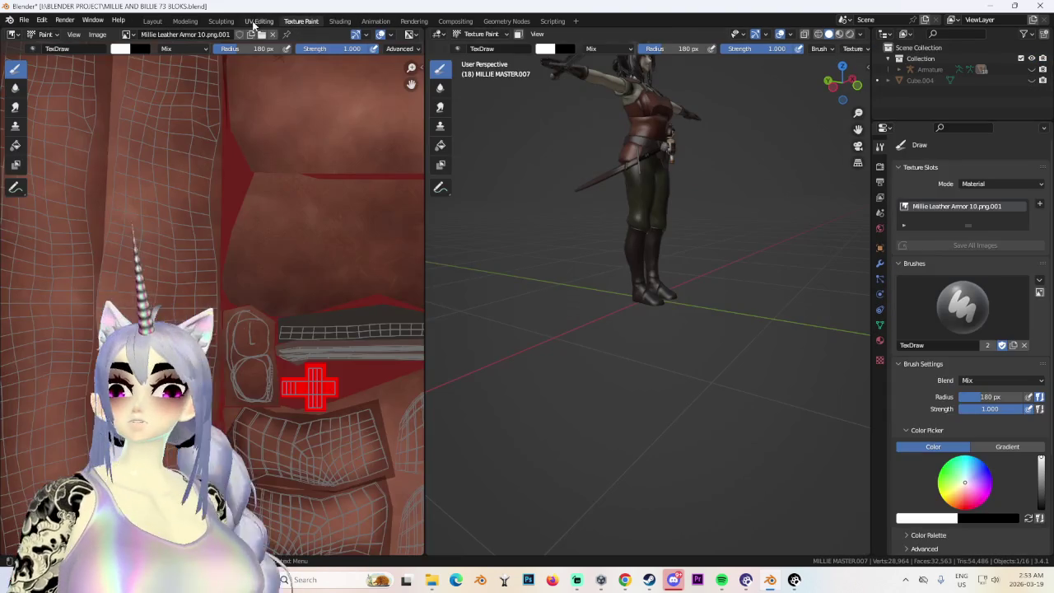
pyautogui.scroll(-3, 330, 265)
pyautogui.scroll(-2, 285, 357)
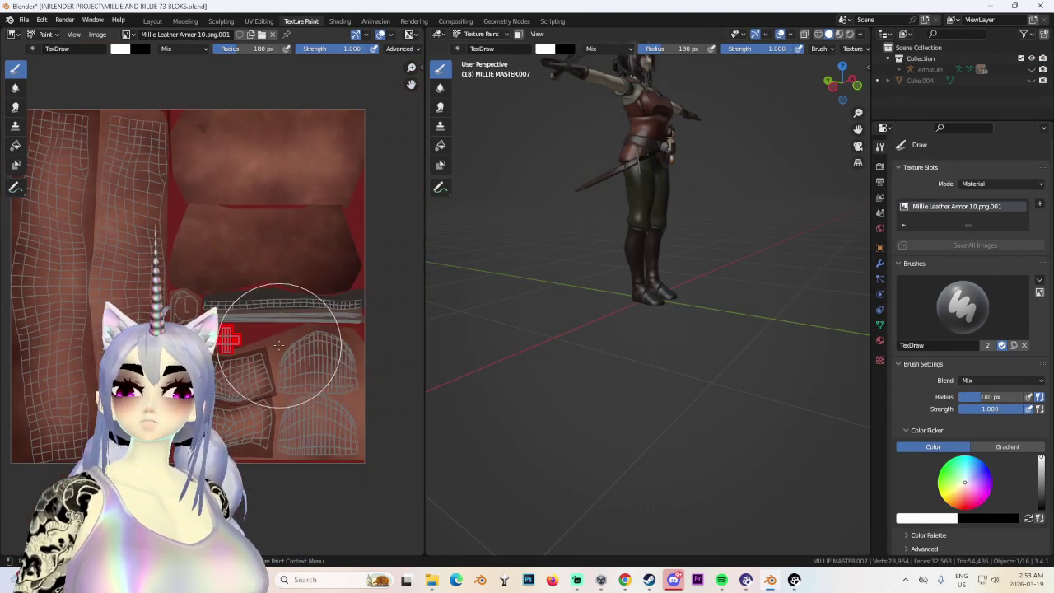
pyautogui.scroll(3, 352, 336)
pyautogui.scroll(1, 313, 362)
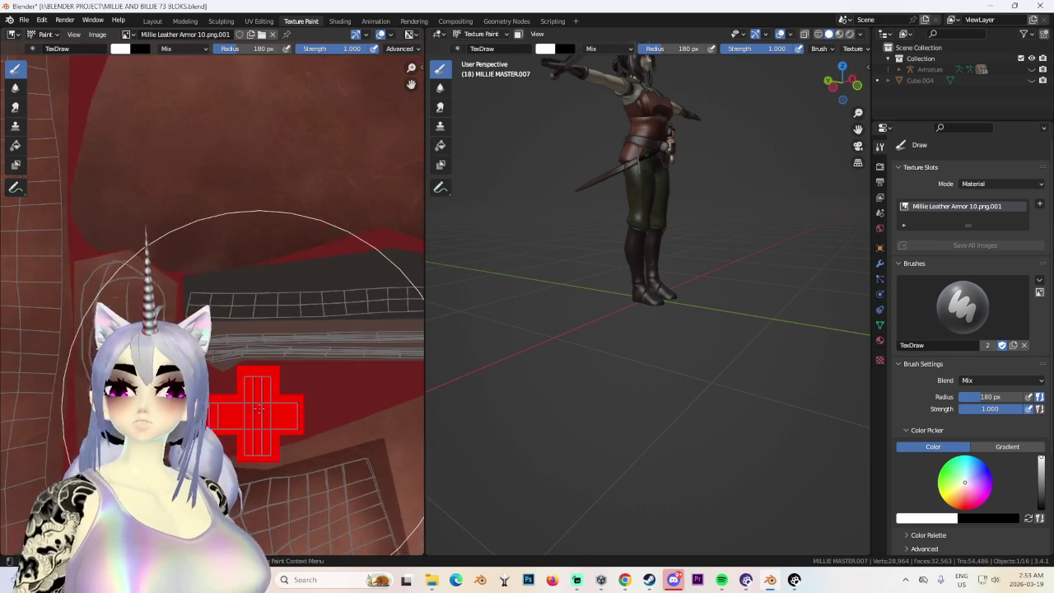
pyautogui.scroll(-3, 253, 397)
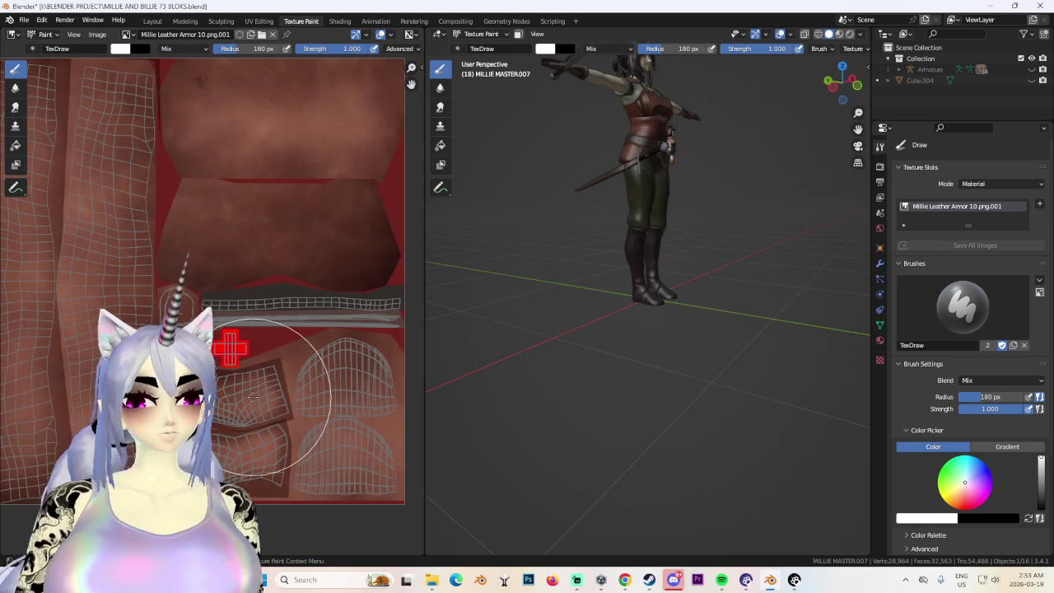
pyautogui.scroll(-3, 232, 292)
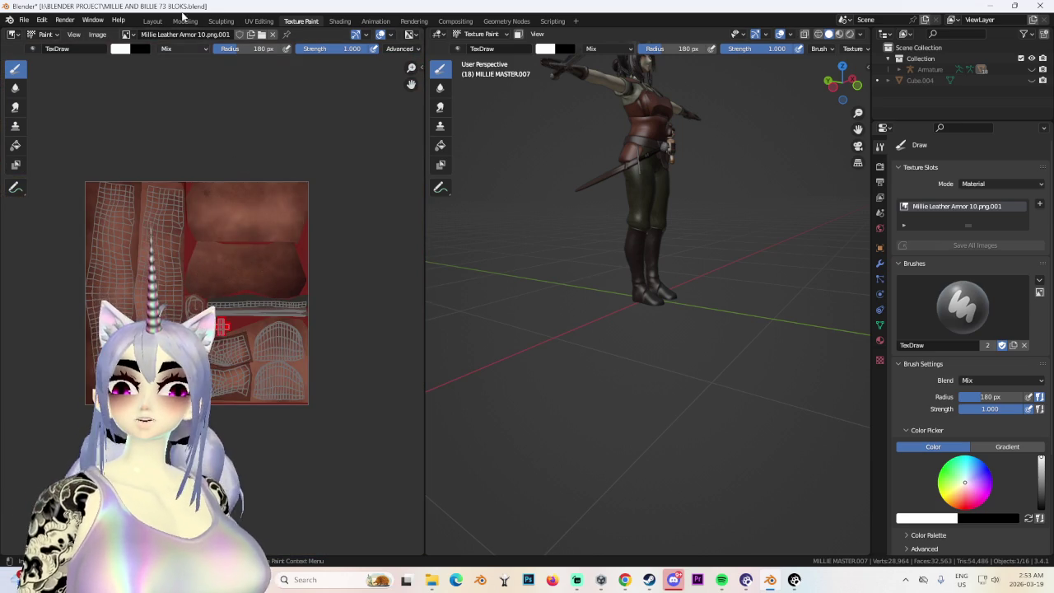
# Back in the Layout workspace, select the CUBE_PLATE chest plate and view the character from the front.
pyautogui.click(153, 21)
pyautogui.click(425, 300)
pyautogui.scroll(-3, 445, 321)
pyautogui.scroll(-1, 465, 337)
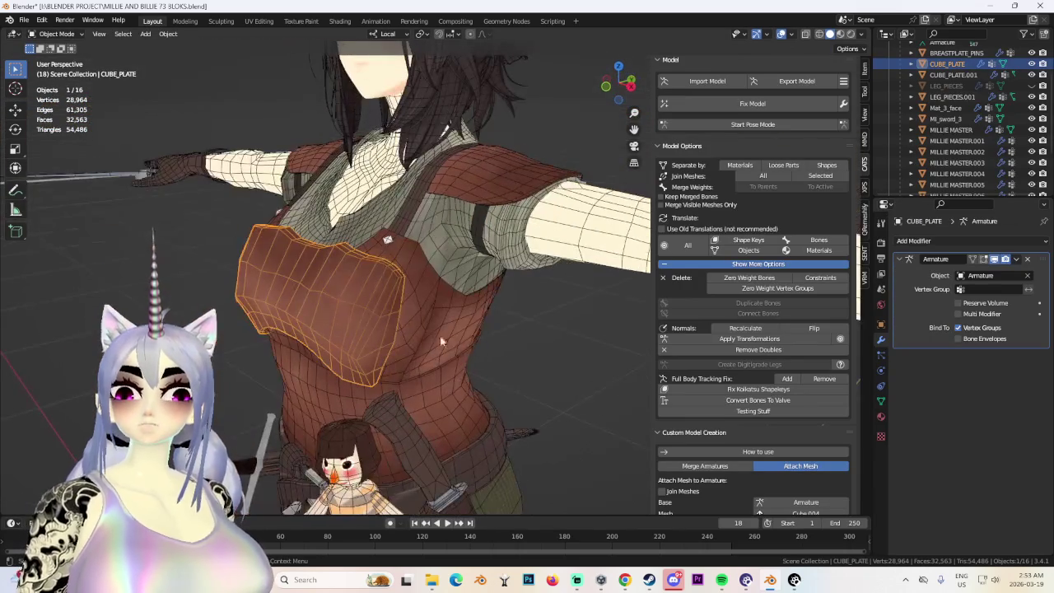
pyautogui.moveTo(414, 303)
pyautogui.mouseDown(button='middle')
pyautogui.moveTo(553, 307)
pyautogui.moveTo(495, 304)
pyautogui.mouseUp(button='middle')
# Deselect the chest plate and frame a frontal full-body view of the character.
pyautogui.click(553, 307)
pyautogui.scroll(-2, 568, 301)
pyautogui.scroll(-3, 522, 300)
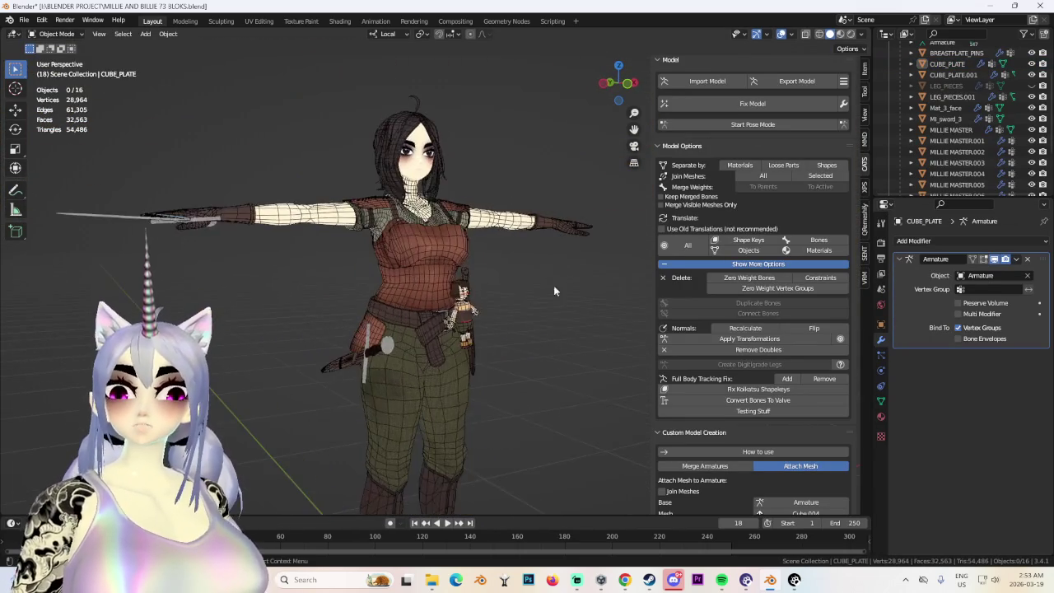
pyautogui.scroll(3, 495, 305)
pyautogui.scroll(2, 437, 280)
pyautogui.scroll(2, 440, 244)
pyautogui.scroll(1, 469, 189)
pyautogui.scroll(1, 449, 207)
pyautogui.moveTo(449, 208); pyautogui.dragTo(437, 174, button='middle')
pyautogui.scroll(-2, 348, 322)
pyautogui.moveTo(348, 321)
pyautogui.mouseDown(button='middle')
pyautogui.moveTo(414, 230)
pyautogui.moveTo(391, 366)
pyautogui.mouseUp(button='middle')
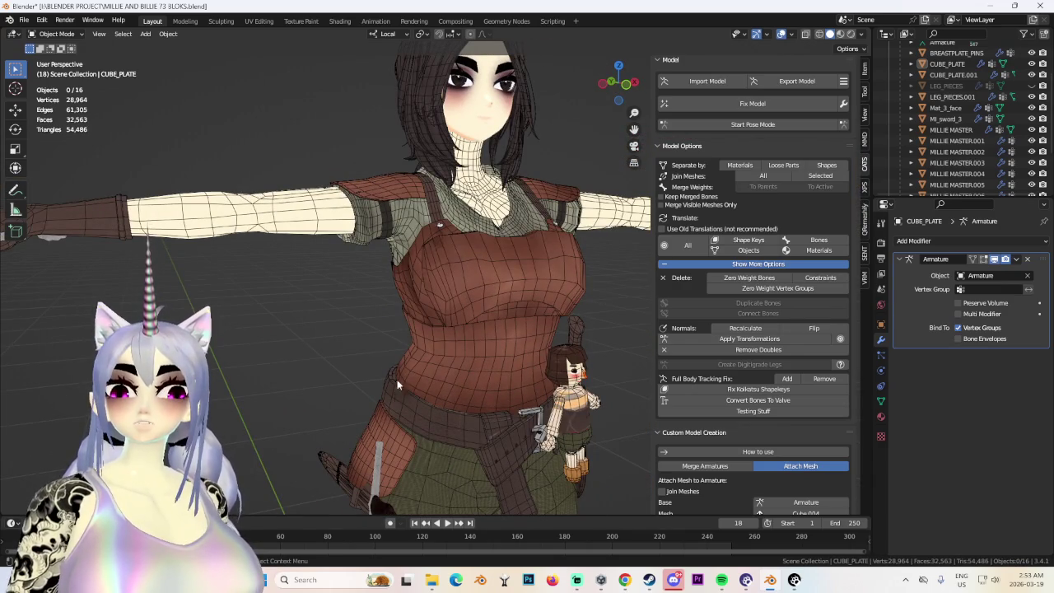
pyautogui.scroll(-2, 433, 332)
pyautogui.scroll(-2, 362, 317)
pyautogui.moveTo(353, 315)
pyautogui.mouseDown(button='middle')
pyautogui.moveTo(405, 321)
pyautogui.moveTo(391, 289)
pyautogui.moveTo(343, 297)
pyautogui.mouseUp(button='middle')
# Select LEG_PIECES.001, unhide the LEG_PIECES pouch, select it, and hide it with H.
pyautogui.click(391, 289)
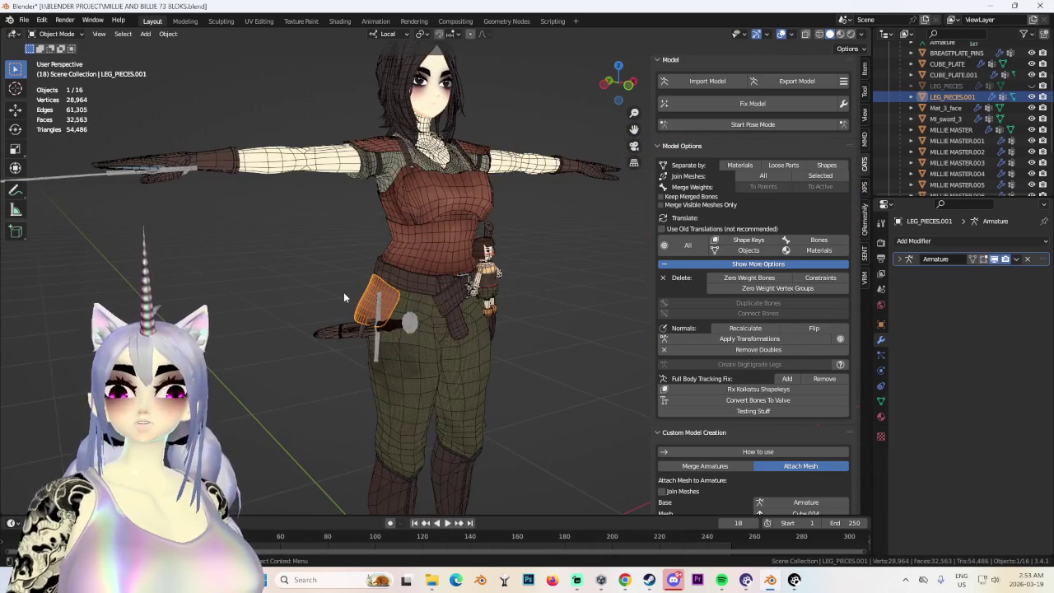
pyautogui.click(1032, 85)
pyautogui.moveTo(538, 201)
pyautogui.mouseDown(button='middle')
pyautogui.moveTo(424, 226)
pyautogui.moveTo(445, 280)
pyautogui.moveTo(590, 269)
pyautogui.moveTo(446, 266)
pyautogui.mouseUp(button='middle')
pyautogui.click(445, 280)
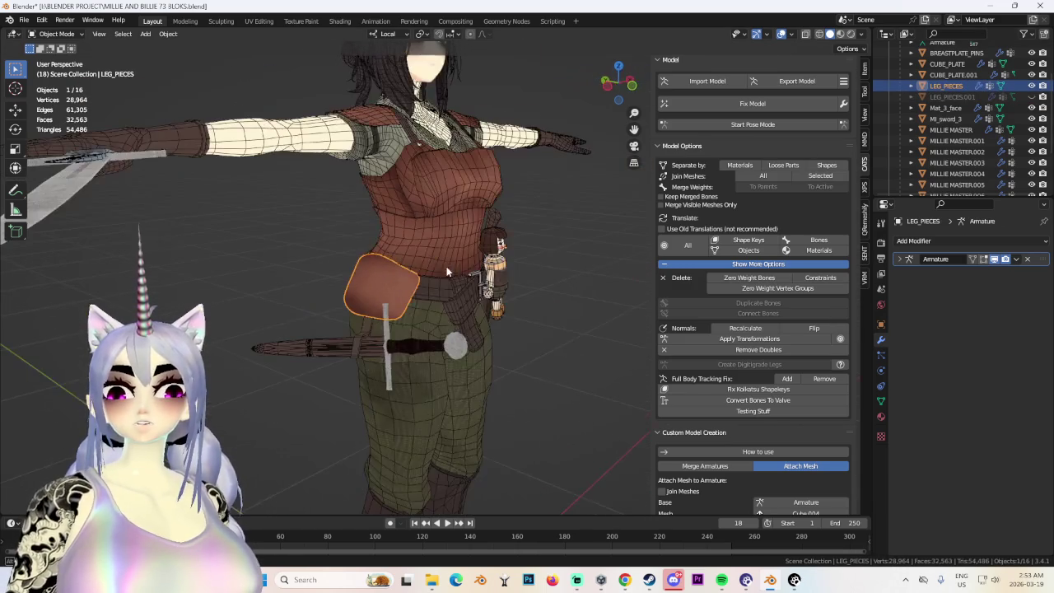
pyautogui.scroll(-2, 972, 132)
pyautogui.press('h')
pyautogui.scroll(-1, 1007, 177)
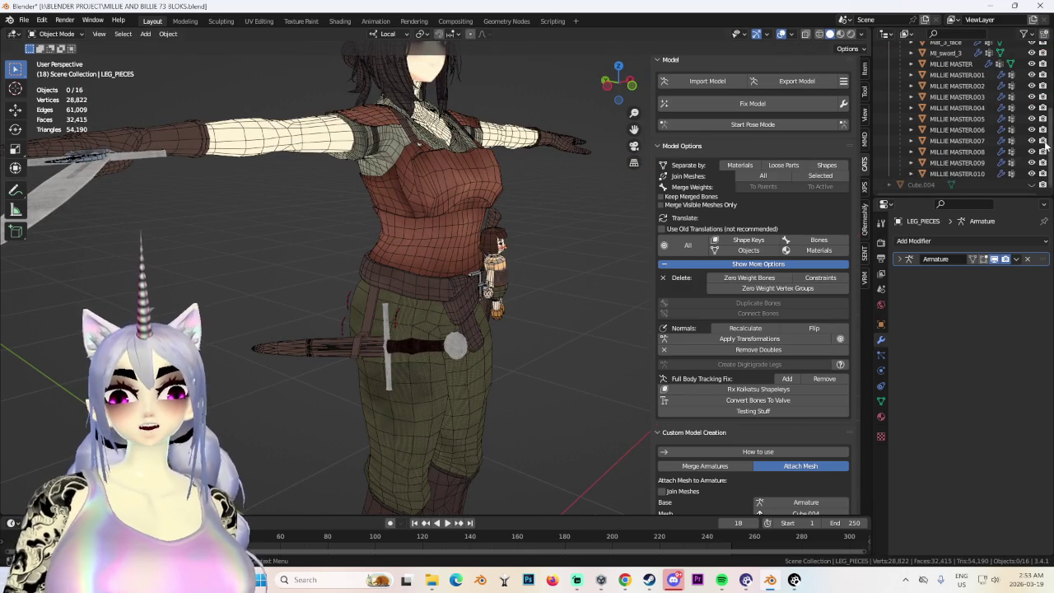
# Select the exposed Cube.004 hip plates and inspect them from the side.
pyautogui.moveTo(636, 265); pyautogui.dragTo(432, 277, button='middle')
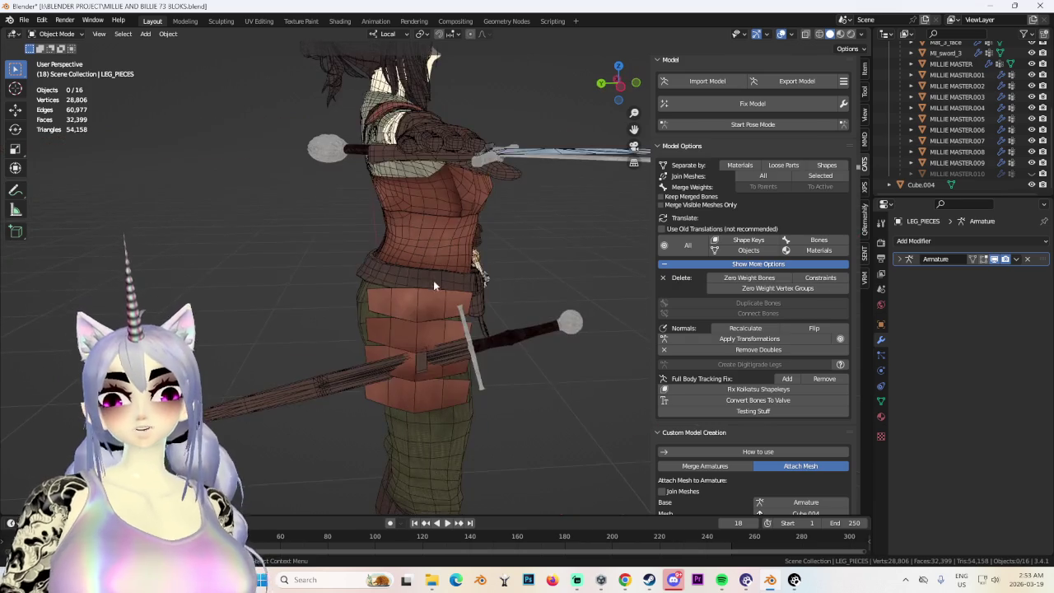
pyautogui.click(562, 267)
pyautogui.moveTo(562, 267); pyautogui.dragTo(453, 263, button='middle')
pyautogui.scroll(-2, 452, 262)
pyautogui.click(558, 244)
pyautogui.moveTo(558, 244)
pyautogui.mouseDown(button='middle')
pyautogui.moveTo(593, 232)
pyautogui.moveTo(525, 263)
pyautogui.moveTo(617, 248)
pyautogui.moveTo(460, 309)
pyautogui.moveTo(440, 336)
pyautogui.mouseUp(button='middle')
pyautogui.scroll(3, 617, 247)
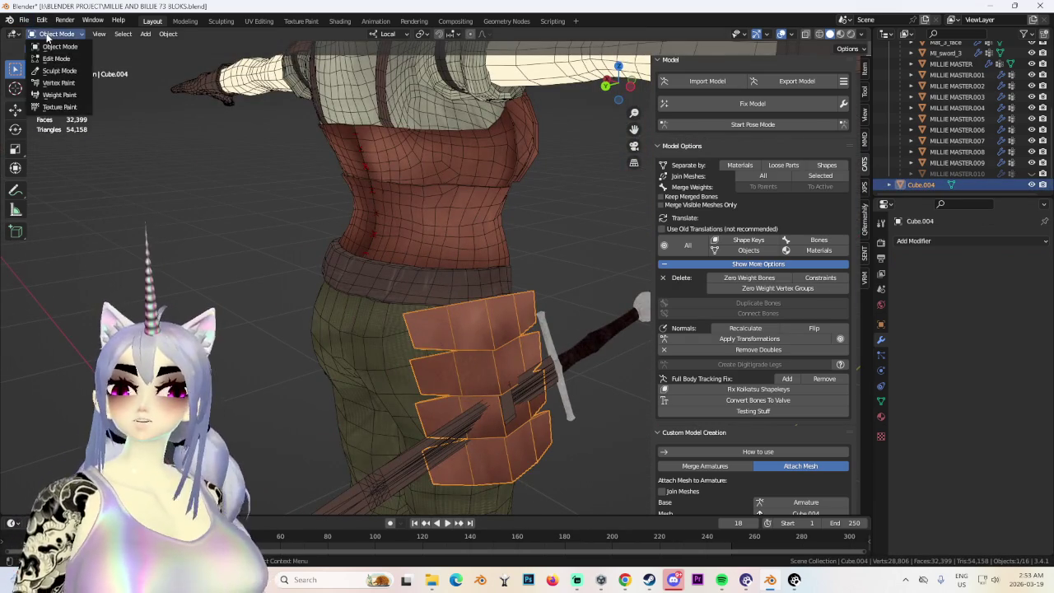
# Enter Edit Mode on Cube.004 and move two hip-plate faces along Z with proportional editing.
pyautogui.click(56, 59)
pyautogui.moveTo(404, 280)
pyautogui.mouseDown(button='middle')
pyautogui.moveTo(370, 306)
pyautogui.moveTo(443, 324)
pyautogui.moveTo(502, 259)
pyautogui.mouseUp(button='middle')
pyautogui.click(399, 321)
pyautogui.press('g')
pyautogui.press('z')
pyautogui.click(399, 321)
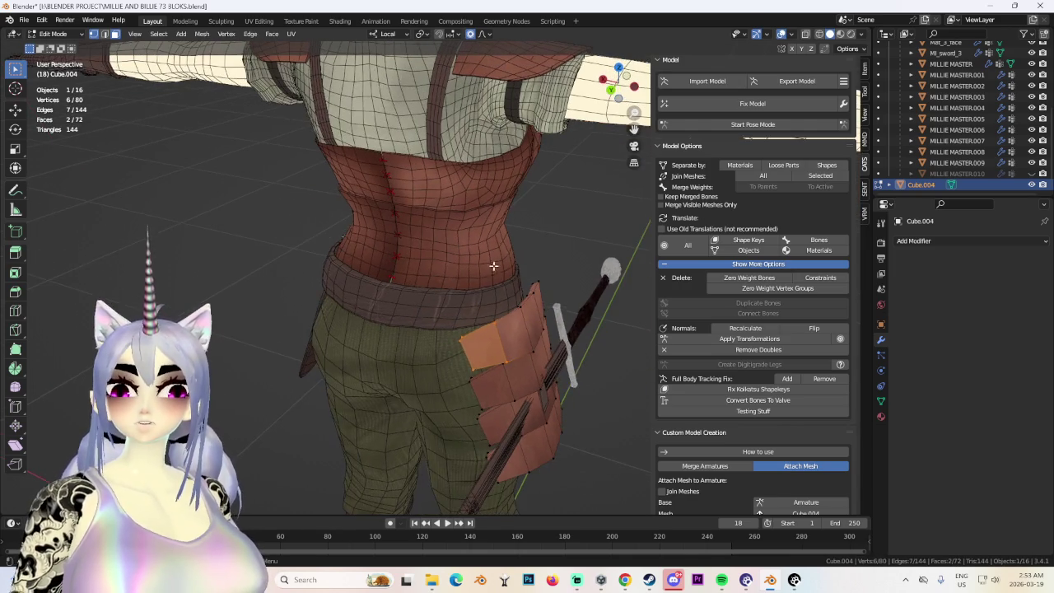
pyautogui.click(464, 347)
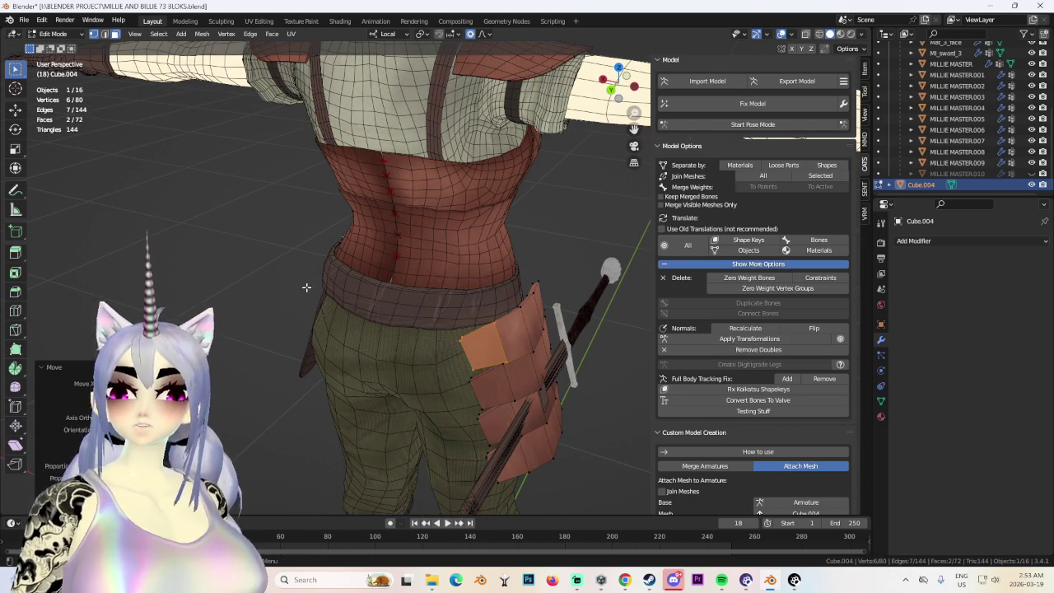
pyautogui.click(306, 287)
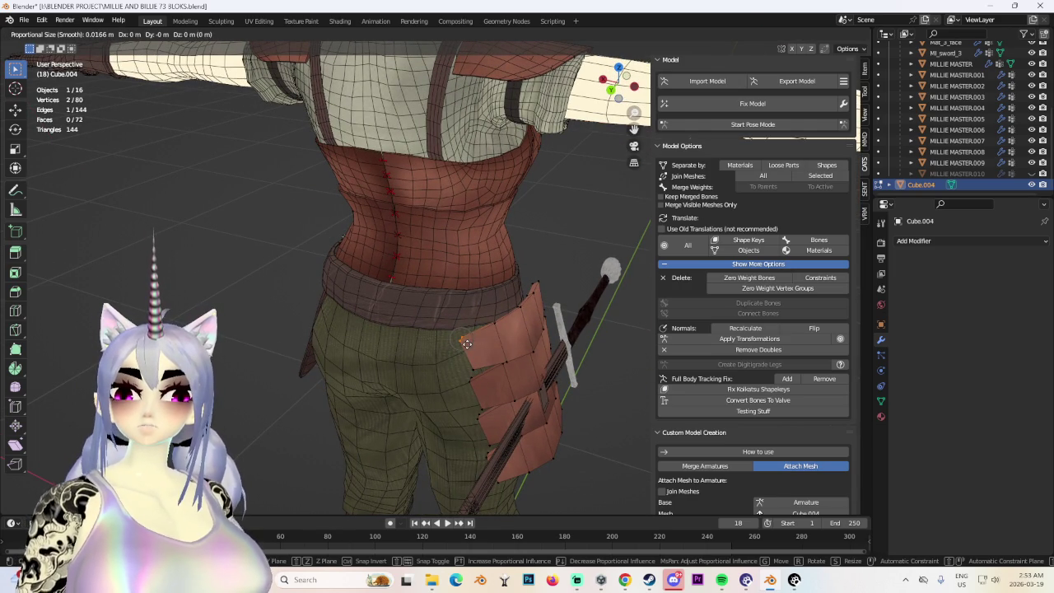
pyautogui.click(462, 327)
# Push more plate vertices along local Z with proportional falloff so the panel hugs the thigh.
pyautogui.moveTo(462, 328)
pyautogui.mouseDown(button='middle')
pyautogui.moveTo(494, 272)
pyautogui.moveTo(425, 331)
pyautogui.moveTo(513, 294)
pyautogui.moveTo(488, 309)
pyautogui.mouseUp(button='middle')
pyautogui.press('g')
pyautogui.press('z')
pyautogui.click(423, 330)
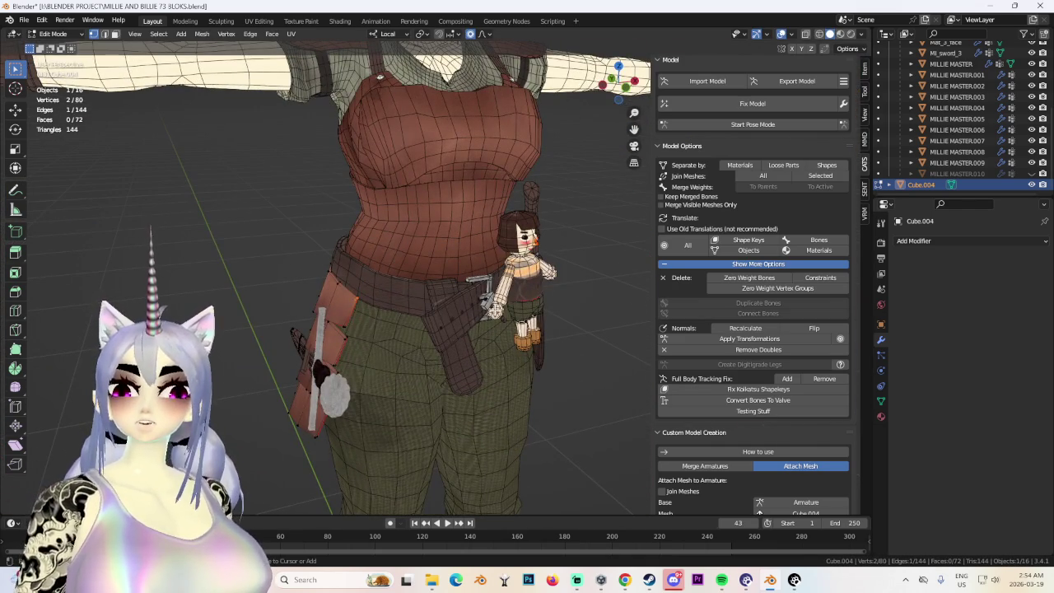
pyautogui.moveTo(398, 328)
pyautogui.mouseDown(button='middle')
pyautogui.moveTo(510, 305)
pyautogui.moveTo(342, 299)
pyautogui.moveTo(582, 244)
pyautogui.moveTo(422, 278)
pyautogui.mouseUp(button='middle')
pyautogui.click(582, 244)
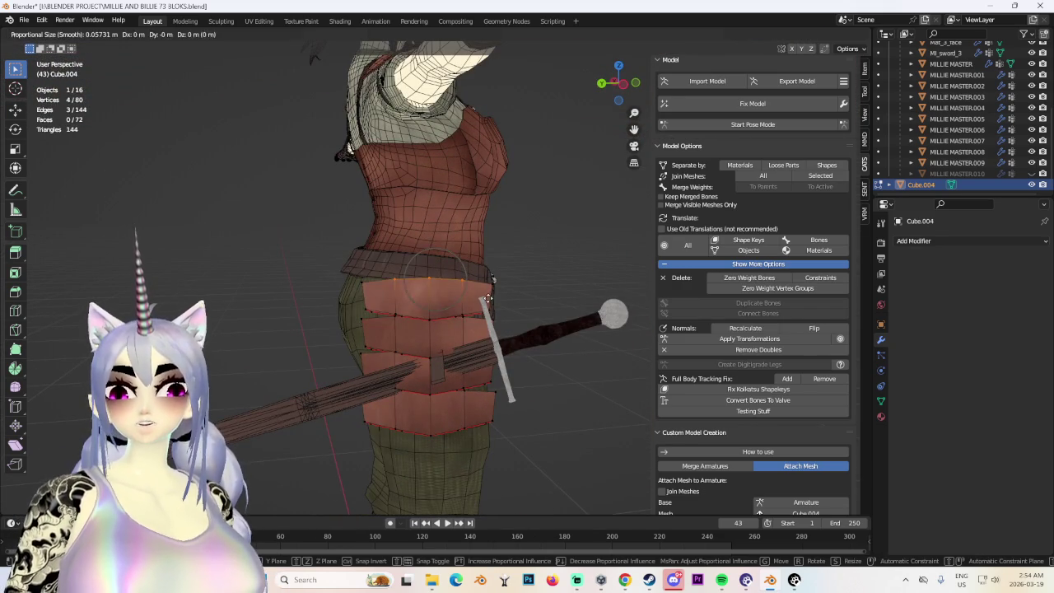
pyautogui.click(489, 305)
pyautogui.scroll(-3, 486, 309)
pyautogui.moveTo(486, 309)
pyautogui.mouseDown(button='middle')
pyautogui.moveTo(392, 331)
pyautogui.moveTo(421, 318)
pyautogui.moveTo(464, 330)
pyautogui.mouseUp(button='middle')
pyautogui.scroll(3, 472, 320)
pyautogui.press('g')
pyautogui.press('z')
pyautogui.press('z')
pyautogui.click(392, 332)
pyautogui.click(426, 319)
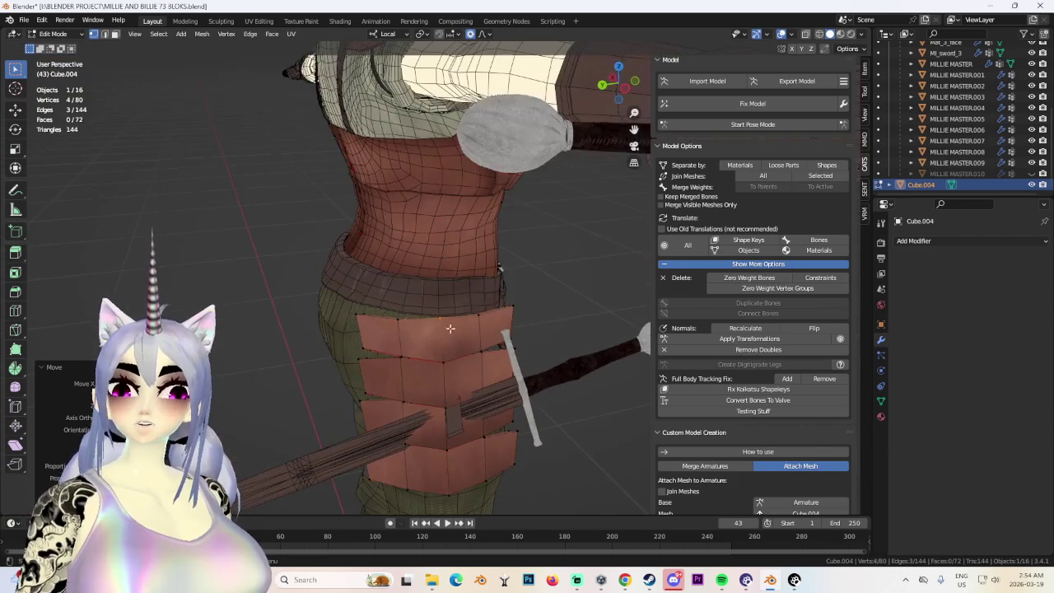
# Select and move a plate edge, then shift the plate vertices vertically along Z.
pyautogui.moveTo(398, 310); pyautogui.dragTo(428, 325, button='middle')
pyautogui.keyDown('shift'); pyautogui.click(408, 334); pyautogui.keyUp('shift')
pyautogui.press('g')
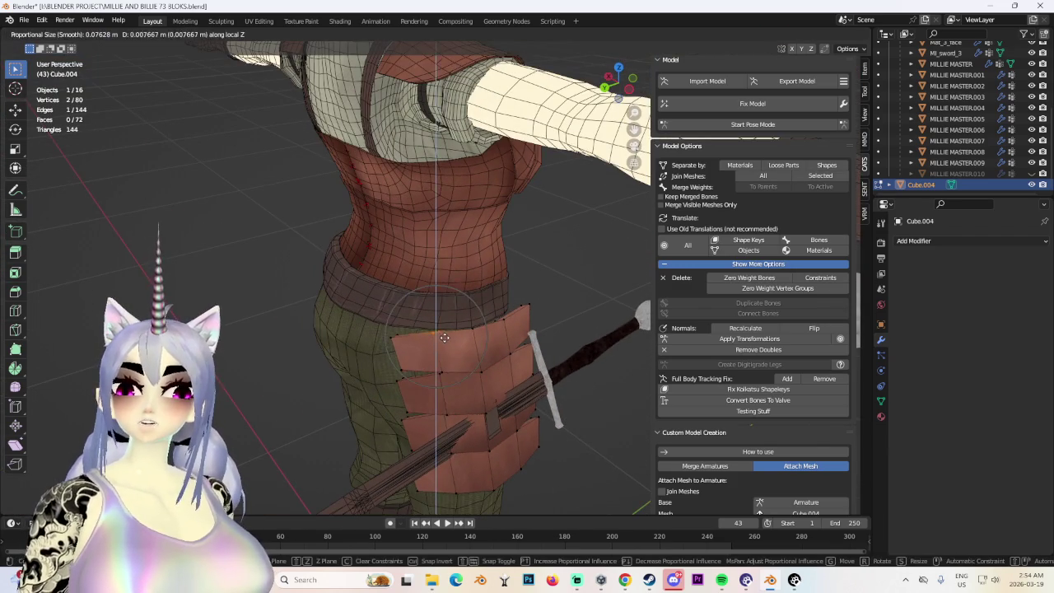
pyautogui.click(496, 321)
pyautogui.scroll(-5, 496, 321)
pyautogui.press('g')
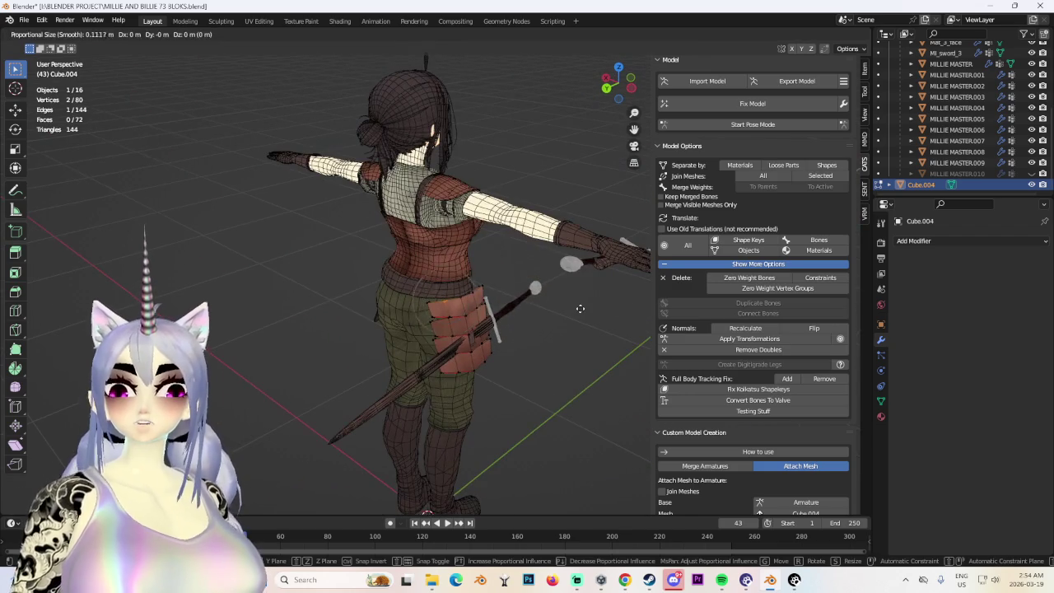
pyautogui.press('z')
pyautogui.scroll(5, 581, 306)
pyautogui.press('z')
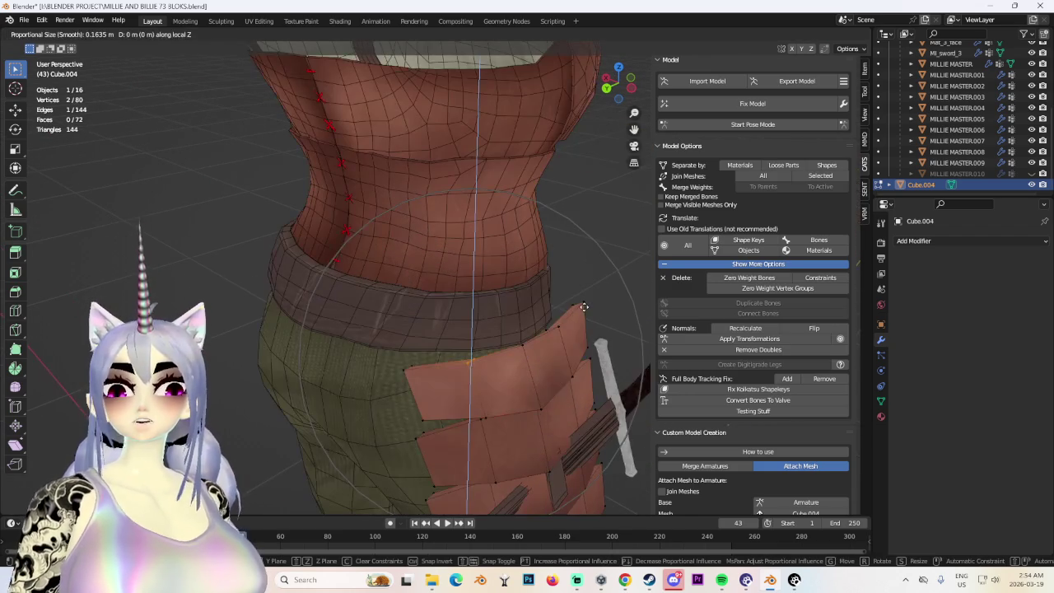
pyautogui.click(583, 302)
pyautogui.moveTo(584, 302); pyautogui.dragTo(518, 417, button='middle')
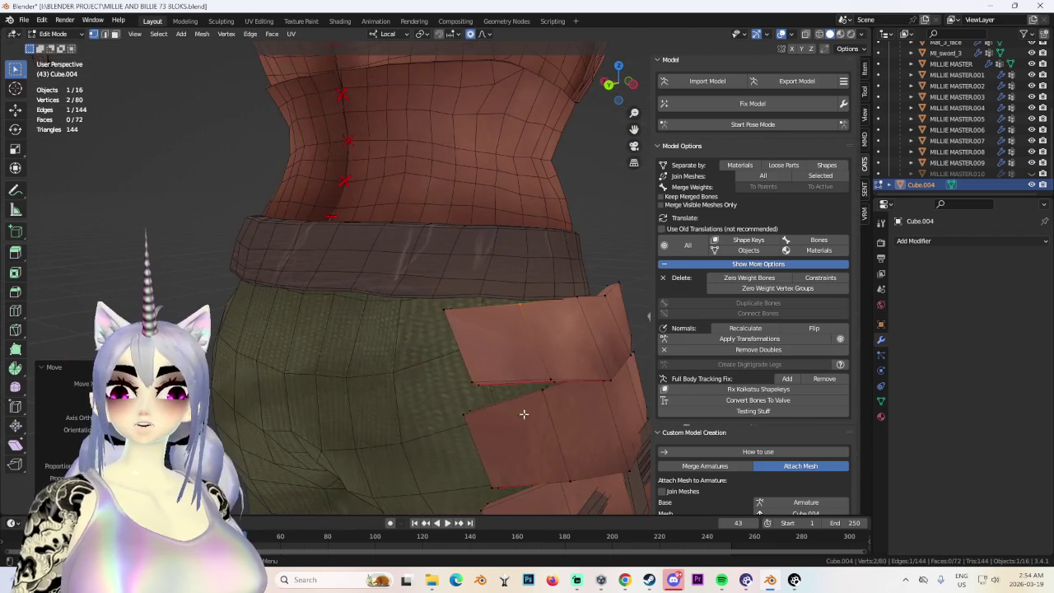
# Nudge individual plate-edge vertices along Z with soft proportional falloff.
pyautogui.moveTo(563, 407); pyautogui.dragTo(565, 407)
pyautogui.press('g')
pyautogui.press('z')
pyautogui.press('z')
pyautogui.click(563, 401)
pyautogui.keyDown('shift'); pyautogui.moveTo(562, 401); pyautogui.dragTo(498, 321, button='middle'); pyautogui.keyUp('shift')
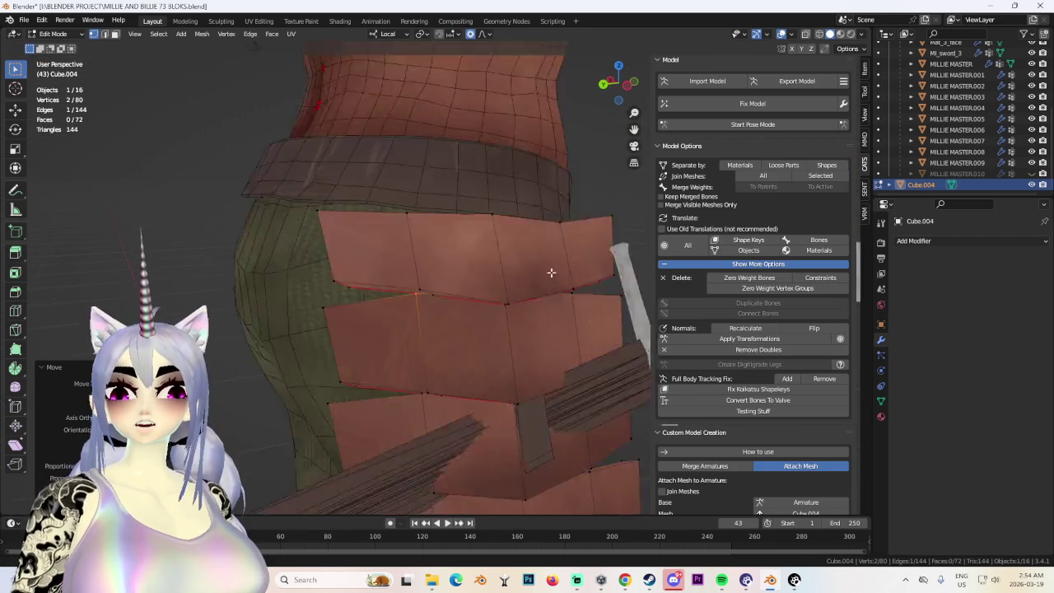
pyautogui.moveTo(582, 348); pyautogui.dragTo(477, 261, button='middle')
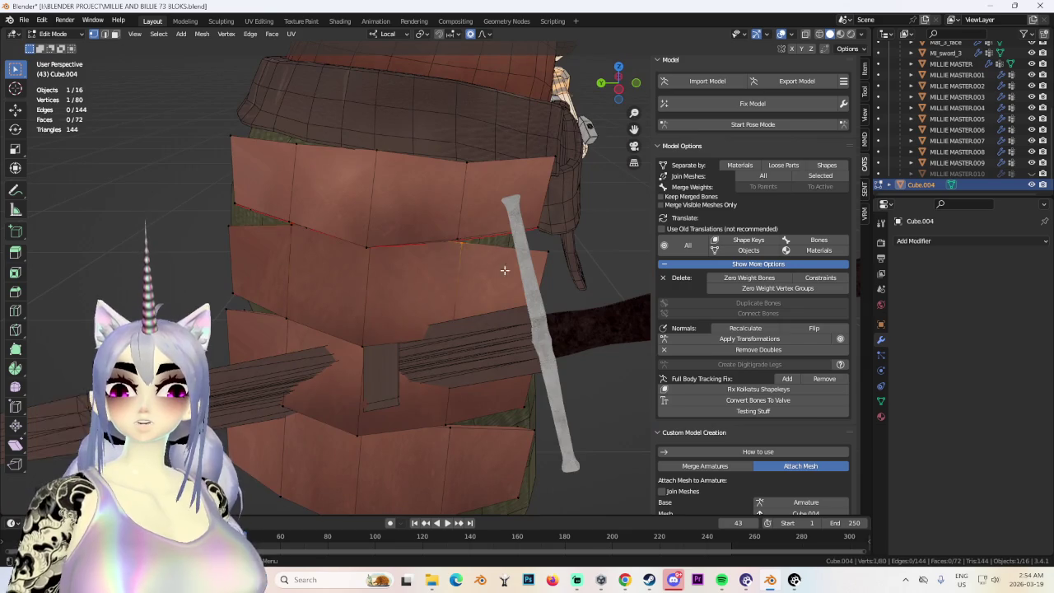
pyautogui.moveTo(459, 241); pyautogui.dragTo(496, 268)
pyautogui.moveTo(496, 268); pyautogui.dragTo(466, 272, button='middle')
pyautogui.press('g')
pyautogui.press('z')
pyautogui.press('z')
pyautogui.click(466, 272)
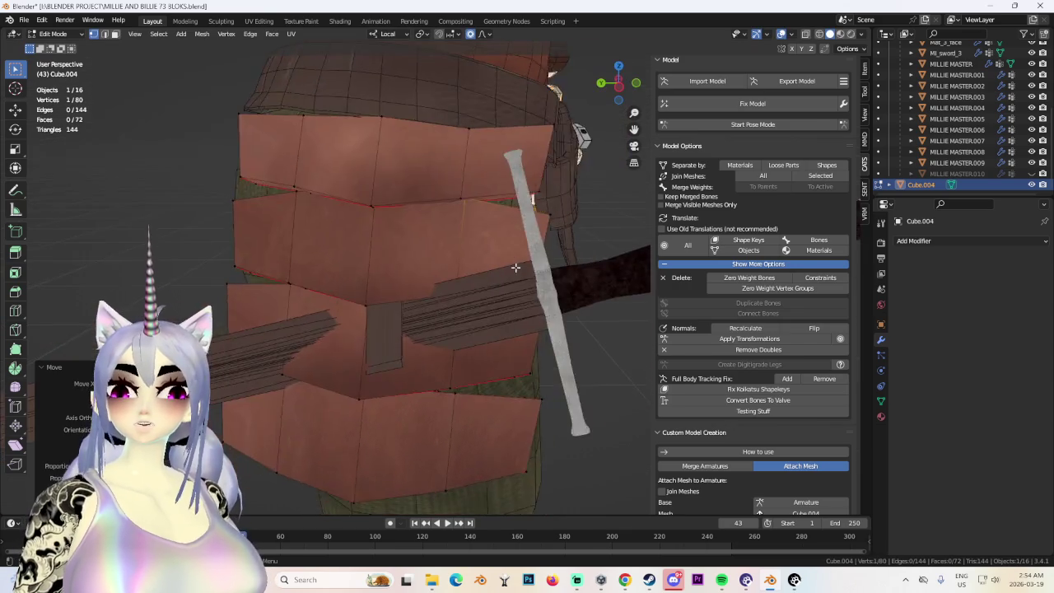
# Adjust another vertex and the lower plate edge along Z, checking from several angles.
pyautogui.moveTo(466, 273); pyautogui.dragTo(412, 337, button='middle')
pyautogui.press('g')
pyautogui.press('z')
pyautogui.press('z')
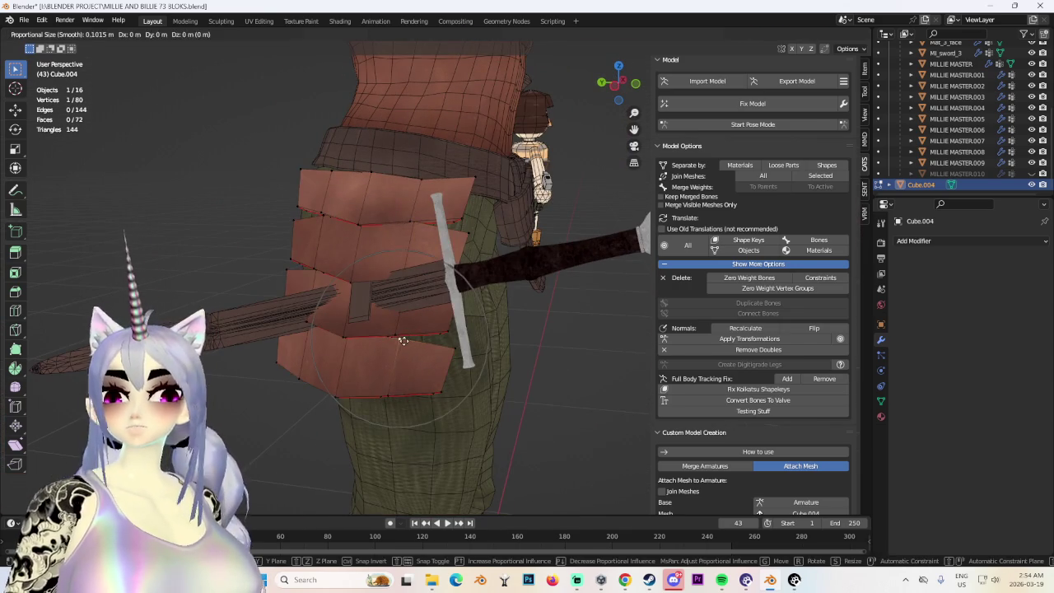
pyautogui.moveTo(402, 339)
pyautogui.mouseDown(button='middle')
pyautogui.moveTo(385, 320)
pyautogui.moveTo(487, 318)
pyautogui.moveTo(403, 373)
pyautogui.mouseUp(button='middle')
pyautogui.click(385, 320)
pyautogui.keyDown('shift'); pyautogui.moveTo(393, 392); pyautogui.dragTo(394, 392); pyautogui.keyUp('shift')
pyautogui.press('g')
pyautogui.press('z')
pyautogui.press('z')
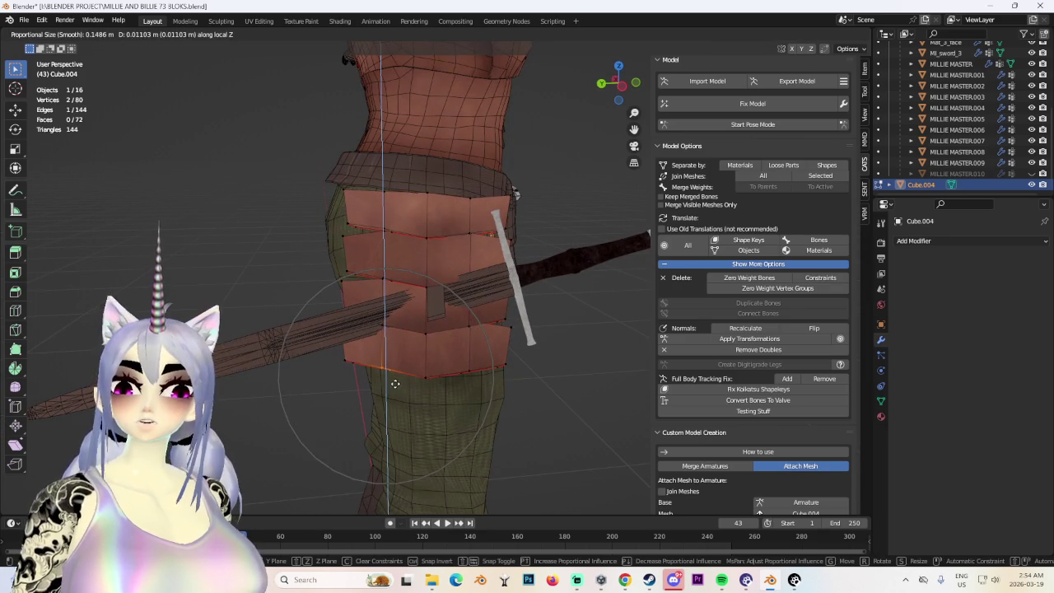
pyautogui.click(394, 384)
pyautogui.moveTo(394, 384)
pyautogui.mouseDown(button='middle')
pyautogui.moveTo(404, 254)
pyautogui.moveTo(487, 299)
pyautogui.moveTo(445, 299)
pyautogui.moveTo(499, 346)
pyautogui.moveTo(409, 295)
pyautogui.moveTo(400, 322)
pyautogui.mouseUp(button='middle')
# Slide plate vertices sideways along X, then move a plate corner vertex into place.
pyautogui.press('g')
pyautogui.press('x')
pyautogui.press('x')
pyautogui.click(489, 307)
pyautogui.press('g')
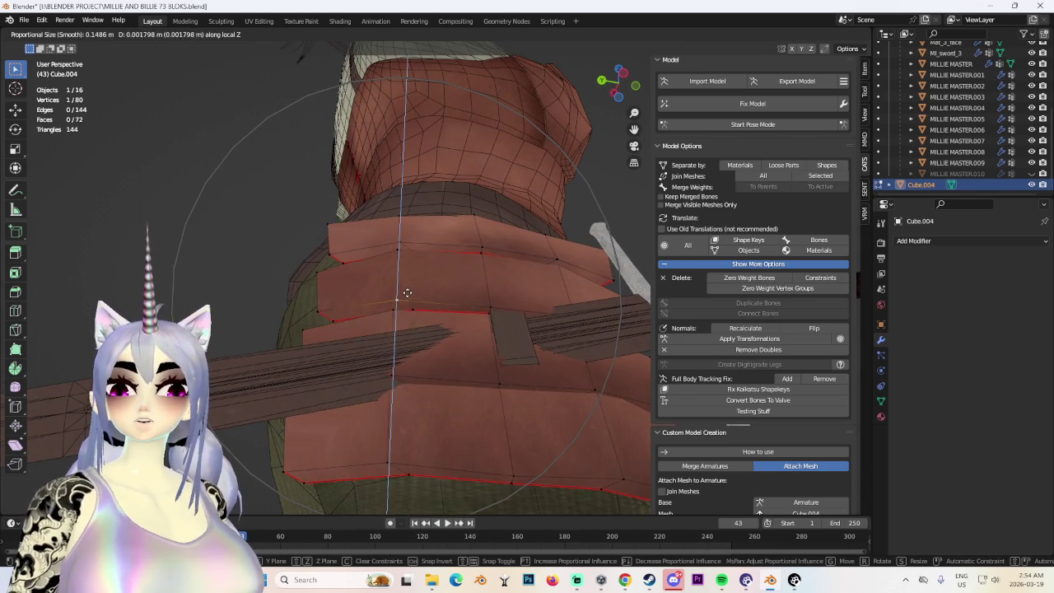
pyautogui.click(407, 293)
pyautogui.moveTo(416, 288)
pyautogui.mouseDown(button='middle')
pyautogui.moveTo(428, 288)
pyautogui.moveTo(407, 239)
pyautogui.mouseUp(button='middle')
pyautogui.click(406, 239)
pyautogui.press('g')
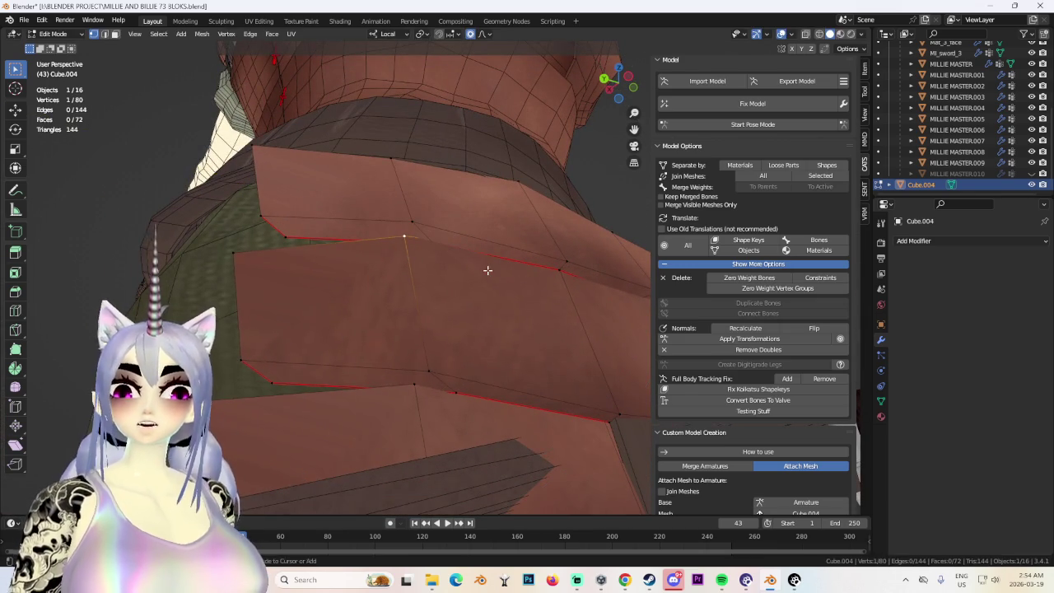
pyautogui.press('y')
pyautogui.click(483, 273)
pyautogui.moveTo(483, 273)
pyautogui.mouseDown(button='middle')
pyautogui.moveTo(532, 355)
pyautogui.moveTo(566, 350)
pyautogui.moveTo(478, 337)
pyautogui.moveTo(483, 349)
pyautogui.moveTo(412, 304)
pyautogui.moveTo(437, 283)
pyautogui.moveTo(482, 282)
pyautogui.moveTo(487, 258)
pyautogui.moveTo(538, 263)
pyautogui.moveTo(499, 294)
pyautogui.moveTo(515, 295)
pyautogui.moveTo(447, 302)
pyautogui.moveTo(404, 324)
pyautogui.mouseUp(button='middle')
# Reposition another plate vertex, cancel a bad move, and shift a plate edge along Z.
pyautogui.press('g')
pyautogui.click(536, 266)
pyautogui.press('g')
pyautogui.rightClick(404, 324)
pyautogui.moveTo(395, 299)
pyautogui.mouseDown(button='middle')
pyautogui.moveTo(507, 325)
pyautogui.moveTo(468, 327)
pyautogui.moveTo(443, 285)
pyautogui.mouseUp(button='middle')
pyautogui.scroll(5, 478, 321)
pyautogui.moveTo(453, 296); pyautogui.dragTo(454, 296)
pyautogui.press('g')
pyautogui.press('z')
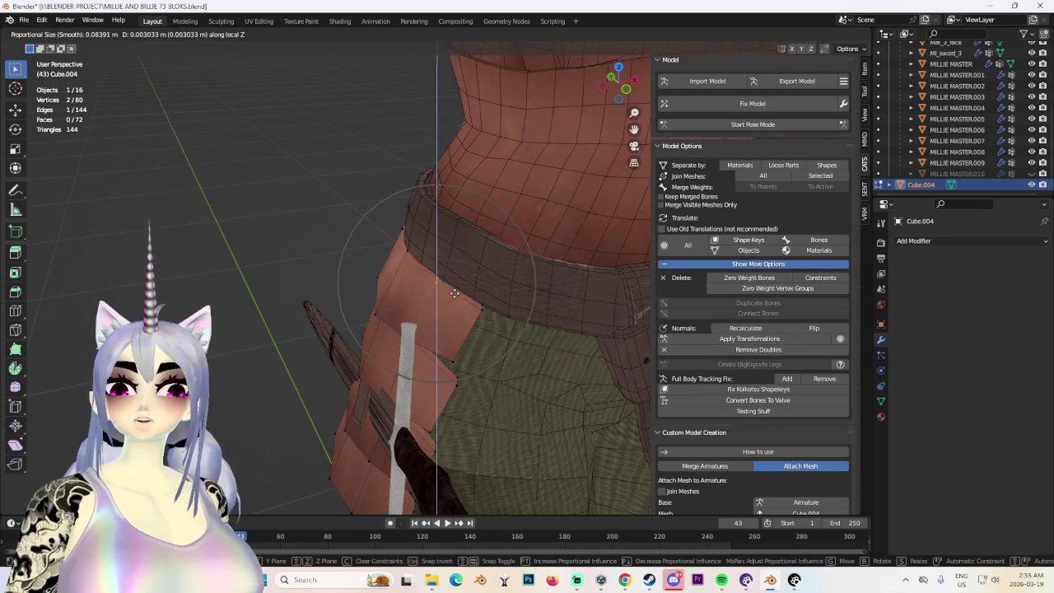
pyautogui.click(455, 290)
# Keep adjusting the plate edge and vertices until they sit against the belt.
pyautogui.press('g')
pyautogui.moveTo(453, 292)
pyautogui.mouseDown(button='middle')
pyautogui.moveTo(435, 309)
pyautogui.moveTo(424, 271)
pyautogui.moveTo(395, 242)
pyautogui.mouseUp(button='middle')
pyautogui.click(430, 306)
pyautogui.press('g')
pyautogui.click(421, 280)
pyautogui.press('g')
pyautogui.click(423, 296)
pyautogui.moveTo(423, 297)
pyautogui.mouseDown(button='middle')
pyautogui.moveTo(451, 249)
pyautogui.moveTo(522, 266)
pyautogui.moveTo(487, 280)
pyautogui.mouseUp(button='middle')
pyautogui.press('g')
pyautogui.click(532, 306)
pyautogui.moveTo(532, 306)
pyautogui.mouseDown(button='middle')
pyautogui.moveTo(377, 240)
pyautogui.moveTo(423, 264)
pyautogui.moveTo(365, 266)
pyautogui.moveTo(411, 263)
pyautogui.moveTo(478, 289)
pyautogui.moveTo(569, 354)
pyautogui.moveTo(581, 280)
pyautogui.moveTo(618, 217)
pyautogui.mouseUp(button='middle')
# Make a final Z move on the plate vertices and clear the selection.
pyautogui.press('g')
pyautogui.press('z')
pyautogui.click(415, 267)
pyautogui.scroll(-3, 435, 271)
pyautogui.scroll(-2, 478, 290)
pyautogui.click(578, 363)
pyautogui.moveTo(577, 272)
pyautogui.mouseDown(button='middle')
pyautogui.moveTo(478, 297)
pyautogui.moveTo(584, 311)
pyautogui.moveTo(549, 318)
pyautogui.moveTo(582, 315)
pyautogui.moveTo(449, 315)
pyautogui.moveTo(614, 315)
pyautogui.moveTo(356, 327)
pyautogui.moveTo(440, 330)
pyautogui.moveTo(367, 354)
pyautogui.mouseUp(button='middle')
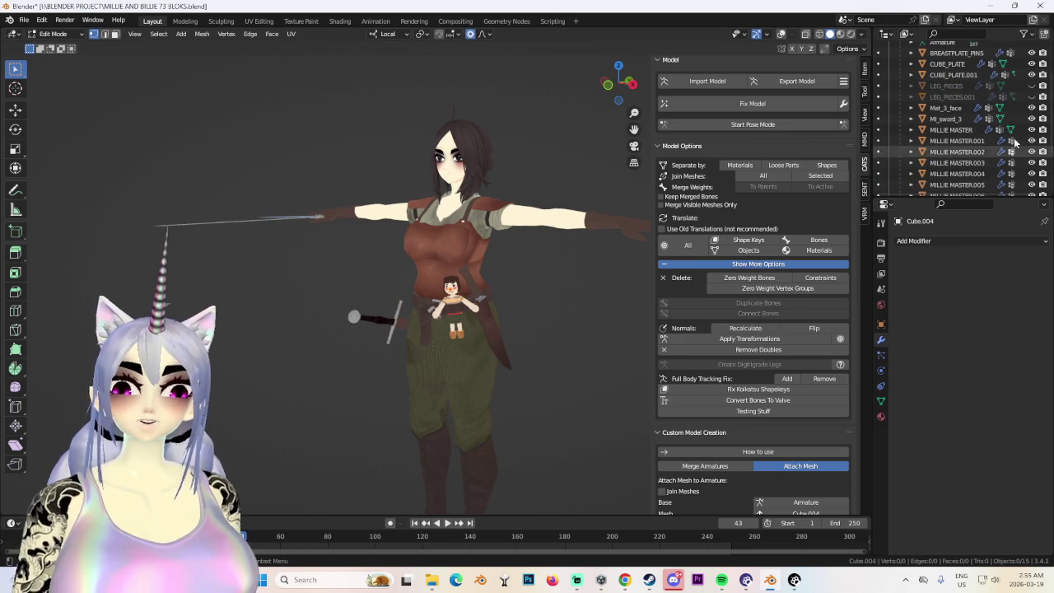
# Turn the viewport wireframe overlays back on and leave the plates' Edit Mode for Object Mode.
pyautogui.click(1032, 96)
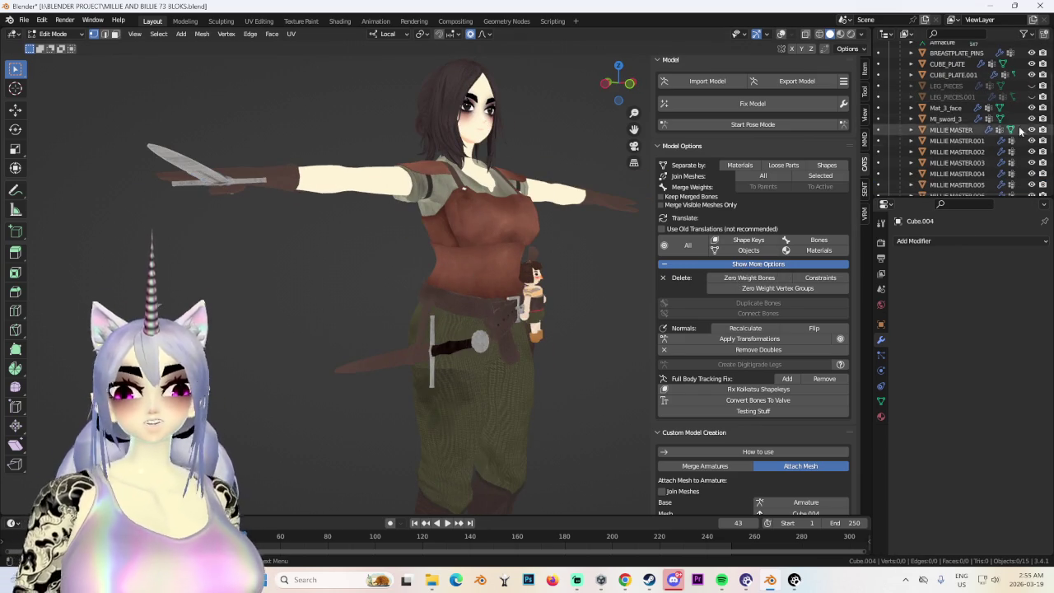
pyautogui.moveTo(524, 321)
pyautogui.mouseDown(button='middle')
pyautogui.moveTo(467, 347)
pyautogui.moveTo(399, 322)
pyautogui.moveTo(565, 299)
pyautogui.moveTo(384, 308)
pyautogui.moveTo(530, 321)
pyautogui.moveTo(404, 213)
pyautogui.mouseUp(button='middle')
pyautogui.click(781, 35)
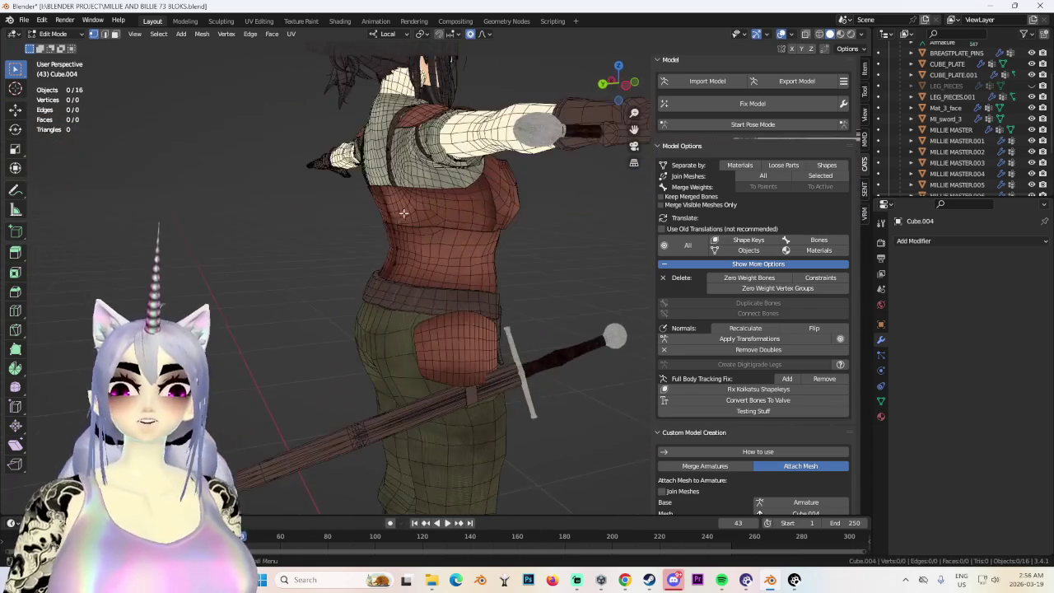
pyautogui.click(69, 48)
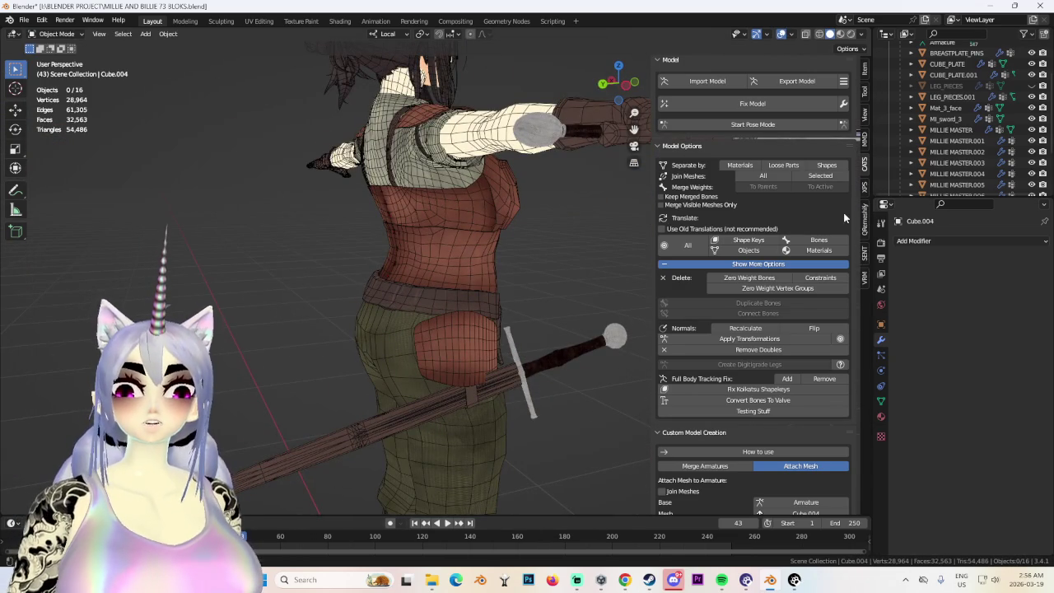
# Unhide the LEG_PIECES pouch, hide the LEG_PIECES.001 duplicate, and select the pouch.
pyautogui.click(1033, 87)
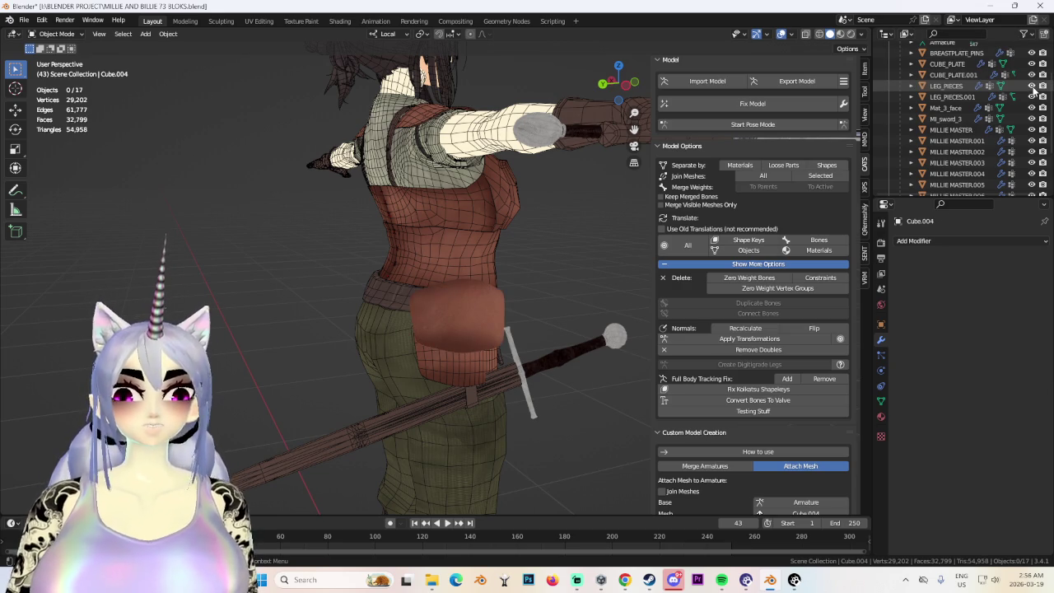
pyautogui.click(1028, 88)
pyautogui.moveTo(550, 257)
pyautogui.mouseDown(button='middle')
pyautogui.moveTo(535, 306)
pyautogui.moveTo(439, 318)
pyautogui.moveTo(370, 347)
pyautogui.moveTo(538, 335)
pyautogui.moveTo(856, 63)
pyautogui.mouseUp(button='middle')
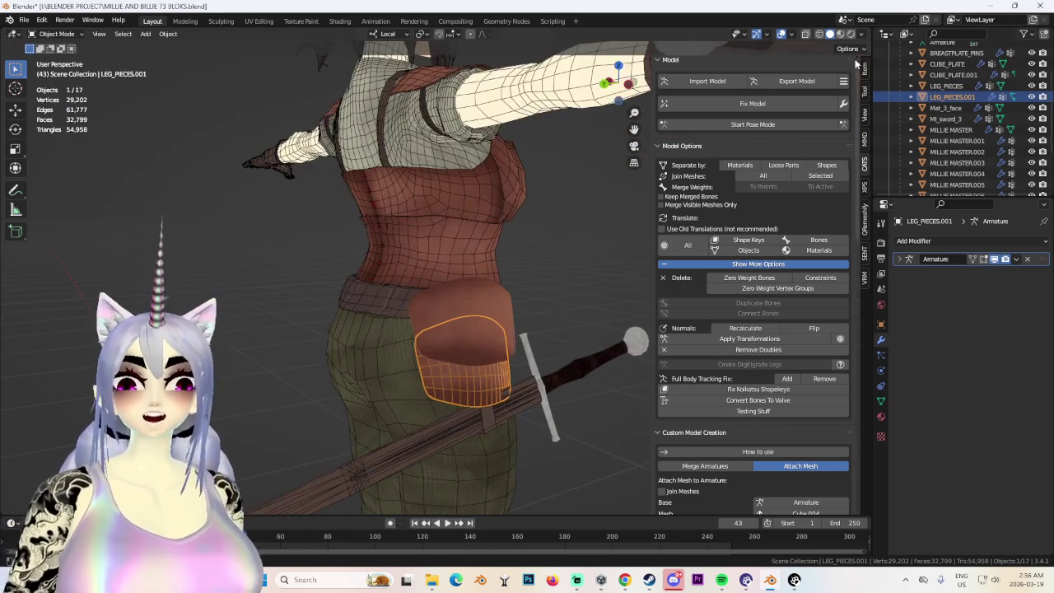
pyautogui.click(1032, 97)
pyautogui.click(481, 300)
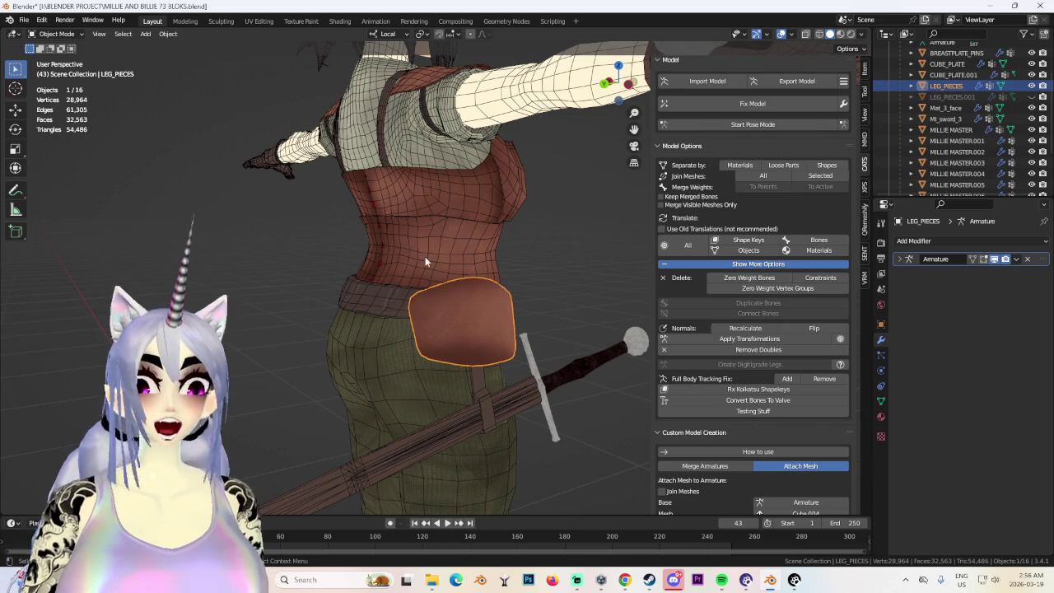
pyautogui.click(78, 34)
# In Edit Mode, scale the whole pouch along local Z and shift part of its vertices.
pyautogui.click(58, 51)
pyautogui.moveTo(461, 272); pyautogui.dragTo(583, 294, button='middle')
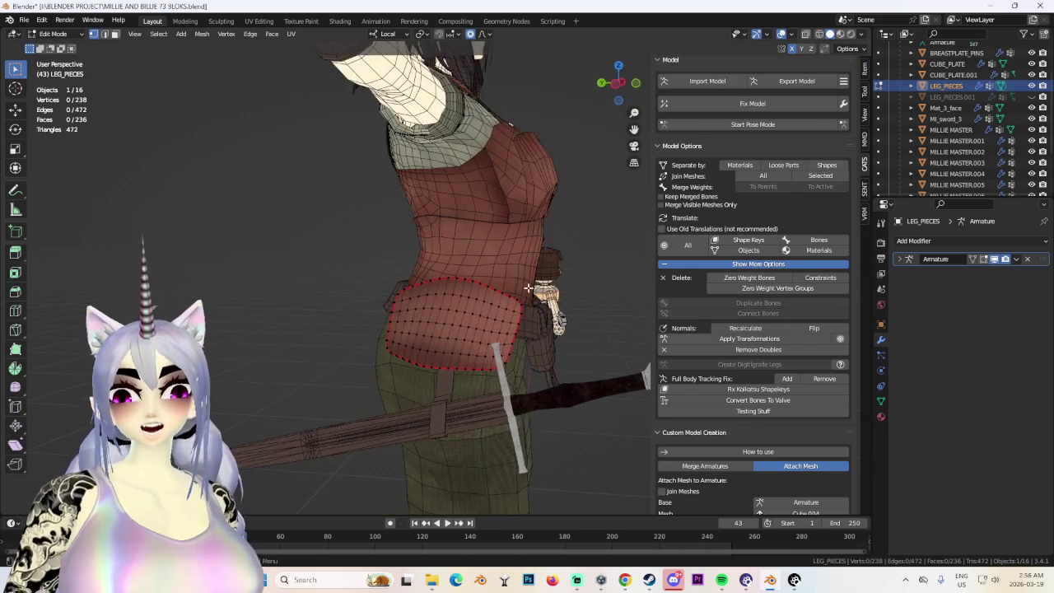
pyautogui.press('a')
pyautogui.press('s')
pyautogui.press('z')
pyautogui.press('z')
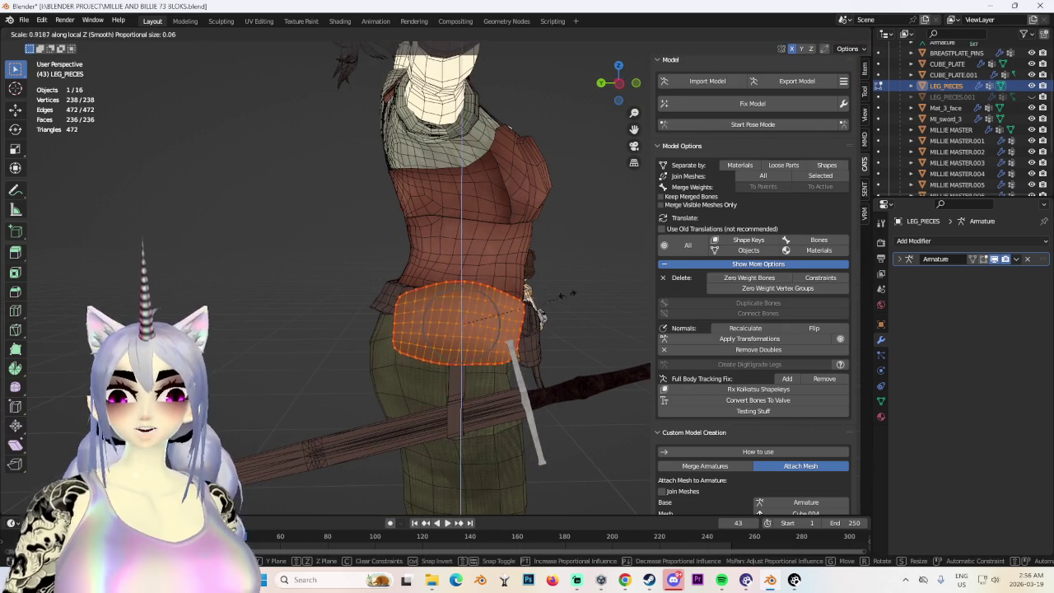
pyautogui.click(538, 293)
pyautogui.moveTo(537, 293)
pyautogui.mouseDown(button='middle')
pyautogui.moveTo(442, 317)
pyautogui.moveTo(576, 358)
pyautogui.moveTo(506, 305)
pyautogui.mouseUp(button='middle')
pyautogui.keyDown('alt'); pyautogui.click(441, 317); pyautogui.keyUp('alt')
pyautogui.press('g')
pyautogui.click(427, 317)
# Circle-select more pouch vertices, then scale, flatten, narrow and rotate them.
pyautogui.press('c')
pyautogui.moveTo(506, 305); pyautogui.dragTo(462, 330)
pyautogui.press('Escape')
pyautogui.moveTo(461, 329); pyautogui.dragTo(723, 105, button='middle')
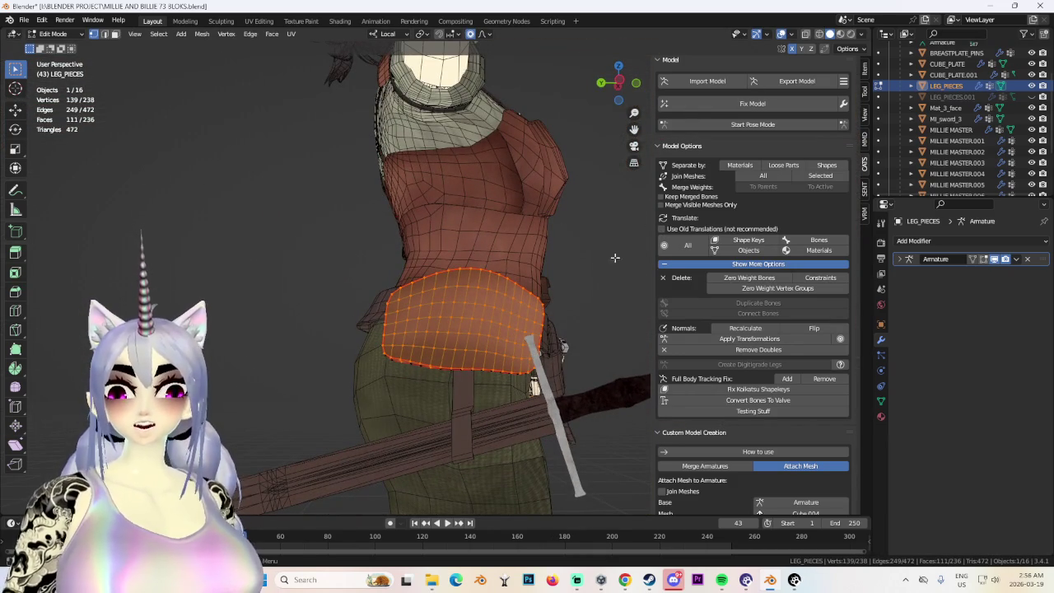
pyautogui.click(540, 296)
pyautogui.moveTo(540, 297)
pyautogui.mouseDown(button='middle')
pyautogui.moveTo(511, 338)
pyautogui.moveTo(459, 361)
pyautogui.mouseUp(button='middle')
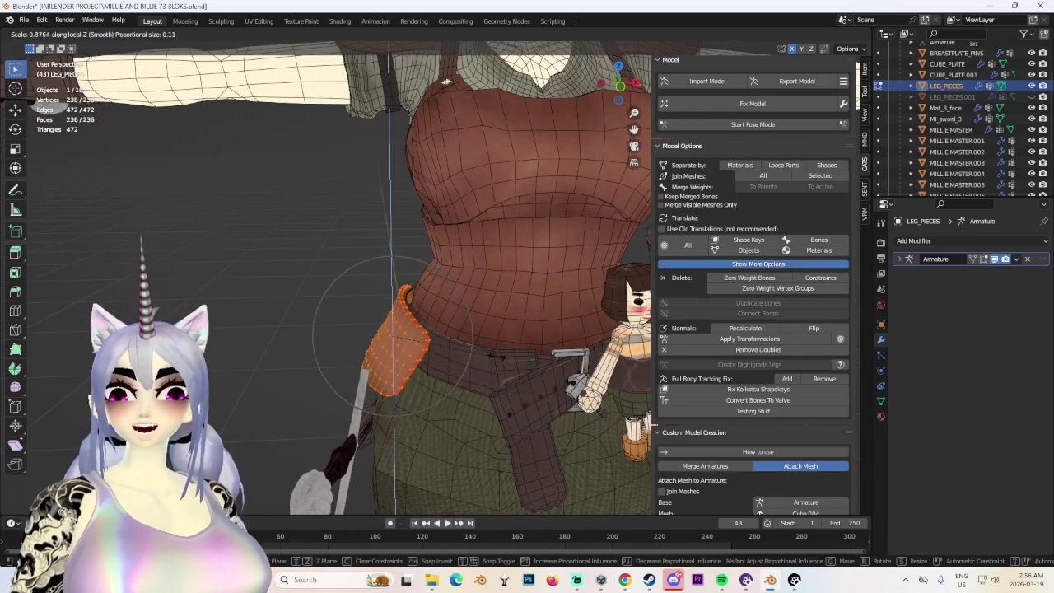
pyautogui.click(479, 352)
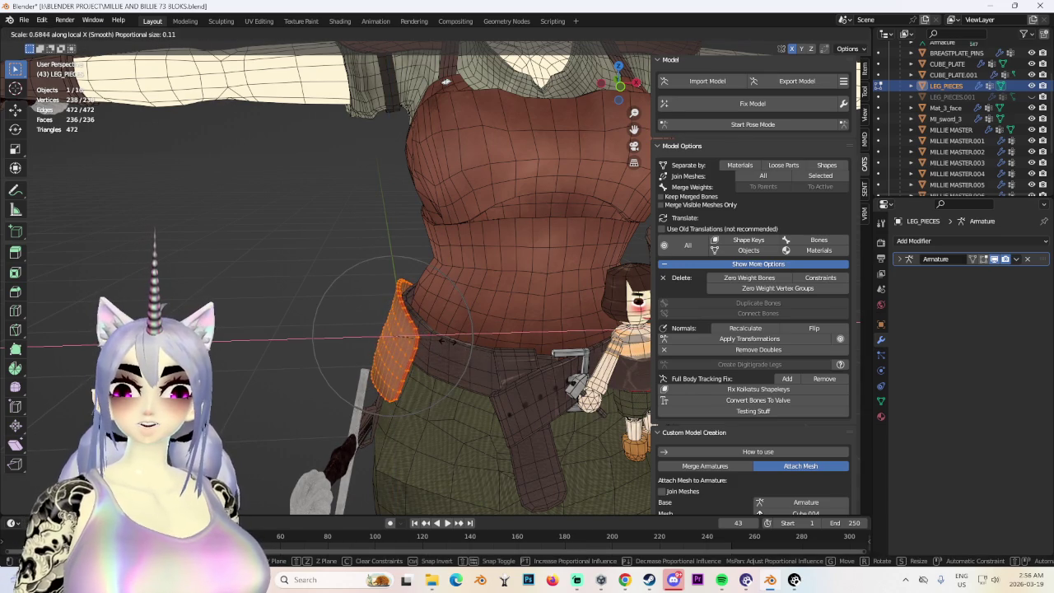
pyautogui.click(448, 341)
pyautogui.click(622, 87)
pyautogui.press('r')
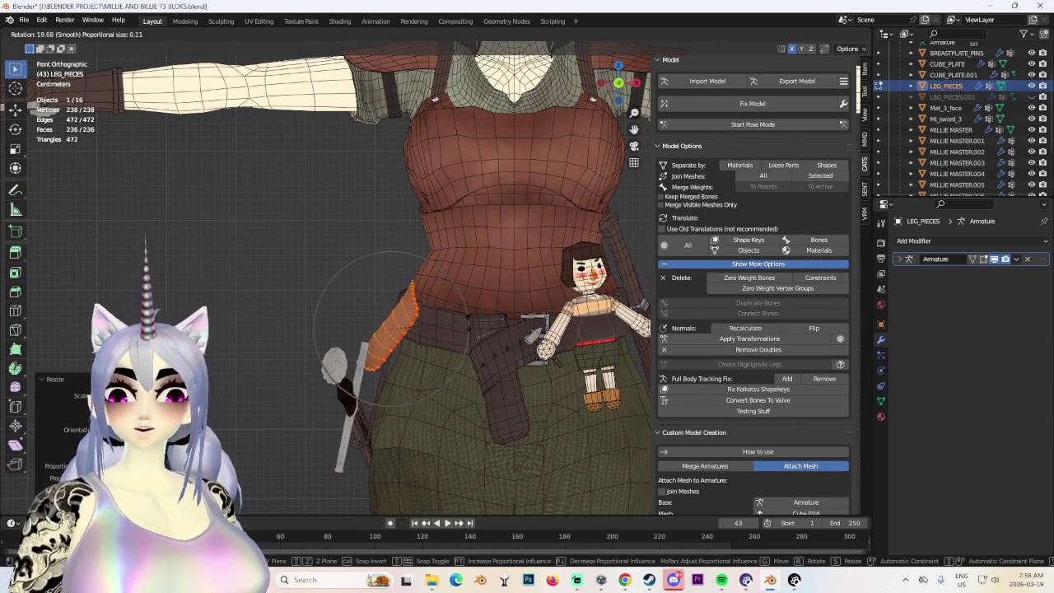
pyautogui.click(447, 318)
# Move the pouch sideways along local X, tilt it, lift it along Z, and nudge it into place.
pyautogui.press('g')
pyautogui.press('x')
pyautogui.press('x')
pyautogui.click(456, 322)
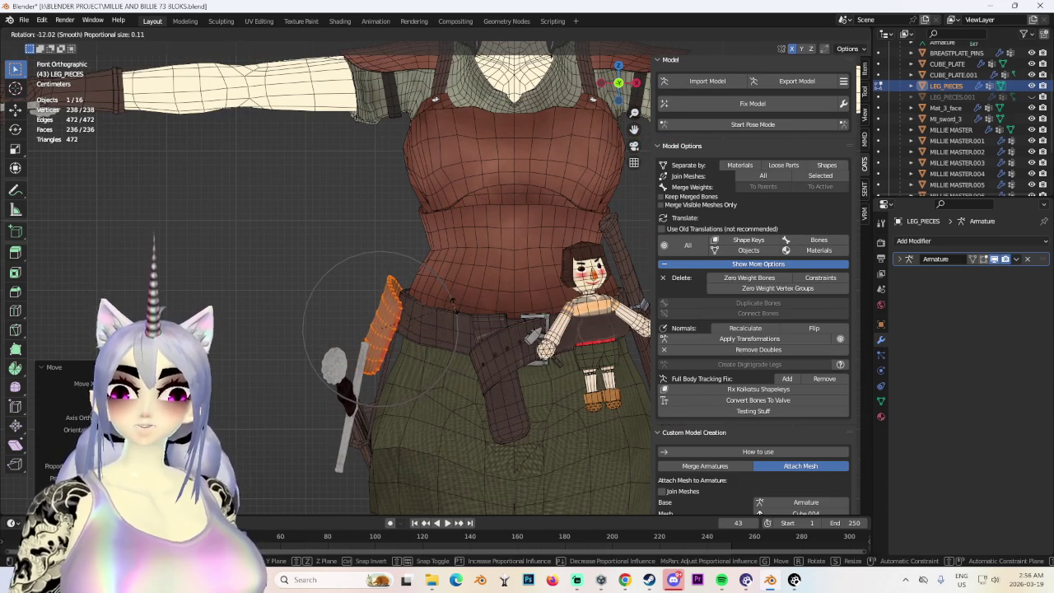
pyautogui.click(462, 309)
pyautogui.press('g')
pyautogui.press('z')
pyautogui.press('z')
pyautogui.click(464, 307)
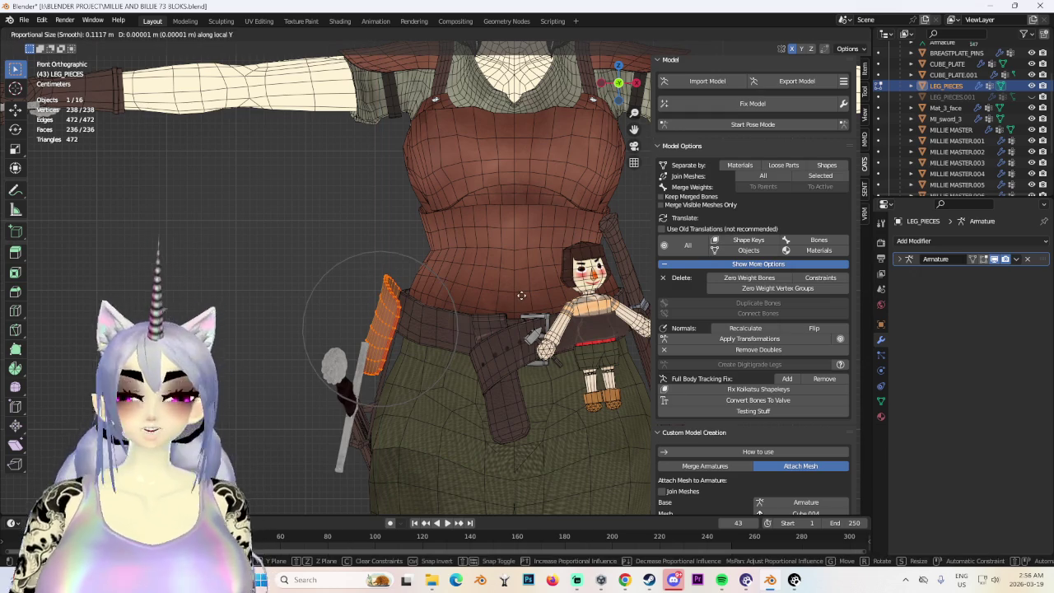
pyautogui.press('g')
pyautogui.click(396, 301)
pyautogui.press('g')
pyautogui.click(393, 306)
pyautogui.moveTo(393, 306)
pyautogui.mouseDown(button='middle')
pyautogui.moveTo(410, 329)
pyautogui.moveTo(494, 317)
pyautogui.mouseUp(button='middle')
# Move a pouch edge loop and a single vertex along local Z with proportional editing.
pyautogui.keyDown('alt'); pyautogui.click(409, 330); pyautogui.keyUp('alt')
pyautogui.press('g')
pyautogui.press('z')
pyautogui.press('z')
pyautogui.click(467, 326)
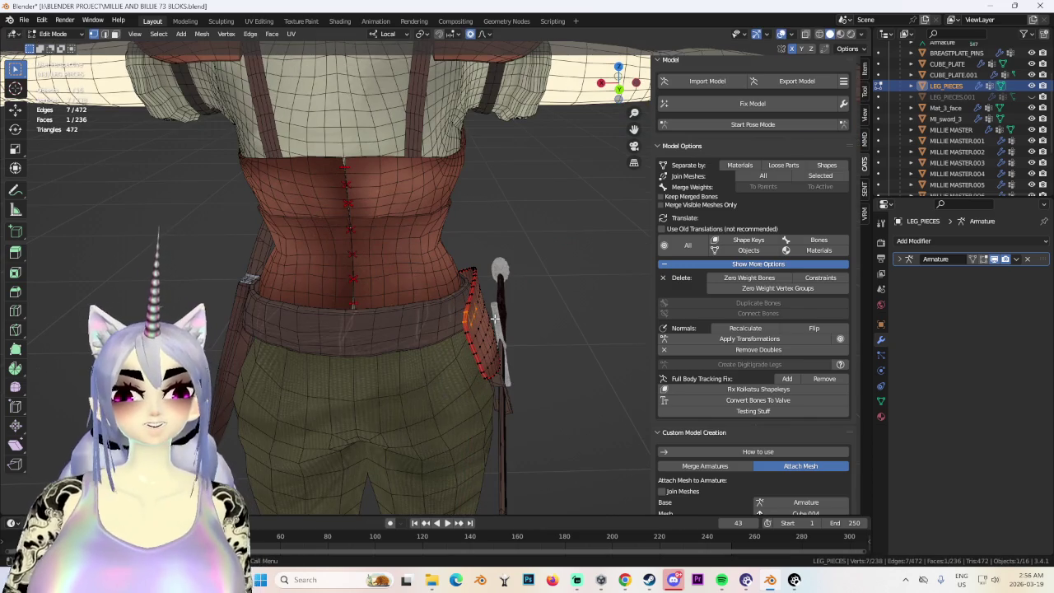
pyautogui.scroll(2, 494, 318)
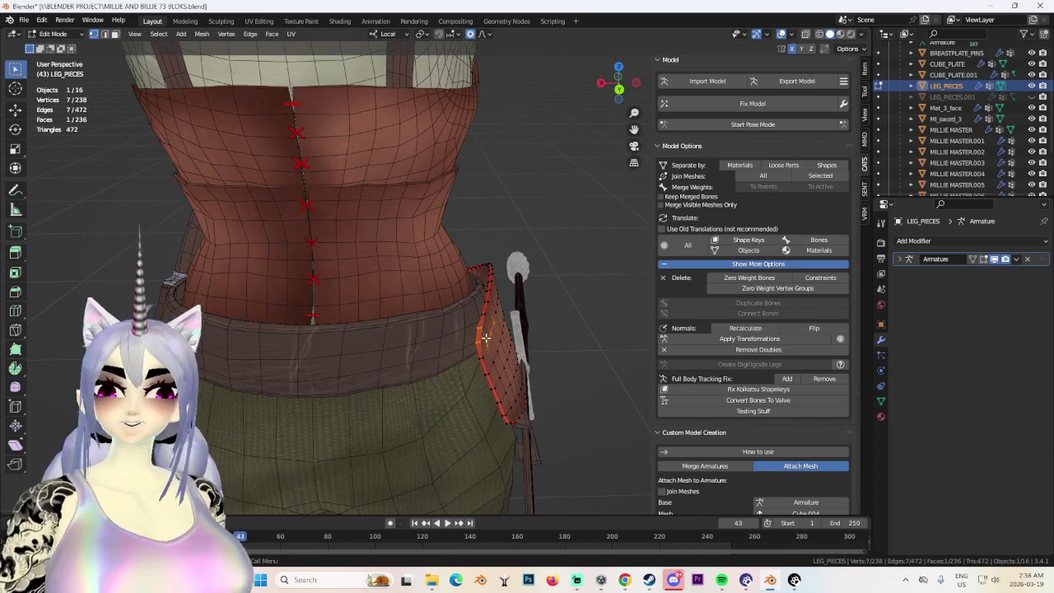
pyautogui.click(487, 336)
pyautogui.press('g')
pyautogui.press('z')
pyautogui.press('z')
pyautogui.moveTo(489, 333)
pyautogui.mouseDown(button='middle')
pyautogui.moveTo(447, 318)
pyautogui.moveTo(475, 315)
pyautogui.mouseUp(button='middle')
pyautogui.click(472, 323)
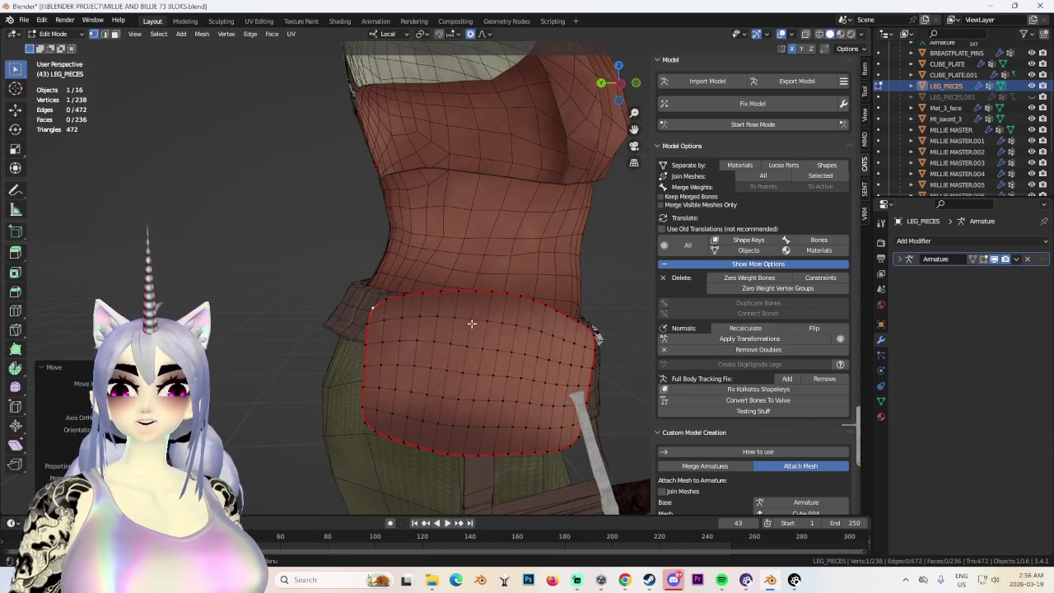
pyautogui.scroll(-2, 400, 418)
pyautogui.click(421, 409)
pyautogui.press('g')
pyautogui.press('z')
pyautogui.press('z')
pyautogui.click(433, 402)
# Select the pouch's lower edge and move it proportionally so it follows the thigh.
pyautogui.click(525, 393)
pyautogui.keyDown('shift'); pyautogui.moveTo(493, 417); pyautogui.dragTo(492, 418); pyautogui.keyUp('shift')
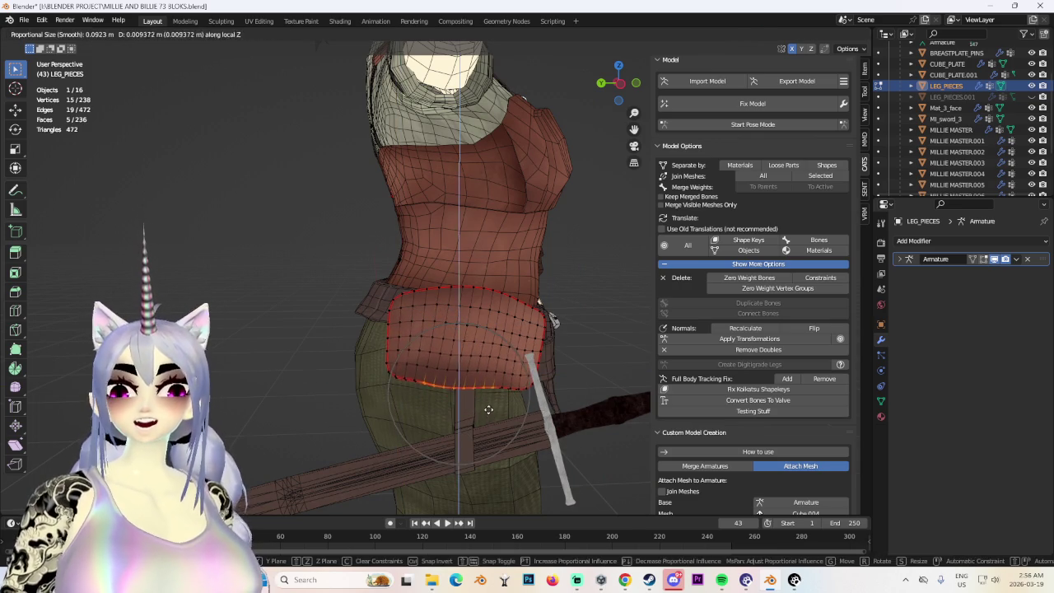
pyautogui.press('g')
pyautogui.click(499, 420)
pyautogui.moveTo(499, 420)
pyautogui.mouseDown(button='middle')
pyautogui.moveTo(457, 343)
pyautogui.moveTo(450, 365)
pyautogui.mouseUp(button='middle')
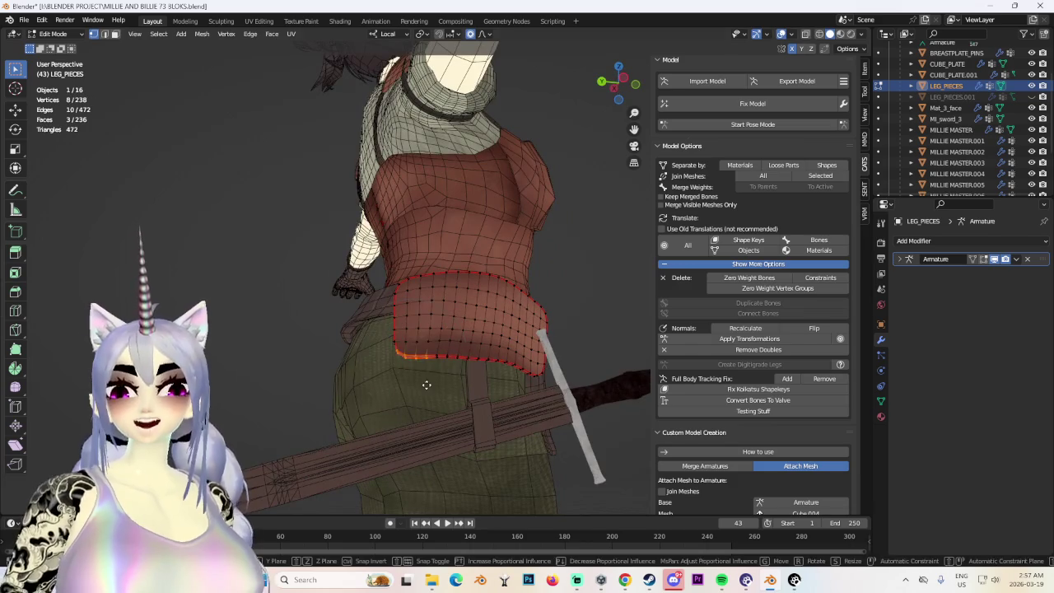
pyautogui.press('g')
pyautogui.click(459, 370)
pyautogui.moveTo(459, 370)
pyautogui.mouseDown(button='middle')
pyautogui.moveTo(489, 371)
pyautogui.moveTo(417, 361)
pyautogui.mouseUp(button='middle')
pyautogui.press('g')
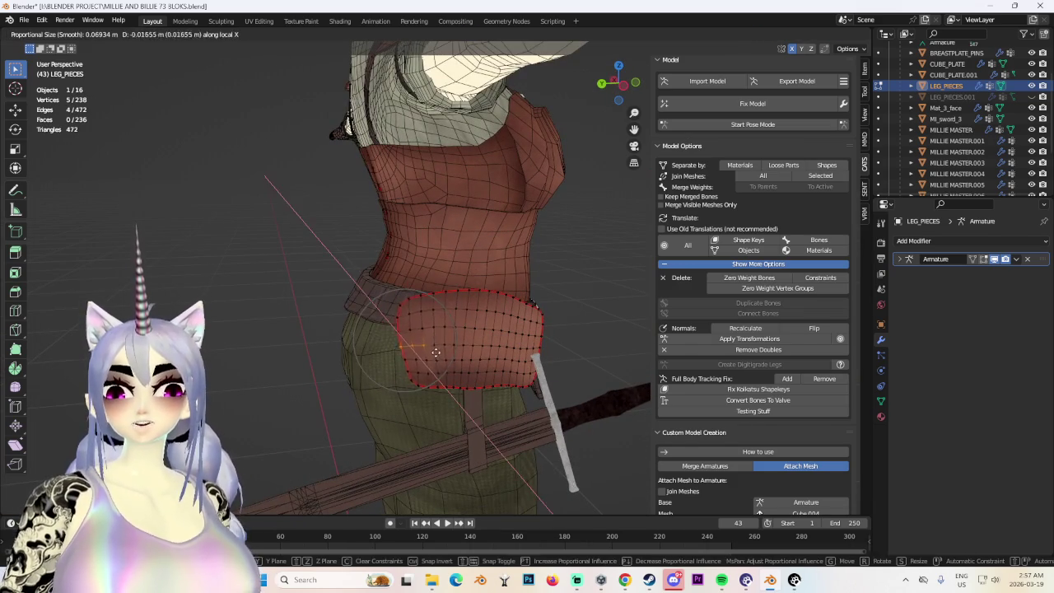
pyautogui.press('y')
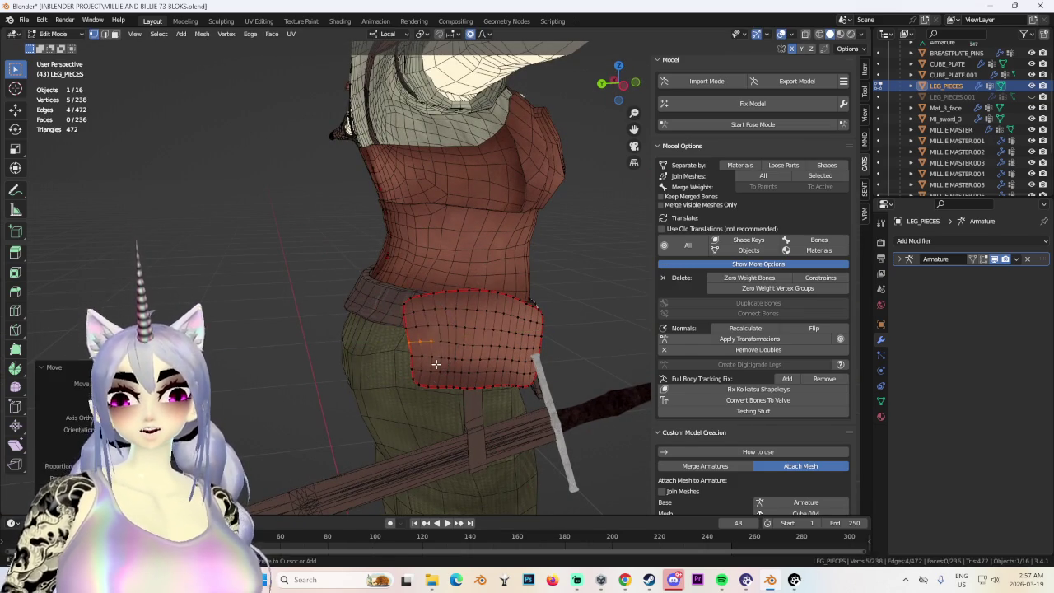
pyautogui.press('y')
pyautogui.click(439, 366)
pyautogui.moveTo(439, 367); pyautogui.dragTo(525, 334, button='middle')
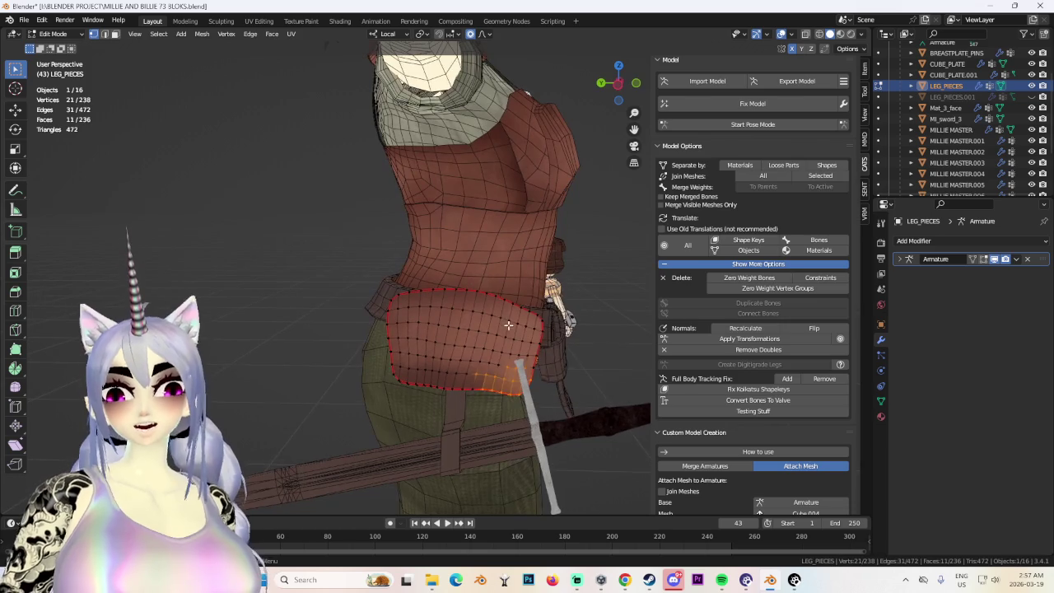
pyautogui.click(563, 371)
pyautogui.moveTo(593, 425)
pyautogui.mouseDown(button='middle')
pyautogui.moveTo(560, 340)
pyautogui.moveTo(565, 365)
pyautogui.moveTo(538, 343)
pyautogui.moveTo(474, 360)
pyautogui.moveTo(446, 320)
pyautogui.moveTo(419, 306)
pyautogui.moveTo(472, 349)
pyautogui.moveTo(525, 297)
pyautogui.moveTo(536, 302)
pyautogui.moveTo(406, 299)
pyautogui.moveTo(738, 337)
pyautogui.mouseUp(button='middle')
# Make two more proportional moves to settle the pouch against the hip.
pyautogui.press('g')
pyautogui.click(421, 308)
pyautogui.press('g')
pyautogui.click(490, 328)
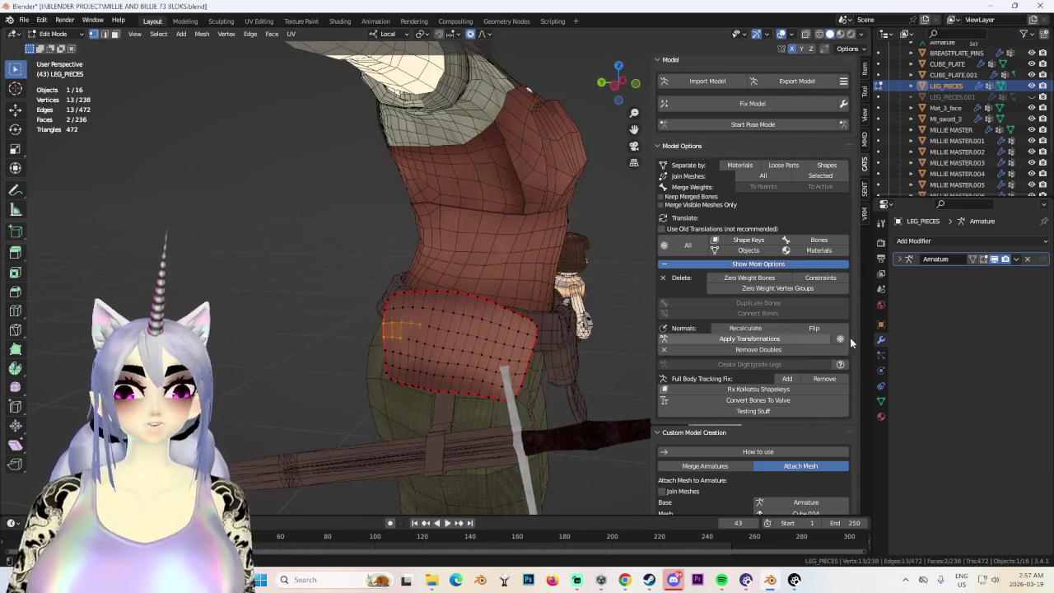
# Snap to front view, hide the viewport overlays, and orbit to preview the character.
pyautogui.moveTo(197, 294)
pyautogui.mouseDown(button='middle')
pyautogui.moveTo(271, 271)
pyautogui.moveTo(430, 280)
pyautogui.moveTo(386, 292)
pyautogui.moveTo(426, 291)
pyautogui.mouseUp(button='middle')
pyautogui.press('KP_1')
pyautogui.click(788, 34)
pyautogui.click(781, 34)
pyautogui.moveTo(495, 302)
pyautogui.mouseDown(button='middle')
pyautogui.moveTo(626, 297)
pyautogui.moveTo(433, 317)
pyautogui.moveTo(516, 286)
pyautogui.mouseUp(button='middle')
pyautogui.moveTo(324, 359); pyautogui.dragTo(343, 381, button='middle')
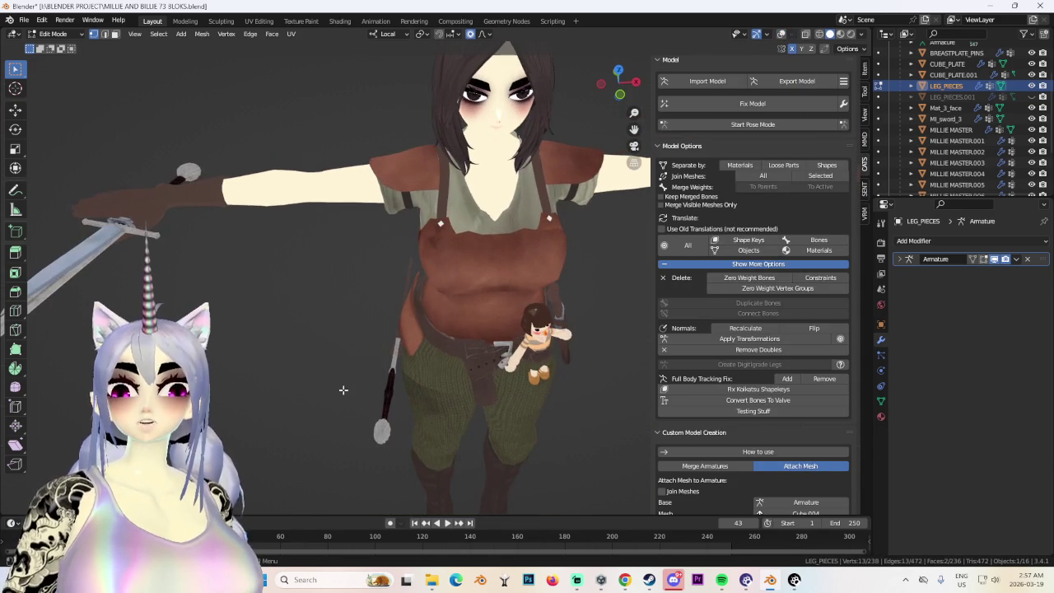
# Turn the overlays back on and move the whole pouch slightly into position.
pyautogui.click(781, 34)
pyautogui.scroll(2, 524, 357)
pyautogui.scroll(2, 523, 357)
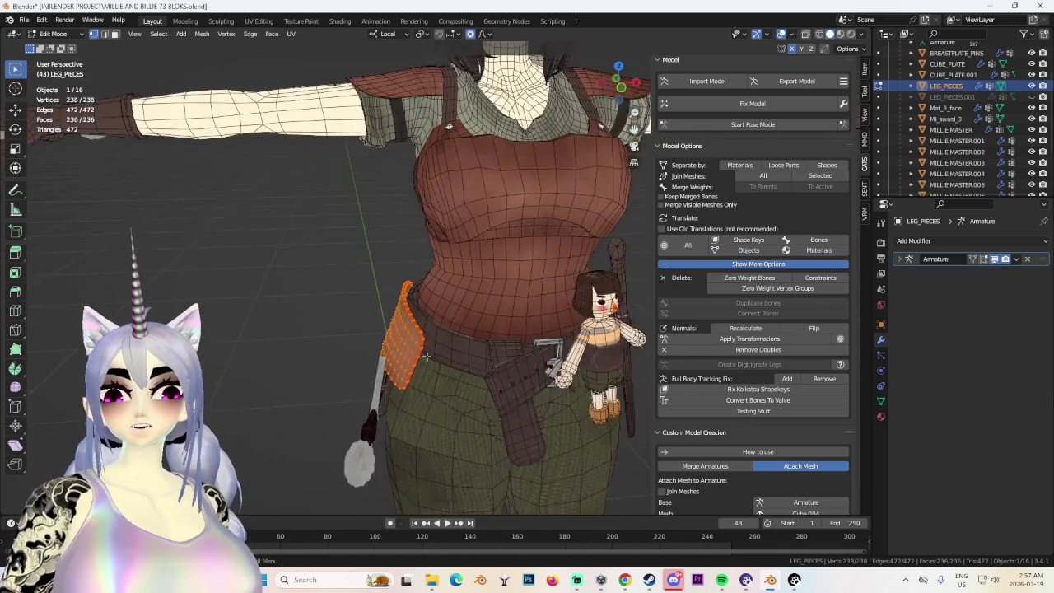
pyautogui.scroll(2, 523, 357)
pyautogui.moveTo(524, 357); pyautogui.dragTo(543, 352, button='middle')
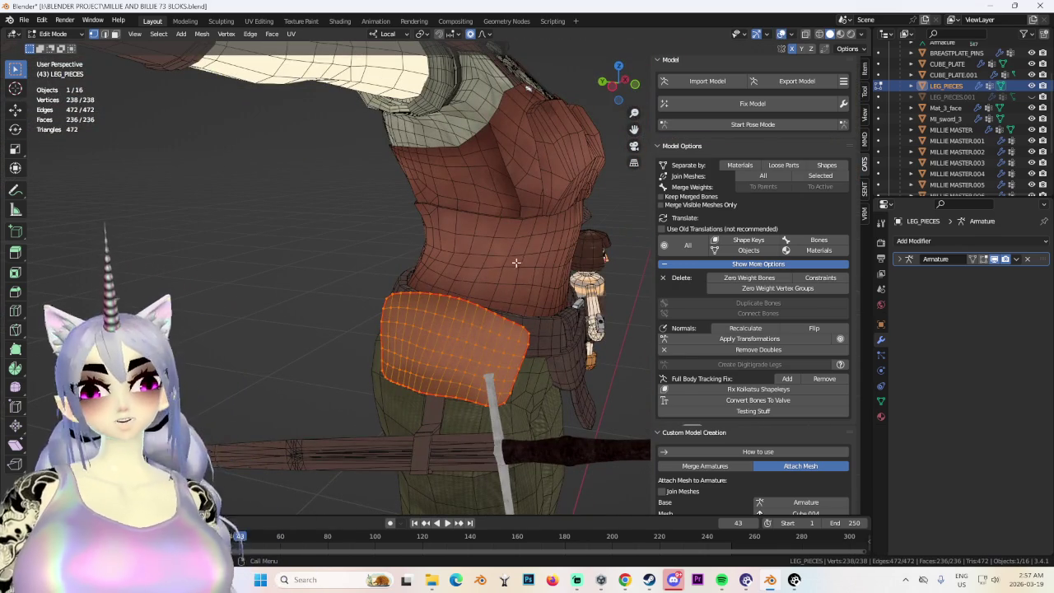
pyautogui.moveTo(494, 329)
pyautogui.mouseDown(button='middle')
pyautogui.moveTo(513, 334)
pyautogui.moveTo(442, 349)
pyautogui.mouseUp(button='middle')
pyautogui.scroll(2, 513, 334)
pyautogui.press('g')
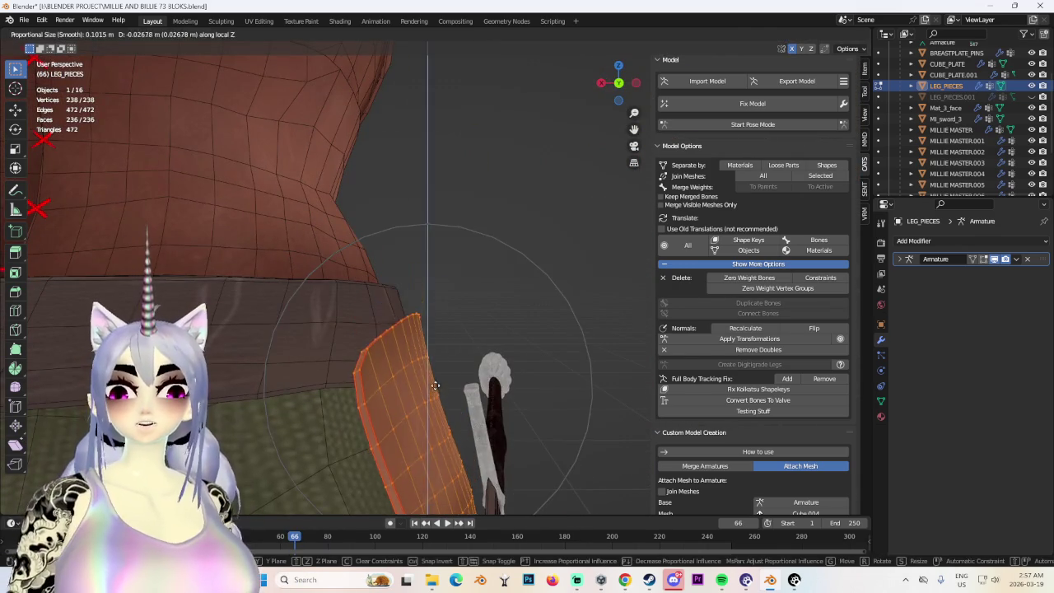
pyautogui.click(345, 369)
# Switch the LEG_PIECES pouch from Edit Mode into Sculpt Mode.
pyautogui.scroll(-2, 345, 370)
pyautogui.scroll(-3, 330, 338)
pyautogui.moveTo(329, 330)
pyautogui.mouseDown(button='middle')
pyautogui.moveTo(320, 312)
pyautogui.moveTo(487, 334)
pyautogui.mouseUp(button='middle')
pyautogui.scroll(3, 487, 333)
pyautogui.click(53, 34)
pyautogui.click(58, 72)
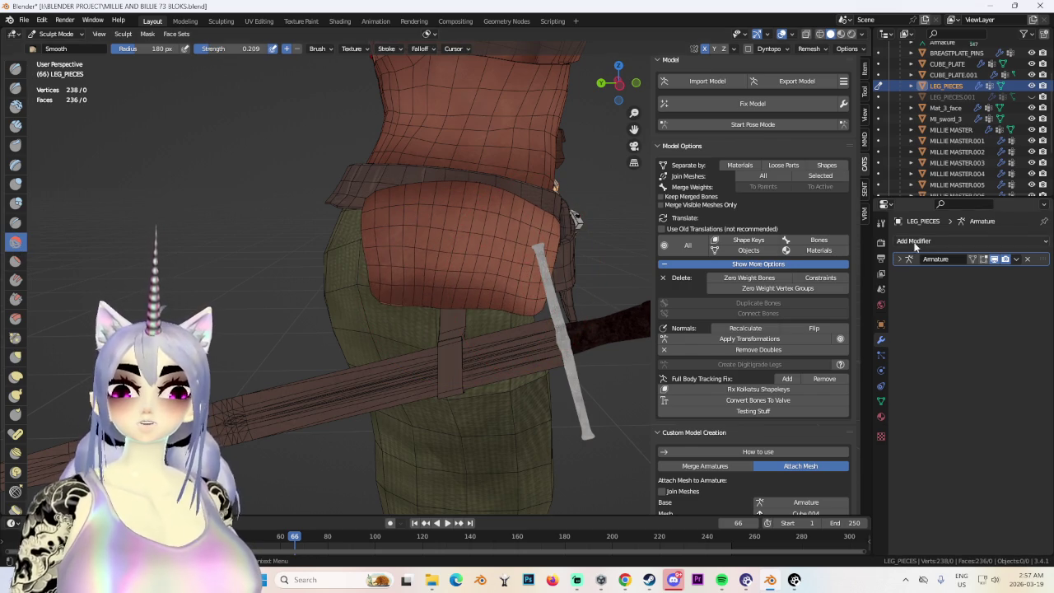
# Show the Smooth brush settings and inspect the pouch, belt and sword from many angles.
pyautogui.click(881, 222)
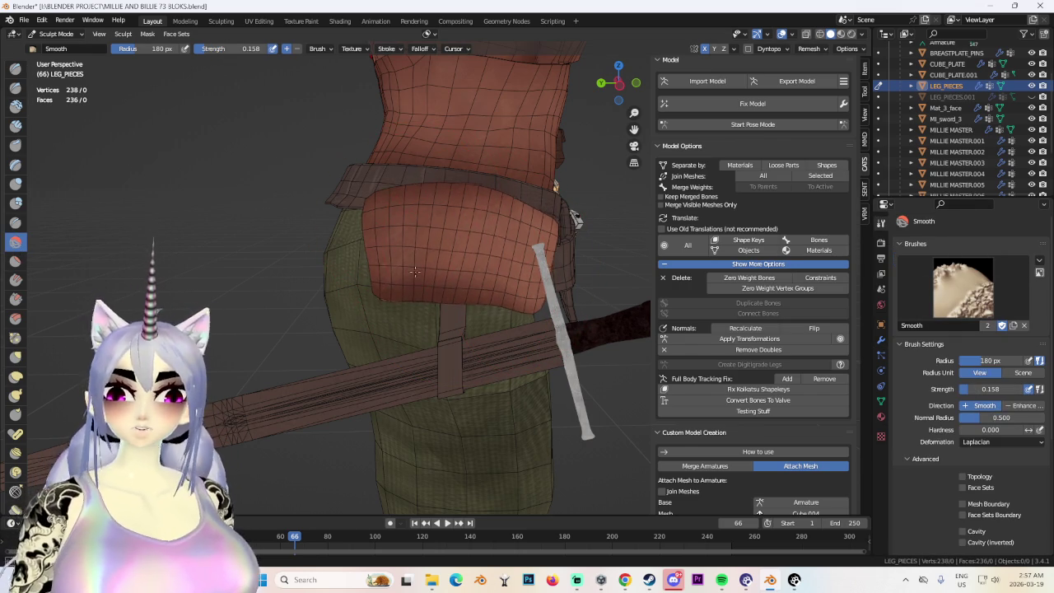
pyautogui.moveTo(583, 283); pyautogui.dragTo(452, 278, button='middle')
pyautogui.moveTo(470, 203)
pyautogui.mouseDown(button='middle')
pyautogui.moveTo(479, 267)
pyautogui.moveTo(436, 332)
pyautogui.mouseUp(button='middle')
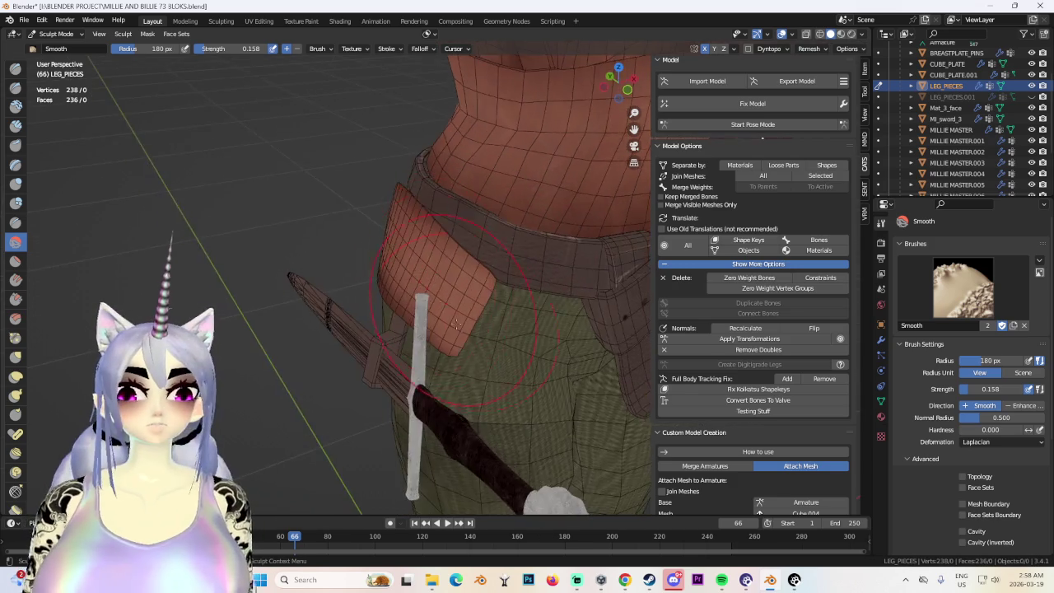
pyautogui.moveTo(462, 277)
pyautogui.mouseDown(button='middle')
pyautogui.moveTo(434, 206)
pyautogui.moveTo(448, 209)
pyautogui.mouseUp(button='middle')
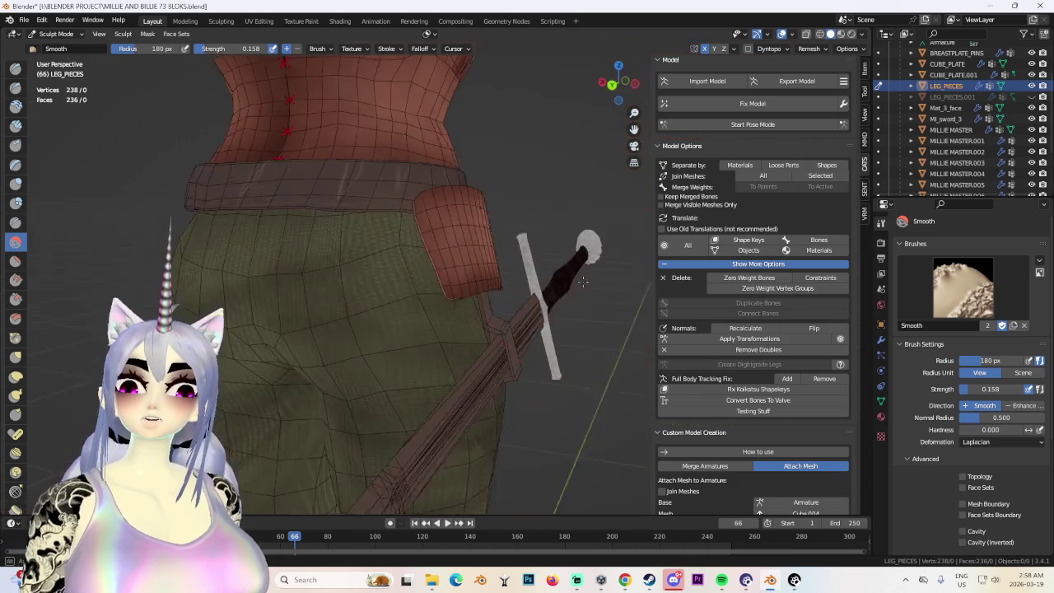
pyautogui.moveTo(472, 288)
pyautogui.mouseDown(button='middle')
pyautogui.moveTo(493, 271)
pyautogui.moveTo(473, 320)
pyautogui.mouseUp(button='middle')
pyautogui.moveTo(499, 251)
pyautogui.mouseDown(button='middle')
pyautogui.moveTo(398, 277)
pyautogui.moveTo(427, 270)
pyautogui.mouseUp(button='middle')
pyautogui.moveTo(465, 221)
pyautogui.mouseDown(button='middle')
pyautogui.moveTo(474, 324)
pyautogui.moveTo(440, 266)
pyautogui.mouseUp(button='middle')
pyautogui.scroll(3, 488, 322)
pyautogui.moveTo(489, 322)
pyautogui.mouseDown(button='middle')
pyautogui.moveTo(427, 301)
pyautogui.moveTo(399, 268)
pyautogui.moveTo(407, 242)
pyautogui.moveTo(453, 261)
pyautogui.moveTo(482, 251)
pyautogui.mouseUp(button='middle')
pyautogui.moveTo(388, 251)
pyautogui.mouseDown(button='middle')
pyautogui.moveTo(414, 253)
pyautogui.moveTo(445, 275)
pyautogui.mouseUp(button='middle')
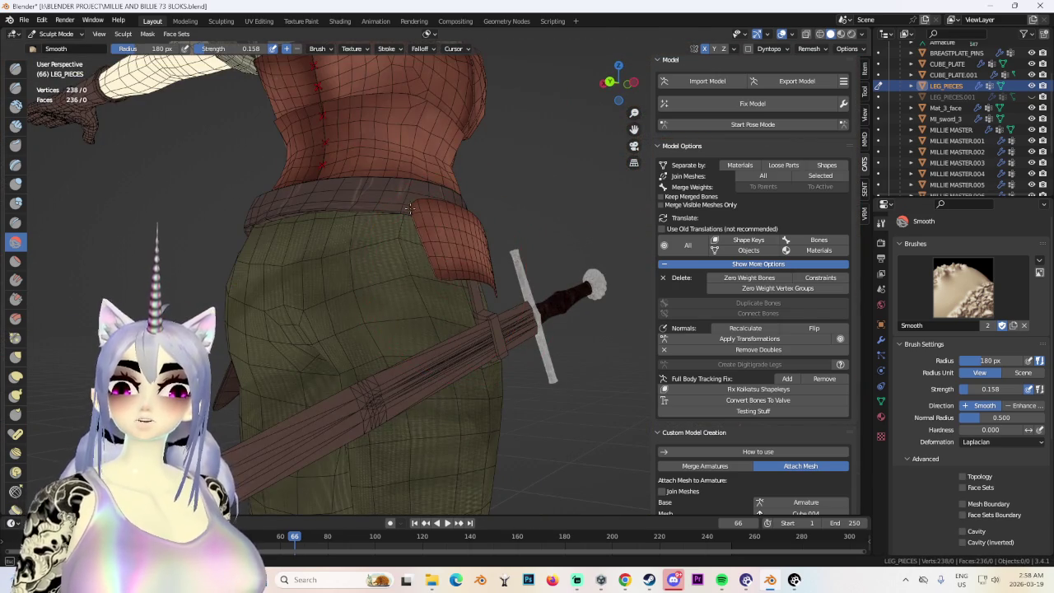
pyautogui.moveTo(407, 213); pyautogui.dragTo(496, 304, button='middle')
pyautogui.moveTo(514, 189)
pyautogui.mouseDown(button='middle')
pyautogui.moveTo(506, 211)
pyautogui.moveTo(428, 244)
pyautogui.mouseUp(button='middle')
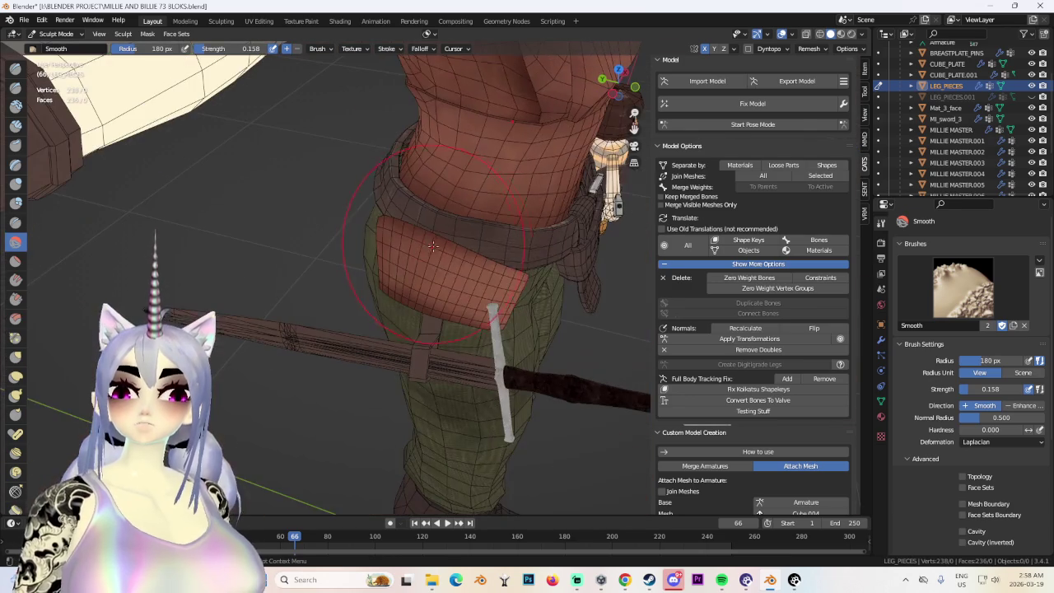
pyautogui.moveTo(523, 274)
pyautogui.mouseDown(button='middle')
pyautogui.moveTo(426, 294)
pyautogui.moveTo(435, 278)
pyautogui.moveTo(451, 354)
pyautogui.moveTo(362, 264)
pyautogui.moveTo(279, 129)
pyautogui.mouseUp(button='middle')
pyautogui.scroll(-3, 461, 280)
pyautogui.scroll(4, 435, 279)
pyautogui.scroll(3, 363, 264)
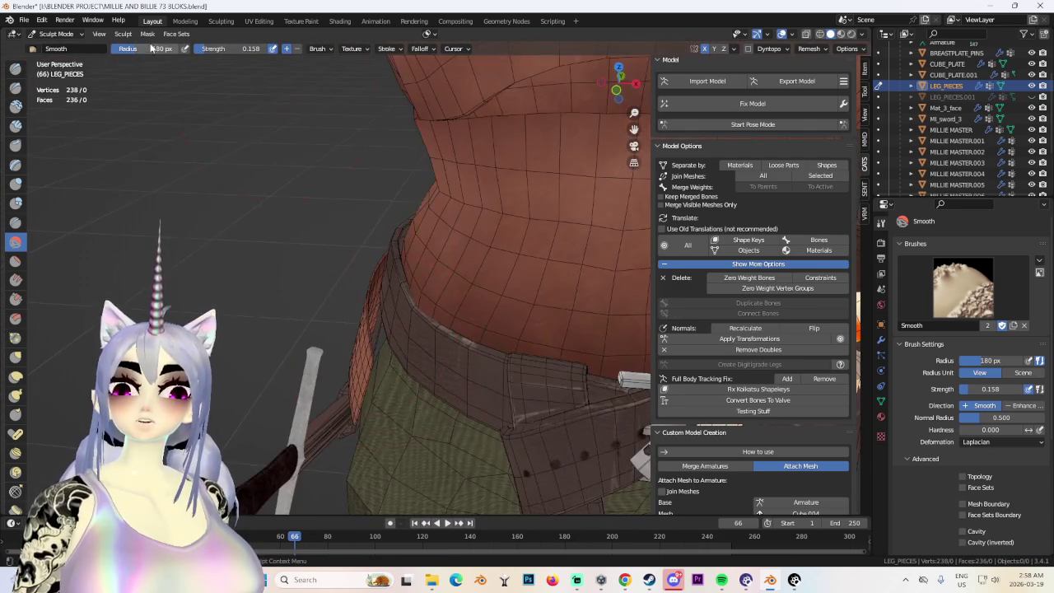
# Return the pouch from Sculpt Mode to Object Mode.
pyautogui.click(56, 34)
pyautogui.click(57, 47)
pyautogui.moveTo(412, 313)
pyautogui.mouseDown(button='middle')
pyautogui.moveTo(436, 326)
pyautogui.moveTo(461, 307)
pyautogui.moveTo(499, 313)
pyautogui.mouseUp(button='middle')
# Resize the pouch slightly, then return to Edit Mode and rescale the whole pouch mesh.
pyautogui.press('s')
pyautogui.click(484, 245)
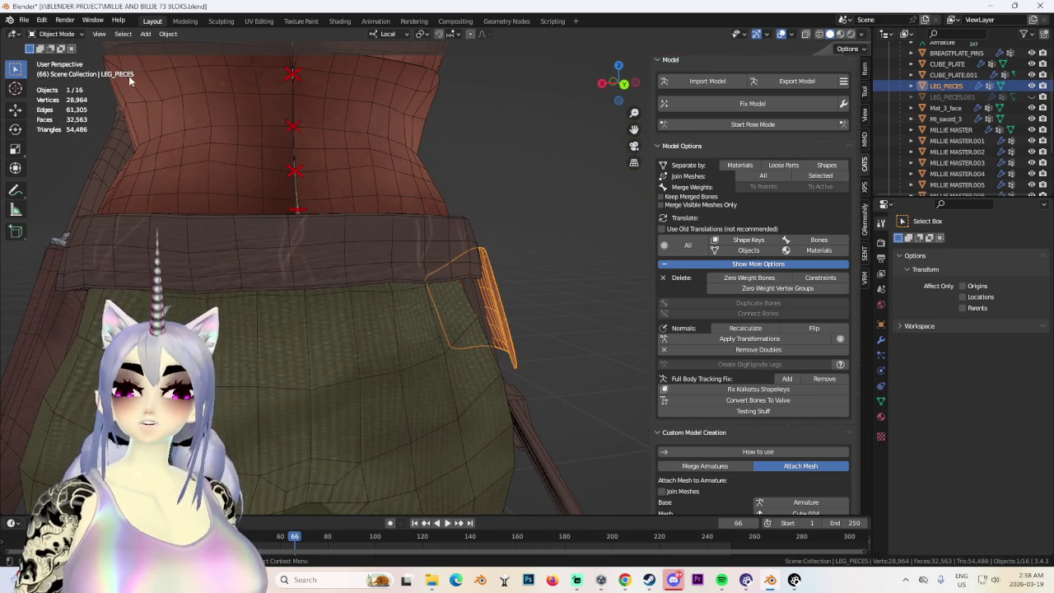
pyautogui.click(56, 34)
pyautogui.click(58, 60)
pyautogui.moveTo(405, 254)
pyautogui.mouseDown(button='middle')
pyautogui.moveTo(483, 305)
pyautogui.moveTo(528, 292)
pyautogui.moveTo(513, 302)
pyautogui.mouseUp(button='middle')
pyautogui.press('s')
pyautogui.click(484, 300)
pyautogui.press('s')
pyautogui.click(546, 284)
pyautogui.press('s')
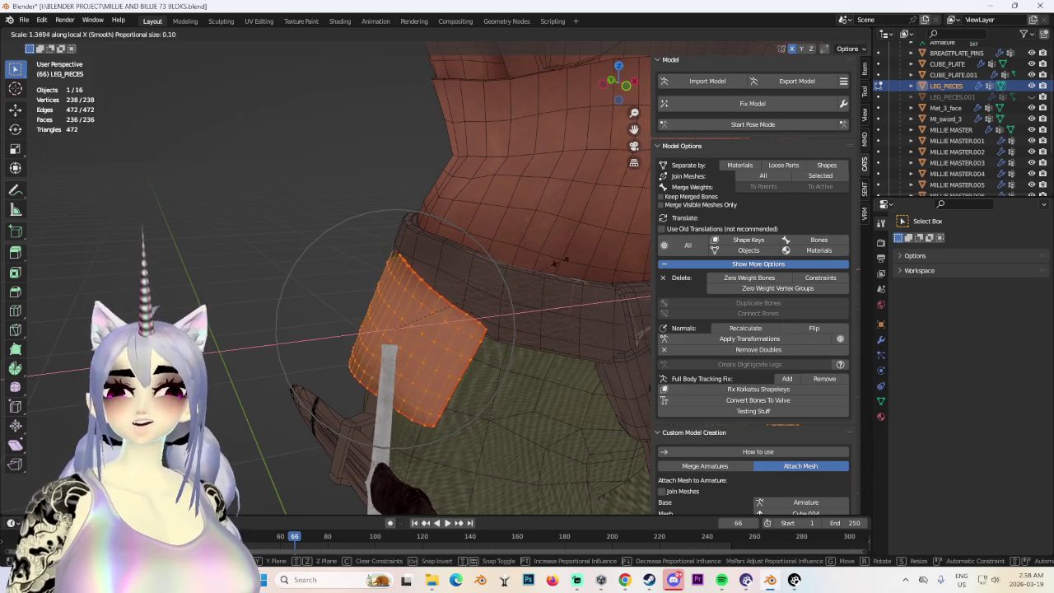
pyautogui.click(549, 287)
# Narrow the pouch along local X and shift one corner face along local Y.
pyautogui.moveTo(546, 349)
pyautogui.mouseDown(button='middle')
pyautogui.moveTo(517, 300)
pyautogui.moveTo(508, 330)
pyautogui.moveTo(390, 349)
pyautogui.mouseUp(button='middle')
pyautogui.press('s')
pyautogui.press('x')
pyautogui.click(555, 315)
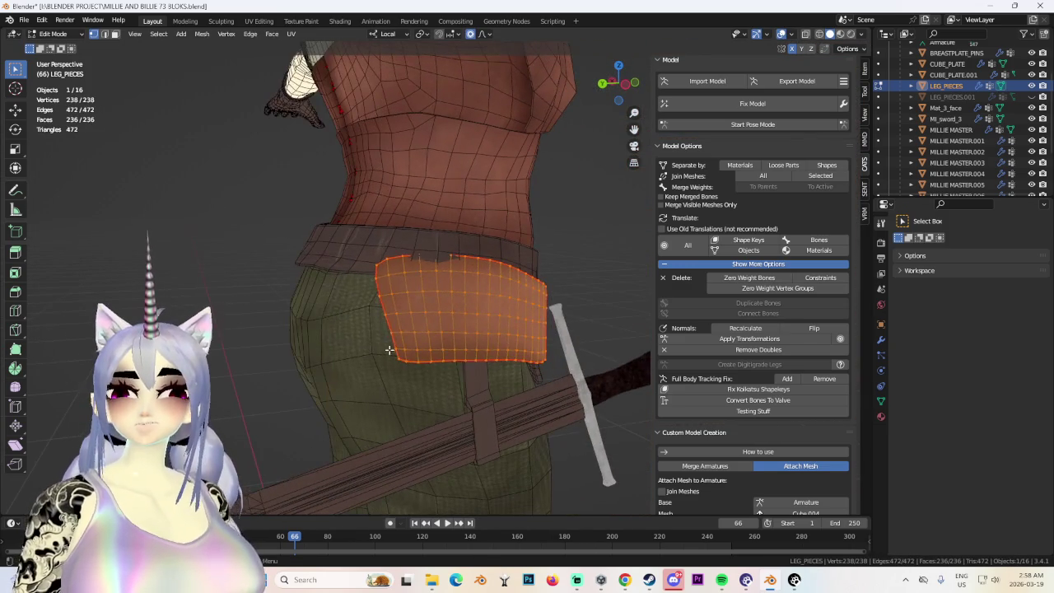
pyautogui.click(399, 357)
pyautogui.press('g')
pyautogui.rightClick(431, 372)
pyautogui.press('g')
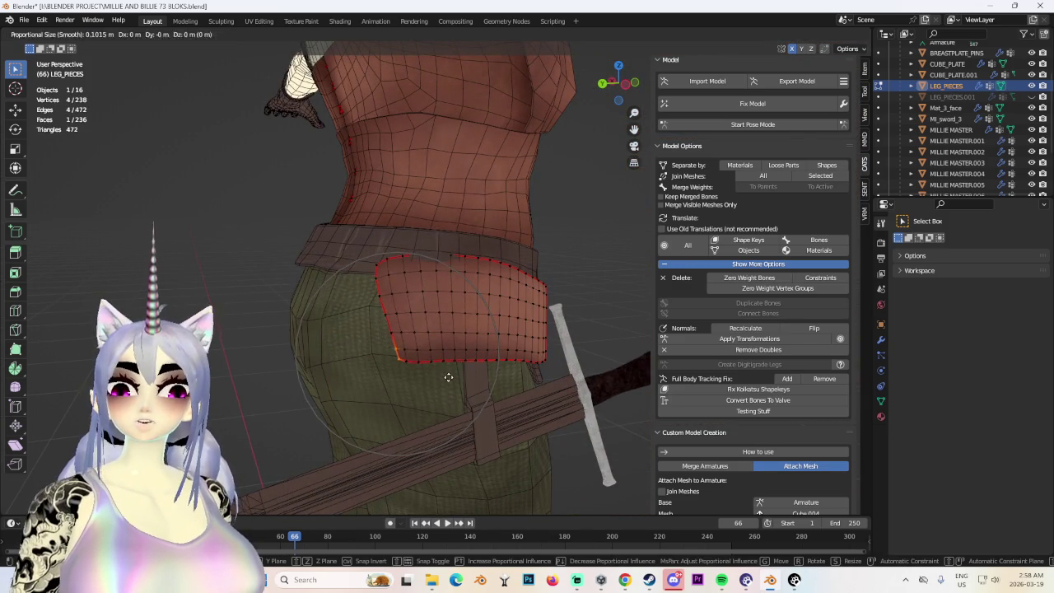
pyautogui.press('y')
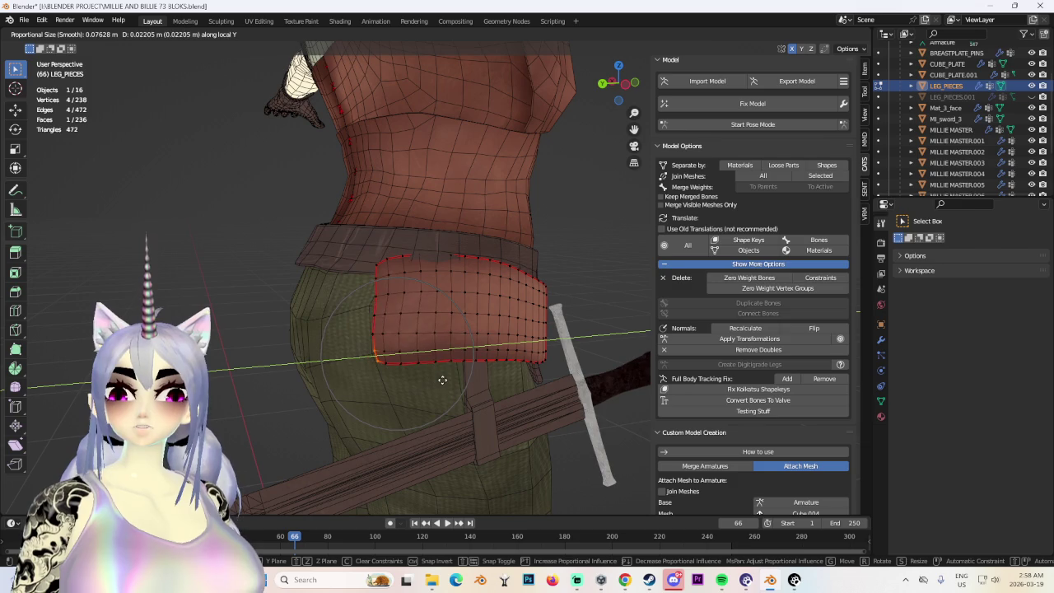
pyautogui.click(447, 381)
# Raise a few pouch vertices along local Z with proportional editing.
pyautogui.moveTo(459, 370)
pyautogui.mouseDown(button='middle')
pyautogui.moveTo(464, 353)
pyautogui.moveTo(387, 334)
pyautogui.moveTo(396, 313)
pyautogui.moveTo(499, 330)
pyautogui.moveTo(428, 297)
pyautogui.mouseUp(button='middle')
pyautogui.scroll(-3, 395, 313)
pyautogui.scroll(3, 499, 329)
pyautogui.press('a')
pyautogui.scroll(-2, 429, 296)
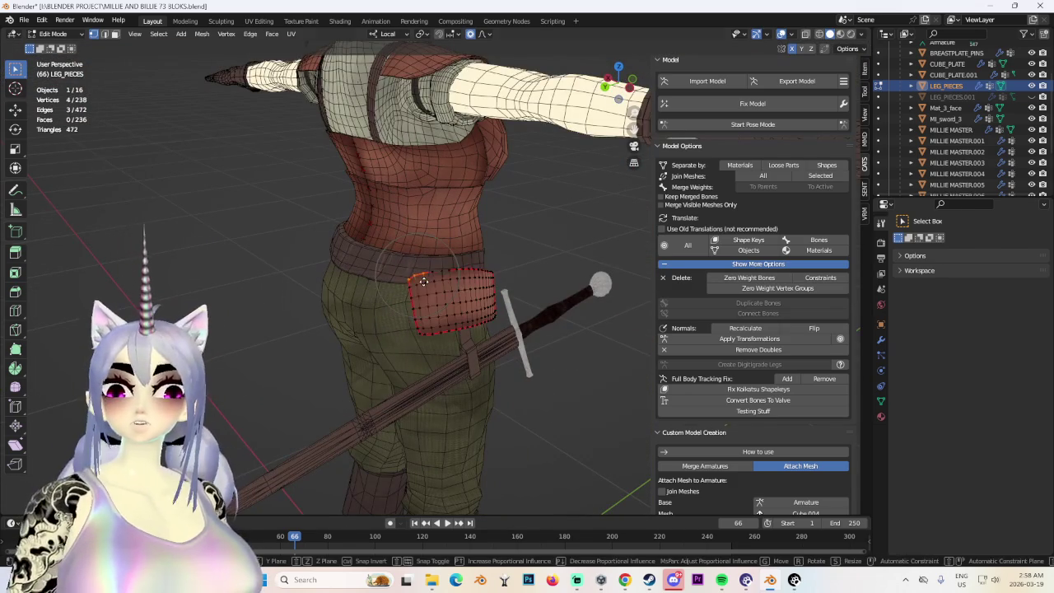
pyautogui.click(416, 287)
pyautogui.press('g')
pyautogui.press('z')
pyautogui.click(422, 287)
# Shift the whole pouch sideways along local X and rotate it in front view.
pyautogui.moveTo(421, 287)
pyautogui.mouseDown(button='middle')
pyautogui.moveTo(434, 283)
pyautogui.moveTo(428, 342)
pyautogui.mouseUp(button='middle')
pyautogui.press('a')
pyautogui.press('g')
pyautogui.press('x')
pyautogui.click(432, 344)
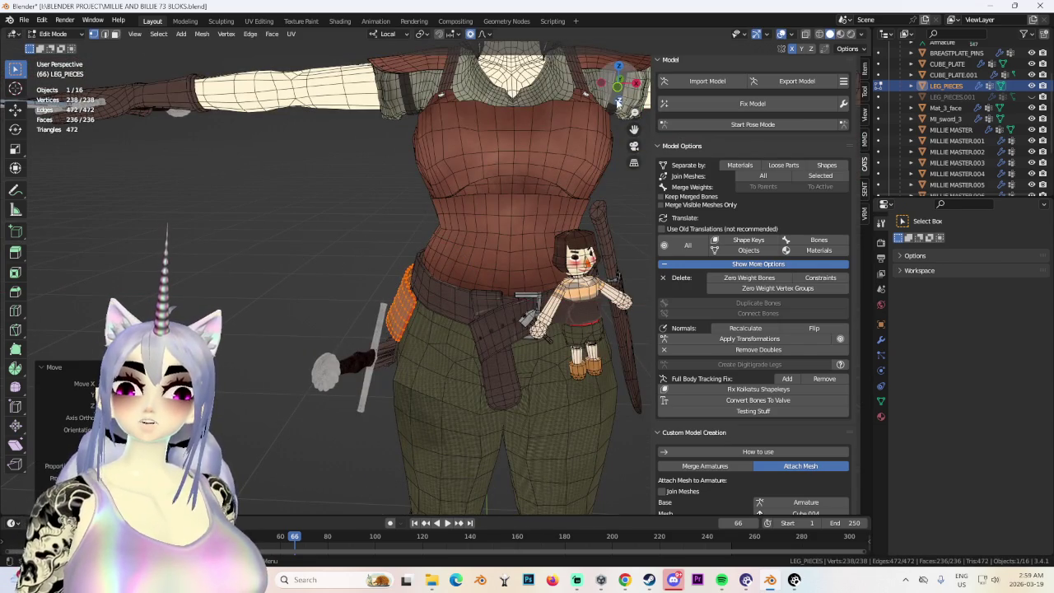
pyautogui.press('KP_1')
pyautogui.press('r')
pyautogui.click(457, 303)
# Adjust a top-edge vertex along local Z with proportional falloff, then tweak the pouch again.
pyautogui.moveTo(458, 303); pyautogui.dragTo(447, 275, button='middle')
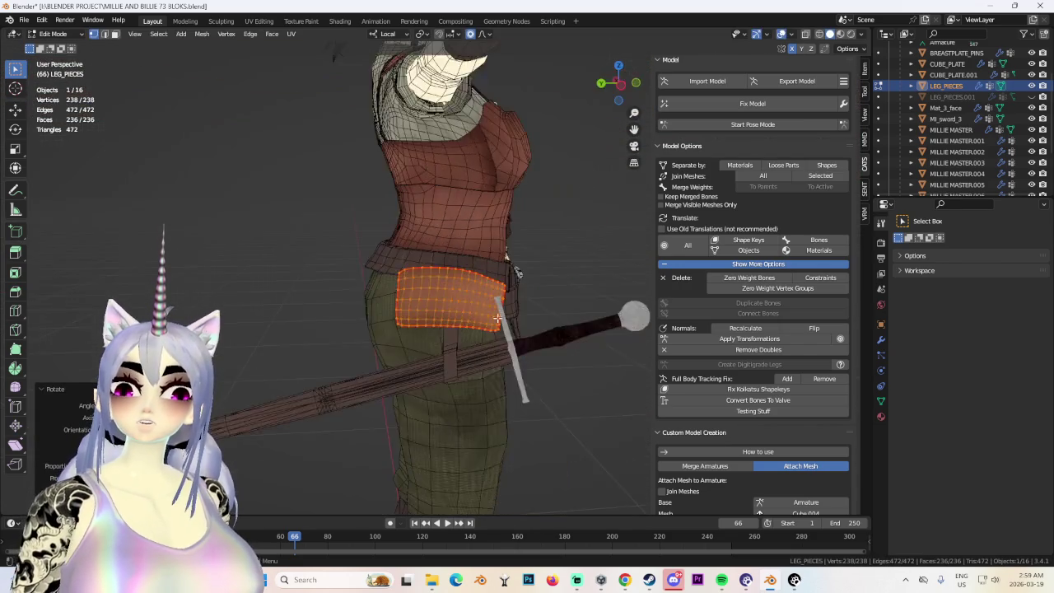
pyautogui.click(446, 275)
pyautogui.press('g')
pyautogui.press('z')
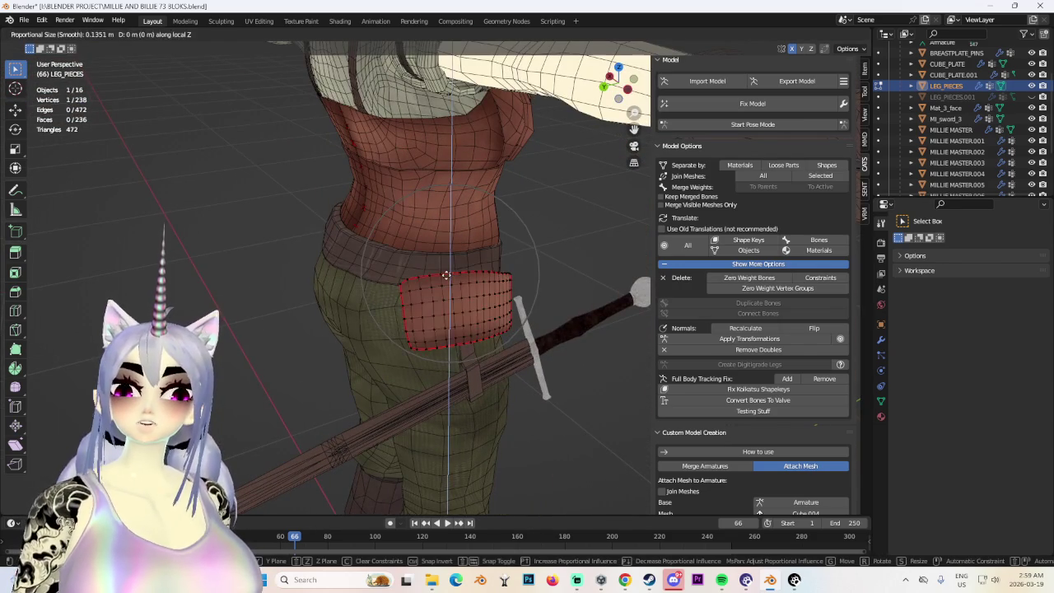
pyautogui.click(444, 278)
pyautogui.click(405, 279)
pyautogui.moveTo(406, 279)
pyautogui.mouseDown(button='middle')
pyautogui.moveTo(452, 313)
pyautogui.moveTo(415, 328)
pyautogui.moveTo(503, 318)
pyautogui.moveTo(443, 285)
pyautogui.moveTo(399, 280)
pyautogui.moveTo(537, 242)
pyautogui.moveTo(452, 275)
pyautogui.moveTo(470, 285)
pyautogui.moveTo(433, 322)
pyautogui.moveTo(560, 302)
pyautogui.moveTo(446, 291)
pyautogui.mouseUp(button='middle')
pyautogui.press('g')
pyautogui.click(516, 318)
# Nudge the pouch's lower edge with several soft proportional moves.
pyautogui.press('g')
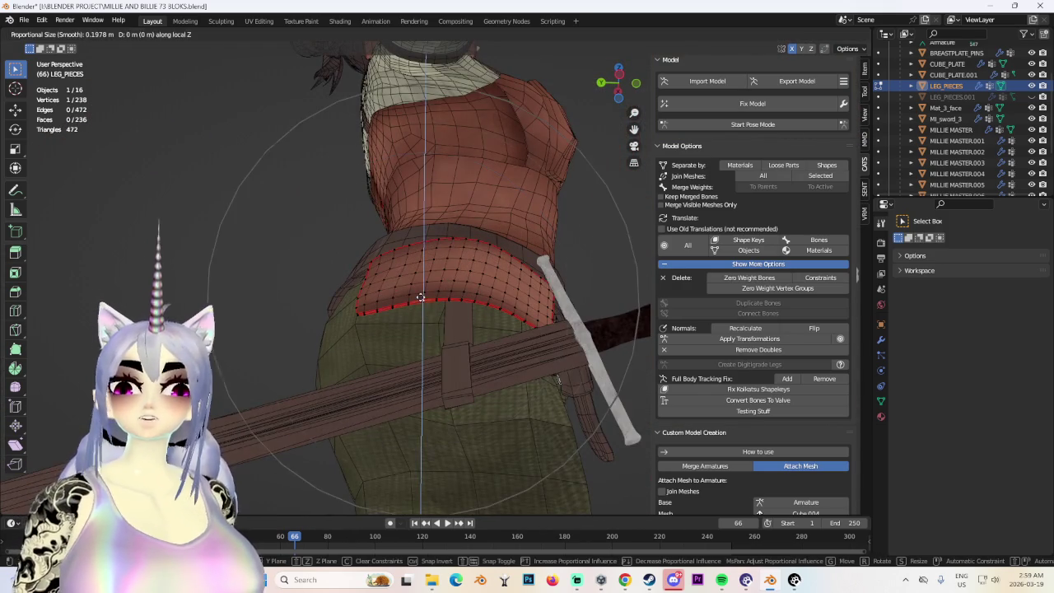
pyautogui.rightClick(423, 301)
pyautogui.moveTo(359, 312)
pyautogui.mouseDown(button='middle')
pyautogui.moveTo(453, 311)
pyautogui.moveTo(494, 294)
pyautogui.mouseUp(button='middle')
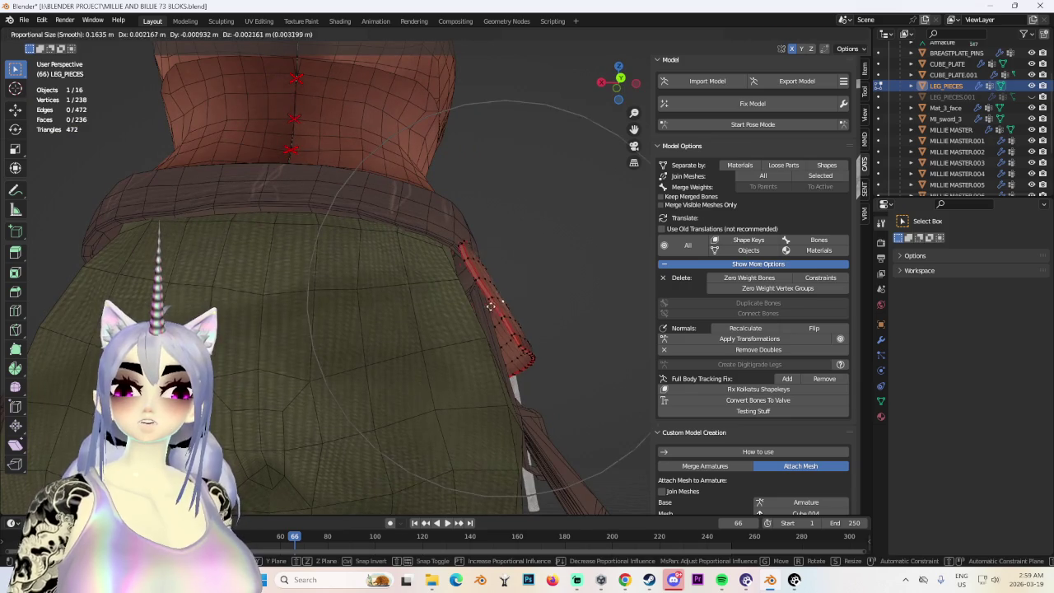
pyautogui.click(496, 303)
pyautogui.press('g')
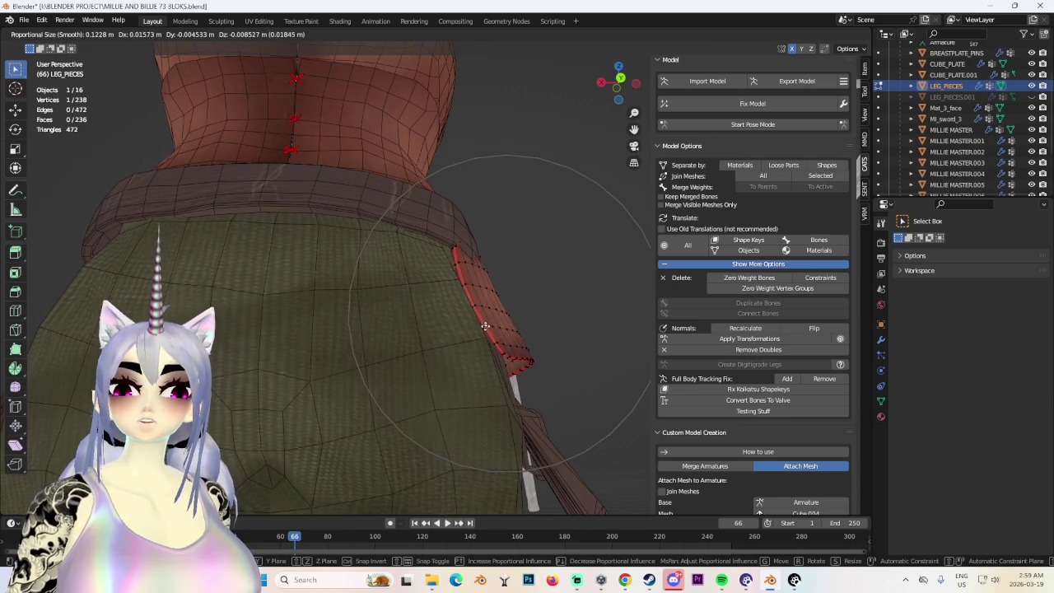
pyautogui.click(486, 327)
pyautogui.moveTo(486, 326)
pyautogui.mouseDown(button='middle')
pyautogui.moveTo(432, 311)
pyautogui.moveTo(511, 313)
pyautogui.moveTo(548, 336)
pyautogui.mouseUp(button='middle')
pyautogui.press('g')
pyautogui.click(511, 313)
pyautogui.press('g')
pyautogui.click(549, 337)
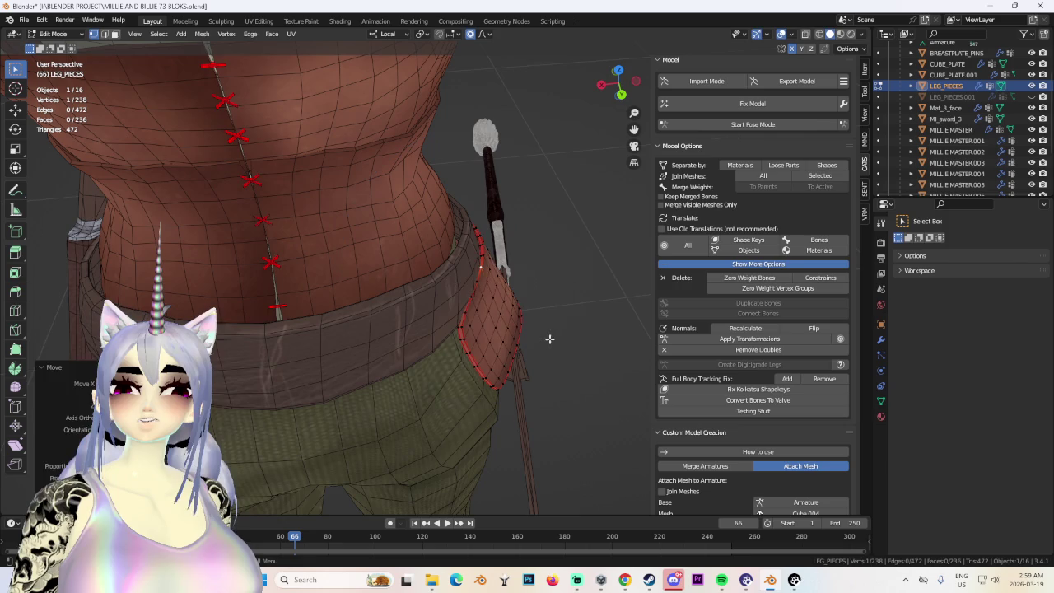
# Move a second vertex together with the first and rotate the edge to bend the panel.
pyautogui.keyDown('shift'); pyautogui.click(459, 294); pyautogui.keyUp('shift')
pyautogui.press('g')
pyautogui.click(480, 305)
pyautogui.moveTo(480, 305)
pyautogui.mouseDown(button='middle')
pyautogui.moveTo(447, 294)
pyautogui.moveTo(411, 301)
pyautogui.moveTo(397, 224)
pyautogui.moveTo(399, 255)
pyautogui.mouseUp(button='middle')
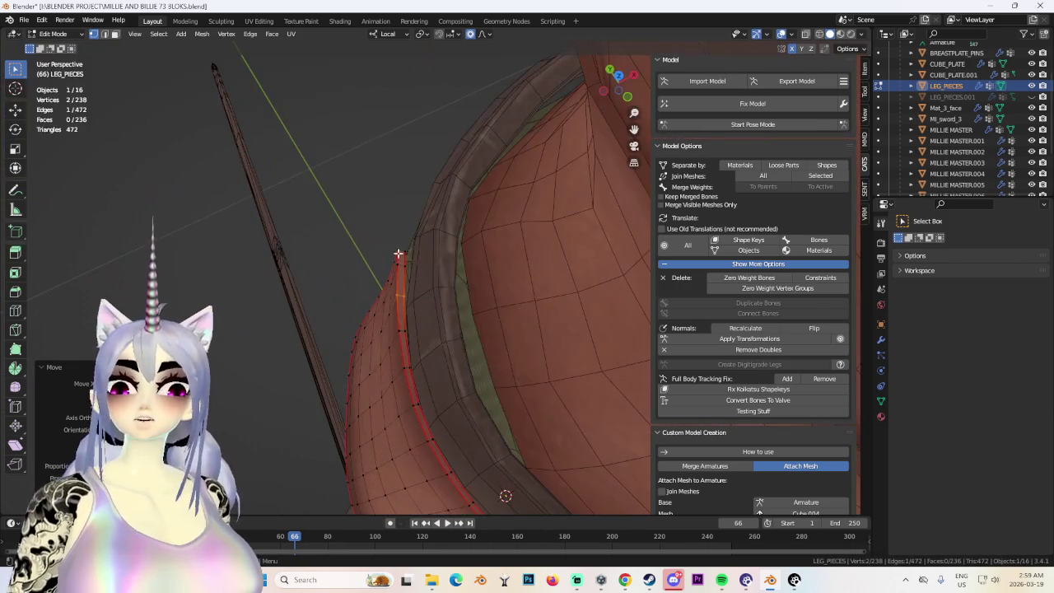
pyautogui.click(449, 264)
pyautogui.press('g')
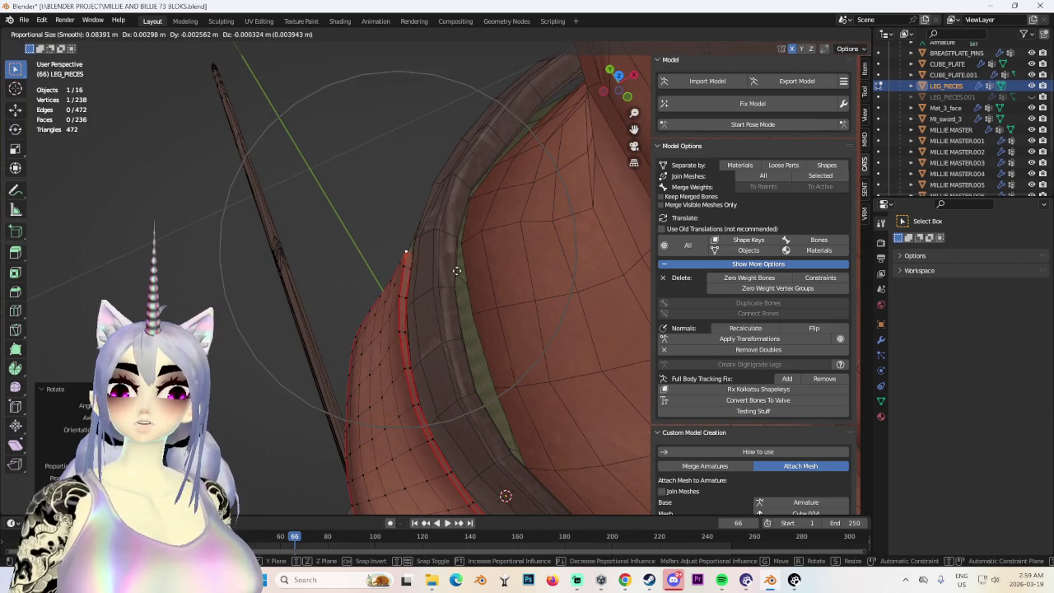
pyautogui.click(459, 269)
pyautogui.moveTo(460, 269)
pyautogui.mouseDown(button='middle')
pyautogui.moveTo(459, 254)
pyautogui.moveTo(485, 240)
pyautogui.moveTo(419, 285)
pyautogui.moveTo(459, 271)
pyautogui.moveTo(448, 294)
pyautogui.moveTo(508, 264)
pyautogui.mouseUp(button='middle')
pyautogui.press('g')
pyautogui.click(450, 283)
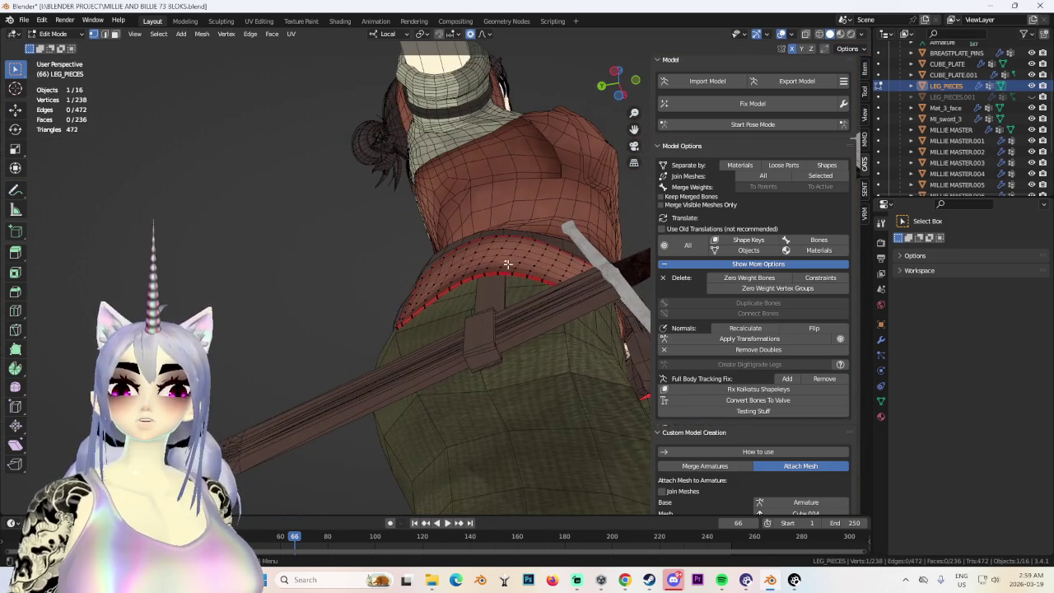
pyautogui.press('g')
pyautogui.click(511, 276)
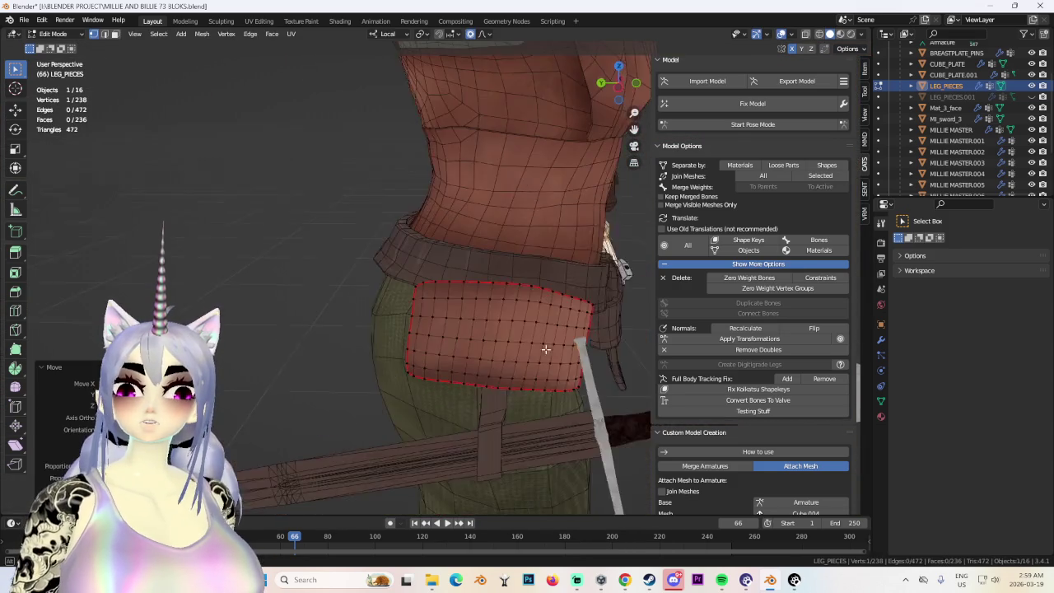
# Move the pouch panel along Z and pull it left so it wraps the hip.
pyautogui.scroll(3, 576, 305)
pyautogui.scroll(3, 599, 314)
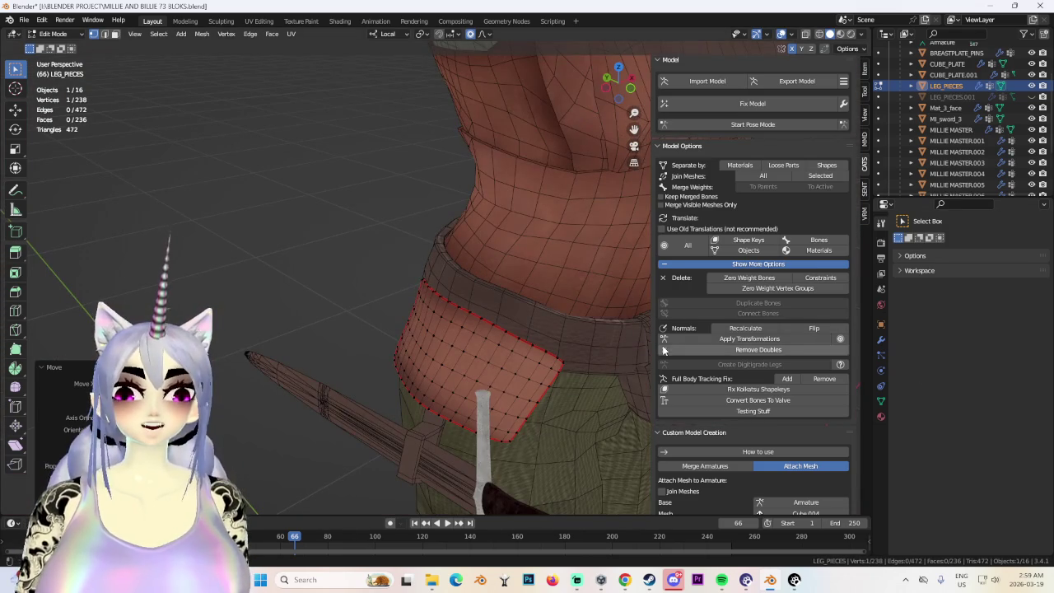
pyautogui.moveTo(618, 343); pyautogui.dragTo(465, 280, button='middle')
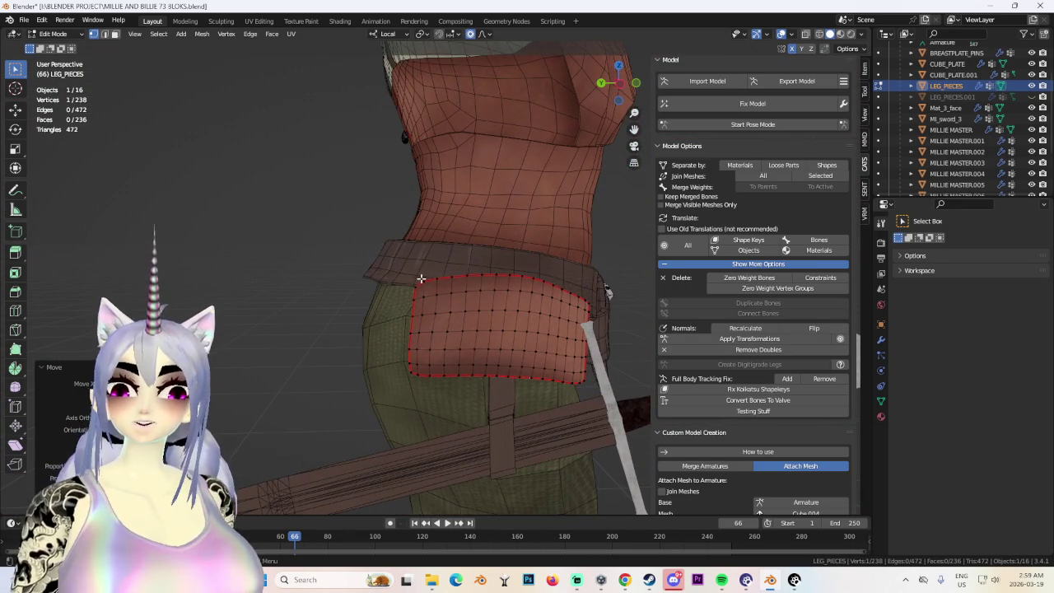
pyautogui.click(512, 281)
pyautogui.moveTo(512, 281)
pyautogui.mouseDown(button='middle')
pyautogui.moveTo(494, 285)
pyautogui.moveTo(538, 327)
pyautogui.mouseUp(button='middle')
pyautogui.press('g')
pyautogui.press('z')
pyautogui.click(516, 296)
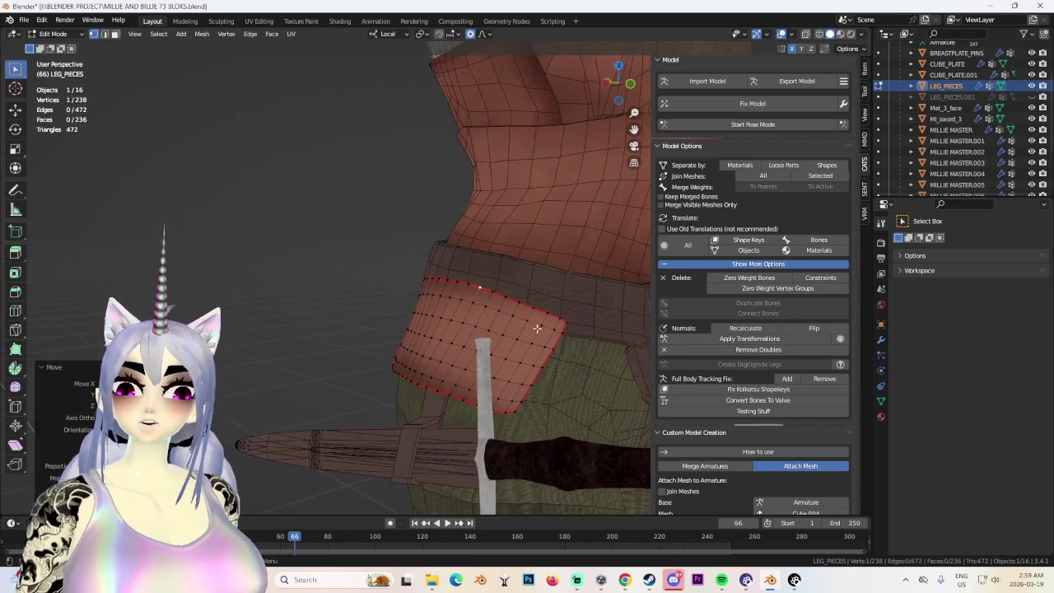
pyautogui.press('g')
pyautogui.click(546, 325)
pyautogui.press('g')
pyautogui.click(559, 322)
# Make final soft moves so the pouch sits just below the belt.
pyautogui.moveTo(558, 322)
pyautogui.mouseDown(button='middle')
pyautogui.moveTo(570, 313)
pyautogui.moveTo(497, 346)
pyautogui.moveTo(379, 317)
pyautogui.moveTo(519, 276)
pyautogui.moveTo(491, 308)
pyautogui.mouseUp(button='middle')
pyautogui.click(549, 315)
pyautogui.press('g')
pyautogui.click(504, 343)
pyautogui.press('g')
pyautogui.click(379, 317)
# Hide the wireframe overlay and adjust the shaded pouch with soft moves.
pyautogui.click(780, 33)
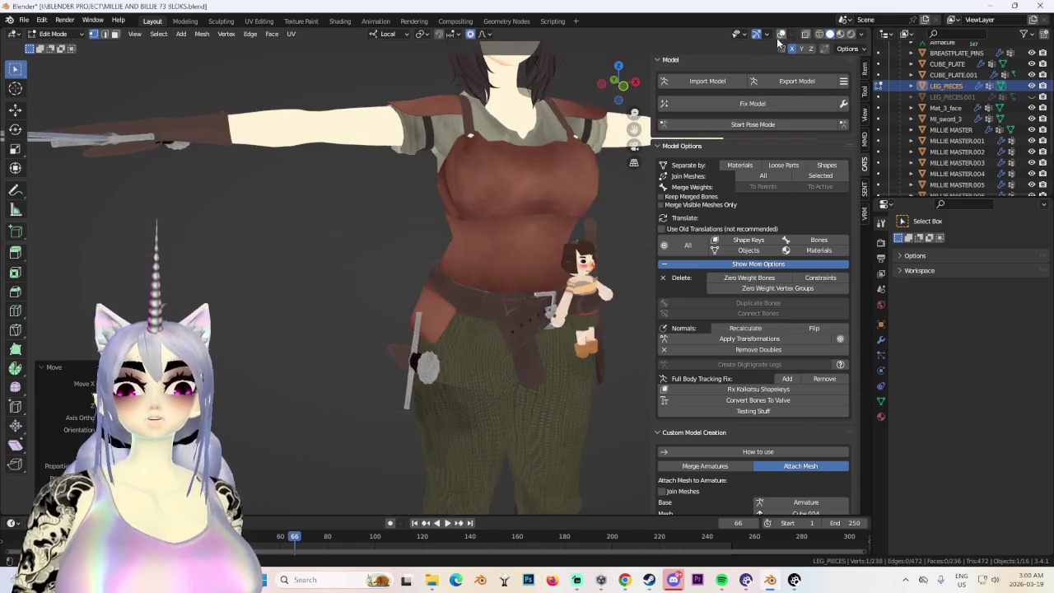
pyautogui.moveTo(535, 345); pyautogui.dragTo(513, 415, button='middle')
pyautogui.moveTo(555, 332)
pyautogui.mouseDown(button='middle')
pyautogui.moveTo(535, 335)
pyautogui.moveTo(493, 306)
pyautogui.moveTo(559, 323)
pyautogui.moveTo(495, 291)
pyautogui.mouseUp(button='middle')
pyautogui.press('g')
pyautogui.press('Escape')
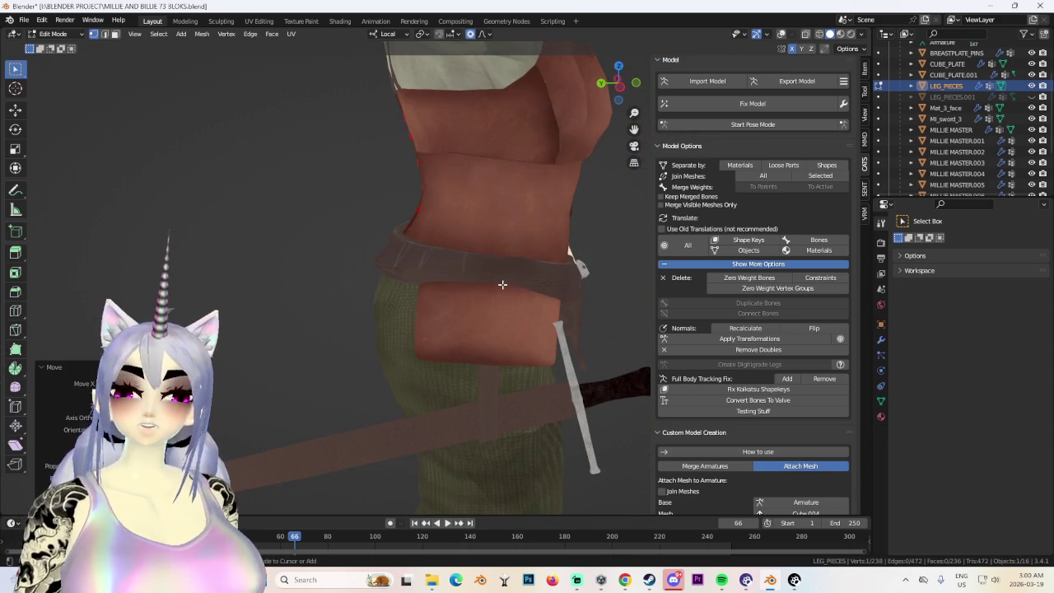
pyautogui.press('g')
pyautogui.press('Escape')
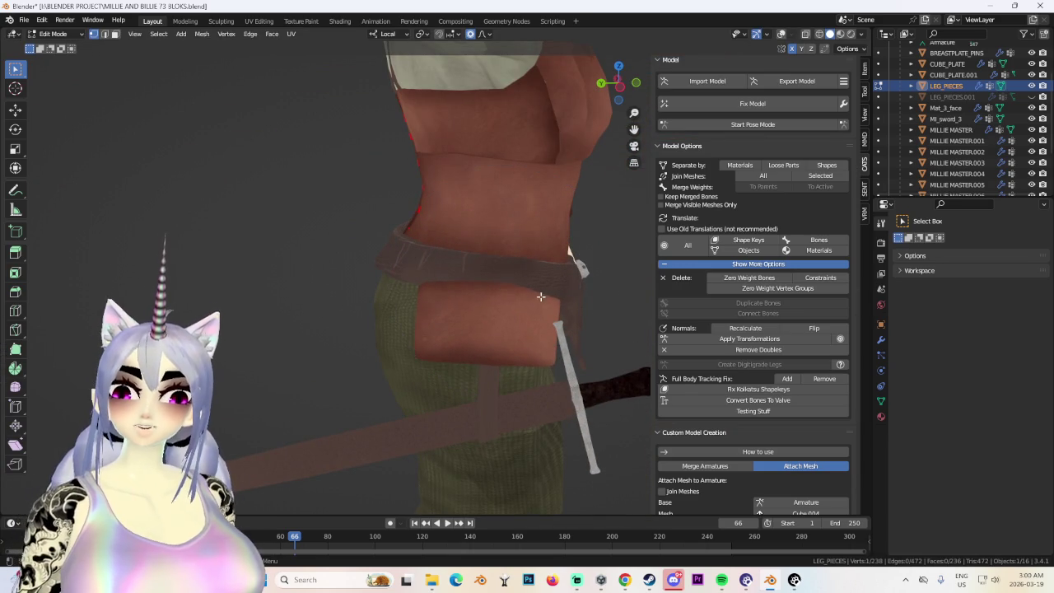
pyautogui.press('g')
pyautogui.click(420, 287)
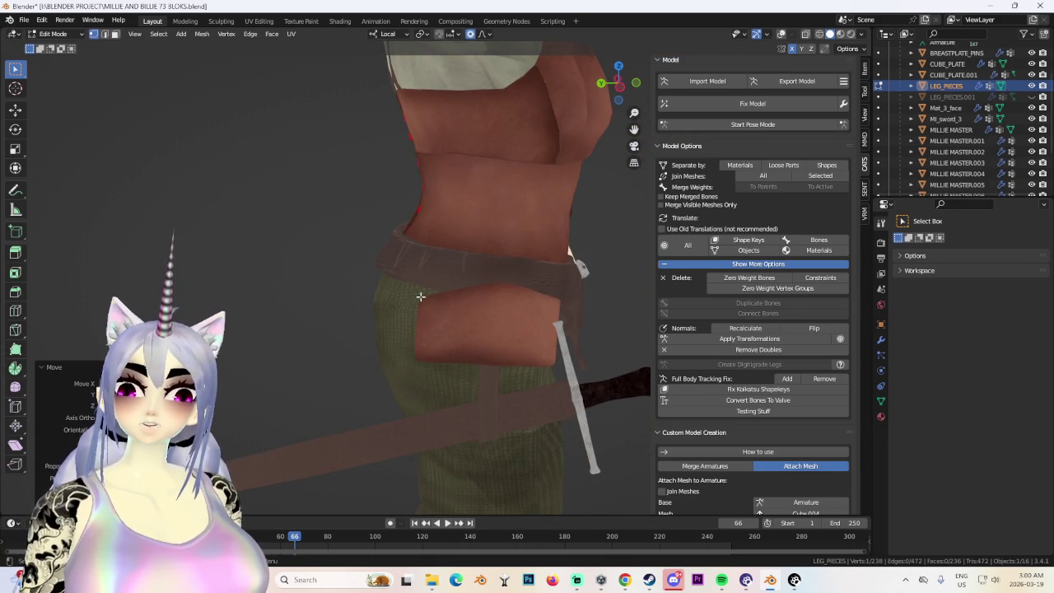
pyautogui.moveTo(420, 287); pyautogui.dragTo(565, 294, button='middle')
pyautogui.moveTo(509, 328)
pyautogui.mouseDown(button='middle')
pyautogui.moveTo(580, 313)
pyautogui.moveTo(492, 318)
pyautogui.moveTo(502, 266)
pyautogui.mouseUp(button='middle')
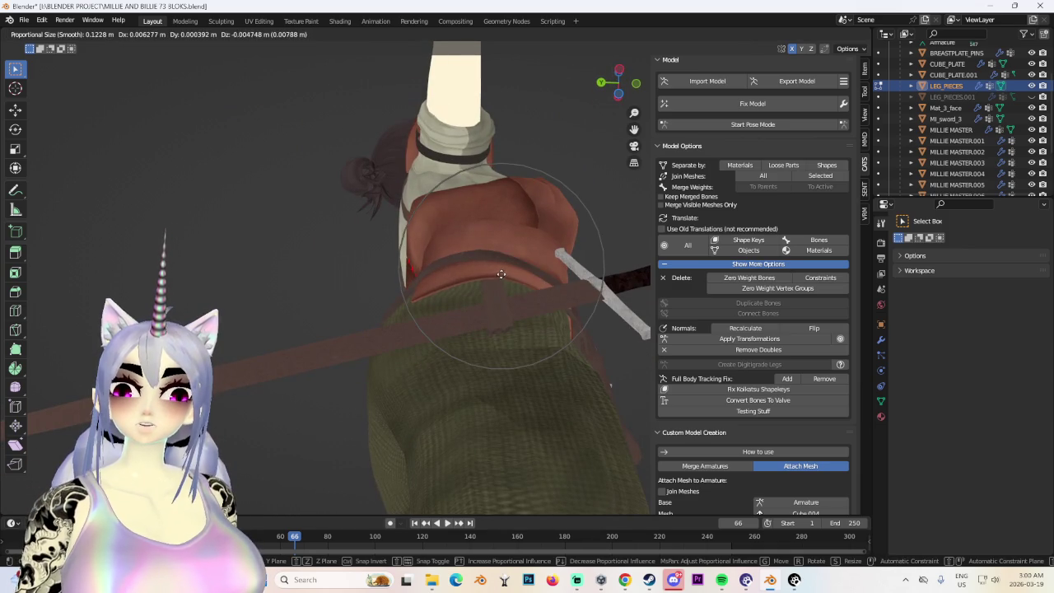
pyautogui.click(503, 274)
pyautogui.press('g')
pyautogui.click(497, 275)
# Move the pouch along local Z, restore the wireframe overlay, and view from the front.
pyautogui.moveTo(497, 275)
pyautogui.mouseDown(button='middle')
pyautogui.moveTo(466, 322)
pyautogui.moveTo(494, 301)
pyautogui.moveTo(458, 297)
pyautogui.moveTo(464, 334)
pyautogui.moveTo(422, 288)
pyautogui.mouseUp(button='middle')
pyautogui.press('g')
pyautogui.press('z')
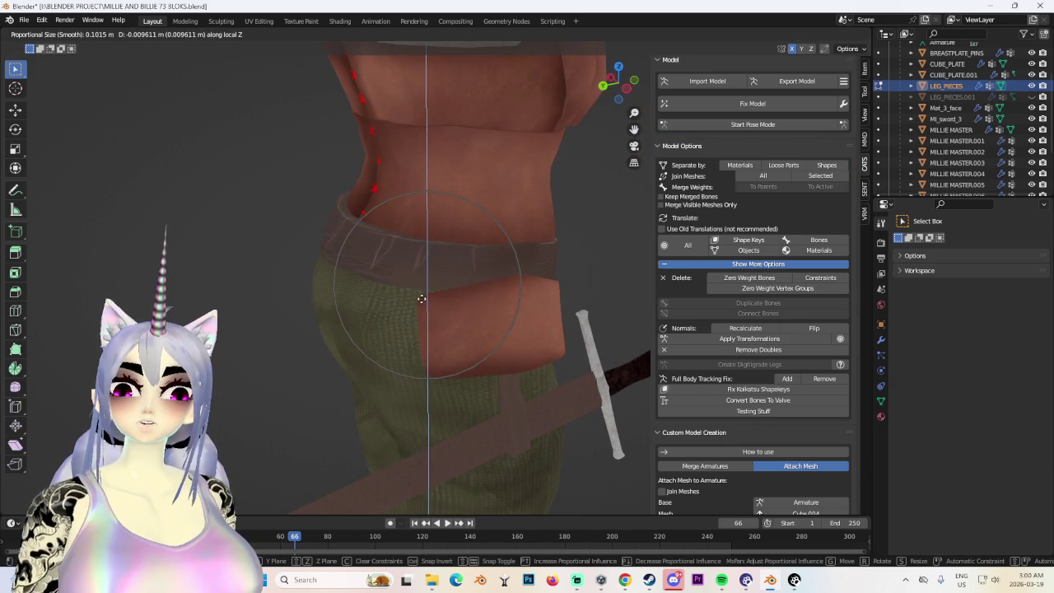
pyautogui.click(424, 295)
pyautogui.moveTo(517, 305); pyautogui.dragTo(510, 351, button='middle')
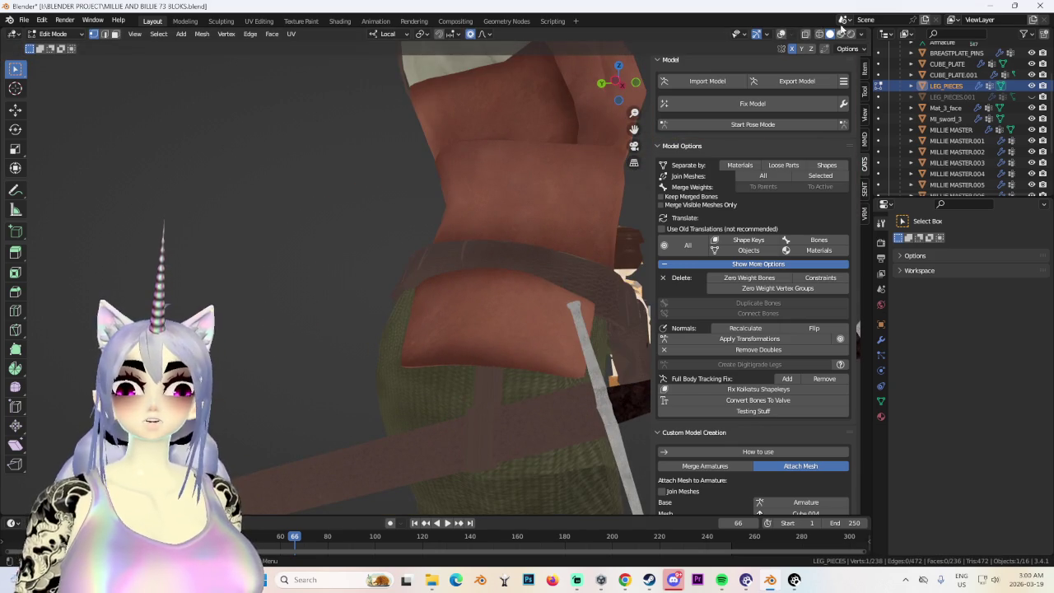
pyautogui.click(781, 36)
pyautogui.moveTo(445, 313)
pyautogui.mouseDown(button='middle')
pyautogui.moveTo(431, 302)
pyautogui.moveTo(464, 305)
pyautogui.moveTo(482, 342)
pyautogui.moveTo(511, 321)
pyautogui.moveTo(602, 406)
pyautogui.moveTo(551, 353)
pyautogui.mouseUp(button='middle')
pyautogui.scroll(-3, 494, 329)
pyautogui.click(637, 83)
pyautogui.scroll(-2, 464, 332)
# Duplicate the whole pouch mesh and shift the copy along local X.
pyautogui.press('a')
pyautogui.click(532, 405)
pyautogui.moveTo(533, 405)
pyautogui.mouseDown(button='middle')
pyautogui.moveTo(435, 349)
pyautogui.moveTo(531, 290)
pyautogui.moveTo(478, 365)
pyautogui.mouseUp(button='middle')
pyautogui.press('g')
pyautogui.click(434, 349)
# Slide the duplicated pouch along its local X axis, then check it from the front.
pyautogui.press('g')
pyautogui.press('x')
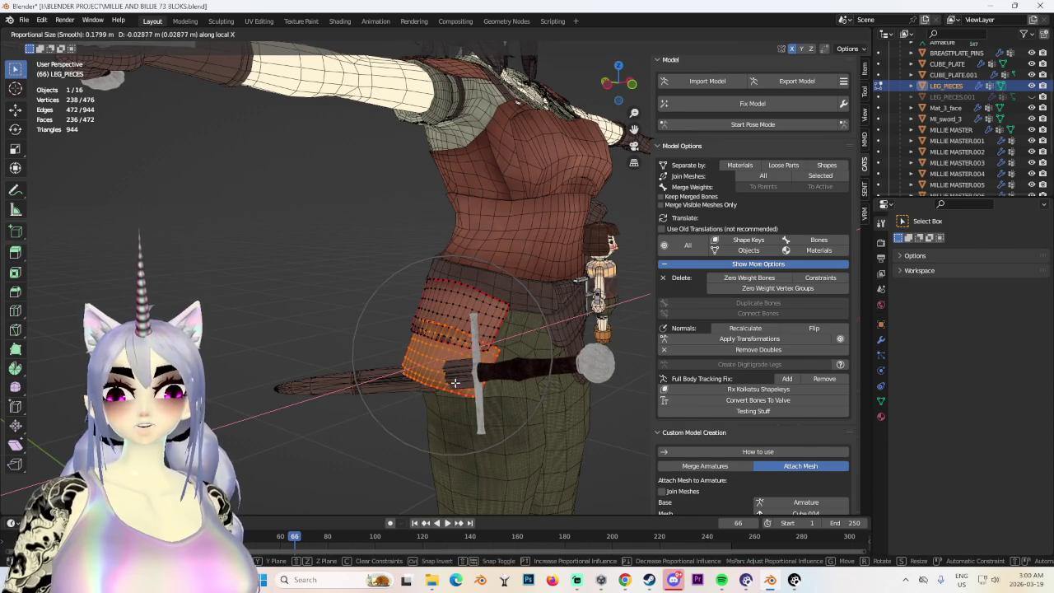
pyautogui.click(455, 382)
pyautogui.moveTo(454, 382)
pyautogui.mouseDown(button='middle')
pyautogui.moveTo(502, 342)
pyautogui.moveTo(556, 378)
pyautogui.mouseUp(button='middle')
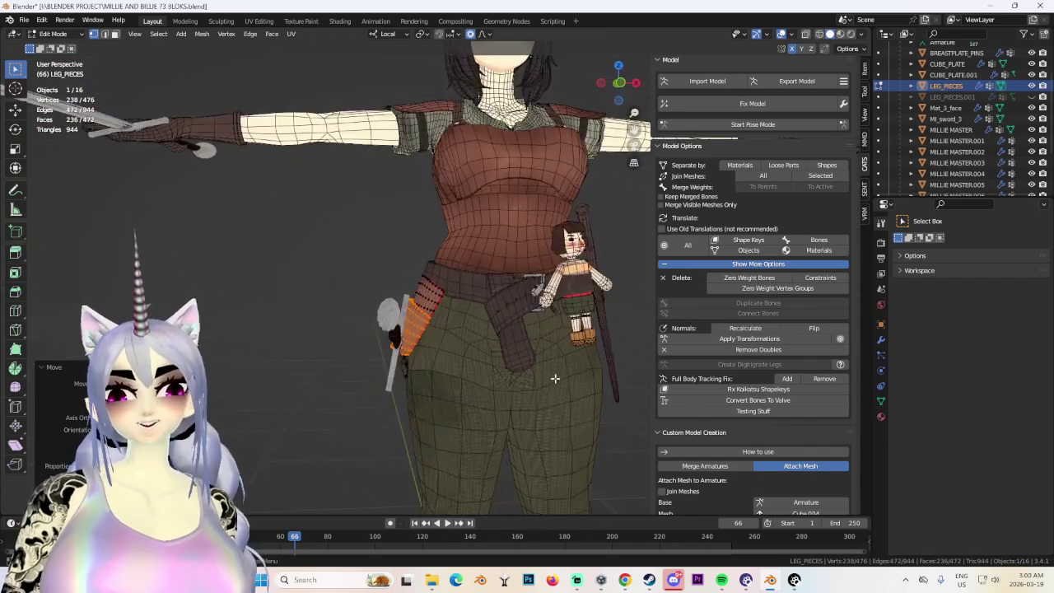
pyautogui.scroll(-3, 555, 379)
pyautogui.click(619, 83)
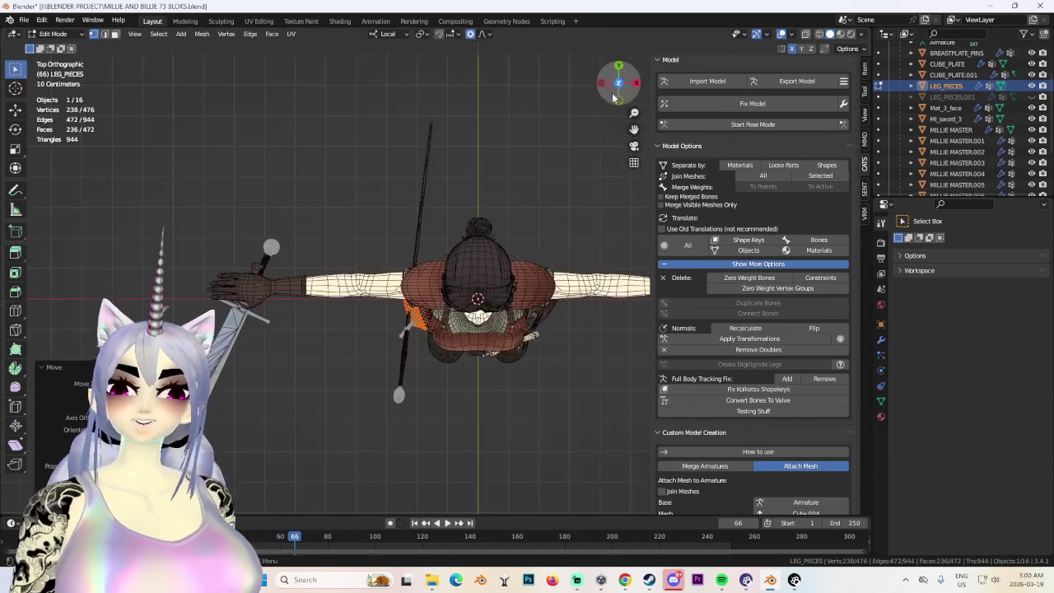
pyautogui.moveTo(617, 89); pyautogui.dragTo(612, 49)
pyautogui.click(624, 98)
# Reposition the pouch along local Y and leftward, rotating it to angle along the hip.
pyautogui.press('r')
pyautogui.press('Return')
pyautogui.press('g')
pyautogui.press('y')
pyautogui.press('y')
pyautogui.click(409, 304)
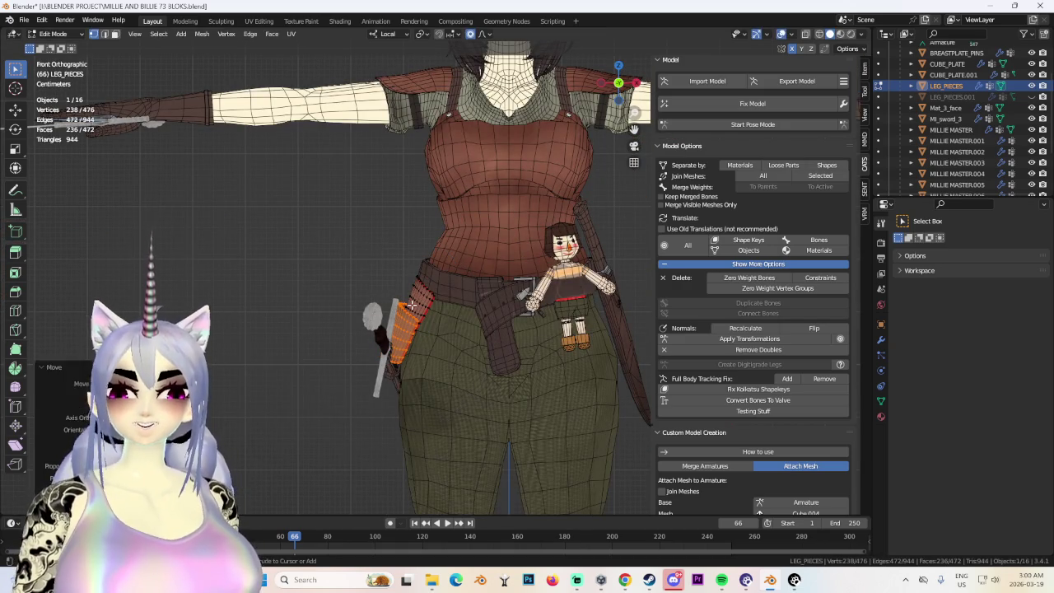
pyautogui.rightClick(411, 304)
pyautogui.press('Escape')
pyautogui.press('g')
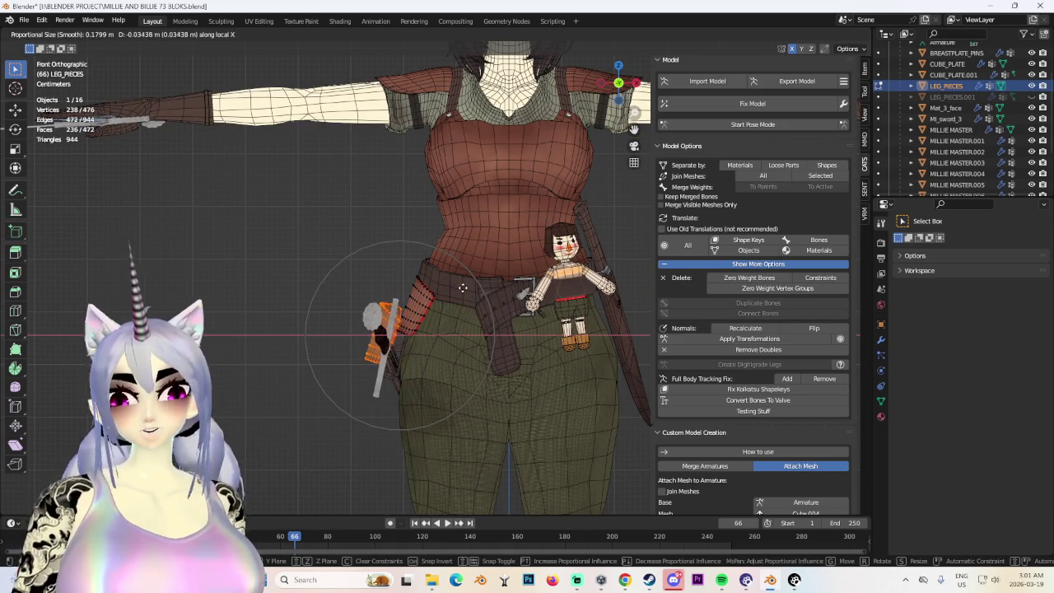
pyautogui.click(464, 290)
pyautogui.press('r')
pyautogui.press('Return')
pyautogui.moveTo(464, 290)
pyautogui.mouseDown(button='middle')
pyautogui.moveTo(415, 373)
pyautogui.moveTo(505, 298)
pyautogui.moveTo(546, 303)
pyautogui.moveTo(452, 318)
pyautogui.mouseUp(button='middle')
pyautogui.press('r')
pyautogui.click(546, 303)
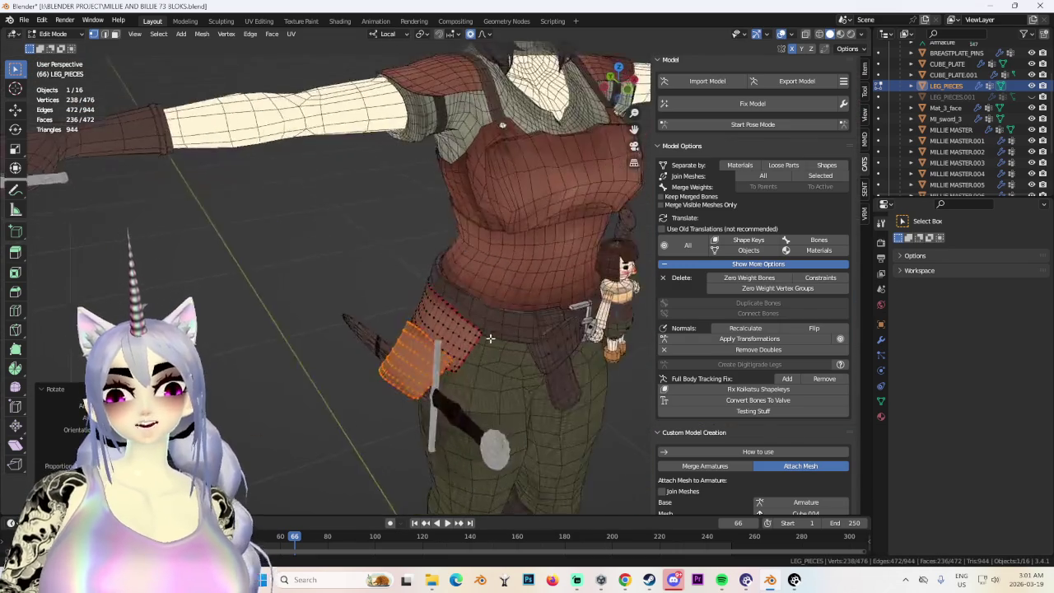
# Nudge the pouch into place with soft proportional moves, including one along local Y.
pyautogui.click(451, 318)
pyautogui.moveTo(451, 318)
pyautogui.mouseDown(button='middle')
pyautogui.moveTo(492, 323)
pyautogui.moveTo(428, 303)
pyautogui.mouseUp(button='middle')
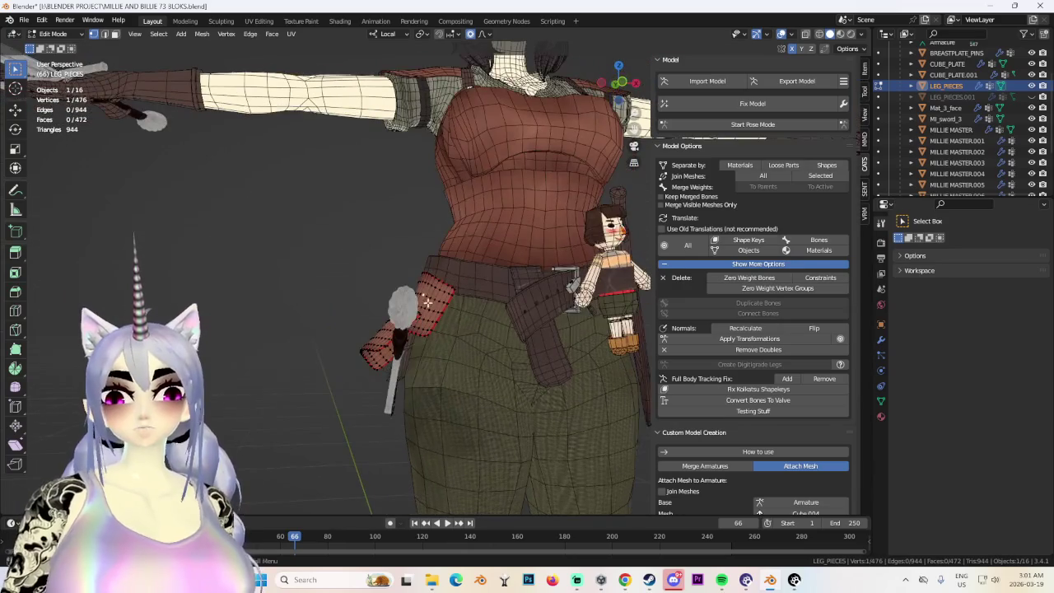
pyautogui.click(621, 76)
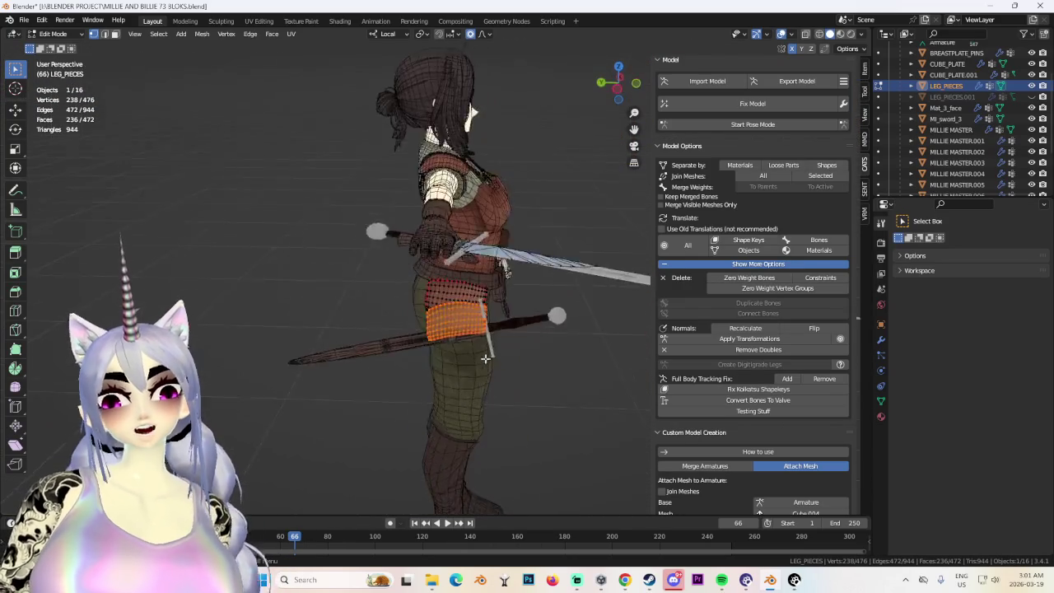
pyautogui.moveTo(441, 334)
pyautogui.mouseDown(button='middle')
pyautogui.moveTo(508, 300)
pyautogui.moveTo(533, 322)
pyautogui.moveTo(539, 354)
pyautogui.mouseUp(button='middle')
pyautogui.press('g')
pyautogui.click(509, 299)
pyautogui.press('g')
pyautogui.press('y')
pyautogui.click(533, 322)
# Select the strip of faces along the pouch's top edge and softly move it.
pyautogui.moveTo(486, 284); pyautogui.dragTo(571, 309)
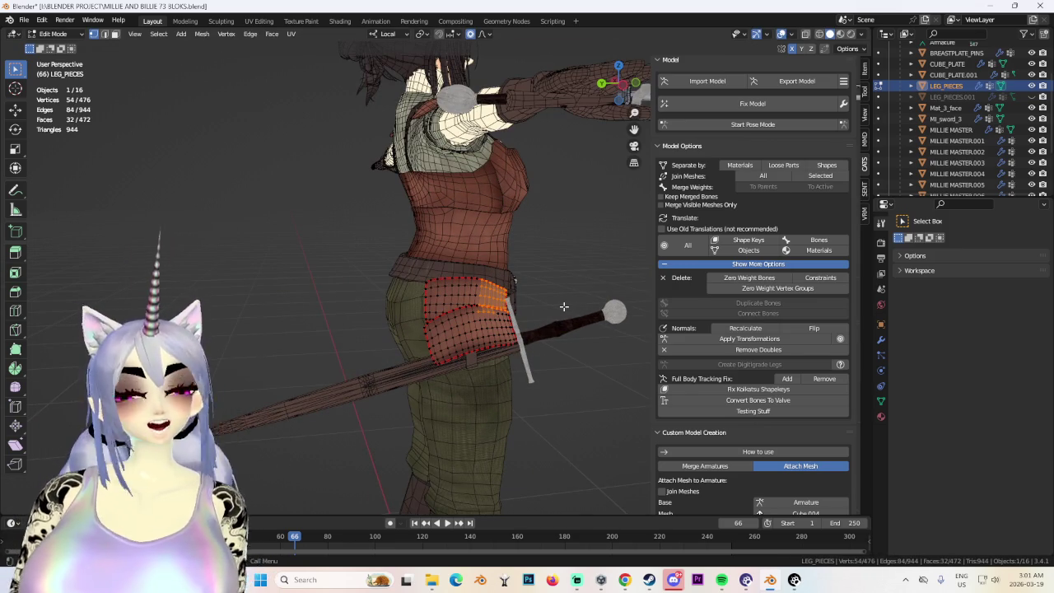
pyautogui.moveTo(564, 307)
pyautogui.mouseDown(button='middle')
pyautogui.moveTo(541, 354)
pyautogui.moveTo(484, 232)
pyautogui.mouseUp(button='middle')
pyautogui.scroll(3, 541, 354)
pyautogui.moveTo(583, 277); pyautogui.dragTo(531, 295, button='middle')
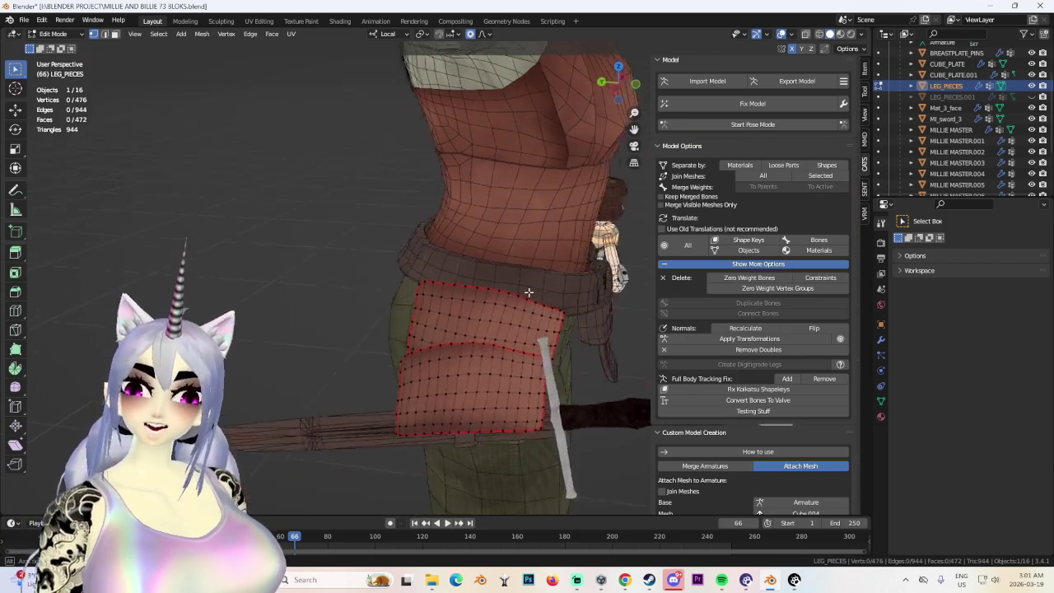
pyautogui.moveTo(442, 254); pyautogui.dragTo(587, 331)
pyautogui.moveTo(531, 295)
pyautogui.mouseDown(button='middle')
pyautogui.moveTo(520, 327)
pyautogui.moveTo(459, 383)
pyautogui.mouseUp(button='middle')
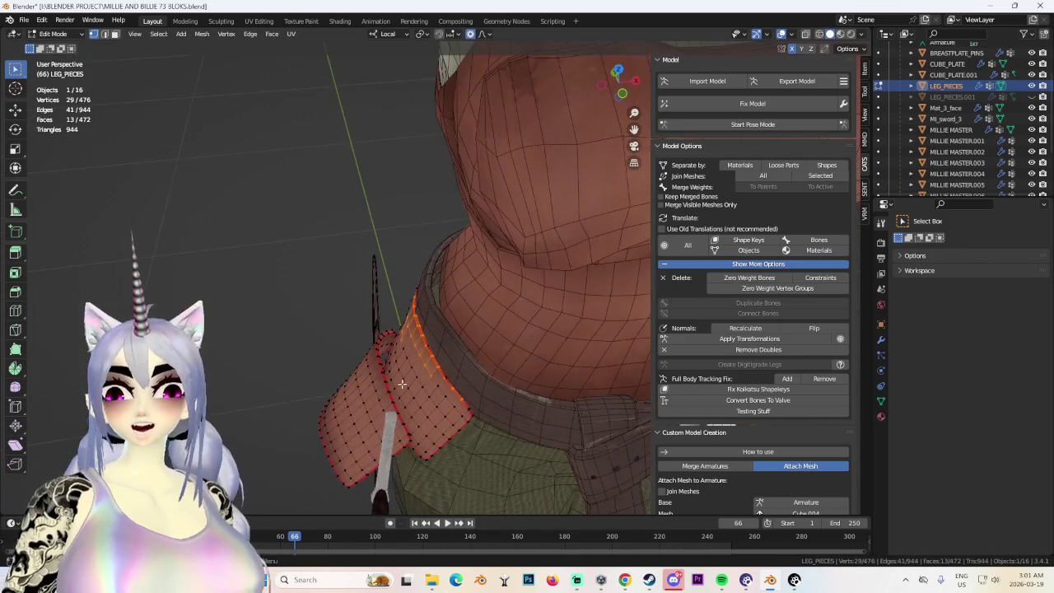
pyautogui.moveTo(361, 319); pyautogui.dragTo(383, 348, button='middle')
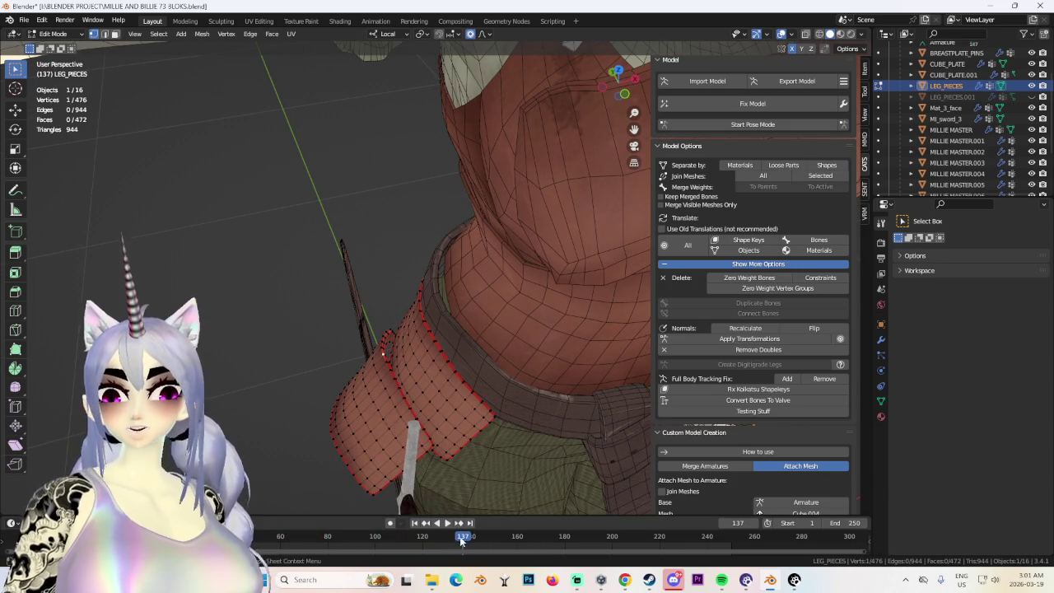
pyautogui.moveTo(461, 280)
pyautogui.mouseDown(button='middle')
pyautogui.moveTo(365, 244)
pyautogui.moveTo(349, 318)
pyautogui.moveTo(463, 308)
pyautogui.moveTo(494, 348)
pyautogui.moveTo(506, 344)
pyautogui.moveTo(483, 384)
pyautogui.moveTo(474, 371)
pyautogui.moveTo(680, 137)
pyautogui.mouseUp(button='middle')
pyautogui.press('g')
pyautogui.click(388, 264)
# Hide all unselected geometry, then reselect the whole linked pouch piece.
pyautogui.click(616, 83)
pyautogui.scroll(-3, 467, 442)
pyautogui.moveTo(506, 401)
pyautogui.mouseDown(button='middle')
pyautogui.moveTo(407, 417)
pyautogui.moveTo(447, 394)
pyautogui.moveTo(528, 385)
pyautogui.moveTo(481, 355)
pyautogui.moveTo(386, 352)
pyautogui.mouseUp(button='middle')
pyautogui.scroll(3, 446, 395)
pyautogui.moveTo(538, 336)
pyautogui.mouseDown(button='middle')
pyautogui.moveTo(491, 334)
pyautogui.moveTo(473, 360)
pyautogui.moveTo(550, 354)
pyautogui.moveTo(439, 355)
pyautogui.mouseUp(button='middle')
pyautogui.hotkey('alt', 'a')
pyautogui.scroll(3, 490, 334)
pyautogui.scroll(-3, 473, 360)
pyautogui.scroll(-2, 474, 360)
pyautogui.hotkey('shift', 'h')
pyautogui.hotkey('alt', 'a')
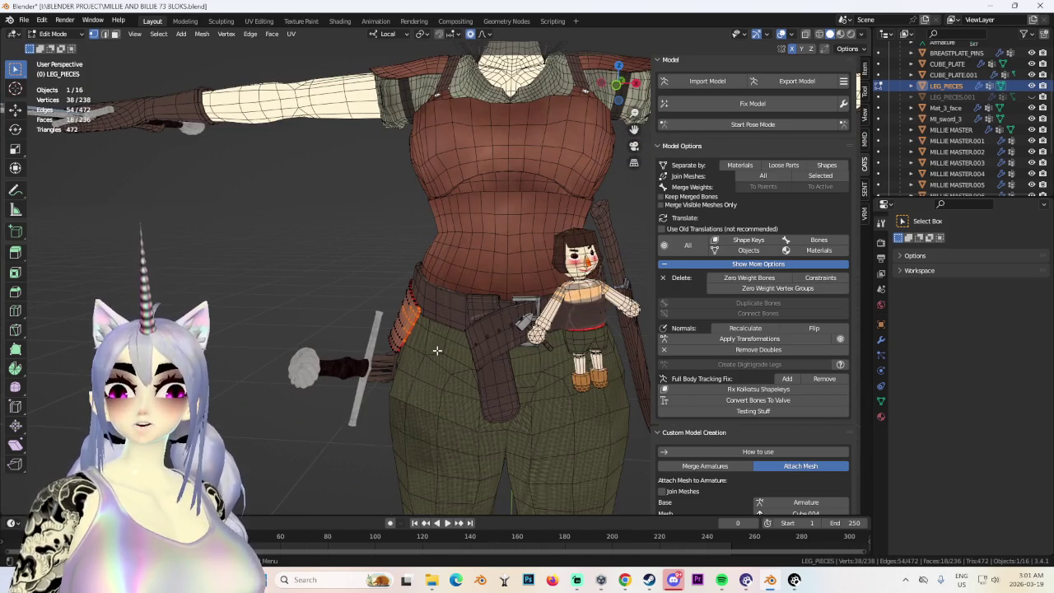
pyautogui.hotkey('ctrl', 'l')
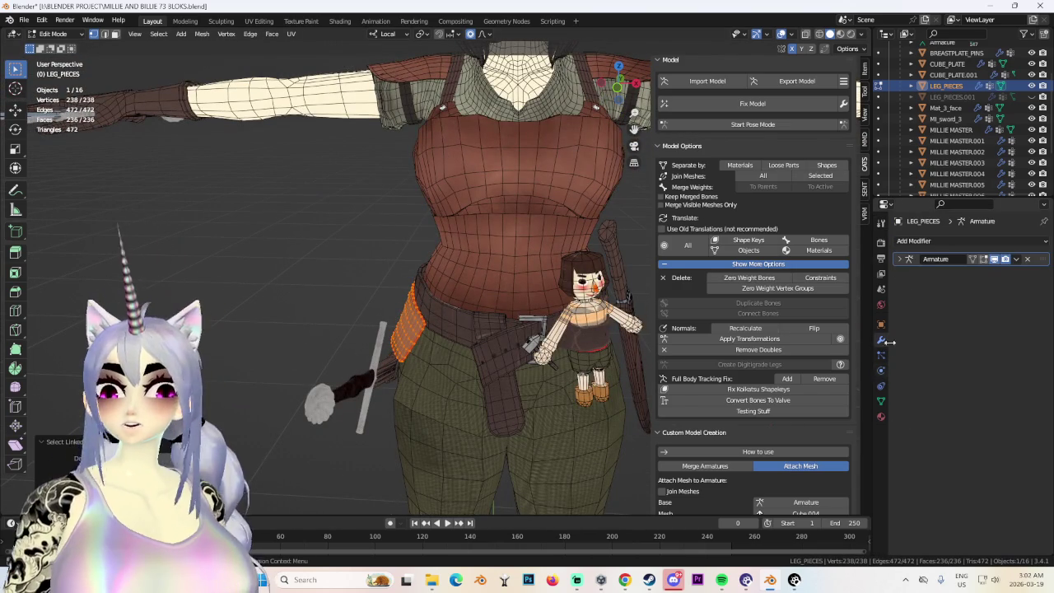
# Add a Mirror modifier to the pouch.
pyautogui.click(926, 242)
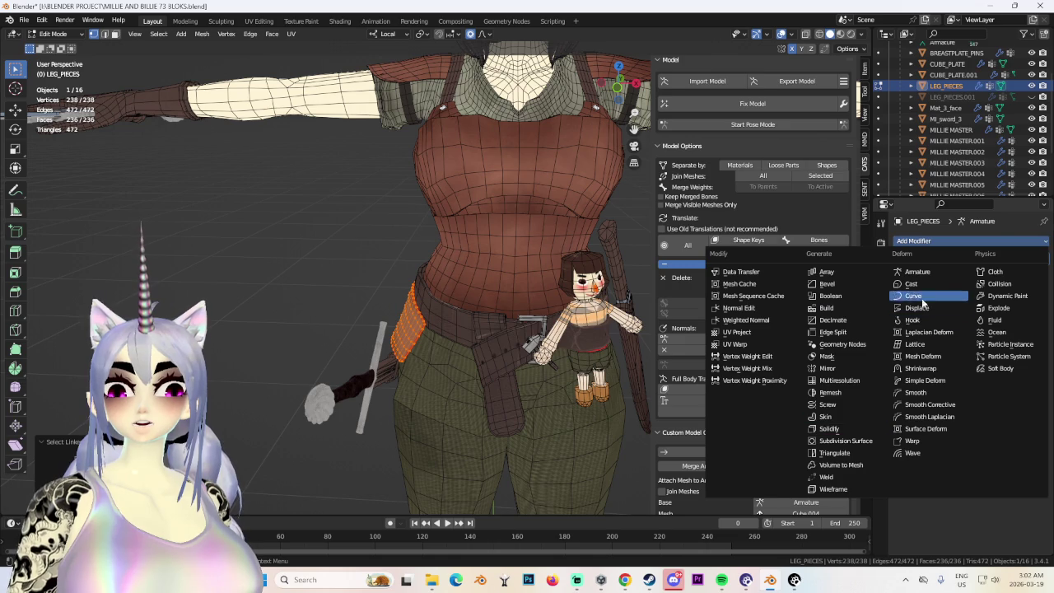
pyautogui.click(828, 368)
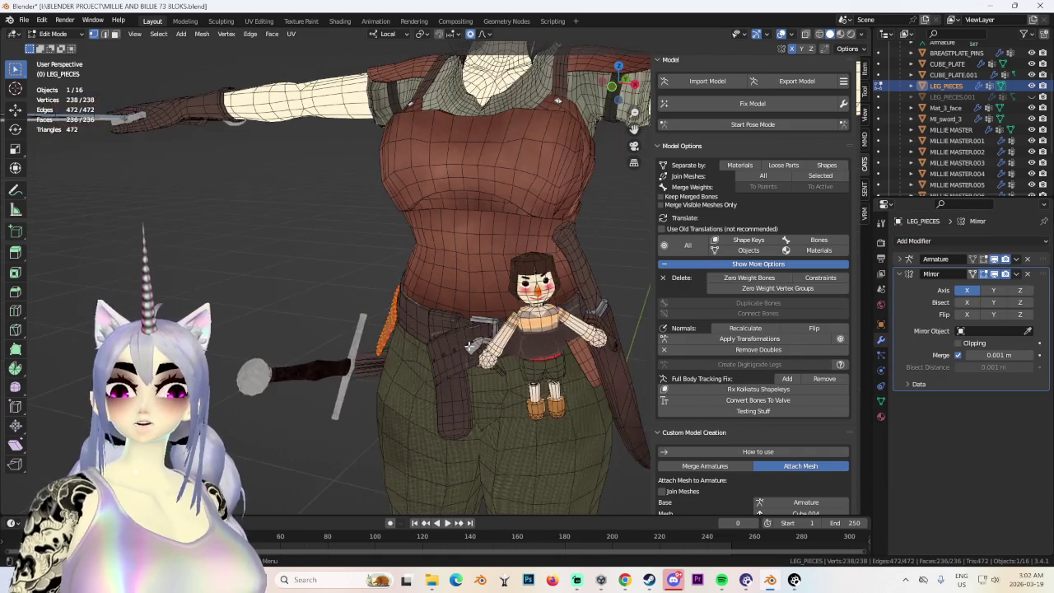
pyautogui.scroll(3, 495, 346)
pyautogui.moveTo(462, 354)
pyautogui.mouseDown(button='middle')
pyautogui.moveTo(508, 352)
pyautogui.moveTo(436, 304)
pyautogui.mouseUp(button='middle')
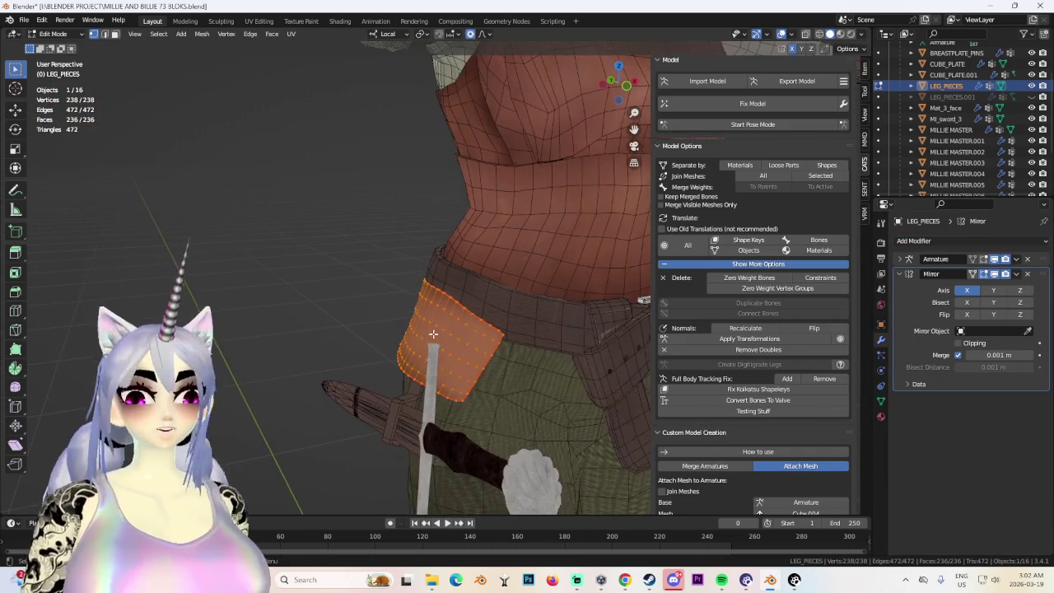
pyautogui.moveTo(624, 86); pyautogui.dragTo(618, 82)
# Softly move pouch edge vertices so the pouch presses against the belt.
pyautogui.moveTo(311, 298); pyautogui.dragTo(540, 271, button='middle')
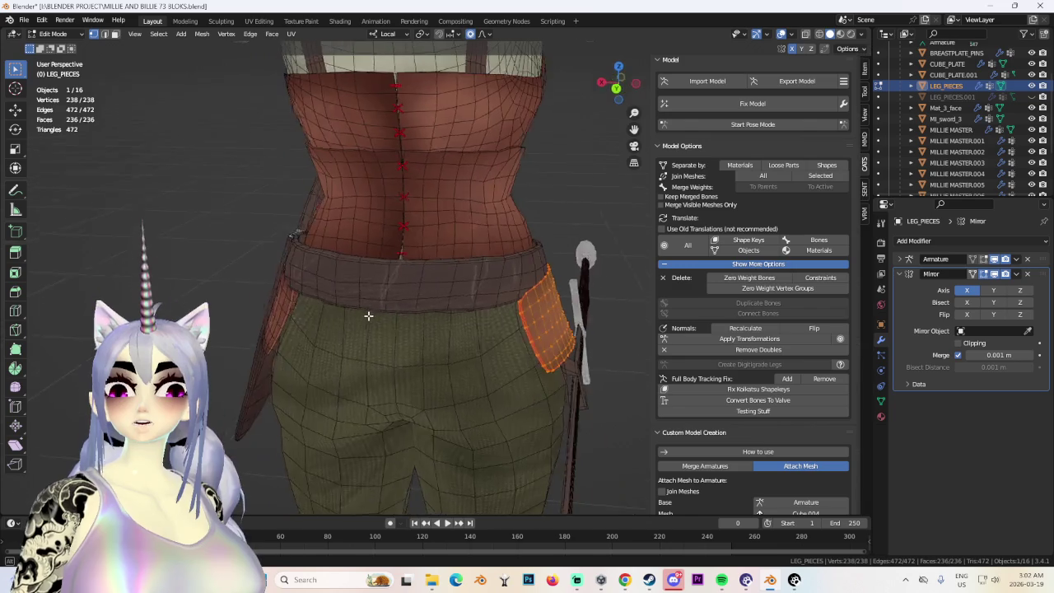
pyautogui.click(556, 297)
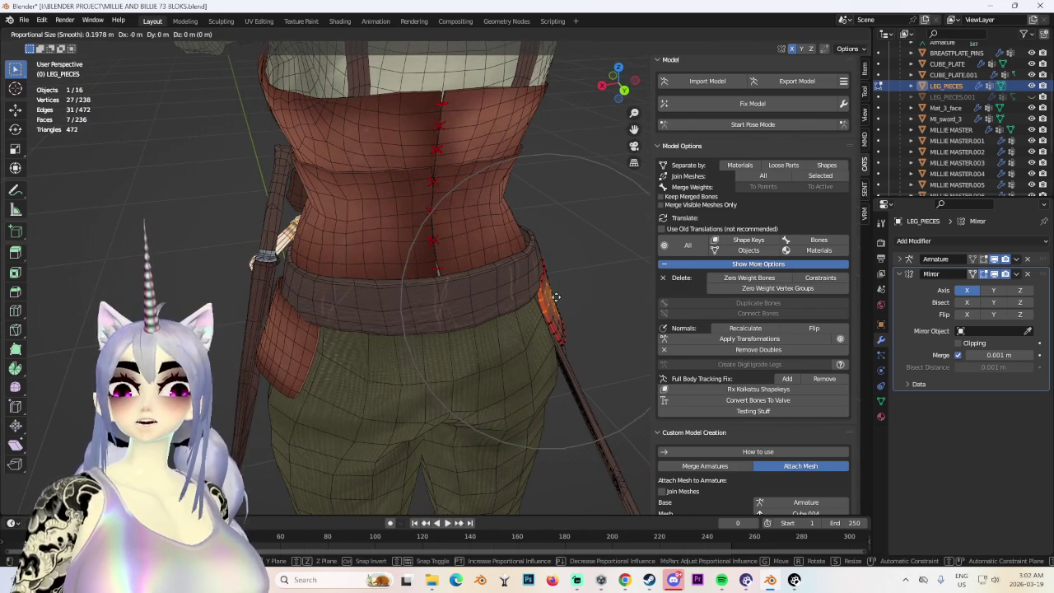
pyautogui.rightClick(557, 297)
pyautogui.scroll(2, 527, 296)
pyautogui.scroll(2, 499, 294)
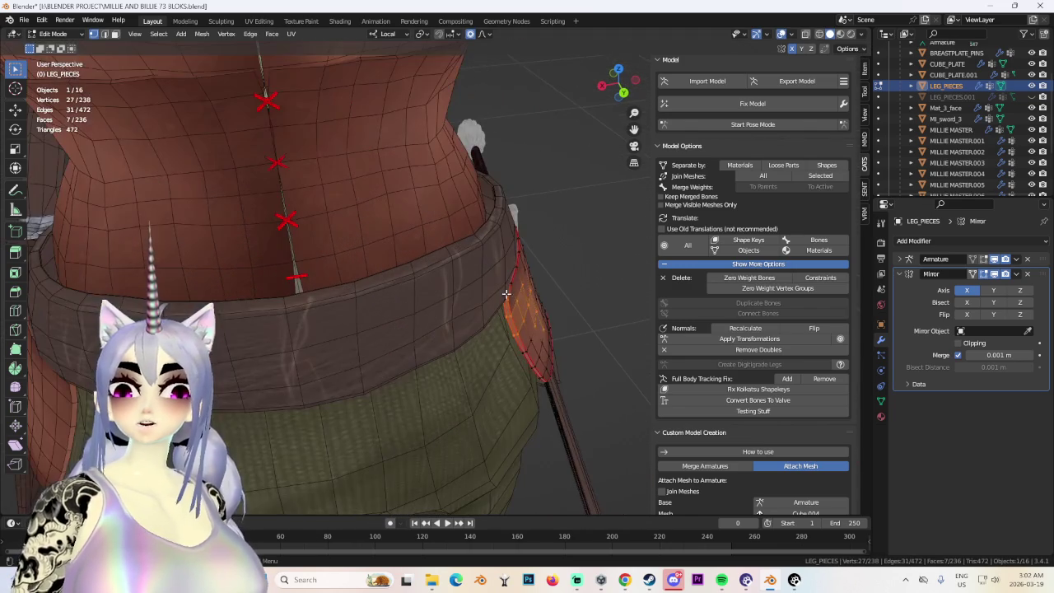
pyautogui.click(510, 286)
pyautogui.press('g')
pyautogui.click(519, 287)
pyautogui.moveTo(519, 287)
pyautogui.mouseDown(button='middle')
pyautogui.moveTo(501, 299)
pyautogui.moveTo(370, 294)
pyautogui.moveTo(348, 275)
pyautogui.moveTo(465, 297)
pyautogui.moveTo(415, 288)
pyautogui.mouseUp(button='middle')
pyautogui.press('g')
pyautogui.click(419, 313)
# Shift the top corner vertex and push the pouch along local Z to hug the hip.
pyautogui.press('z')
pyautogui.click(436, 296)
pyautogui.press('g')
pyautogui.click(456, 313)
pyautogui.moveTo(456, 313); pyautogui.dragTo(548, 302, button='middle')
pyautogui.press('g')
pyautogui.click(548, 303)
pyautogui.press('g')
pyautogui.press('z')
pyautogui.press('z')
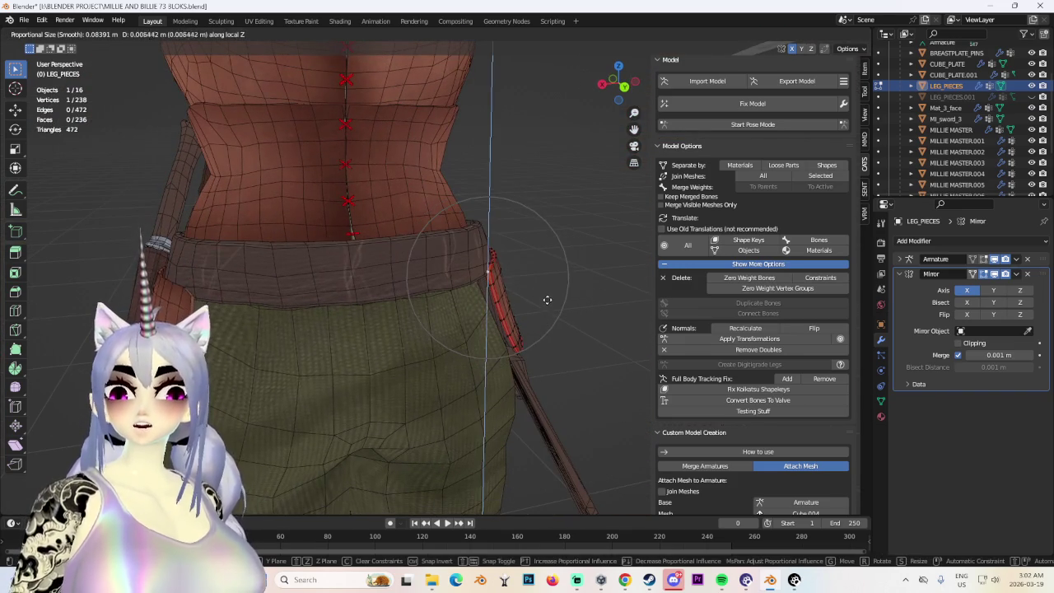
pyautogui.click(548, 293)
pyautogui.moveTo(547, 294)
pyautogui.mouseDown(button='middle')
pyautogui.moveTo(600, 289)
pyautogui.moveTo(576, 290)
pyautogui.mouseUp(button='middle')
pyautogui.scroll(-3, 600, 290)
pyautogui.click(616, 86)
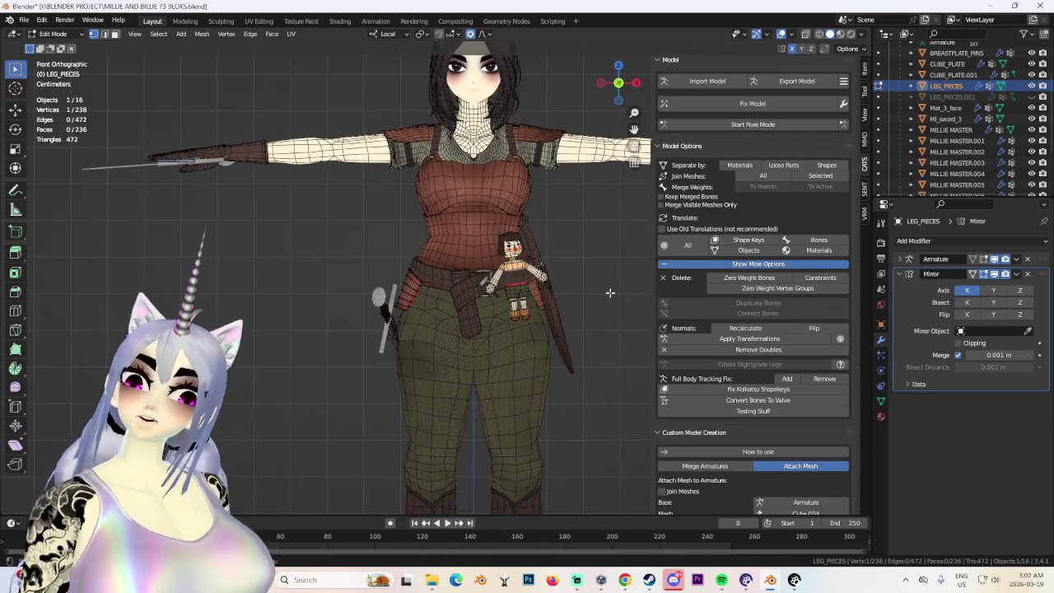
pyautogui.moveTo(415, 314); pyautogui.dragTo(468, 338, button='middle')
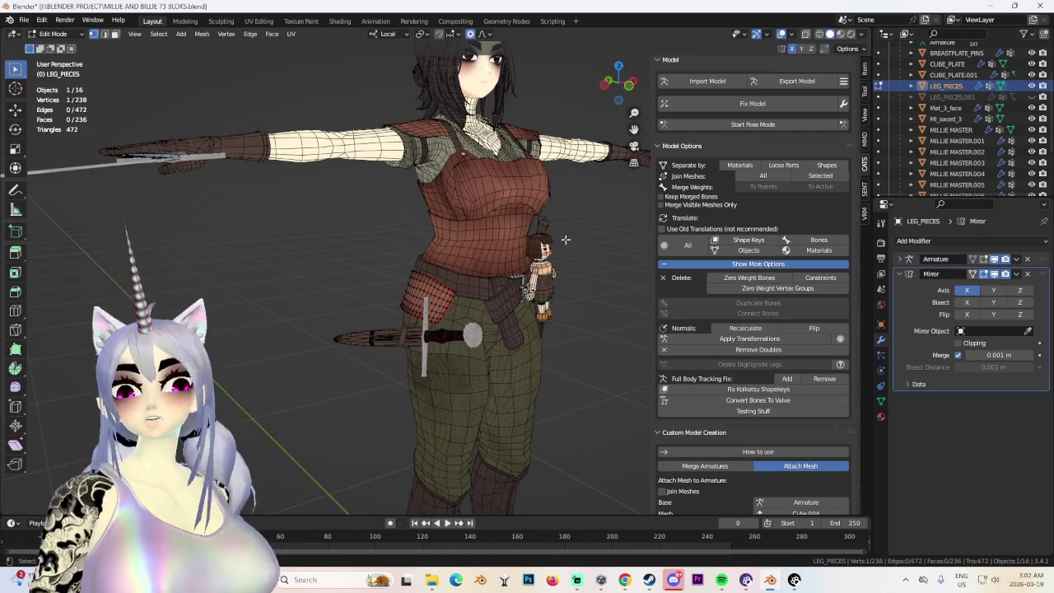
pyautogui.moveTo(584, 242); pyautogui.dragTo(386, 287, button='middle')
pyautogui.click(52, 34)
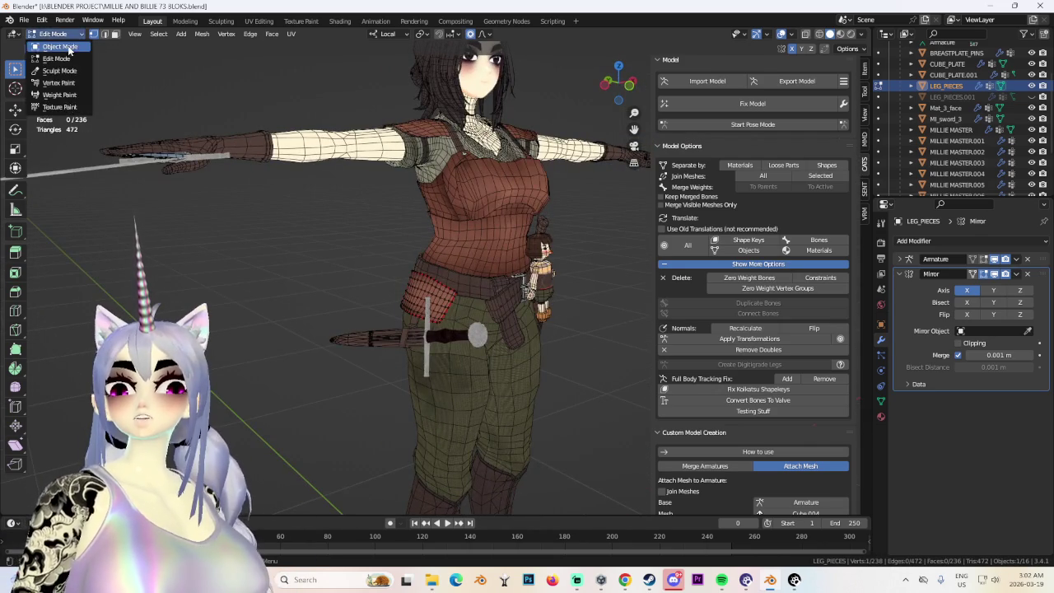
pyautogui.click(69, 47)
pyautogui.moveTo(330, 247); pyautogui.dragTo(634, 128, button='middle')
pyautogui.moveTo(534, 311); pyautogui.dragTo(579, 310, button='middle')
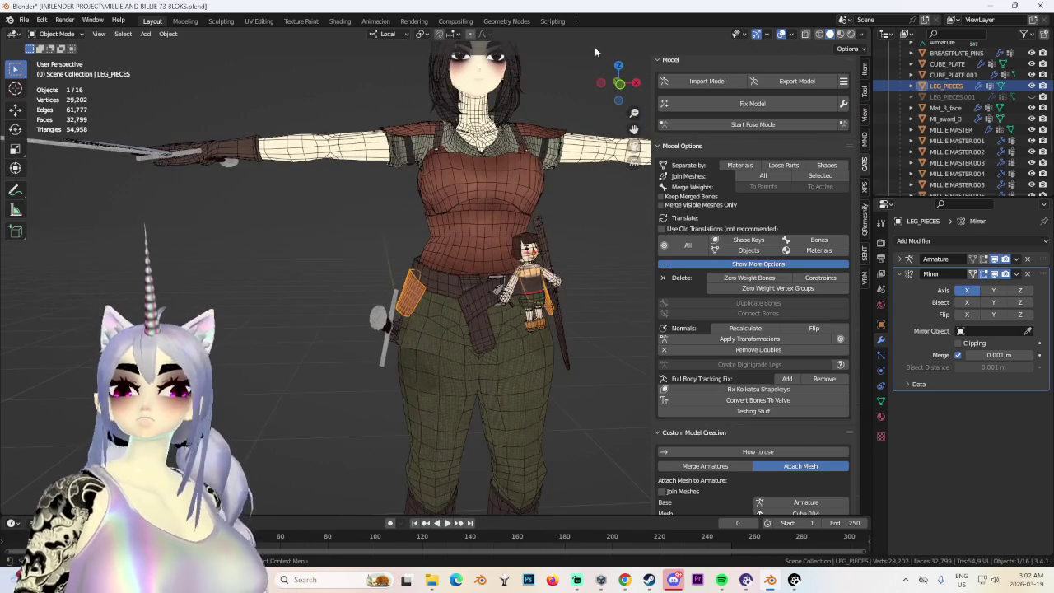
pyautogui.scroll(5, 485, 313)
pyautogui.moveTo(485, 313); pyautogui.dragTo(402, 319, button='middle')
pyautogui.scroll(-3, 419, 316)
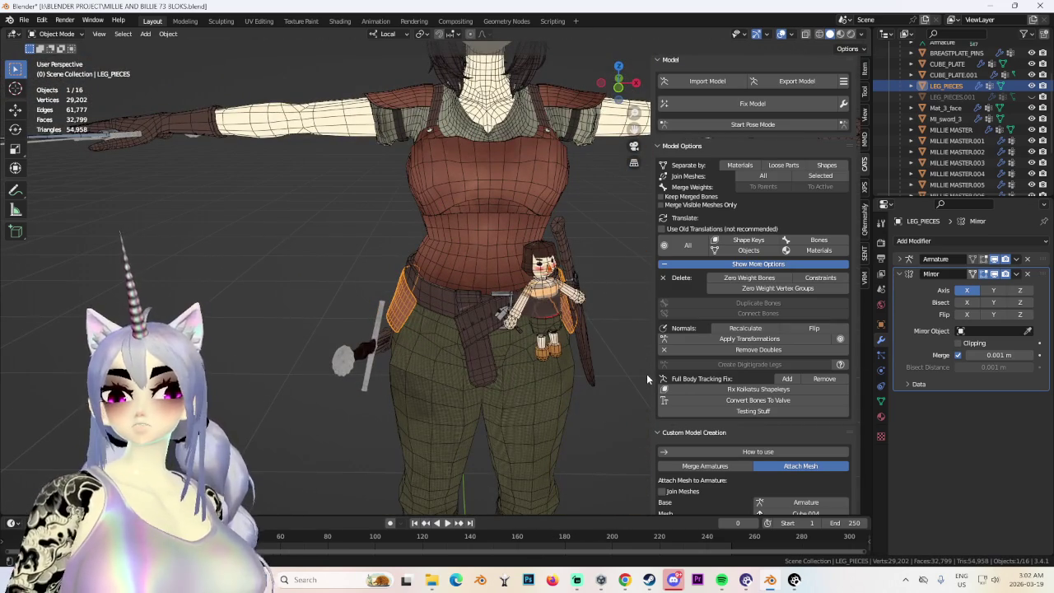
pyautogui.moveTo(646, 379)
pyautogui.mouseDown(button='middle')
pyautogui.moveTo(574, 312)
pyautogui.moveTo(516, 323)
pyautogui.mouseUp(button='middle')
pyautogui.click(574, 312)
pyautogui.scroll(3, 516, 322)
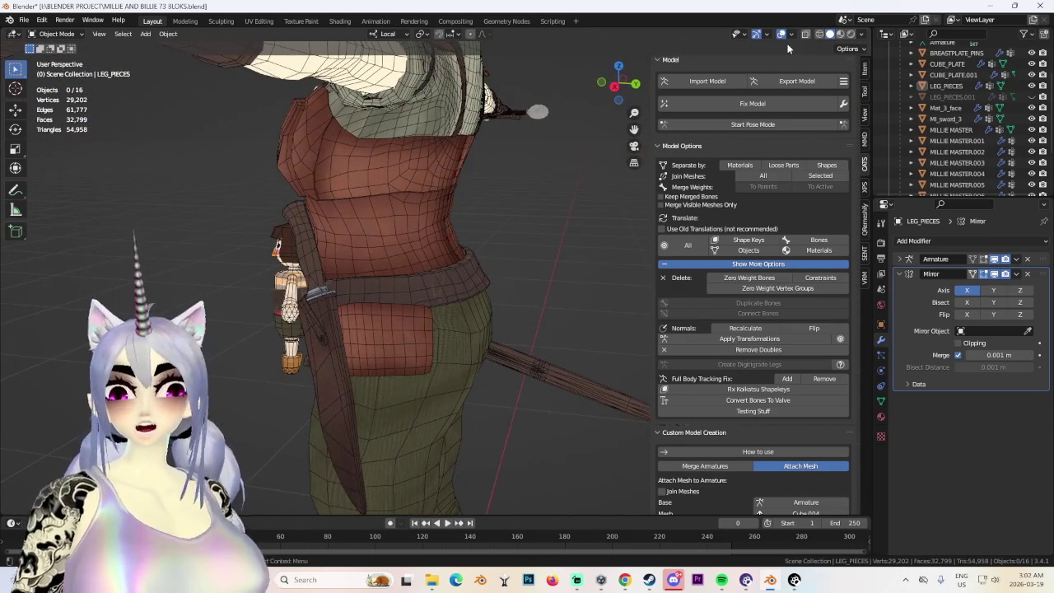
pyautogui.click(781, 33)
pyautogui.scroll(-3, 527, 320)
pyautogui.scroll(4, 460, 318)
pyautogui.moveTo(583, 318)
pyautogui.mouseDown(button='middle')
pyautogui.moveTo(459, 317)
pyautogui.moveTo(514, 326)
pyautogui.mouseUp(button='middle')
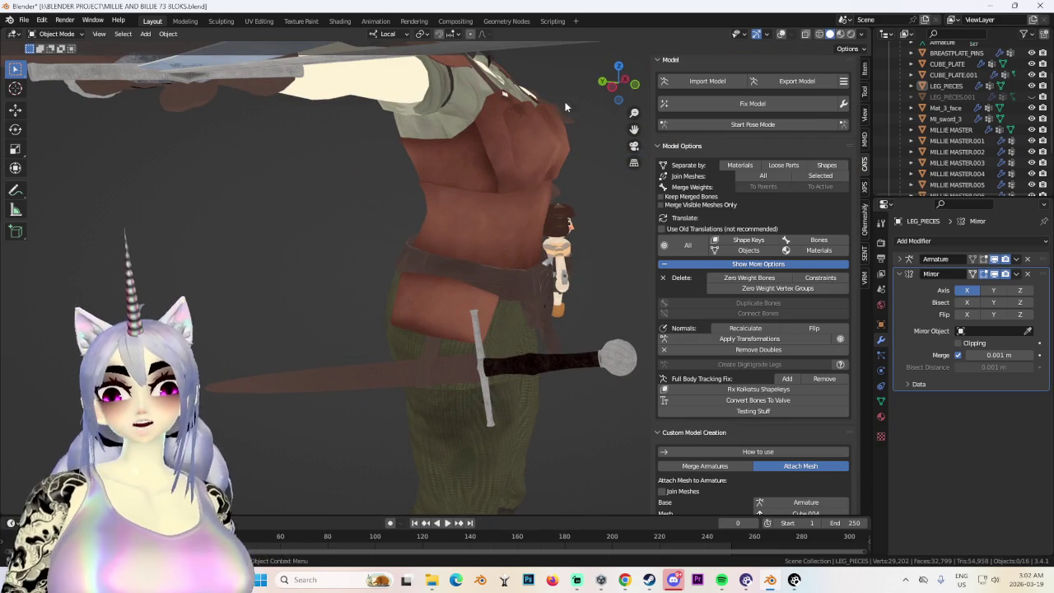
pyautogui.click(780, 34)
pyautogui.click(429, 307)
pyautogui.moveTo(424, 253)
pyautogui.mouseDown(button='middle')
pyautogui.moveTo(499, 277)
pyautogui.moveTo(588, 177)
pyautogui.mouseUp(button='middle')
pyautogui.click(56, 34)
pyautogui.click(51, 53)
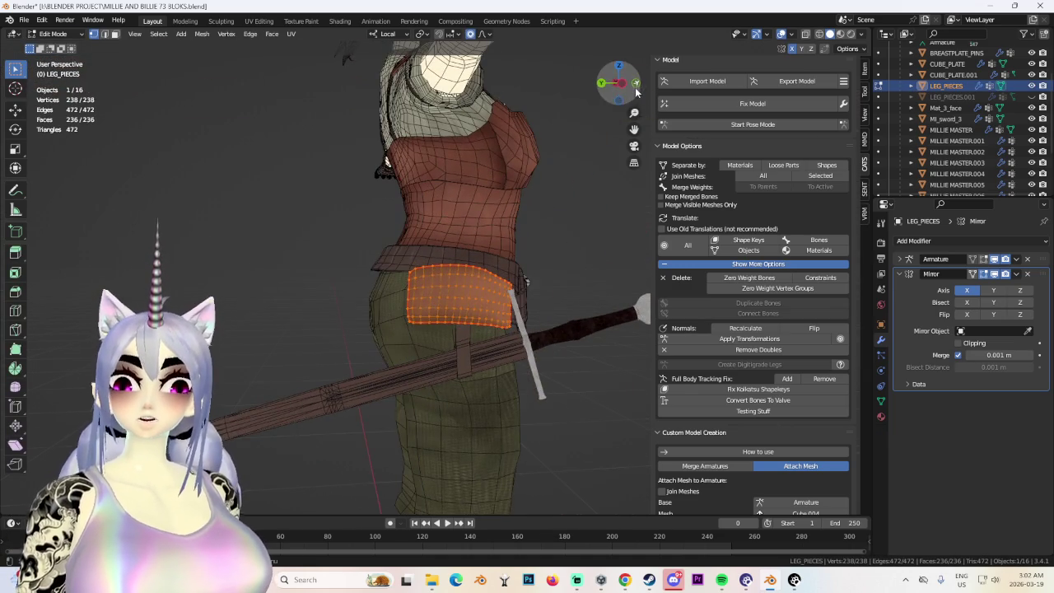
# Place the duplicated pouch copy on the opposite hip beside the sword.
pyautogui.click(635, 84)
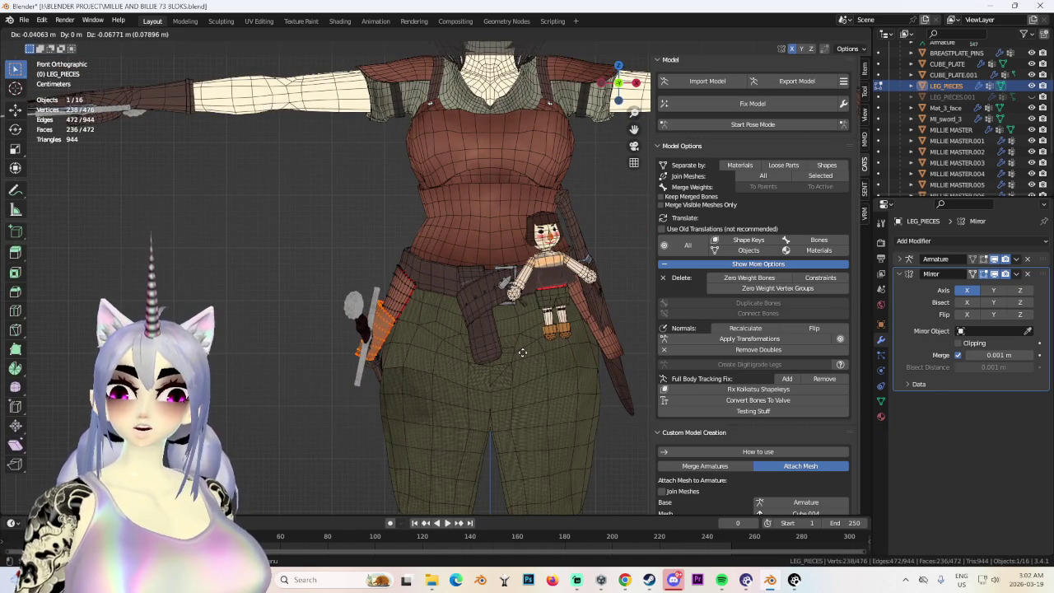
pyautogui.moveTo(528, 345)
pyautogui.mouseDown(button='middle')
pyautogui.moveTo(542, 375)
pyautogui.moveTo(529, 392)
pyautogui.mouseUp(button='middle')
pyautogui.rightClick(548, 395)
pyautogui.press('g')
pyautogui.click(542, 394)
pyautogui.moveTo(541, 394); pyautogui.dragTo(523, 204, button='middle')
pyautogui.scroll(-3, 513, 442)
pyautogui.scroll(-2, 497, 426)
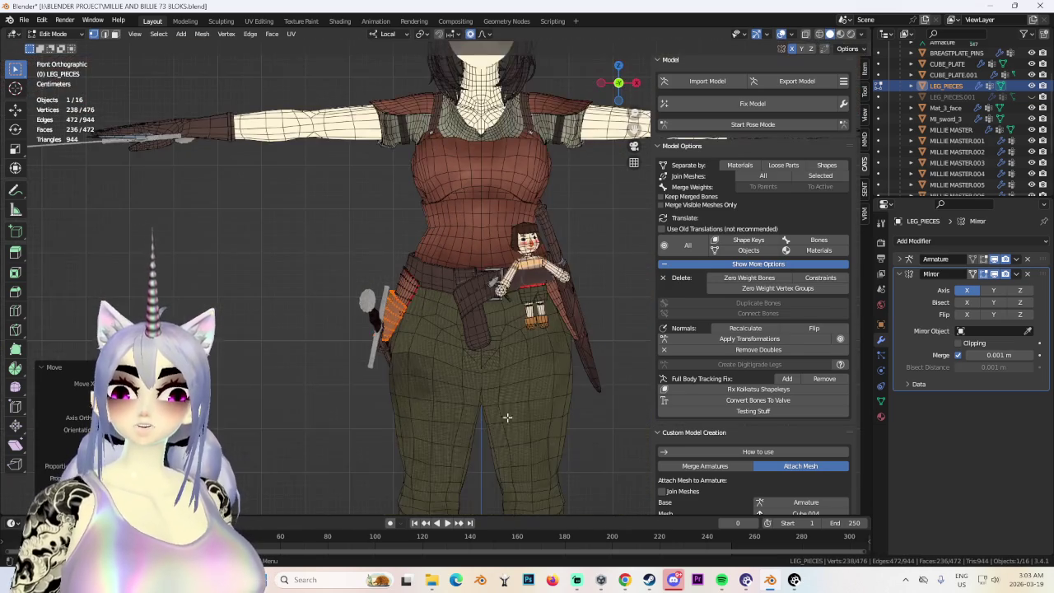
# Softly adjust the pouch copy's vertices along local Z.
pyautogui.hotkey('alt', 'a')
pyautogui.moveTo(496, 426)
pyautogui.mouseDown(button='middle')
pyautogui.moveTo(514, 448)
pyautogui.moveTo(452, 383)
pyautogui.mouseUp(button='middle')
pyautogui.scroll(3, 453, 383)
pyautogui.moveTo(434, 398)
pyautogui.mouseDown(button='middle')
pyautogui.moveTo(415, 365)
pyautogui.moveTo(430, 351)
pyautogui.mouseUp(button='middle')
pyautogui.press('g')
pyautogui.press('z')
pyautogui.press('z')
pyautogui.click(412, 405)
pyautogui.click(618, 83)
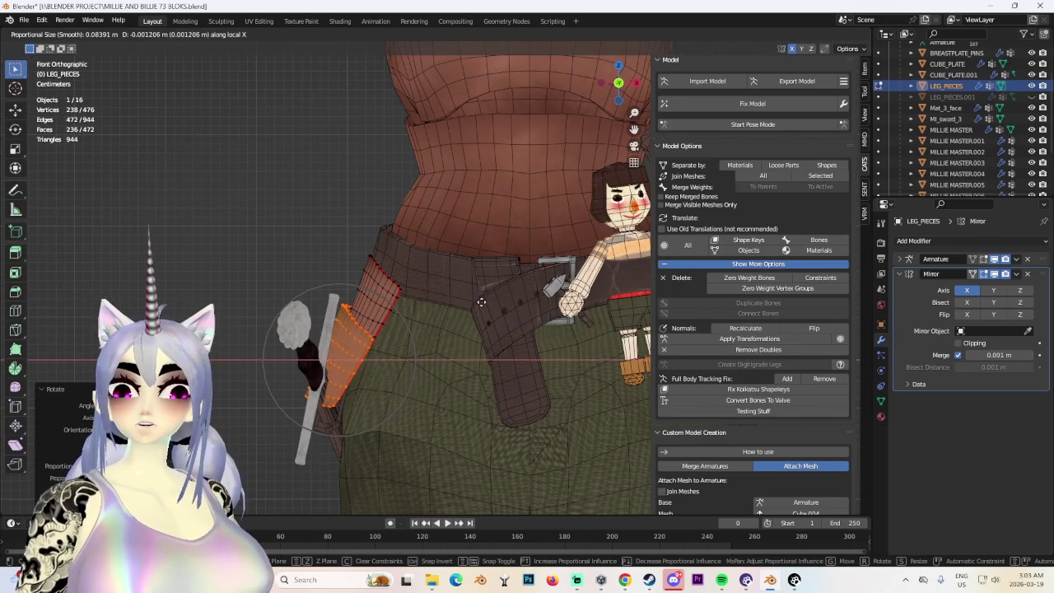
# Try a soft local X adjustment on the copy, cancel it, and deselect all.
pyautogui.moveTo(443, 310)
pyautogui.mouseDown(button='middle')
pyautogui.moveTo(406, 365)
pyautogui.moveTo(450, 352)
pyautogui.mouseUp(button='middle')
pyautogui.click(617, 84)
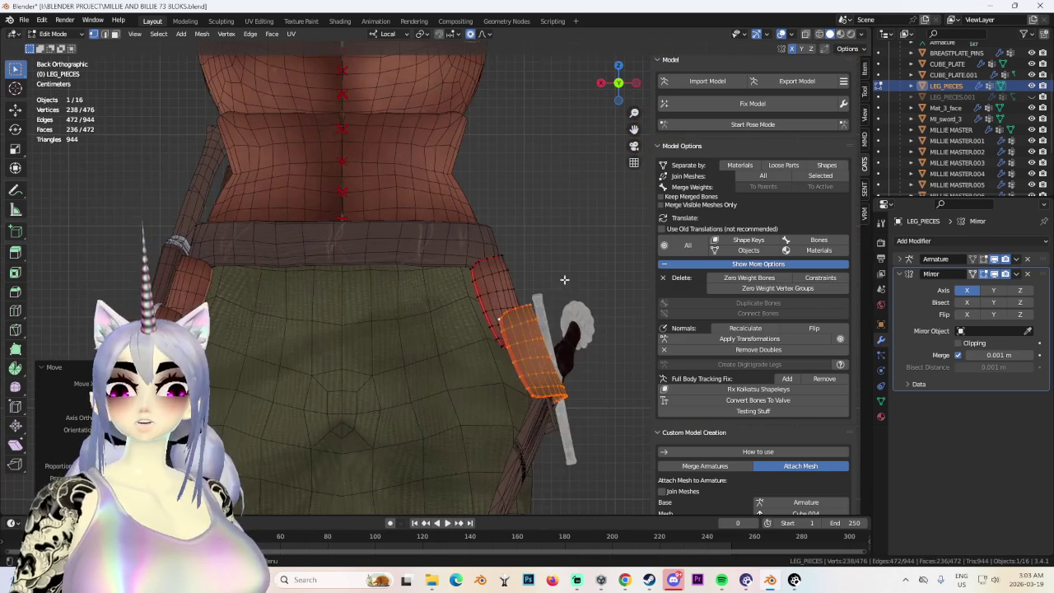
pyautogui.moveTo(557, 283); pyautogui.dragTo(468, 371, button='middle')
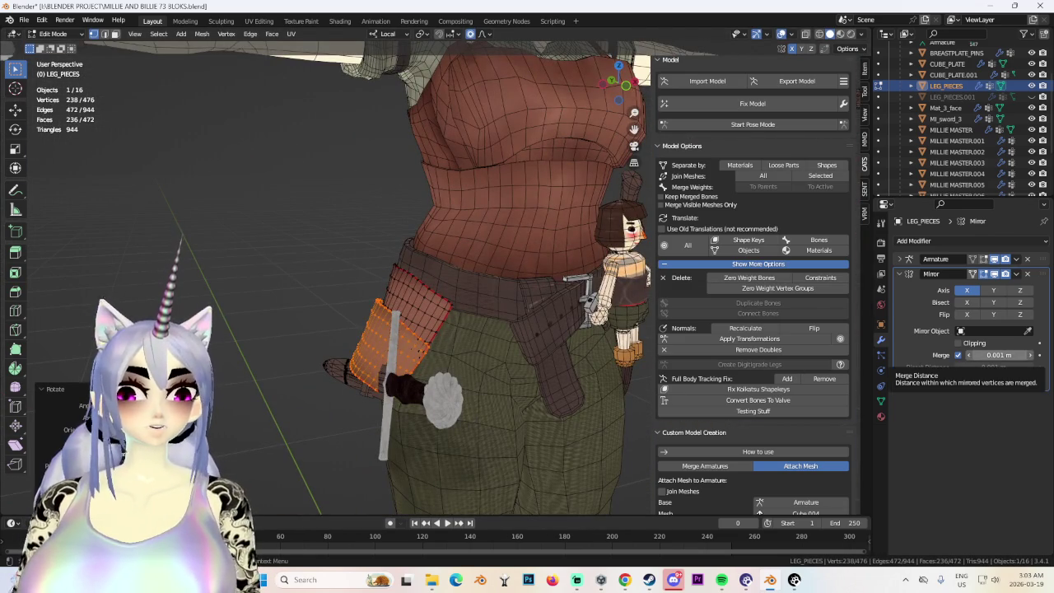
pyautogui.moveTo(491, 358)
pyautogui.mouseDown(button='middle')
pyautogui.moveTo(506, 388)
pyautogui.moveTo(478, 424)
pyautogui.moveTo(404, 428)
pyautogui.moveTo(416, 414)
pyautogui.mouseUp(button='middle')
pyautogui.press('g')
pyautogui.press('x')
pyautogui.press('Escape')
pyautogui.hotkey('alt', 'a')
pyautogui.scroll(-3, 502, 396)
pyautogui.scroll(1, 331, 418)
# Inspect the torso from the front and side, then return to Object Mode.
pyautogui.moveTo(331, 419)
pyautogui.mouseDown(button='middle')
pyautogui.moveTo(321, 418)
pyautogui.moveTo(388, 387)
pyautogui.moveTo(374, 382)
pyautogui.moveTo(407, 341)
pyautogui.mouseUp(button='middle')
pyautogui.click(610, 95)
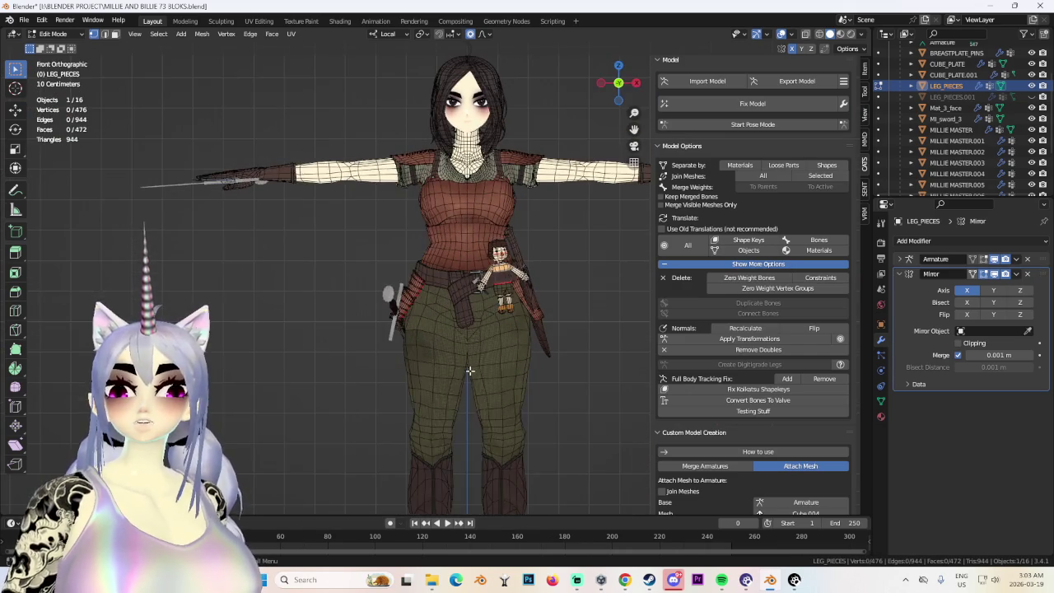
pyautogui.moveTo(494, 165); pyautogui.dragTo(371, 173, button='middle')
pyautogui.scroll(3, 311, 177)
pyautogui.scroll(2, 311, 178)
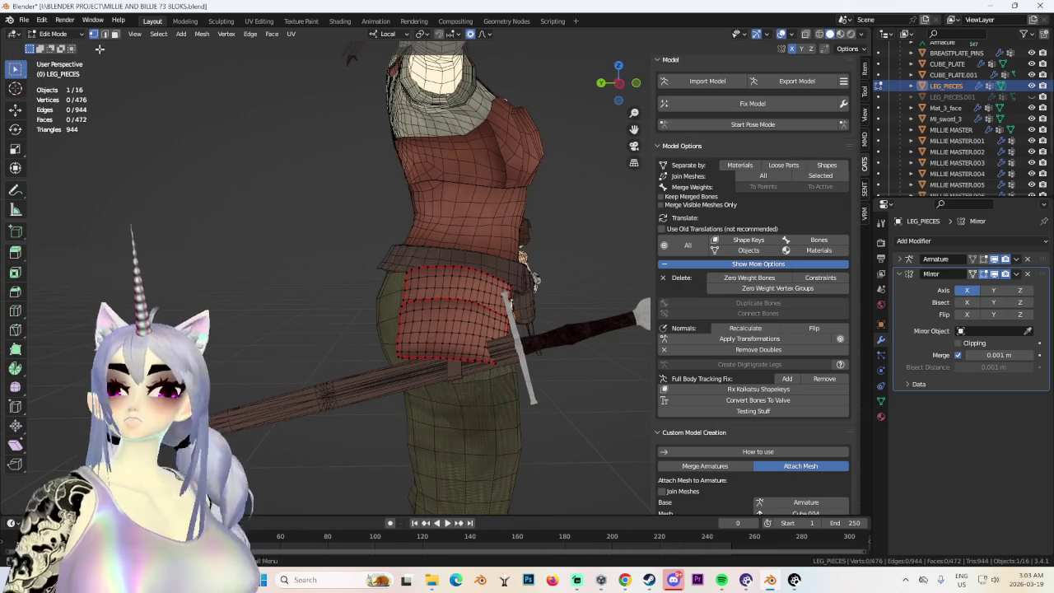
pyautogui.press('Tab')
pyautogui.moveTo(387, 216)
pyautogui.mouseDown(button='middle')
pyautogui.moveTo(409, 347)
pyautogui.moveTo(428, 346)
pyautogui.mouseUp(button='middle')
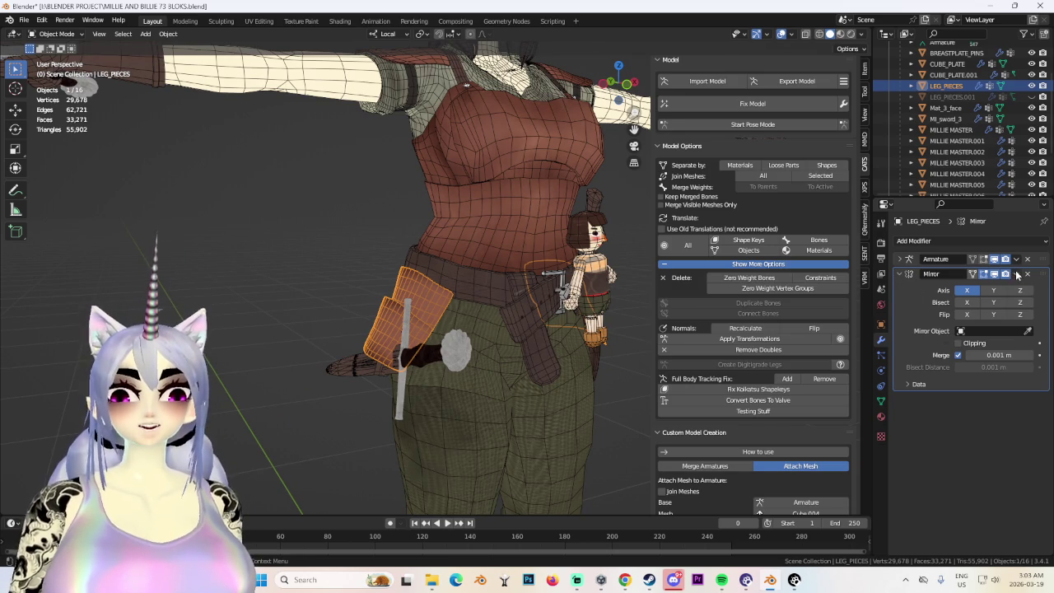
# Apply the leg pieces' Mirror modifier and enter Pose Mode on the armature.
pyautogui.click(969, 286)
pyautogui.moveTo(588, 361); pyautogui.dragTo(494, 354, button='middle')
pyautogui.click(488, 354)
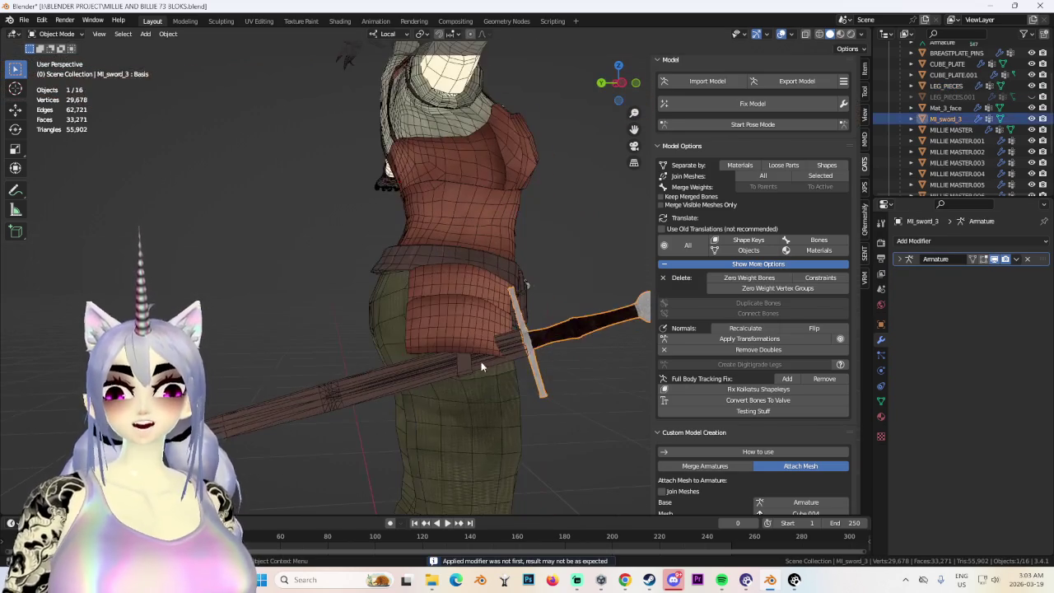
pyautogui.click(752, 124)
# Rotate the HIP_SWORD bone to swing the sword to a new angle.
pyautogui.moveTo(600, 183)
pyautogui.mouseDown(button='middle')
pyautogui.moveTo(370, 309)
pyautogui.moveTo(413, 345)
pyautogui.mouseUp(button='middle')
pyautogui.moveTo(480, 284); pyautogui.dragTo(564, 315, button='middle')
pyautogui.moveTo(564, 314); pyautogui.dragTo(590, 344)
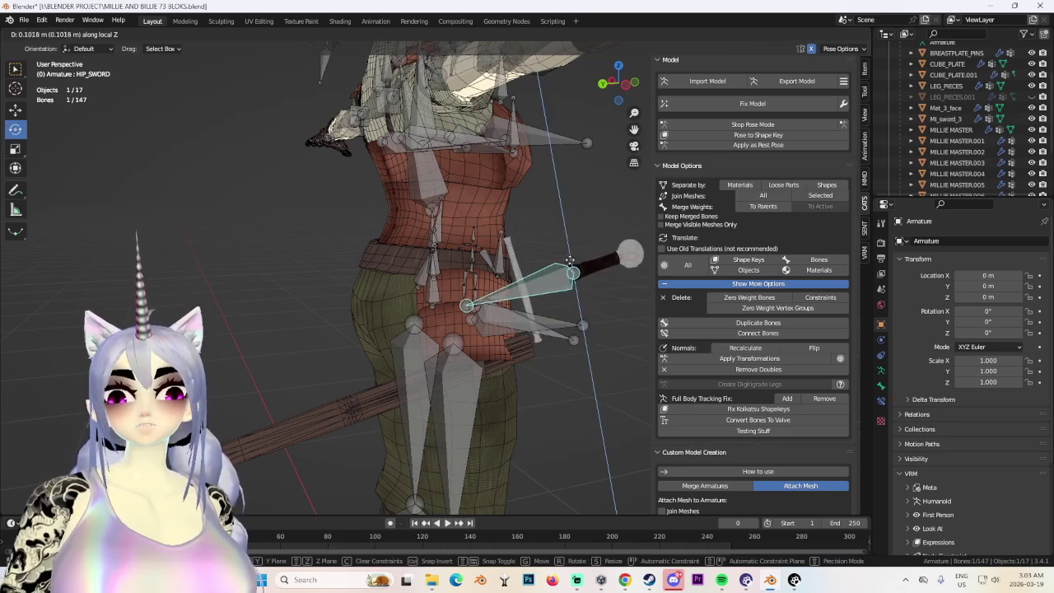
pyautogui.moveTo(589, 344); pyautogui.dragTo(499, 311, button='middle')
# Rotate the HIP_SHEATH bones, shift them left, and return to Object Mode.
pyautogui.click(500, 319)
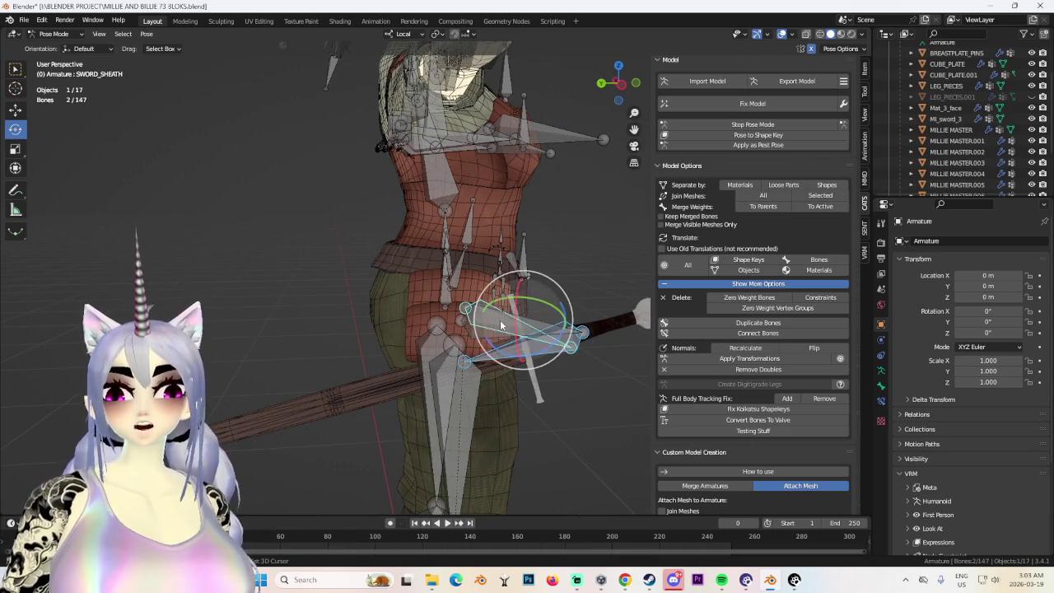
pyautogui.keyDown('shift'); pyautogui.click(476, 329); pyautogui.keyUp('shift')
pyautogui.moveTo(535, 330); pyautogui.dragTo(494, 317)
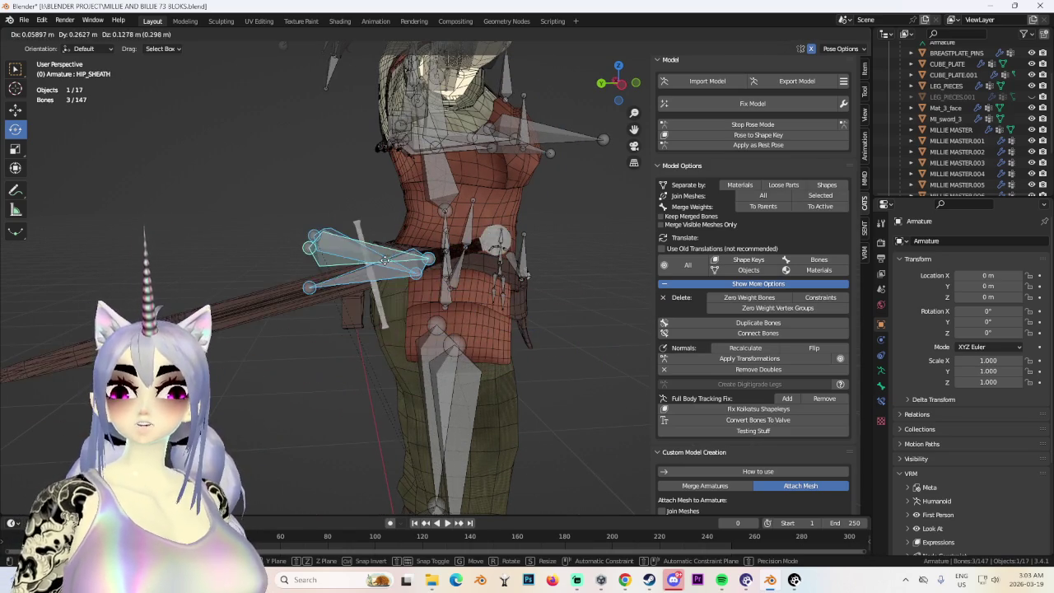
pyautogui.moveTo(494, 317)
pyautogui.mouseDown(button='middle')
pyautogui.moveTo(529, 317)
pyautogui.moveTo(439, 344)
pyautogui.moveTo(404, 313)
pyautogui.moveTo(434, 368)
pyautogui.moveTo(537, 352)
pyautogui.mouseUp(button='middle')
pyautogui.press('g')
pyautogui.click(460, 334)
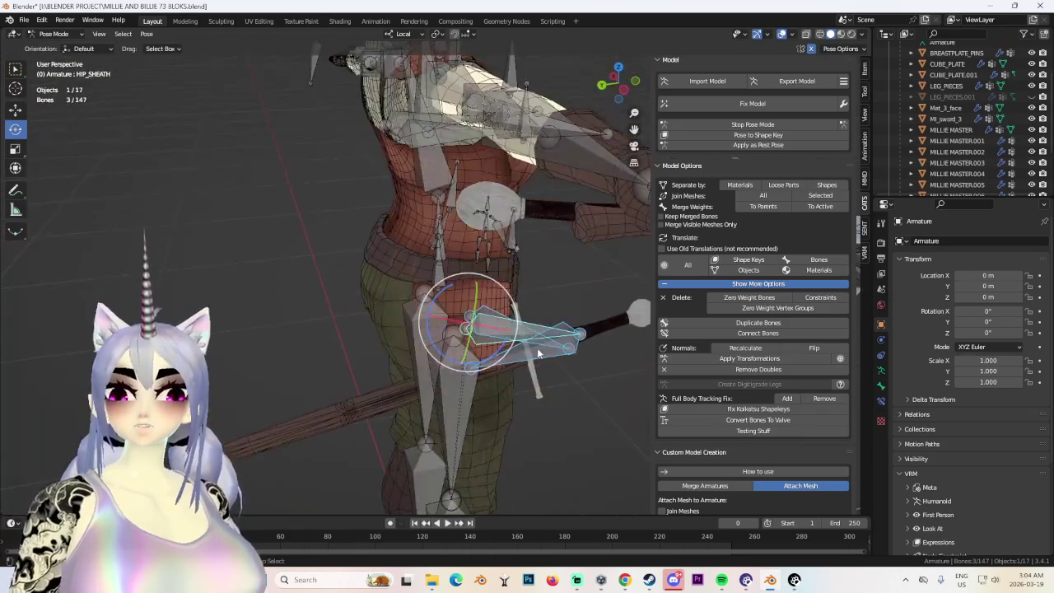
pyautogui.hotkey('ctrl', 'Tab')
pyautogui.scroll(3, 459, 295)
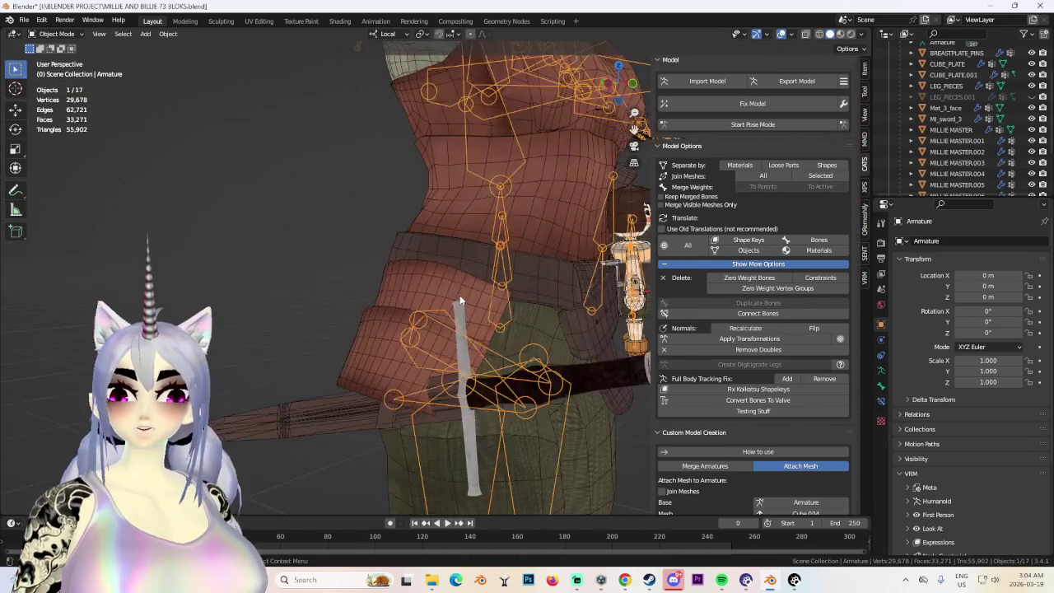
# Hide the LEG_PIECES object from the viewport.
pyautogui.click(459, 295)
pyautogui.click(1033, 87)
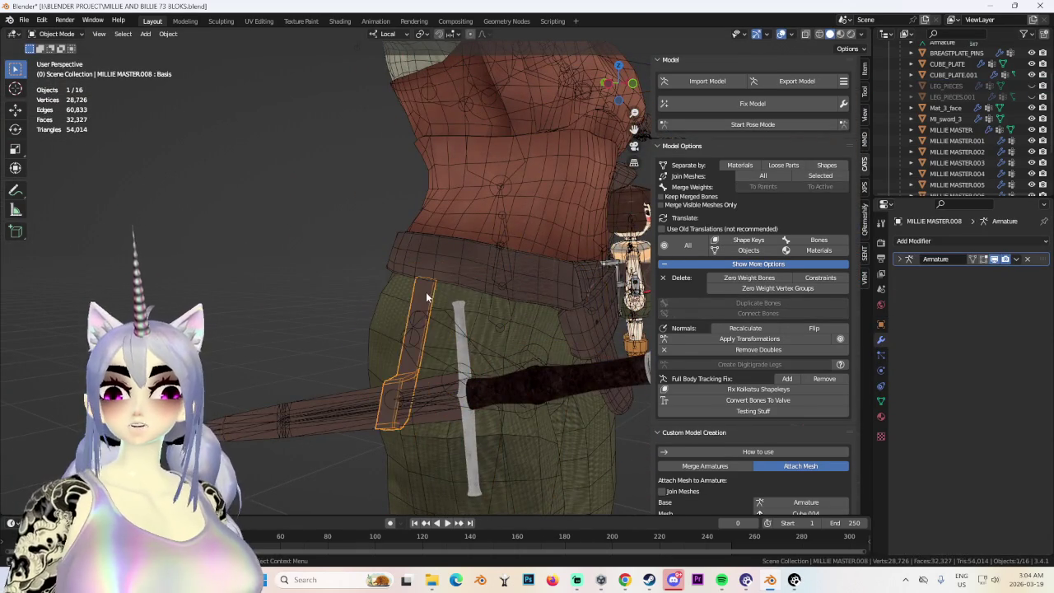
pyautogui.moveTo(427, 296); pyautogui.dragTo(556, 334, button='middle')
pyautogui.scroll(-4, 951, 124)
# Delete the leftover MILLIE MASTER.008 piece, leaving 15 objects.
pyautogui.rightClick(953, 153)
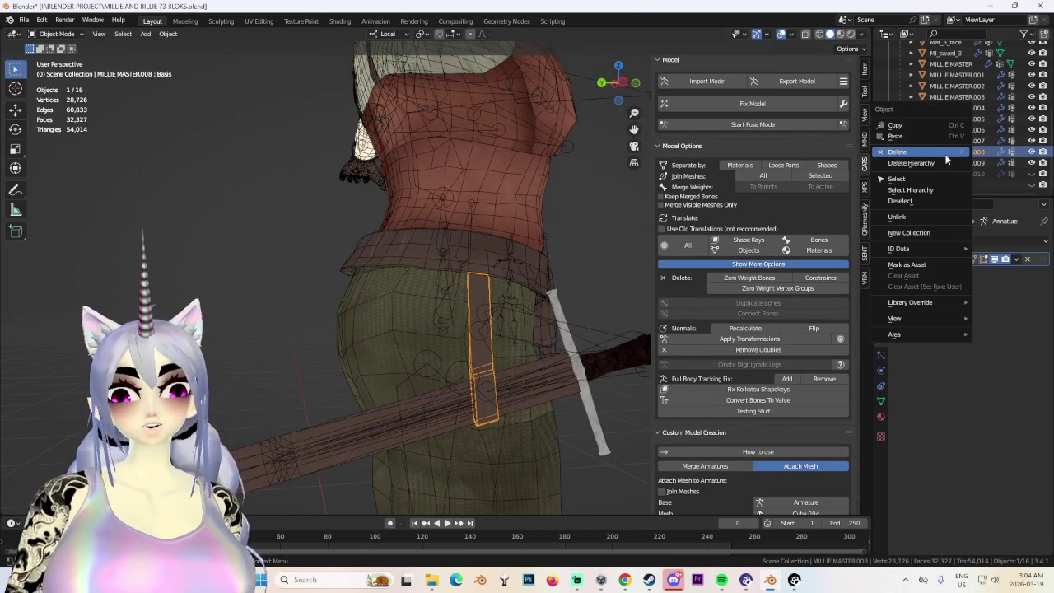
pyautogui.click(898, 153)
pyautogui.moveTo(477, 250)
pyautogui.mouseDown(button='middle')
pyautogui.moveTo(409, 356)
pyautogui.moveTo(391, 339)
pyautogui.moveTo(461, 325)
pyautogui.mouseUp(button='middle')
# Remove the two zero-weight bones and put the armature back into Pose Mode.
pyautogui.click(763, 278)
pyautogui.scroll(-3, 350, 356)
pyautogui.click(795, 125)
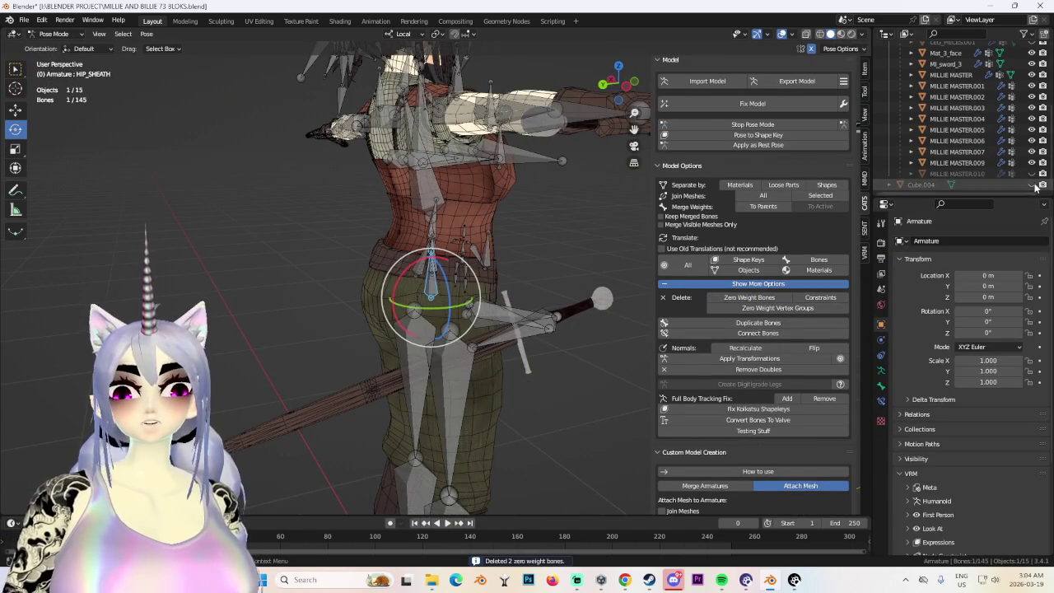
# Select the three hip sheath bones from a rear three-quarter view.
pyautogui.moveTo(472, 325)
pyautogui.mouseDown(button='middle')
pyautogui.moveTo(512, 339)
pyautogui.moveTo(609, 326)
pyautogui.mouseUp(button='middle')
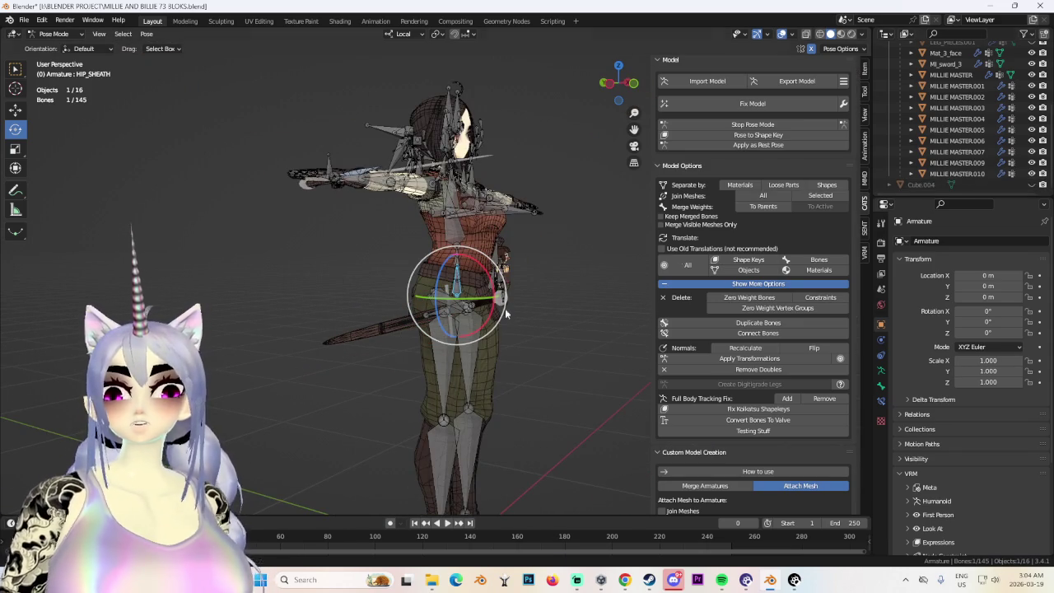
pyautogui.scroll(3, 366, 333)
pyautogui.moveTo(366, 333)
pyautogui.mouseDown(button='middle')
pyautogui.moveTo(422, 298)
pyautogui.moveTo(393, 327)
pyautogui.mouseUp(button='middle')
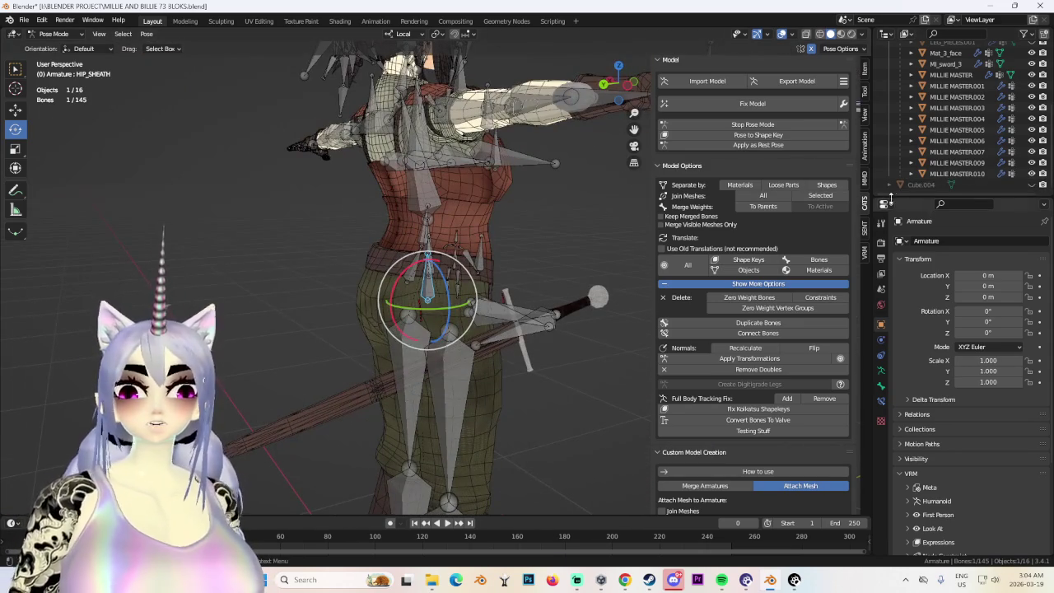
pyautogui.rightClick(948, 170)
pyautogui.click(930, 197)
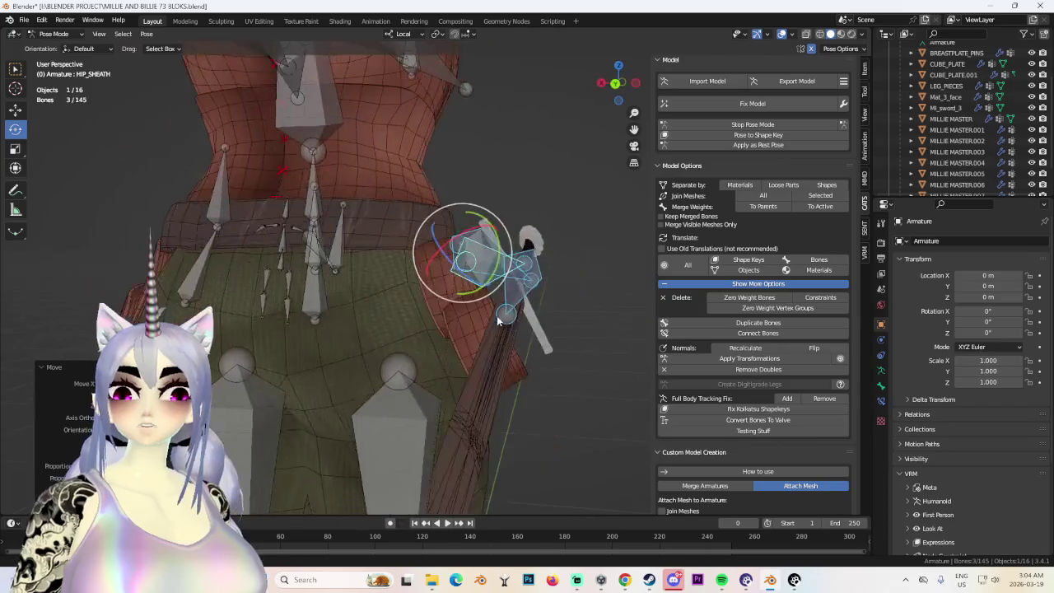
# Move the selected sheath bones to a new position on the hip.
pyautogui.moveTo(545, 326)
pyautogui.mouseDown(button='middle')
pyautogui.moveTo(538, 294)
pyautogui.moveTo(430, 313)
pyautogui.moveTo(466, 338)
pyautogui.moveTo(424, 284)
pyautogui.moveTo(429, 311)
pyautogui.moveTo(441, 275)
pyautogui.moveTo(589, 343)
pyautogui.moveTo(493, 308)
pyautogui.moveTo(426, 309)
pyautogui.moveTo(506, 284)
pyautogui.moveTo(490, 248)
pyautogui.moveTo(443, 269)
pyautogui.moveTo(607, 278)
pyautogui.moveTo(452, 250)
pyautogui.moveTo(466, 275)
pyautogui.moveTo(445, 255)
pyautogui.moveTo(430, 283)
pyautogui.moveTo(416, 232)
pyautogui.moveTo(412, 284)
pyautogui.moveTo(385, 283)
pyautogui.moveTo(482, 305)
pyautogui.moveTo(536, 285)
pyautogui.moveTo(514, 304)
pyautogui.moveTo(518, 229)
pyautogui.mouseUp(button='middle')
pyautogui.scroll(3, 956, 124)
pyautogui.hotkey('ctrl', 'z')
pyautogui.press('g')
pyautogui.click(610, 280)
pyautogui.scroll(3, 613, 285)
pyautogui.scroll(4, 404, 222)
pyautogui.click(412, 285)
# Rotate the sheath bones from the back view to angle the sheath.
pyautogui.scroll(-3, 484, 305)
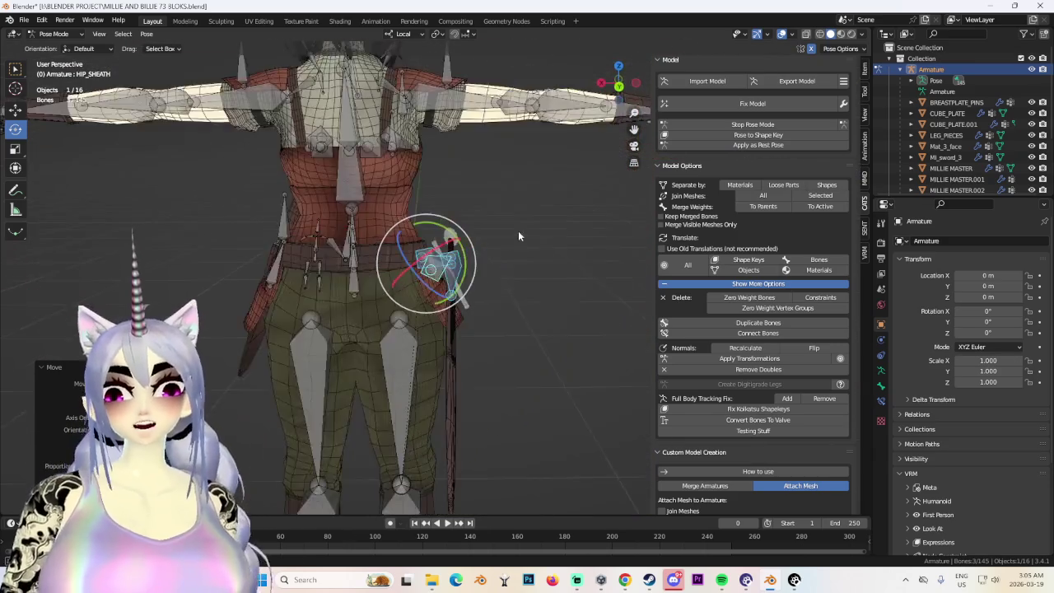
pyautogui.scroll(3, 577, 152)
pyautogui.press('ctrl+KP_1')
pyautogui.press('r')
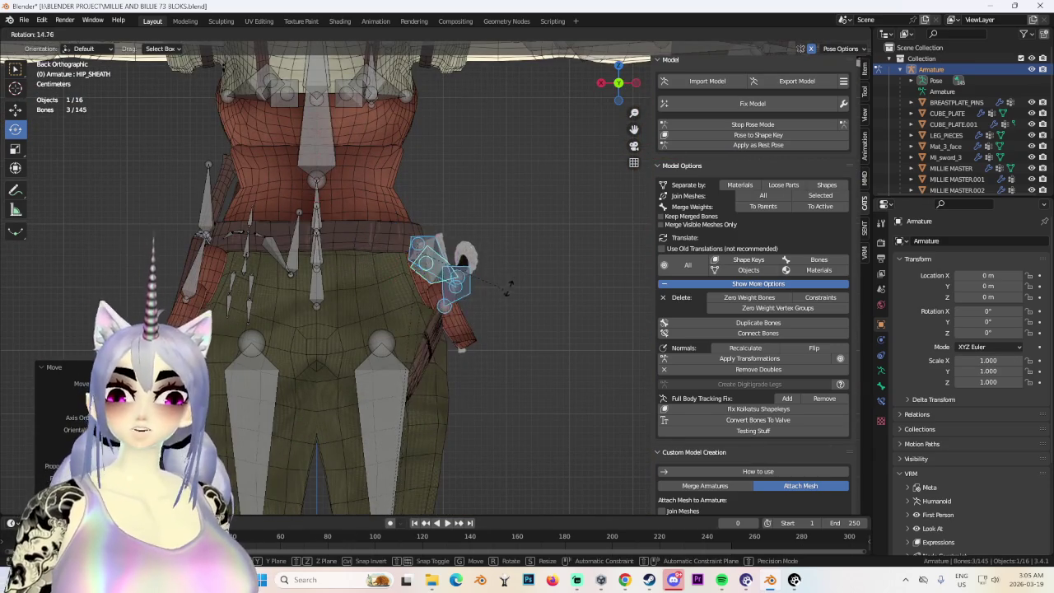
# Bring up Steam's Retro Rewind - Video Store Simulator store page.
pyautogui.moveTo(518, 267)
pyautogui.mouseDown(button='middle')
pyautogui.moveTo(485, 319)
pyautogui.moveTo(300, 305)
pyautogui.moveTo(397, 298)
pyautogui.moveTo(358, 293)
pyautogui.moveTo(405, 301)
pyautogui.mouseUp(button='middle')
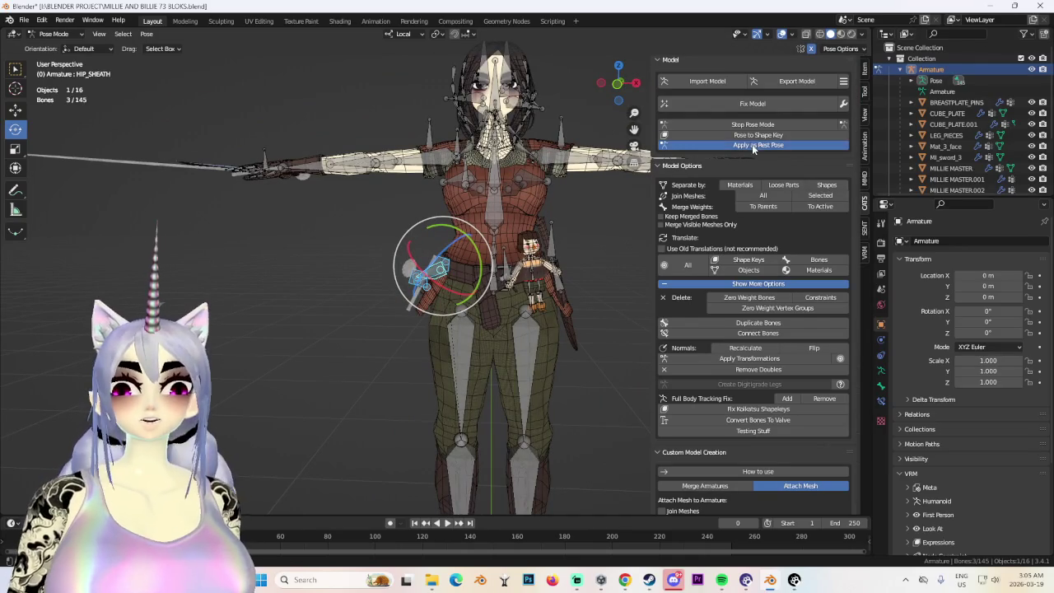
pyautogui.click(647, 579)
pyautogui.click(306, 32)
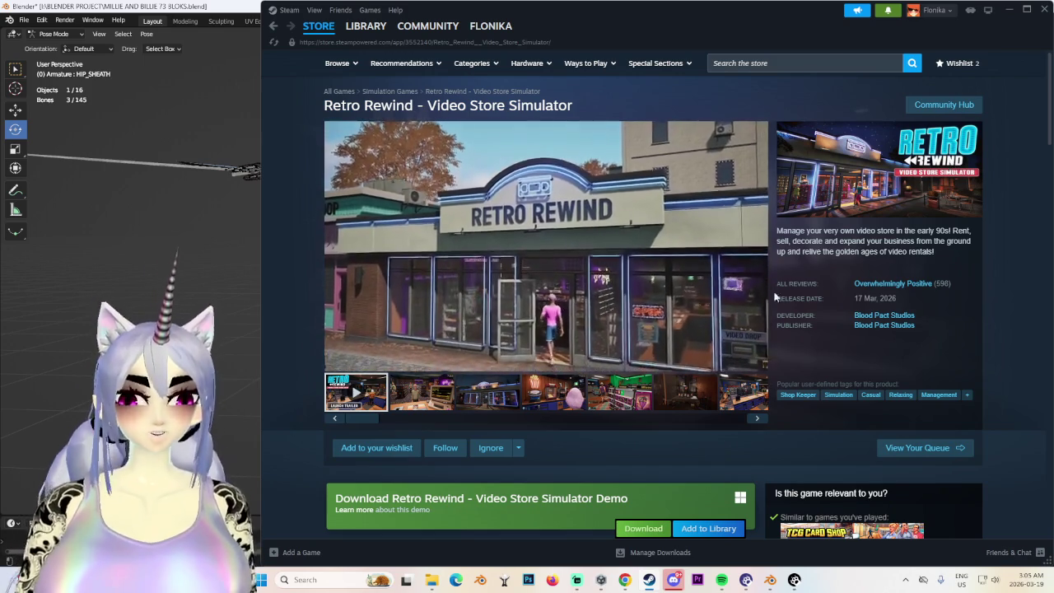
# Add Retro Rewind - Video Store Simulator to the Steam cart, keep shopping, and return to Blender.
pyautogui.scroll(-3, 840, 250)
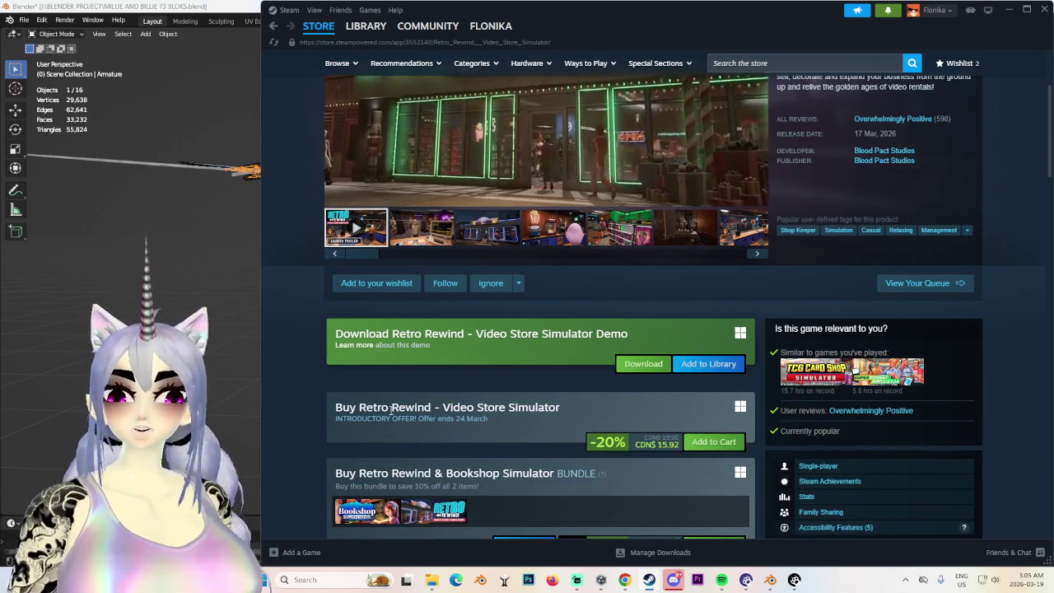
pyautogui.scroll(3, 391, 412)
pyautogui.scroll(-4, 672, 463)
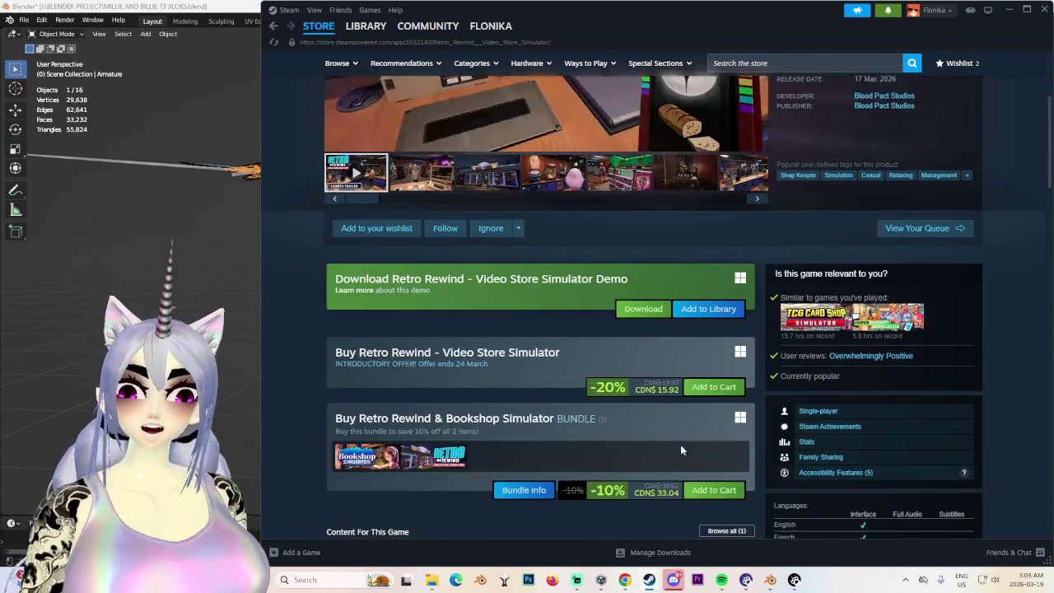
pyautogui.click(713, 386)
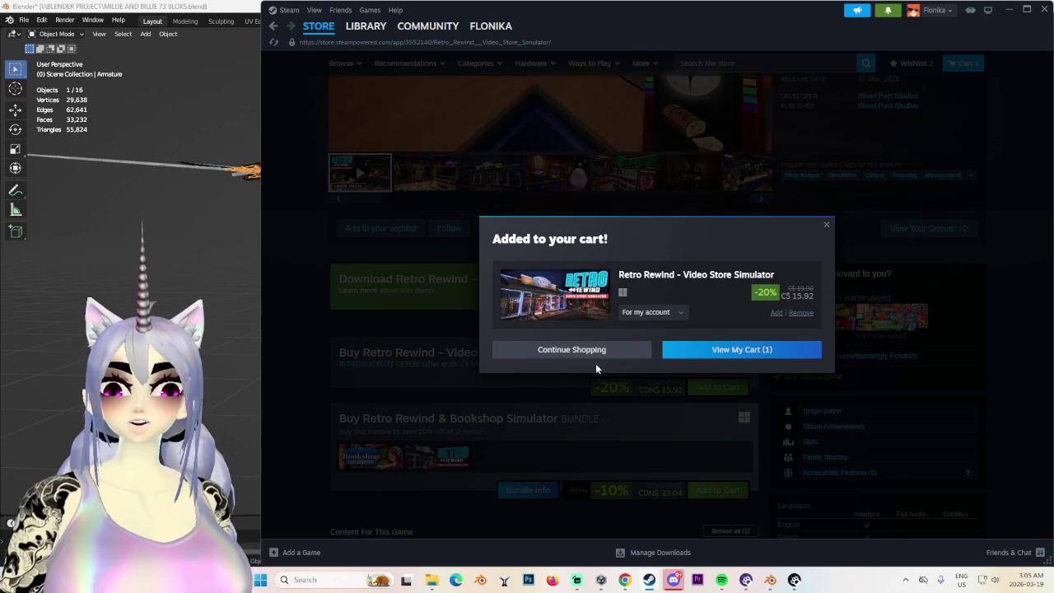
pyautogui.click(607, 352)
pyautogui.hotkey('alt', 'Tab')
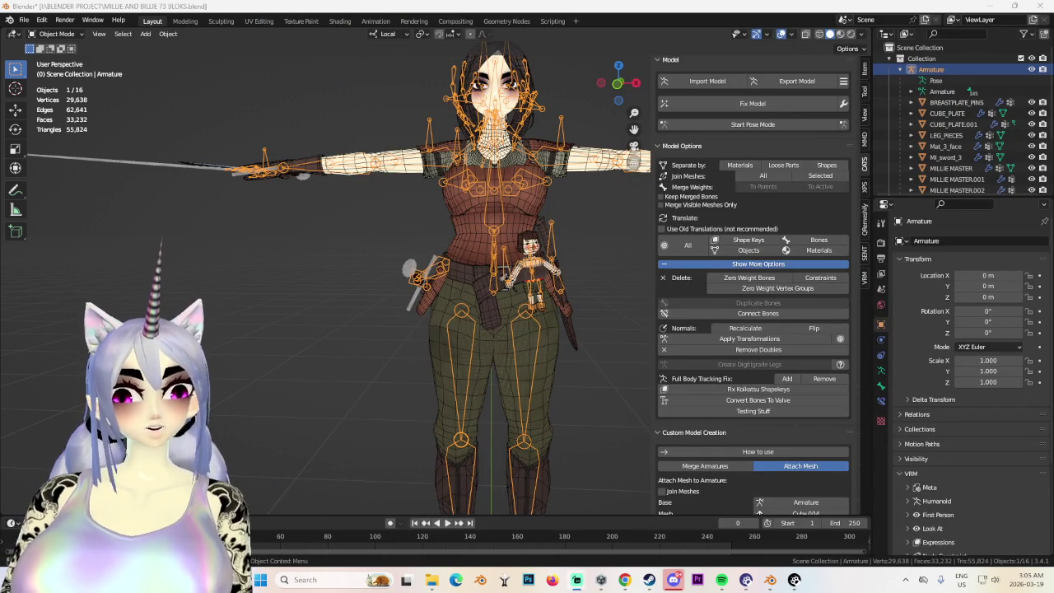
# Deselect the armature, turn off wireframe overlays, and select the LEG_PIECES object.
pyautogui.moveTo(553, 320)
pyautogui.mouseDown(button='middle')
pyautogui.moveTo(506, 333)
pyautogui.moveTo(549, 290)
pyautogui.mouseUp(button='middle')
pyautogui.hotkey('alt', 'a')
pyautogui.scroll(3, 502, 339)
pyautogui.hotkey('shift', 'alt', 'z')
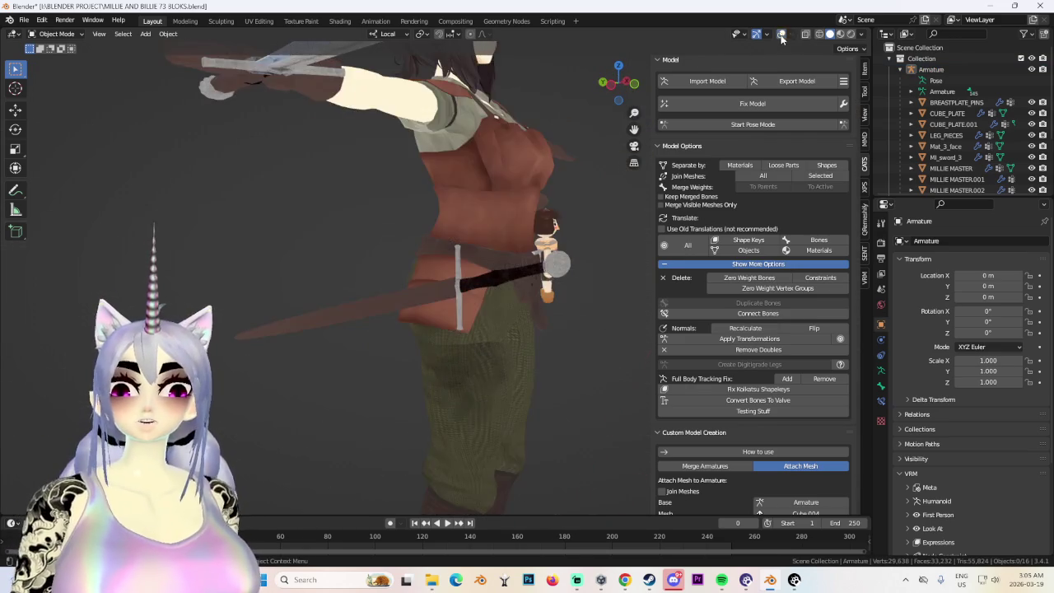
pyautogui.moveTo(507, 168)
pyautogui.mouseDown(button='middle')
pyautogui.moveTo(331, 295)
pyautogui.moveTo(454, 298)
pyautogui.moveTo(460, 317)
pyautogui.moveTo(506, 295)
pyautogui.moveTo(491, 303)
pyautogui.moveTo(543, 302)
pyautogui.moveTo(460, 320)
pyautogui.moveTo(564, 313)
pyautogui.mouseUp(button='middle')
pyautogui.scroll(3, 469, 326)
pyautogui.click(479, 331)
# Select all of the LEG_PIECES mesh so its UVs show over the armor texture.
pyautogui.moveTo(476, 308); pyautogui.dragTo(544, 305, button='middle')
pyautogui.scroll(-2, 397, 319)
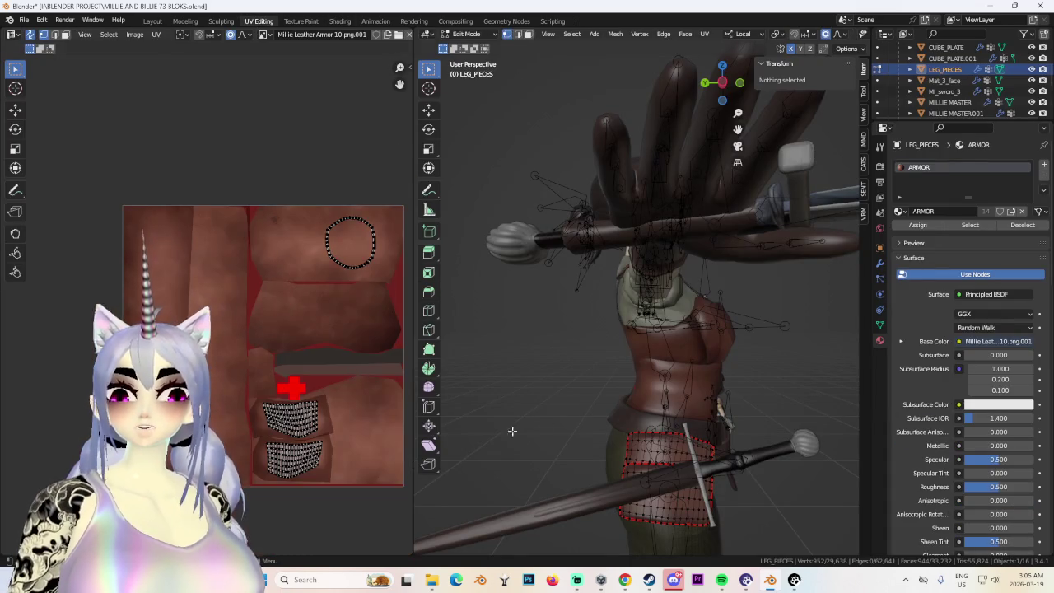
pyautogui.press('a')
pyautogui.moveTo(315, 412); pyautogui.dragTo(207, 355, button='middle')
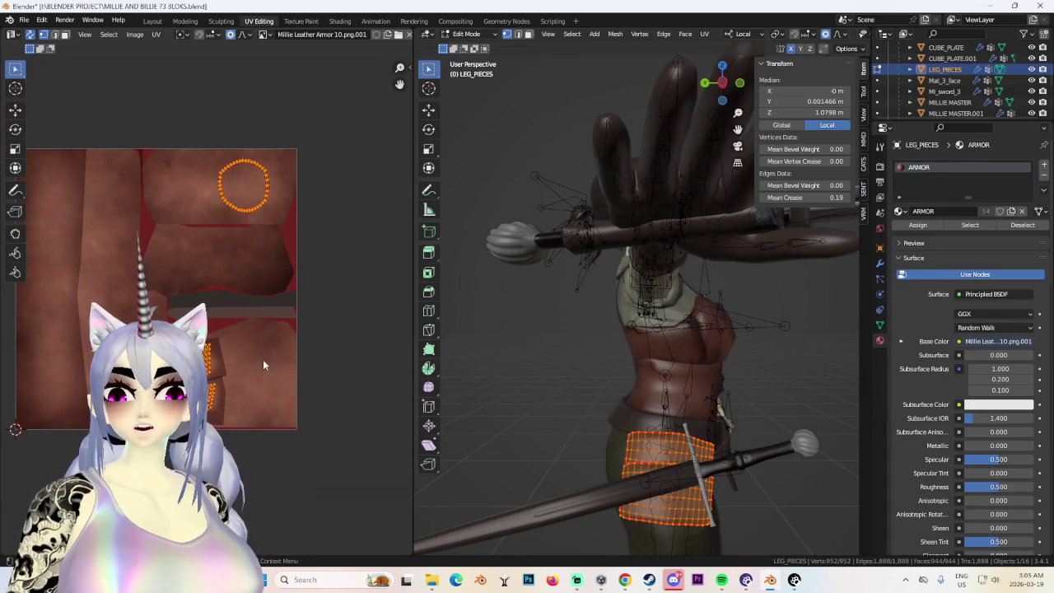
pyautogui.moveTo(647, 354); pyautogui.dragTo(577, 351, button='middle')
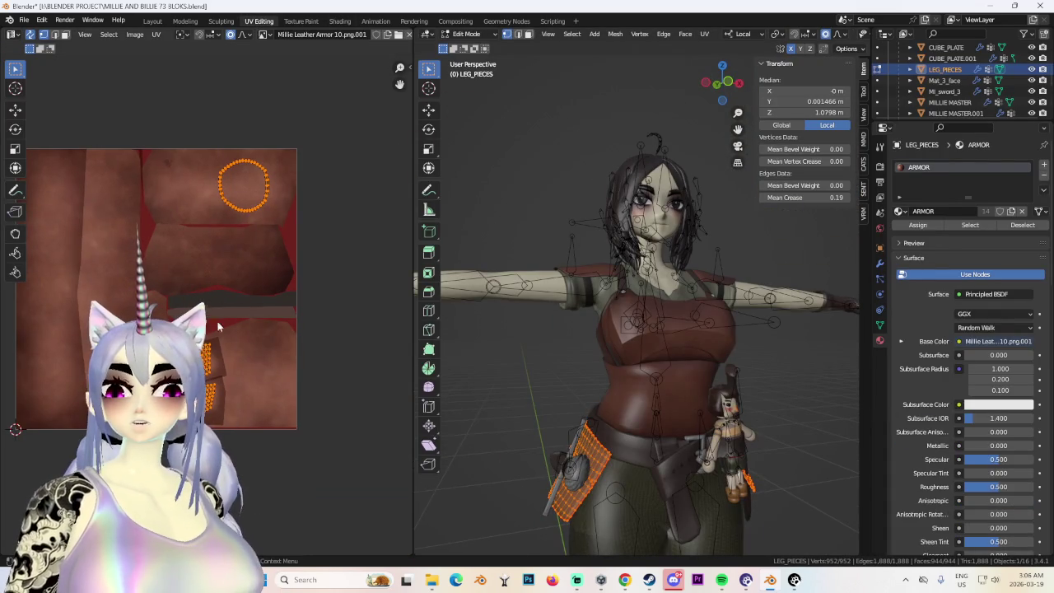
pyautogui.moveTo(227, 358); pyautogui.dragTo(291, 302)
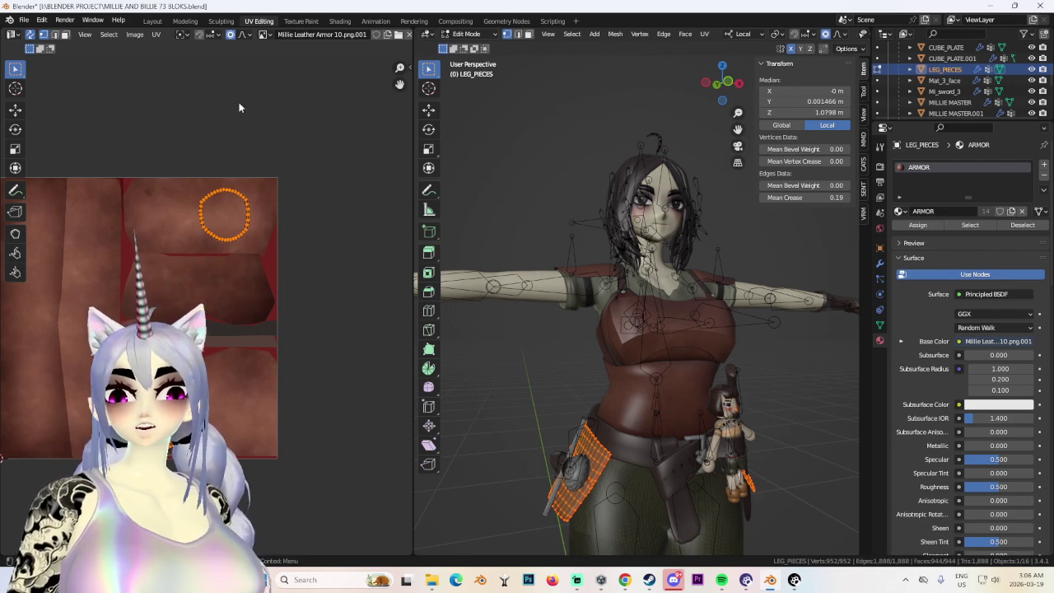
pyautogui.click(350, 334)
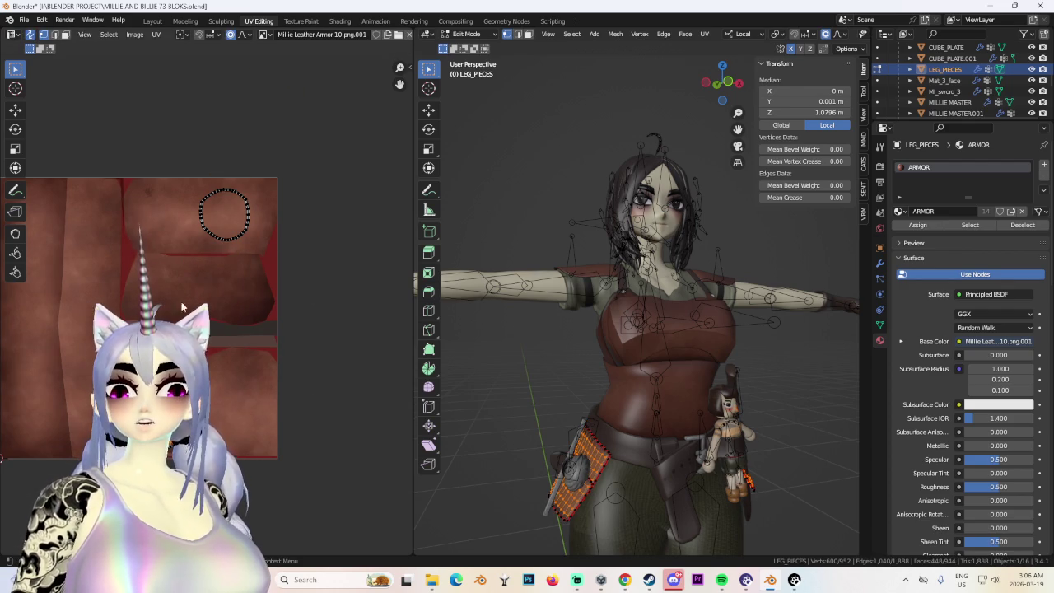
pyautogui.press('a')
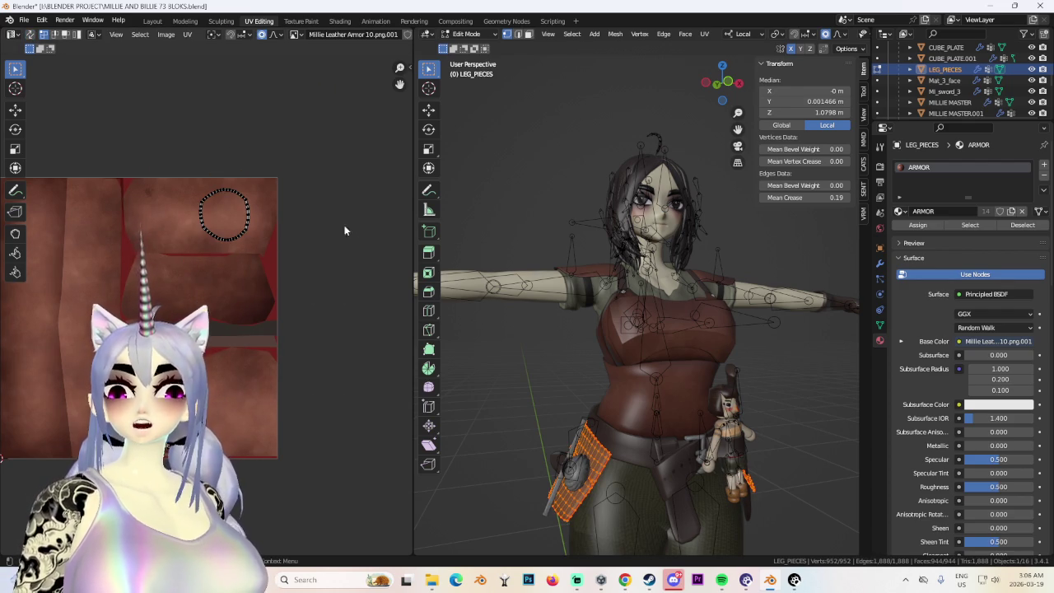
# Move and rescale the two pouch UV islands onto the leather area of the texture.
pyautogui.moveTo(237, 201); pyautogui.dragTo(239, 202)
pyautogui.press('g')
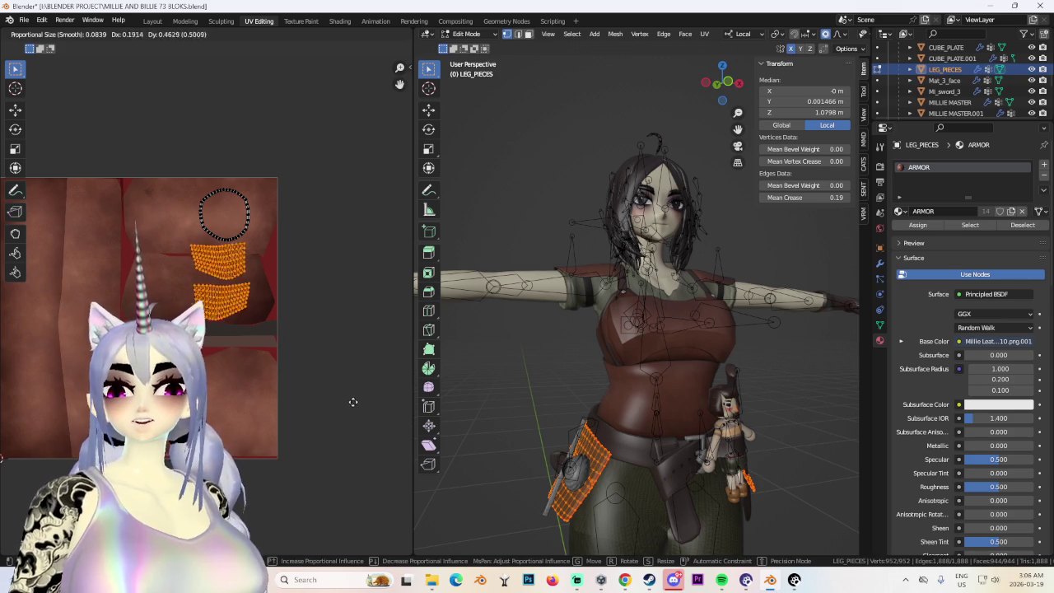
pyautogui.press('s')
pyautogui.press('Return')
pyautogui.press('s')
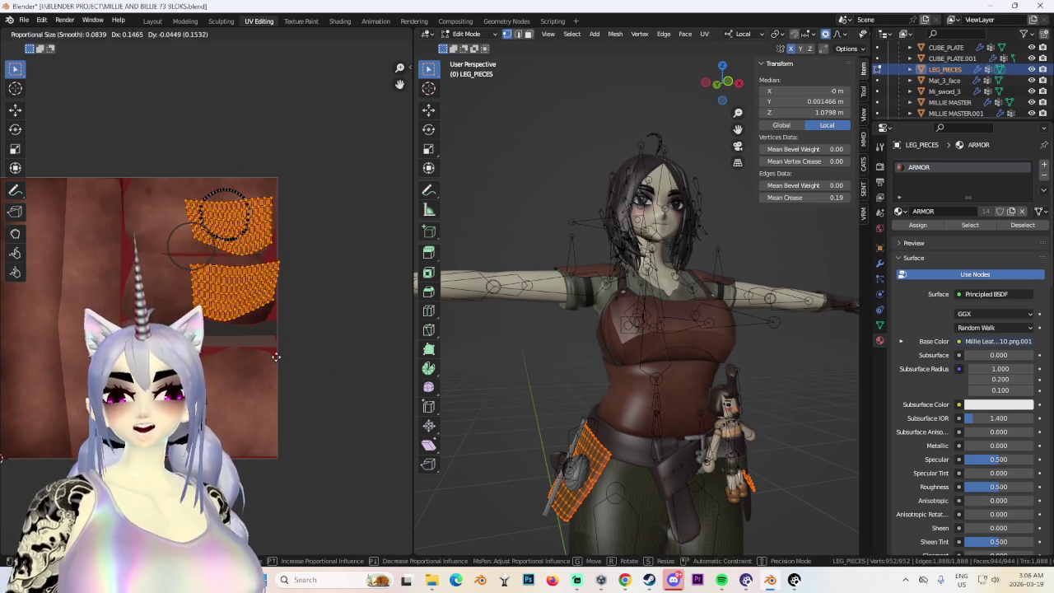
pyautogui.click(250, 366)
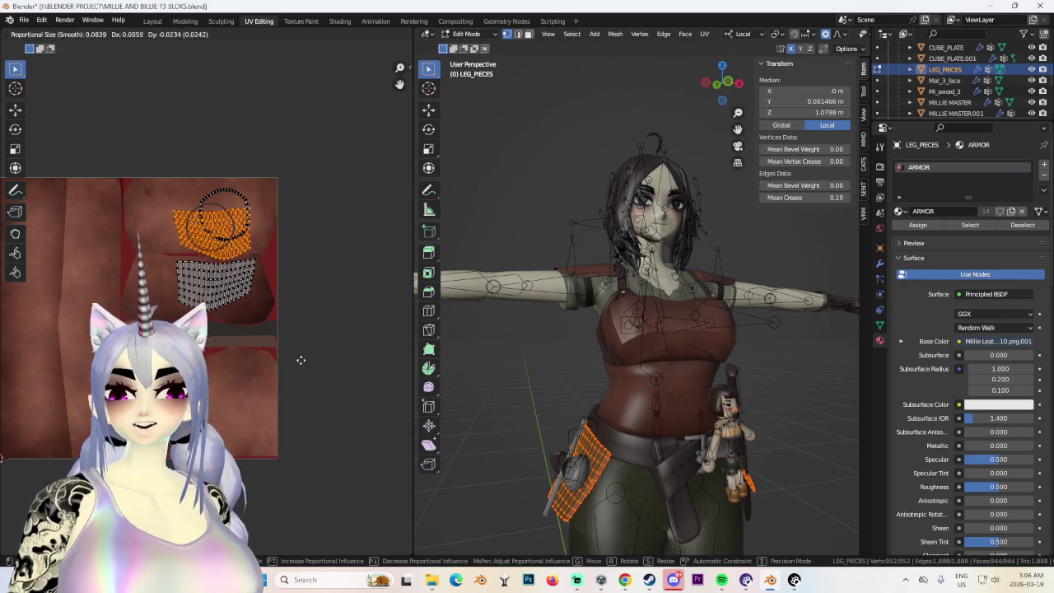
pyautogui.click(153, 20)
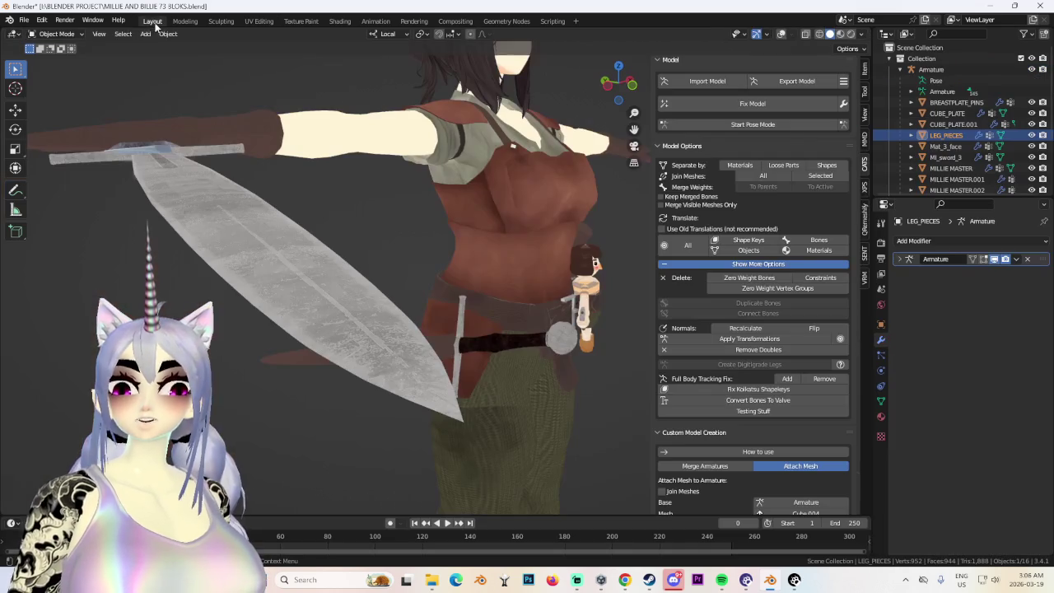
pyautogui.scroll(-3, 580, 392)
pyautogui.moveTo(580, 392)
pyautogui.mouseDown(button='middle')
pyautogui.moveTo(583, 337)
pyautogui.moveTo(313, 346)
pyautogui.mouseUp(button='middle')
pyautogui.scroll(3, 461, 347)
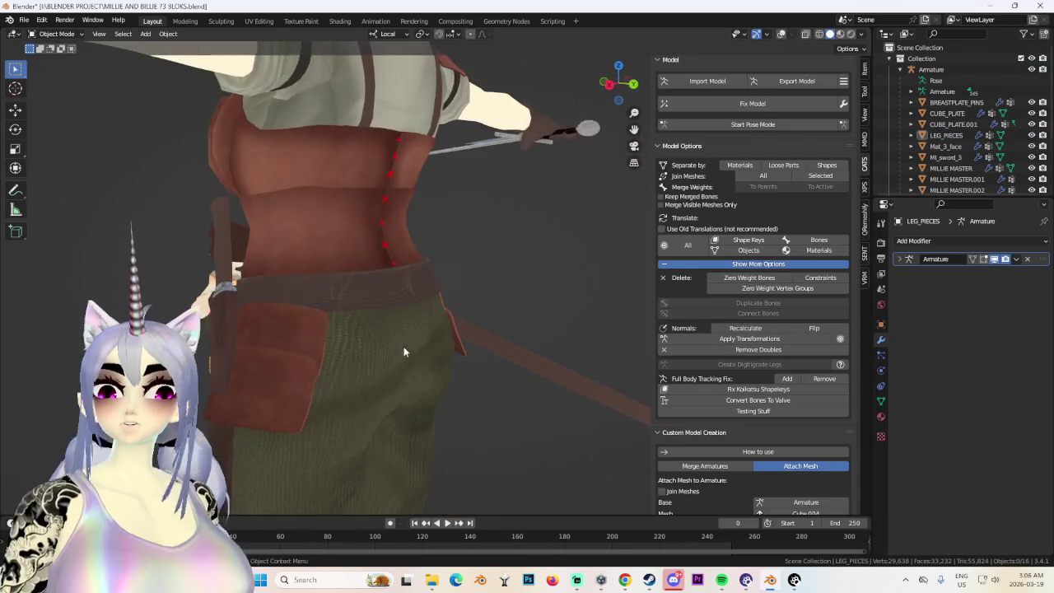
pyautogui.scroll(-3, 414, 295)
pyautogui.moveTo(414, 295)
pyautogui.mouseDown(button='middle')
pyautogui.moveTo(485, 248)
pyautogui.moveTo(532, 258)
pyautogui.moveTo(448, 269)
pyautogui.moveTo(422, 322)
pyautogui.moveTo(590, 277)
pyautogui.moveTo(432, 323)
pyautogui.moveTo(360, 328)
pyautogui.moveTo(576, 317)
pyautogui.moveTo(583, 326)
pyautogui.moveTo(651, 247)
pyautogui.mouseUp(button='middle')
pyautogui.scroll(3, 487, 282)
pyautogui.click(782, 34)
pyautogui.scroll(2, 590, 277)
pyautogui.scroll(3, 586, 320)
pyautogui.scroll(-3, 587, 317)
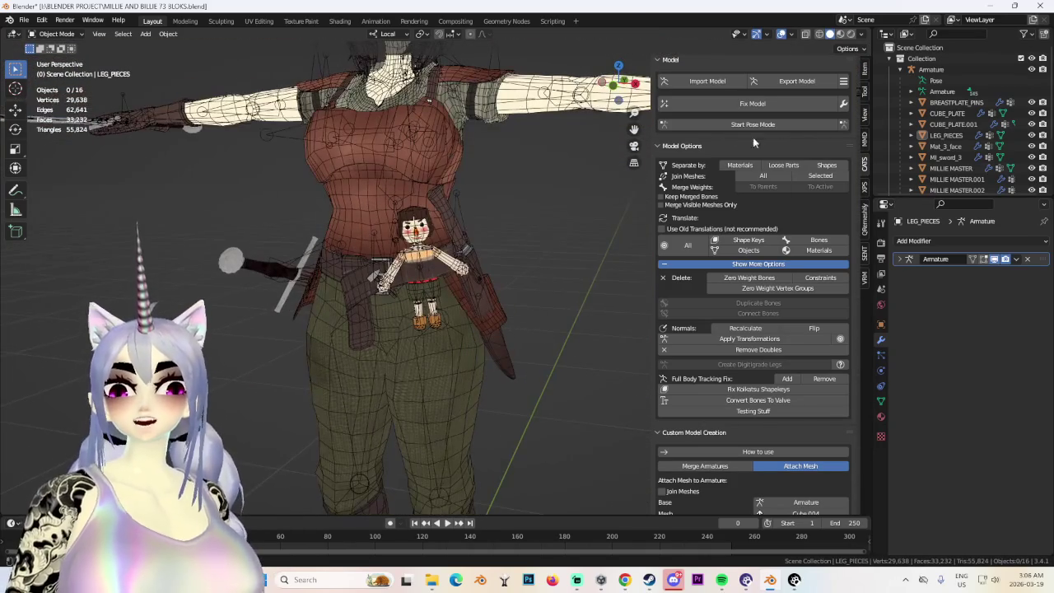
pyautogui.click(780, 33)
pyautogui.scroll(-3, 412, 399)
pyautogui.moveTo(412, 398)
pyautogui.mouseDown(button='middle')
pyautogui.moveTo(507, 392)
pyautogui.moveTo(489, 385)
pyautogui.moveTo(588, 362)
pyautogui.moveTo(499, 359)
pyautogui.moveTo(461, 313)
pyautogui.mouseUp(button='middle')
pyautogui.scroll(2, 508, 392)
pyautogui.scroll(2, 488, 384)
pyautogui.scroll(-2, 588, 362)
pyautogui.click(21, 20)
pyautogui.click(58, 106)
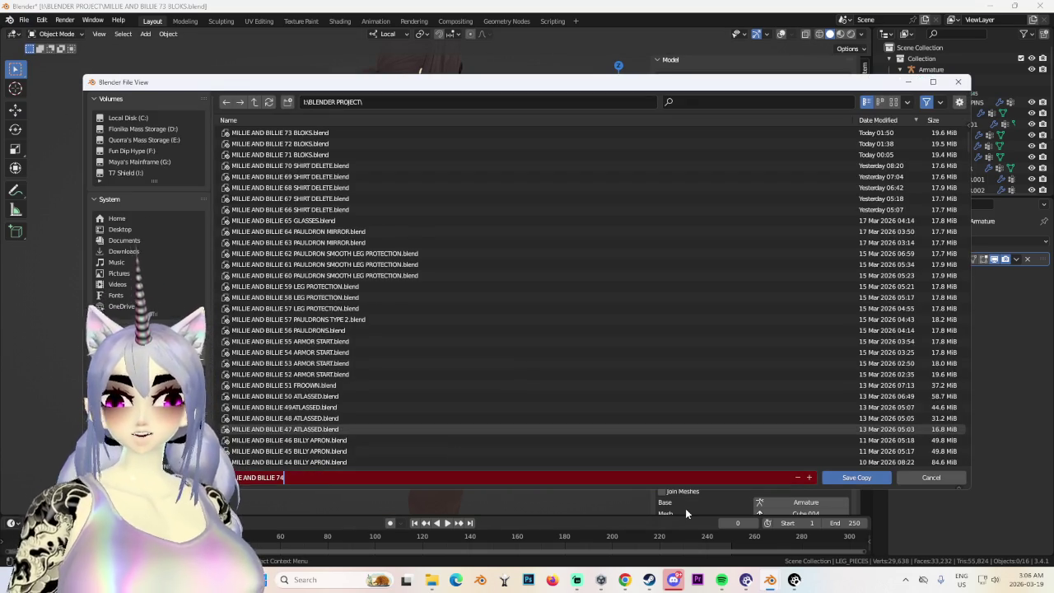
# Save a copy named 'MILLIE AND BILLIE 74 LEG HANGIES.blend' in the BLENDER PROJECT folder.
pyautogui.write(' LEG HANGIES].blend')
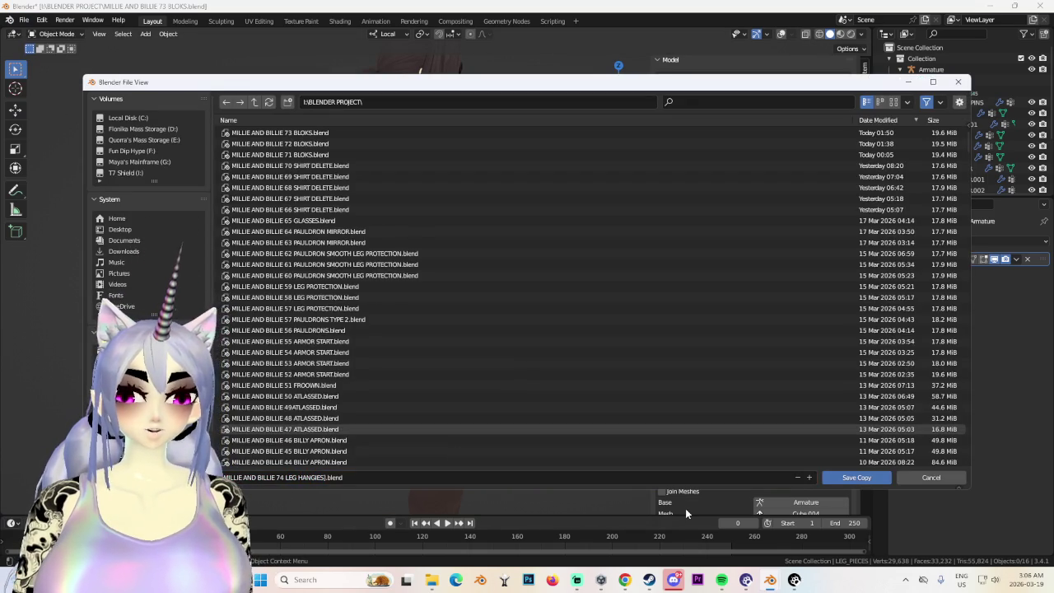
pyautogui.click(327, 477)
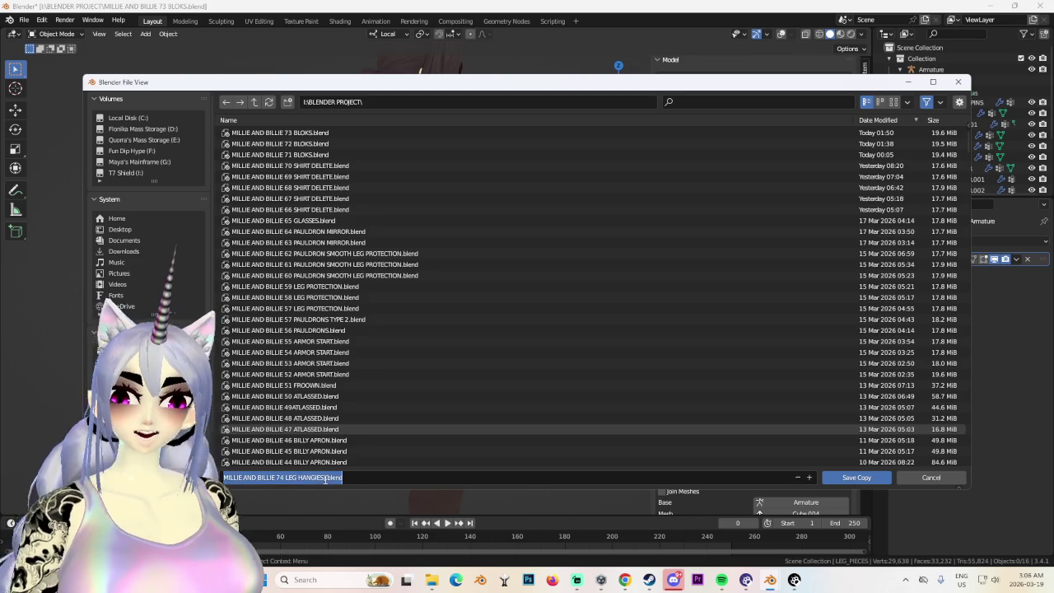
pyautogui.click(325, 480)
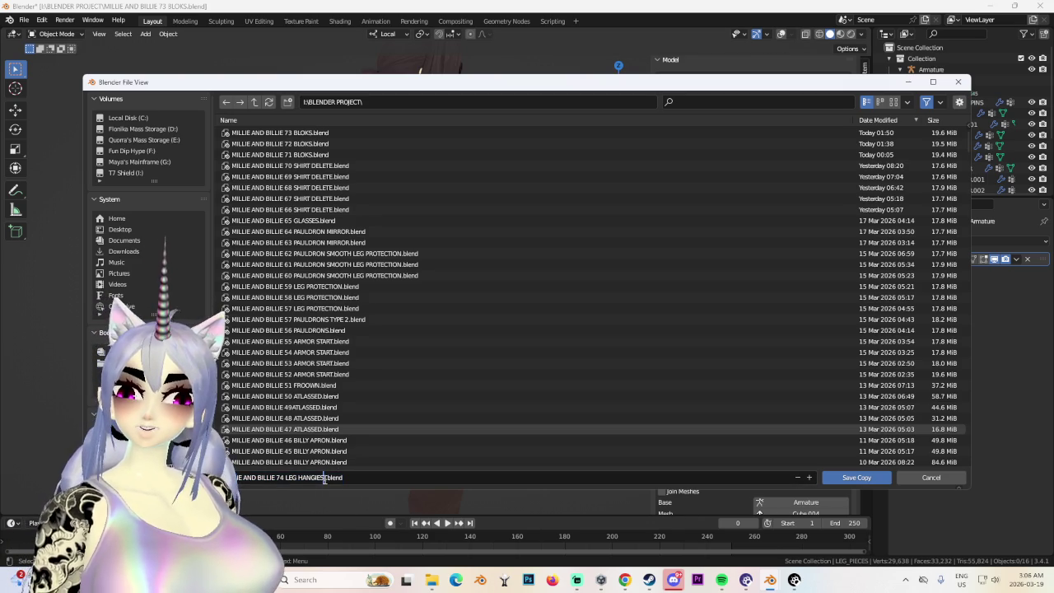
pyautogui.click(857, 478)
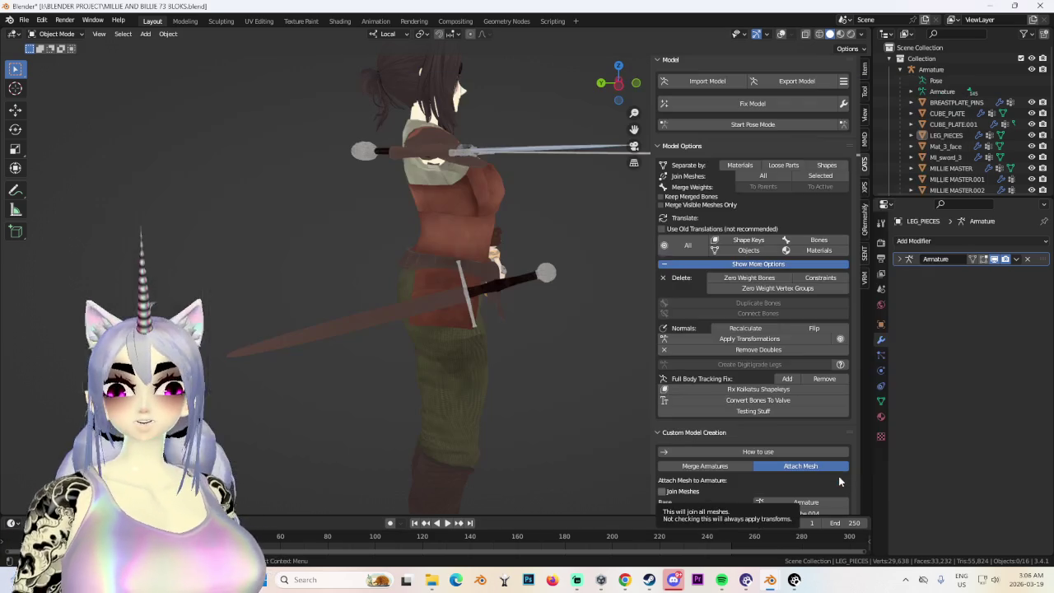
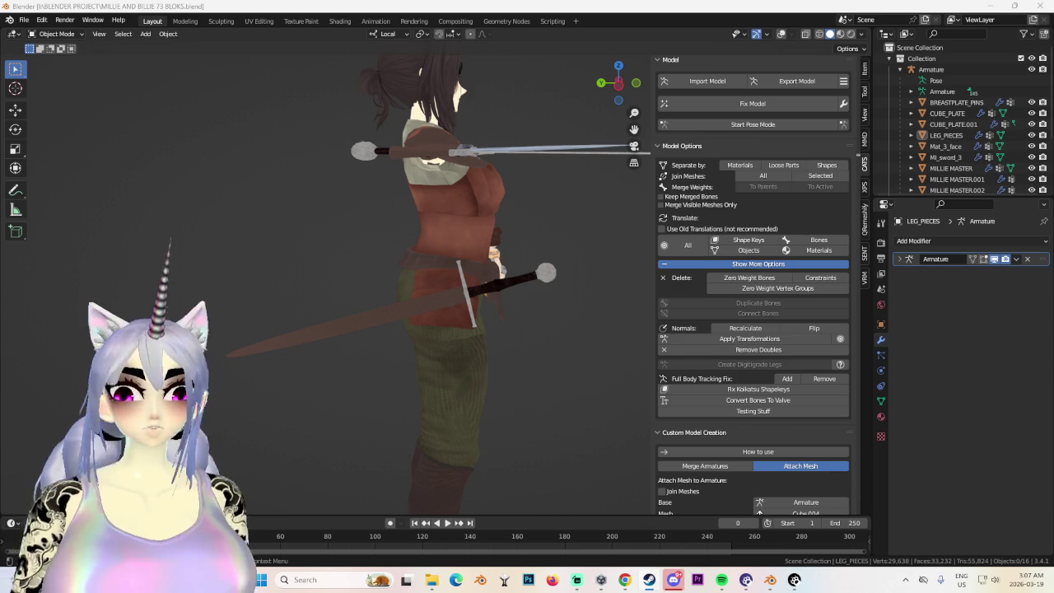
# Enter Pose Mode on the avatar's armature, show the bone overlay, and select KNIFE_SHEATH.
pyautogui.moveTo(527, 313)
pyautogui.mouseDown(button='middle')
pyautogui.moveTo(394, 251)
pyautogui.moveTo(448, 292)
pyautogui.moveTo(480, 296)
pyautogui.moveTo(410, 306)
pyautogui.mouseUp(button='middle')
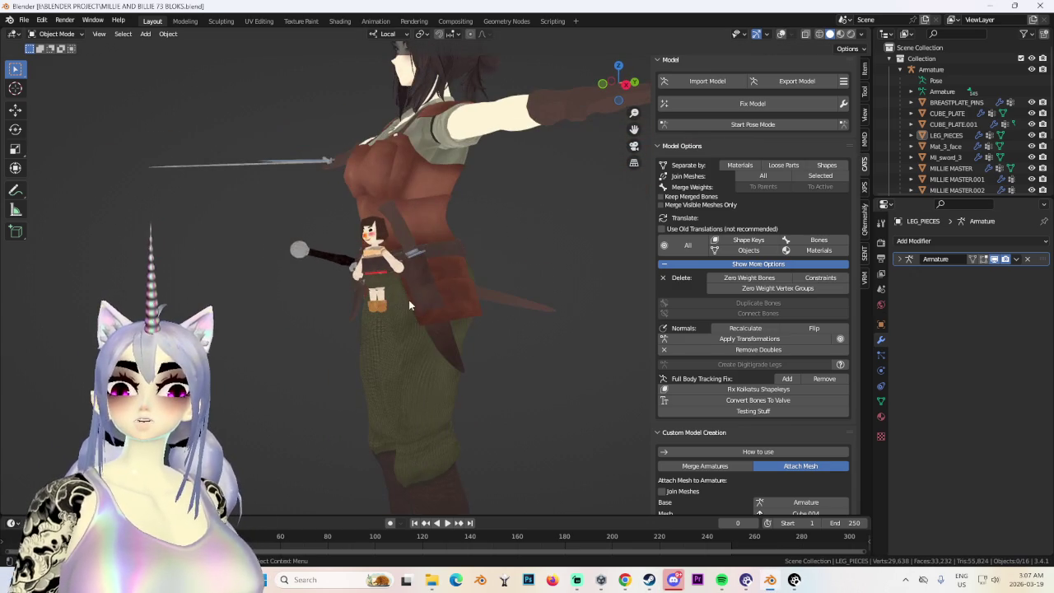
pyautogui.click(761, 124)
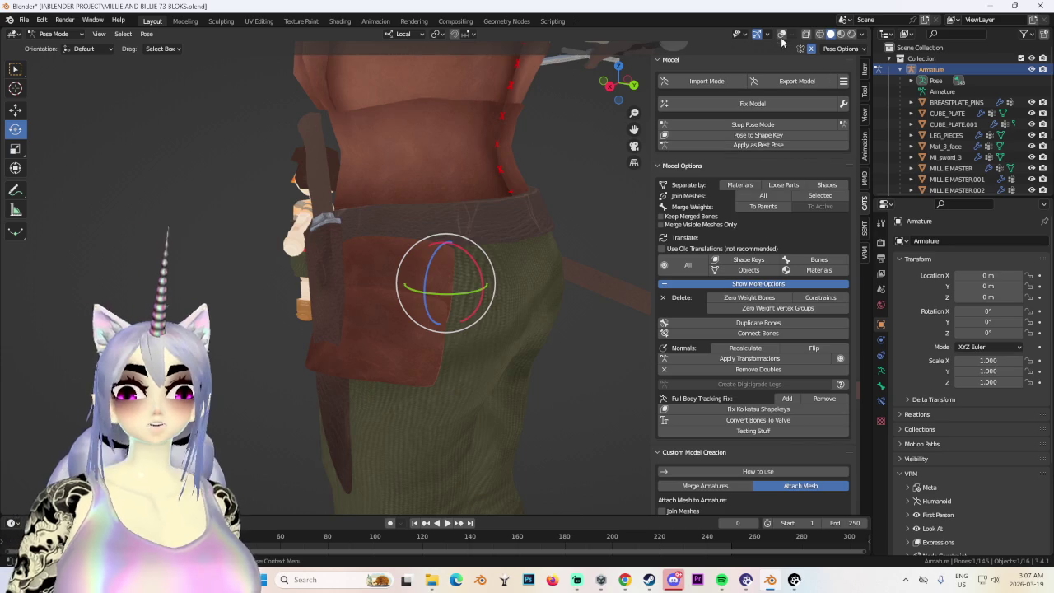
pyautogui.click(781, 34)
pyautogui.scroll(-5, 346, 243)
pyautogui.moveTo(346, 243); pyautogui.dragTo(337, 263, button='middle')
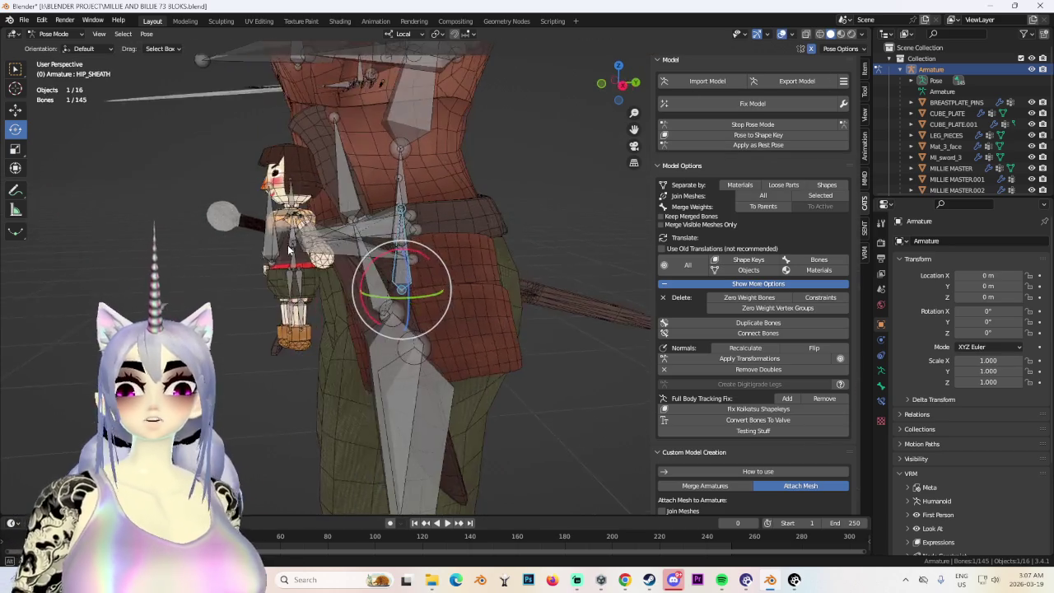
pyautogui.scroll(6, 330, 276)
pyautogui.click(330, 276)
# Rotate the KNIFE_SHEATH bone about 9 degrees and move it along its local X axis.
pyautogui.scroll(5, 460, 242)
pyautogui.moveTo(459, 242)
pyautogui.mouseDown(button='middle')
pyautogui.moveTo(419, 254)
pyautogui.moveTo(428, 271)
pyautogui.moveTo(473, 265)
pyautogui.moveTo(360, 272)
pyautogui.mouseUp(button='middle')
pyautogui.scroll(-5, 419, 255)
pyautogui.moveTo(321, 253); pyautogui.dragTo(329, 247)
pyautogui.moveTo(361, 243)
pyautogui.mouseDown(button='middle')
pyautogui.moveTo(395, 255)
pyautogui.moveTo(474, 248)
pyautogui.moveTo(445, 243)
pyautogui.moveTo(463, 211)
pyautogui.moveTo(425, 233)
pyautogui.moveTo(413, 201)
pyautogui.moveTo(467, 235)
pyautogui.moveTo(413, 234)
pyautogui.moveTo(399, 260)
pyautogui.moveTo(412, 215)
pyautogui.mouseUp(button='middle')
pyautogui.press('g')
pyautogui.press('x')
pyautogui.click(371, 282)
# Move the knife sheath bone again along local X and tilt it back about 10 degrees.
pyautogui.press('g')
pyautogui.press('x')
pyautogui.click(399, 260)
pyautogui.moveTo(362, 270); pyautogui.dragTo(367, 255)
# Nudge the knife sheath bone's position from the front and bring up the viewport shading choices.
pyautogui.moveTo(367, 255)
pyautogui.mouseDown(button='middle')
pyautogui.moveTo(467, 229)
pyautogui.moveTo(529, 235)
pyautogui.moveTo(494, 272)
pyautogui.moveTo(416, 278)
pyautogui.moveTo(402, 242)
pyautogui.moveTo(408, 257)
pyautogui.moveTo(518, 251)
pyautogui.moveTo(437, 308)
pyautogui.moveTo(416, 281)
pyautogui.moveTo(459, 272)
pyautogui.moveTo(471, 286)
pyautogui.moveTo(372, 290)
pyautogui.moveTo(396, 294)
pyautogui.moveTo(401, 284)
pyautogui.mouseUp(button='middle')
pyautogui.press('g')
pyautogui.click(494, 277)
pyautogui.press('z')
pyautogui.scroll(3, 400, 285)
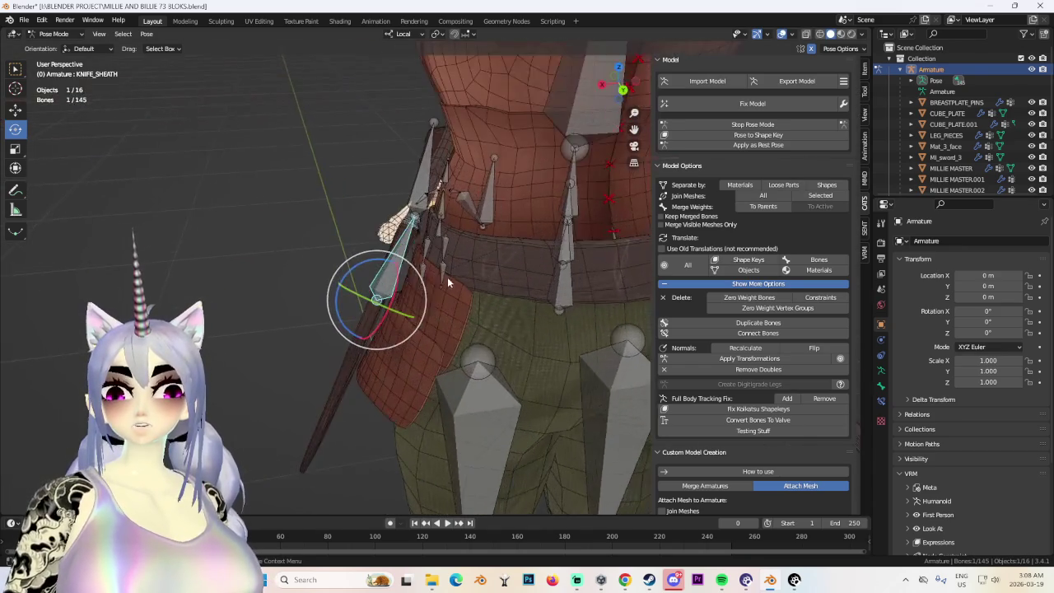
# Move and rotate the sheath bone twice, checking it from below the character.
pyautogui.press('g')
pyautogui.click(452, 290)
pyautogui.press('r')
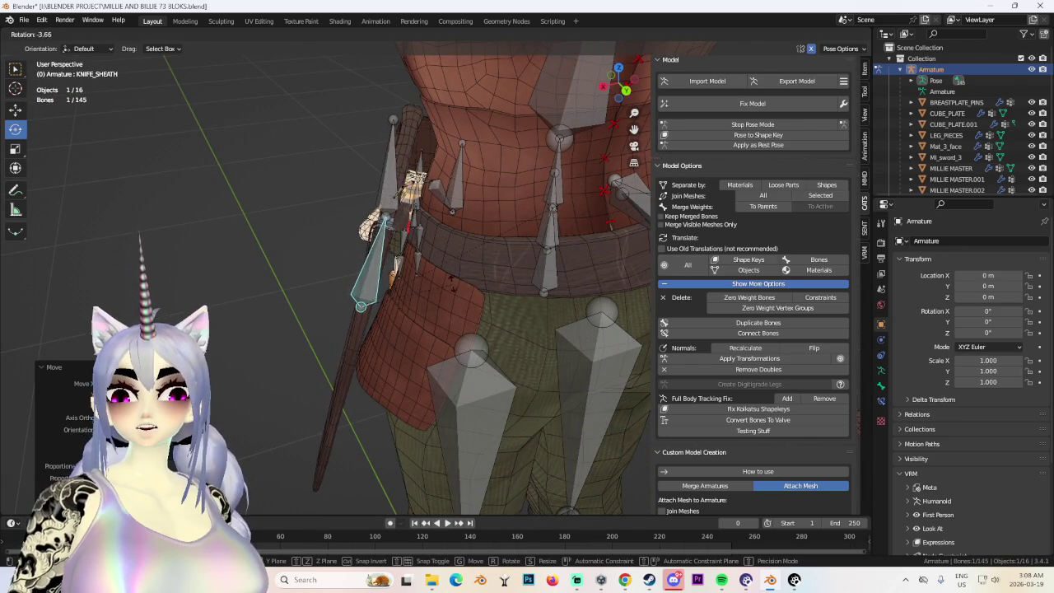
pyautogui.click(450, 285)
pyautogui.moveTo(450, 285)
pyautogui.mouseDown(button='middle')
pyautogui.moveTo(481, 210)
pyautogui.moveTo(497, 253)
pyautogui.moveTo(543, 275)
pyautogui.moveTo(537, 301)
pyautogui.mouseUp(button='middle')
pyautogui.press('g')
pyautogui.click(498, 233)
pyautogui.press('r')
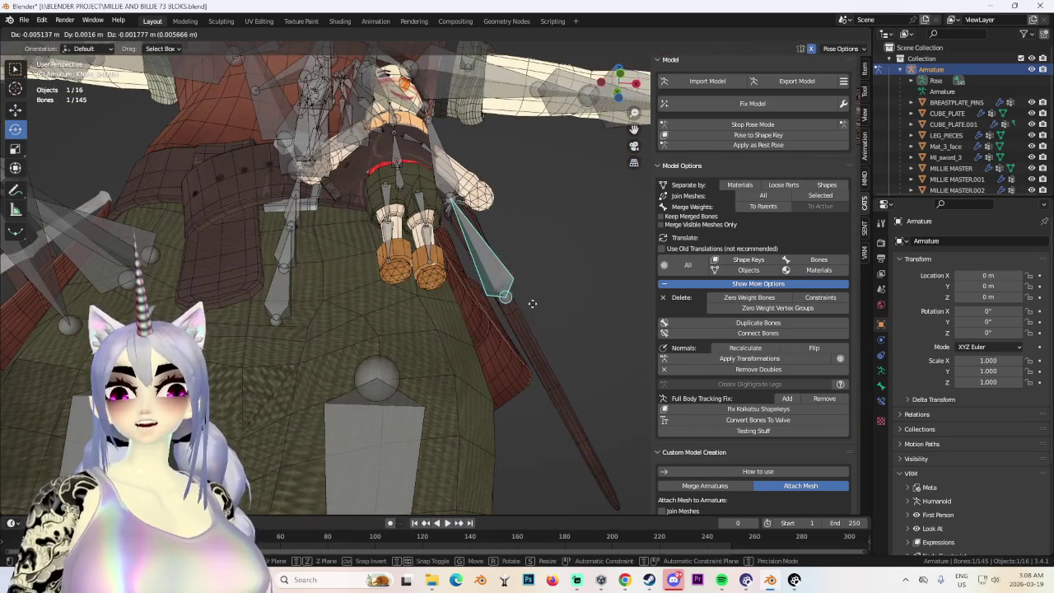
pyautogui.click(545, 299)
pyautogui.moveTo(545, 298)
pyautogui.mouseDown(button='middle')
pyautogui.moveTo(399, 322)
pyautogui.moveTo(445, 309)
pyautogui.mouseUp(button='middle')
# Rotate the sheath bone slightly from side and front views, then move it again.
pyautogui.press('r')
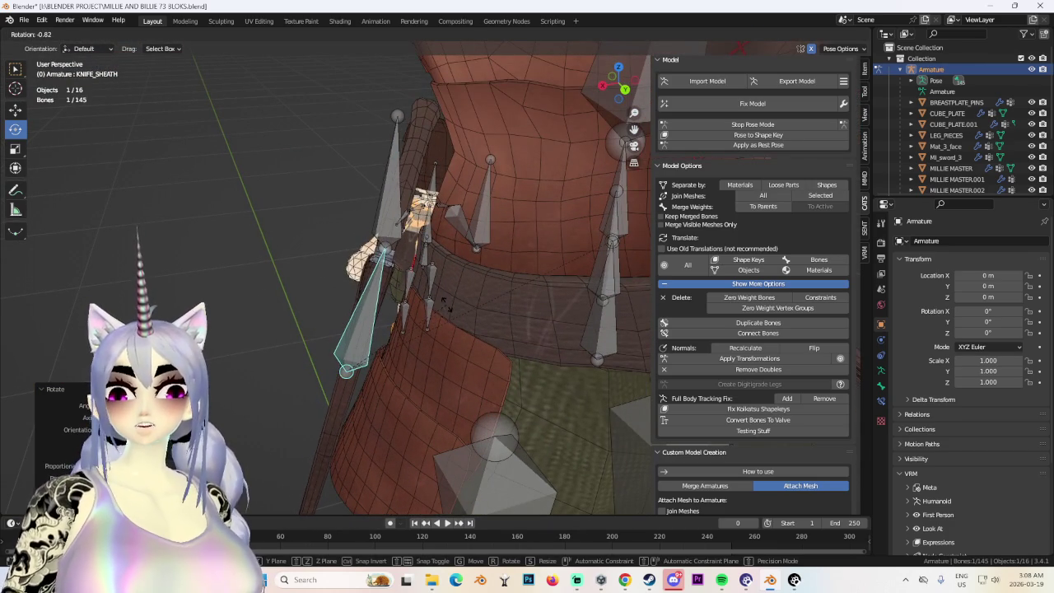
pyautogui.click(434, 311)
pyautogui.moveTo(434, 312); pyautogui.dragTo(550, 287, button='middle')
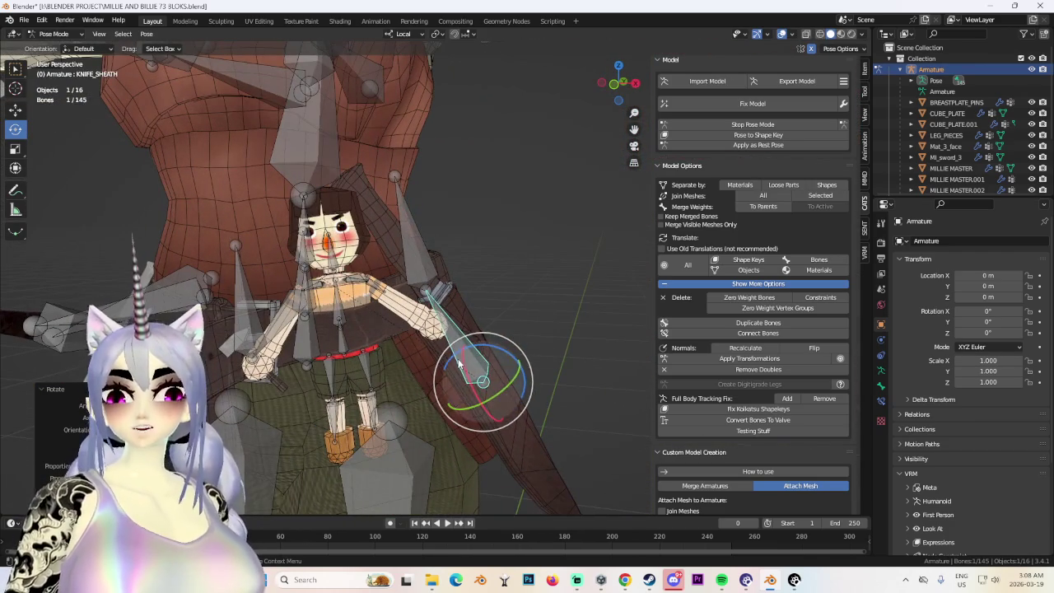
pyautogui.moveTo(459, 363); pyautogui.dragTo(513, 322)
pyautogui.moveTo(513, 322)
pyautogui.mouseDown(button='middle')
pyautogui.moveTo(406, 320)
pyautogui.moveTo(436, 331)
pyautogui.mouseUp(button='middle')
pyautogui.press('g')
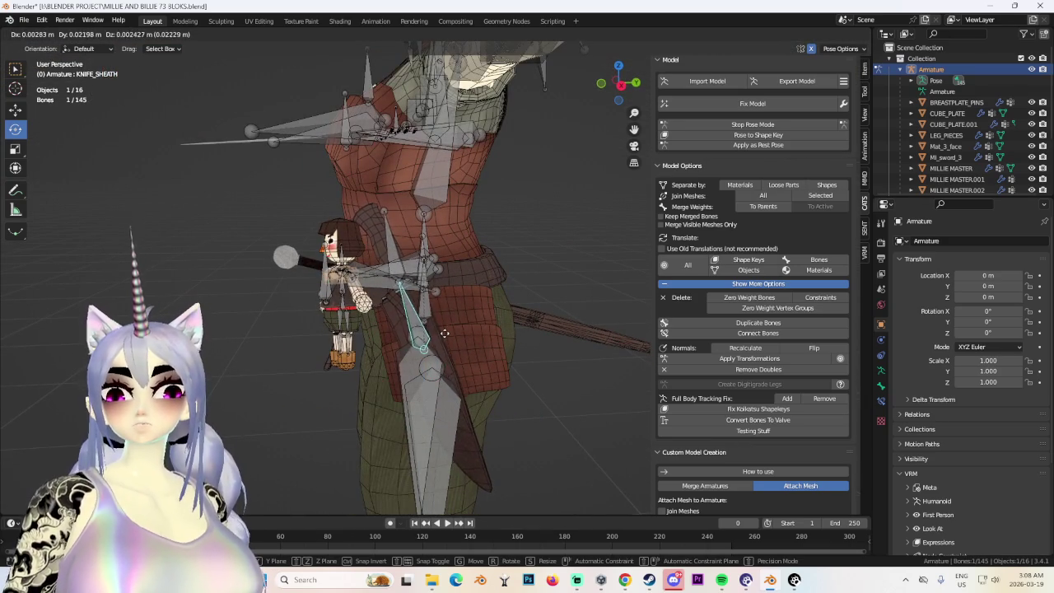
pyautogui.click(443, 333)
pyautogui.scroll(3, 433, 348)
pyautogui.moveTo(433, 348); pyautogui.dragTo(458, 341, button='middle')
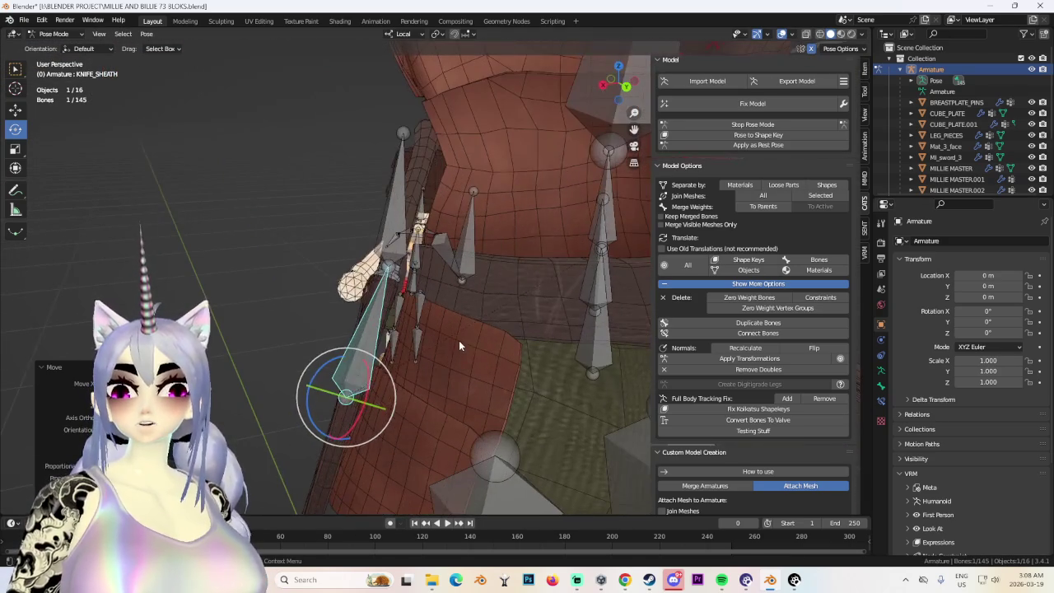
# Apply several more small rotations to the sheath bone, closing in on the belt.
pyautogui.press('r')
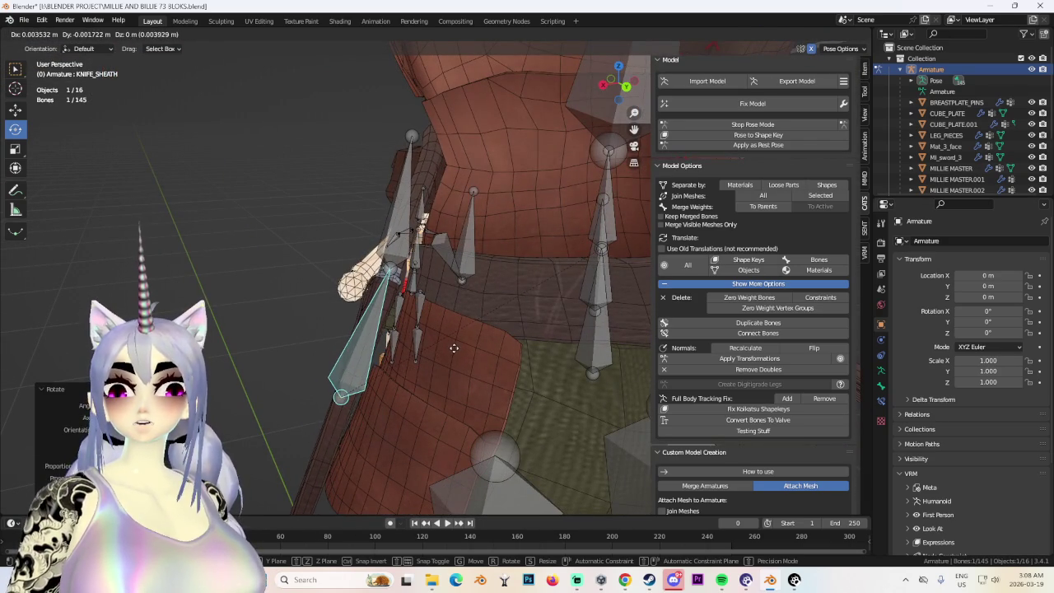
pyautogui.click(453, 347)
pyautogui.press('r')
pyautogui.click(452, 346)
pyautogui.moveTo(452, 346)
pyautogui.mouseDown(button='middle')
pyautogui.moveTo(523, 354)
pyautogui.moveTo(502, 330)
pyautogui.mouseUp(button='middle')
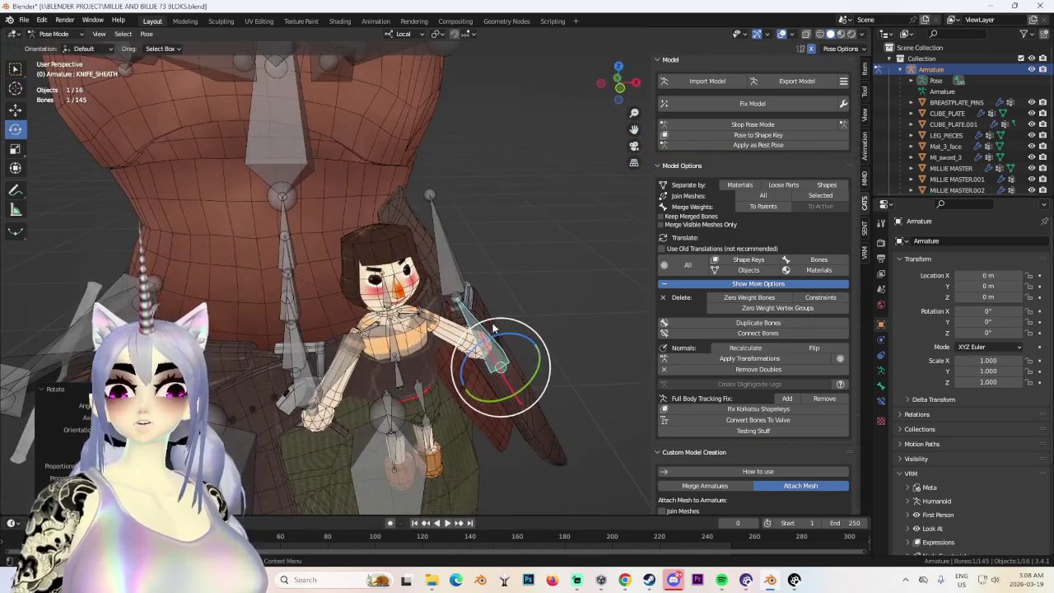
pyautogui.press('r')
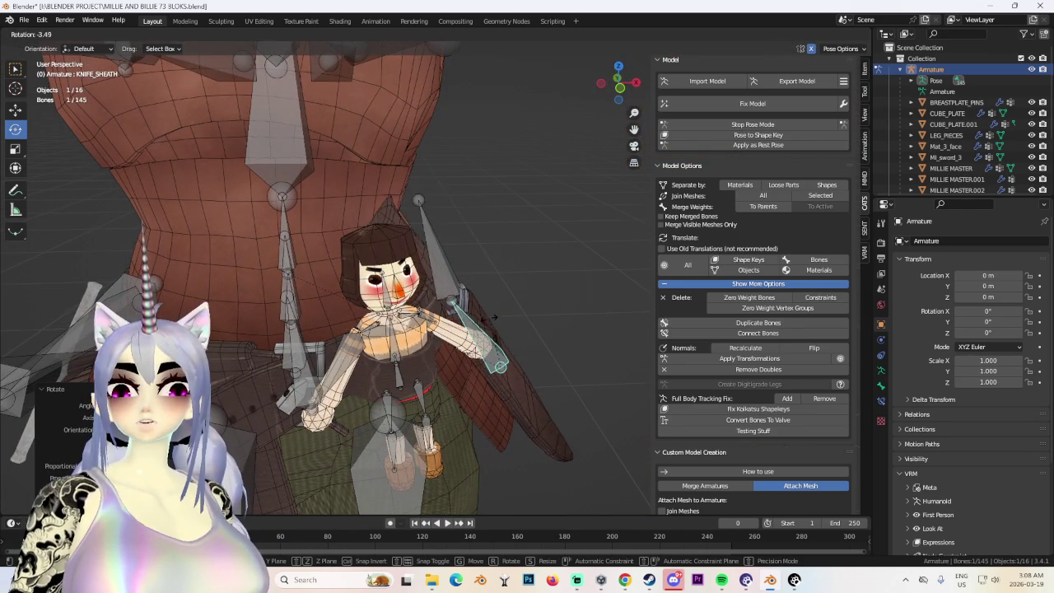
pyautogui.moveTo(496, 328); pyautogui.dragTo(400, 341, button='middle')
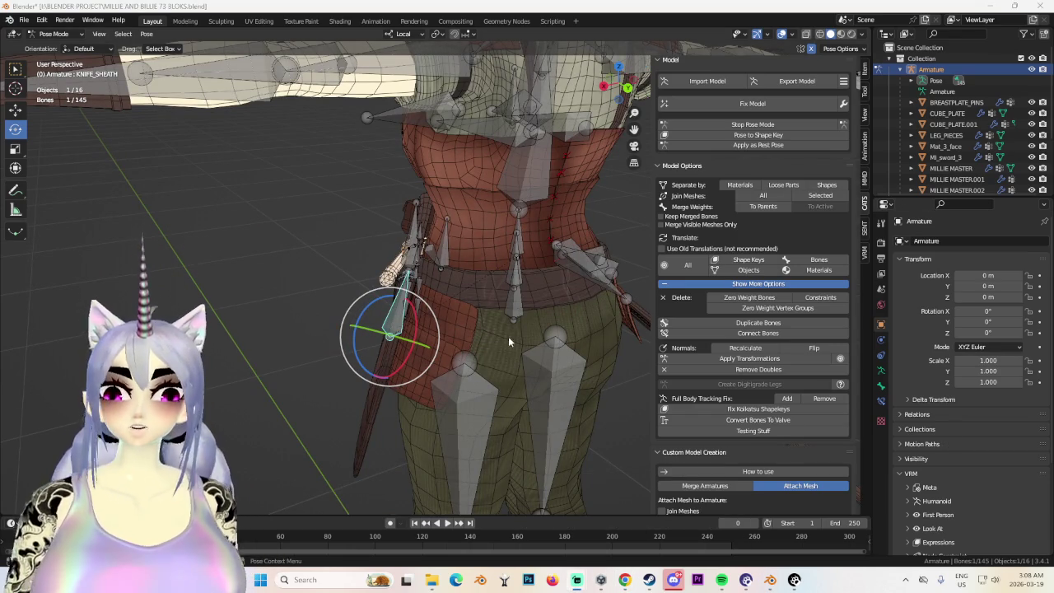
pyautogui.scroll(-4, 577, 362)
pyautogui.scroll(-3, 595, 348)
pyautogui.scroll(3, 583, 348)
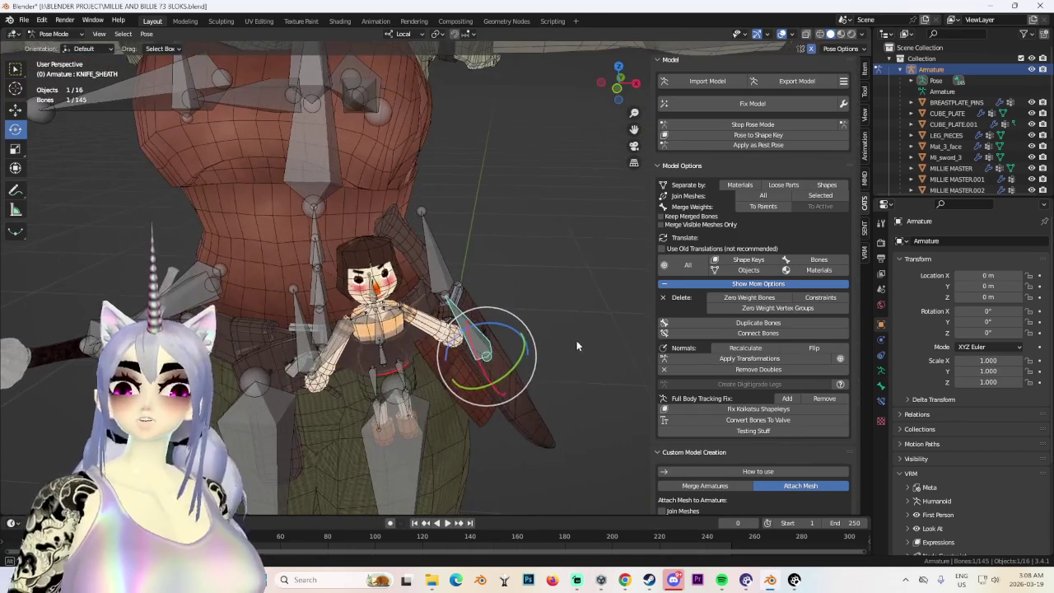
# Rotate the knife sheath about its local X and Z axes, then turn it about 10 degrees on local X.
pyautogui.moveTo(577, 341); pyautogui.dragTo(534, 326, button='middle')
pyautogui.scroll(3, 503, 337)
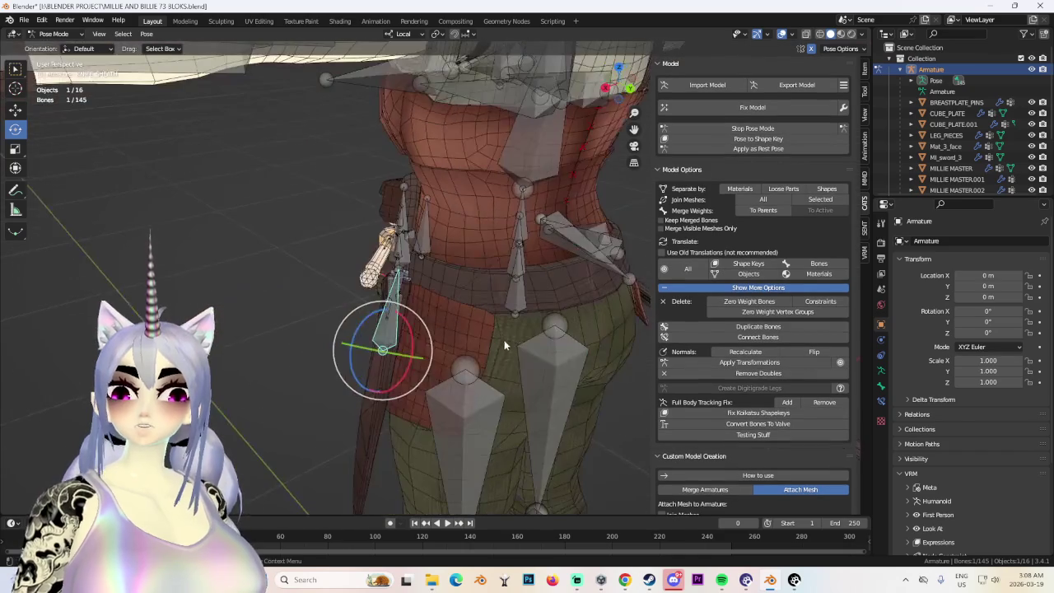
pyautogui.moveTo(412, 338); pyautogui.dragTo(380, 314)
pyautogui.scroll(-5, 381, 314)
pyautogui.moveTo(494, 318); pyautogui.dragTo(504, 321)
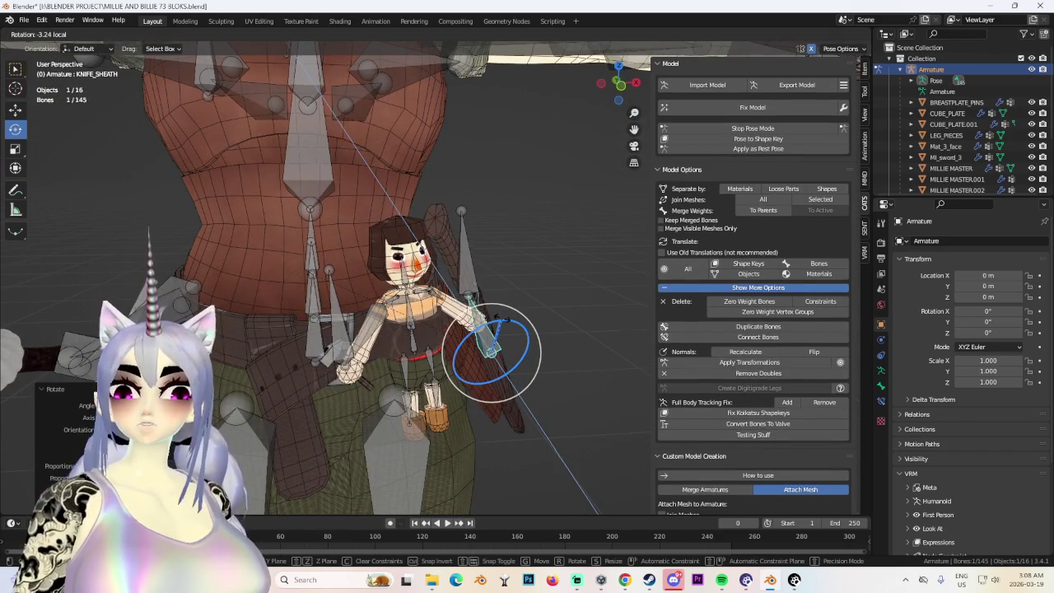
pyautogui.scroll(3, 550, 335)
pyautogui.moveTo(529, 334)
pyautogui.mouseDown(button='middle')
pyautogui.moveTo(467, 355)
pyautogui.moveTo(510, 340)
pyautogui.moveTo(500, 323)
pyautogui.mouseUp(button='middle')
pyautogui.moveTo(501, 323); pyautogui.dragTo(504, 323)
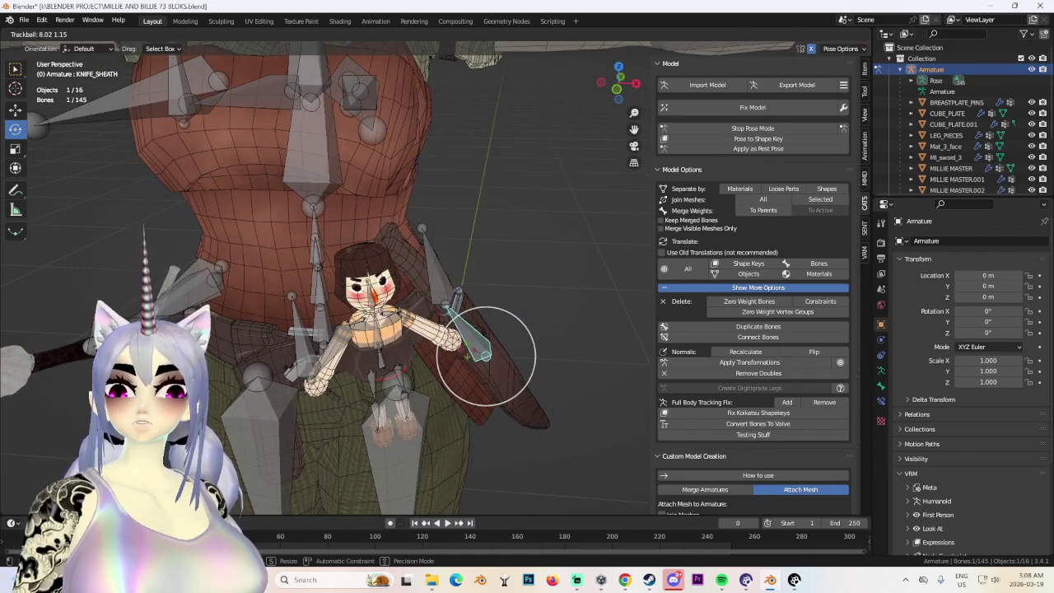
pyautogui.press('Escape')
pyautogui.moveTo(504, 323)
pyautogui.mouseDown(button='middle')
pyautogui.moveTo(550, 359)
pyautogui.moveTo(498, 376)
pyautogui.moveTo(509, 353)
pyautogui.mouseUp(button='middle')
pyautogui.moveTo(473, 352); pyautogui.dragTo(498, 332)
pyautogui.moveTo(497, 333)
pyautogui.mouseDown(button='middle')
pyautogui.moveTo(497, 301)
pyautogui.moveTo(559, 330)
pyautogui.moveTo(593, 381)
pyautogui.moveTo(560, 369)
pyautogui.mouseUp(button='middle')
# Move the sheath bone, rotate it about 6 degrees, then adjust it slightly on local X and back 2 degrees.
pyautogui.press('g')
pyautogui.click(566, 324)
pyautogui.moveTo(546, 352); pyautogui.dragTo(545, 347)
pyautogui.moveTo(545, 347)
pyautogui.mouseDown(button='middle')
pyautogui.moveTo(404, 404)
pyautogui.moveTo(412, 380)
pyautogui.mouseUp(button='middle')
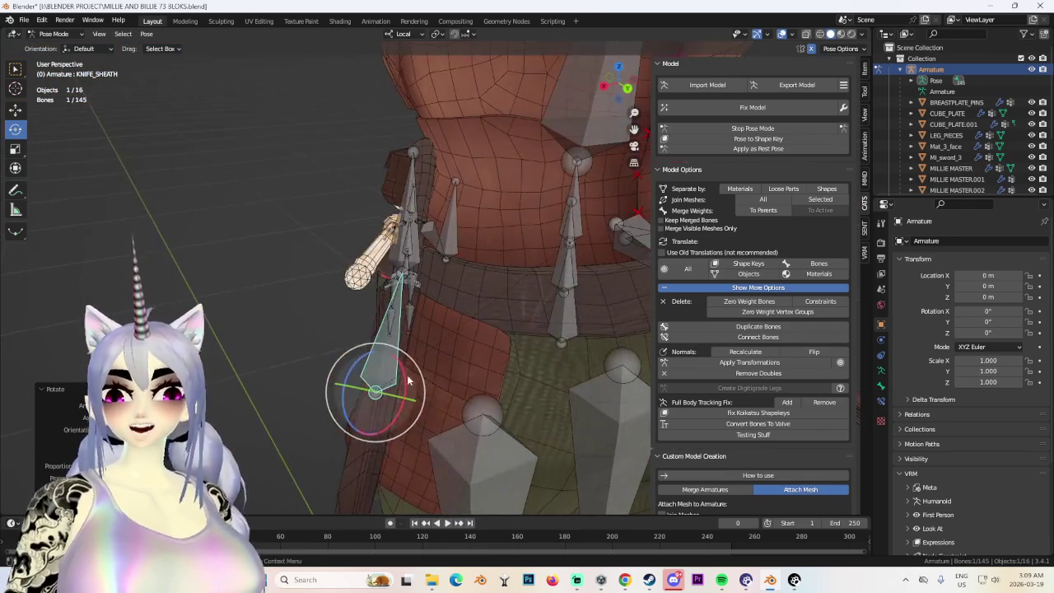
pyautogui.moveTo(405, 380); pyautogui.dragTo(401, 378)
pyautogui.moveTo(402, 377)
pyautogui.mouseDown(button='middle')
pyautogui.moveTo(461, 362)
pyautogui.moveTo(503, 335)
pyautogui.moveTo(490, 339)
pyautogui.mouseUp(button='middle')
pyautogui.moveTo(490, 340); pyautogui.dragTo(499, 323)
pyautogui.moveTo(499, 323)
pyautogui.mouseDown(button='middle')
pyautogui.moveTo(462, 346)
pyautogui.moveTo(387, 362)
pyautogui.moveTo(408, 371)
pyautogui.mouseUp(button='middle')
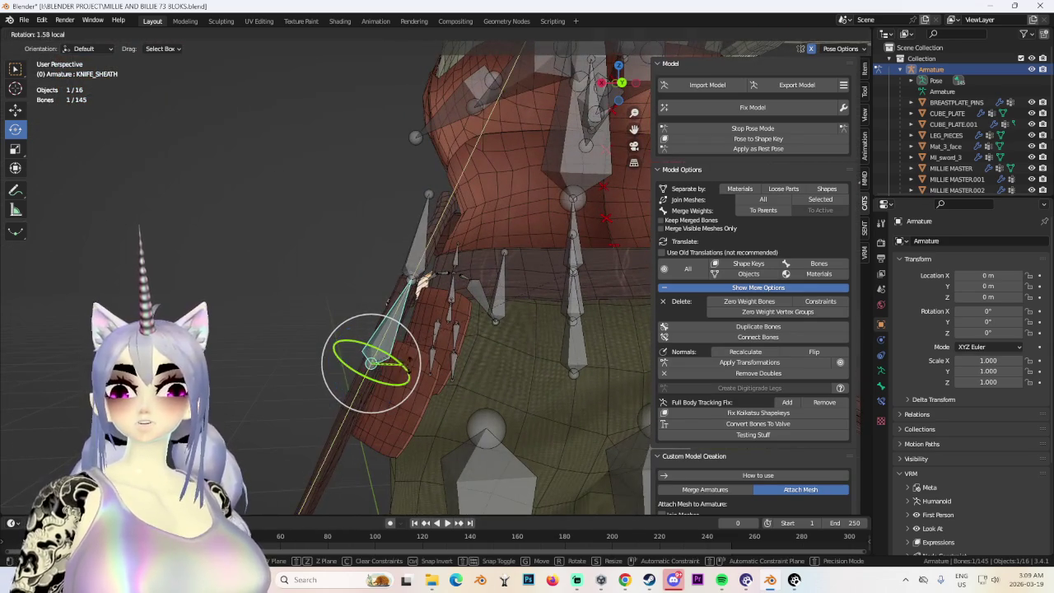
# Rotate the sheath bone about 7 degrees, shift it sideways slightly, and rotate another 7 degrees locally.
pyautogui.moveTo(407, 375); pyautogui.dragTo(411, 372)
pyautogui.moveTo(412, 372)
pyautogui.mouseDown(button='middle')
pyautogui.moveTo(570, 374)
pyautogui.moveTo(521, 387)
pyautogui.moveTo(526, 371)
pyautogui.mouseUp(button='middle')
pyautogui.moveTo(525, 367); pyautogui.dragTo(530, 362)
pyautogui.press('g')
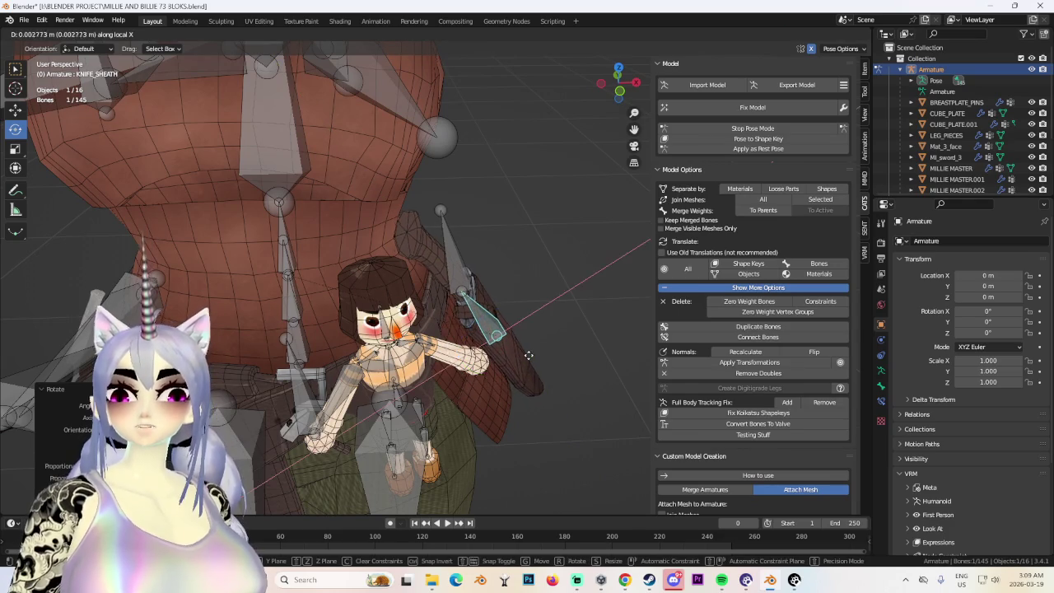
pyautogui.click(531, 360)
pyautogui.moveTo(516, 319)
pyautogui.mouseDown(button='middle')
pyautogui.moveTo(512, 301)
pyautogui.moveTo(481, 354)
pyautogui.moveTo(404, 336)
pyautogui.mouseUp(button='middle')
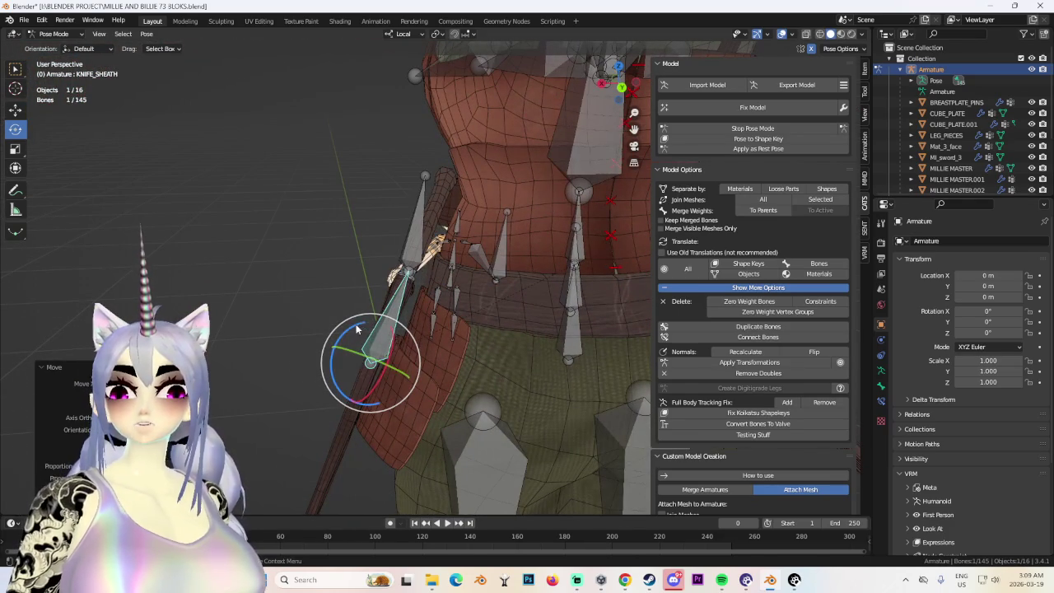
pyautogui.moveTo(357, 330); pyautogui.dragTo(366, 320)
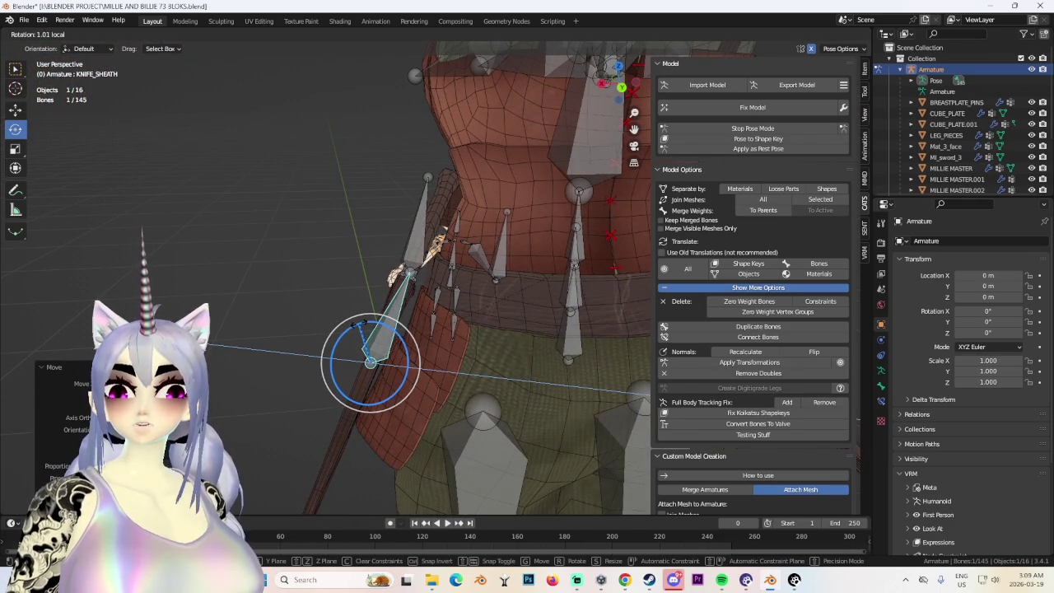
pyautogui.click(358, 324)
# Rotate the sheath bone back slightly, then about 12 degrees, and tilt it freely into place.
pyautogui.moveTo(358, 324)
pyautogui.mouseDown(button='middle')
pyautogui.moveTo(480, 328)
pyautogui.moveTo(476, 350)
pyautogui.moveTo(571, 361)
pyautogui.moveTo(609, 186)
pyautogui.moveTo(475, 274)
pyautogui.mouseUp(button='middle')
pyautogui.moveTo(476, 279); pyautogui.dragTo(486, 286)
pyautogui.moveTo(486, 287)
pyautogui.mouseDown(button='middle')
pyautogui.moveTo(536, 293)
pyautogui.moveTo(370, 289)
pyautogui.moveTo(362, 261)
pyautogui.moveTo(380, 279)
pyautogui.moveTo(570, 358)
pyautogui.moveTo(544, 350)
pyautogui.mouseUp(button='middle')
pyautogui.scroll(3, 535, 293)
pyautogui.moveTo(551, 356); pyautogui.dragTo(544, 356)
pyautogui.moveTo(544, 356); pyautogui.dragTo(371, 399, button='middle')
pyautogui.moveTo(371, 400); pyautogui.dragTo(395, 385)
pyautogui.moveTo(395, 385)
pyautogui.mouseDown(button='middle')
pyautogui.moveTo(392, 346)
pyautogui.moveTo(555, 347)
pyautogui.mouseUp(button='middle')
pyautogui.click(391, 341)
# Swing the sheath bone about 23 degrees back, tweak it on local X, and deselect all bones.
pyautogui.scroll(2, 555, 347)
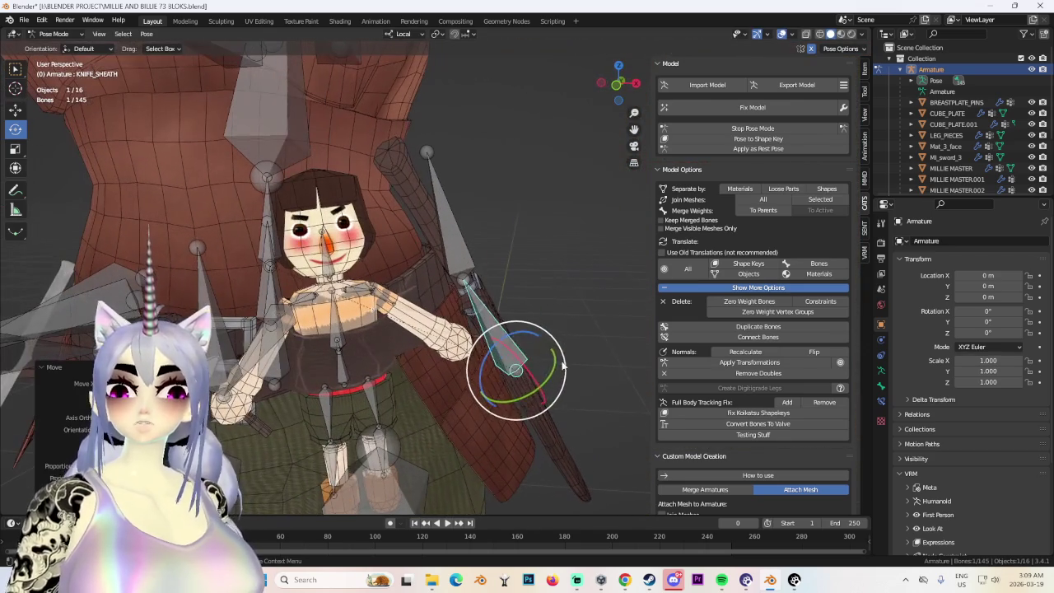
pyautogui.moveTo(530, 397); pyautogui.dragTo(515, 396)
pyautogui.click(519, 390)
pyautogui.moveTo(520, 389)
pyautogui.mouseDown(button='middle')
pyautogui.moveTo(455, 378)
pyautogui.moveTo(465, 342)
pyautogui.moveTo(443, 353)
pyautogui.moveTo(461, 361)
pyautogui.moveTo(616, 326)
pyautogui.moveTo(476, 355)
pyautogui.mouseUp(button='middle')
pyautogui.moveTo(494, 359); pyautogui.dragTo(494, 356)
pyautogui.moveTo(494, 356)
pyautogui.mouseDown(button='middle')
pyautogui.moveTo(514, 371)
pyautogui.moveTo(461, 362)
pyautogui.moveTo(442, 380)
pyautogui.moveTo(379, 311)
pyautogui.mouseUp(button='middle')
pyautogui.scroll(3, 412, 375)
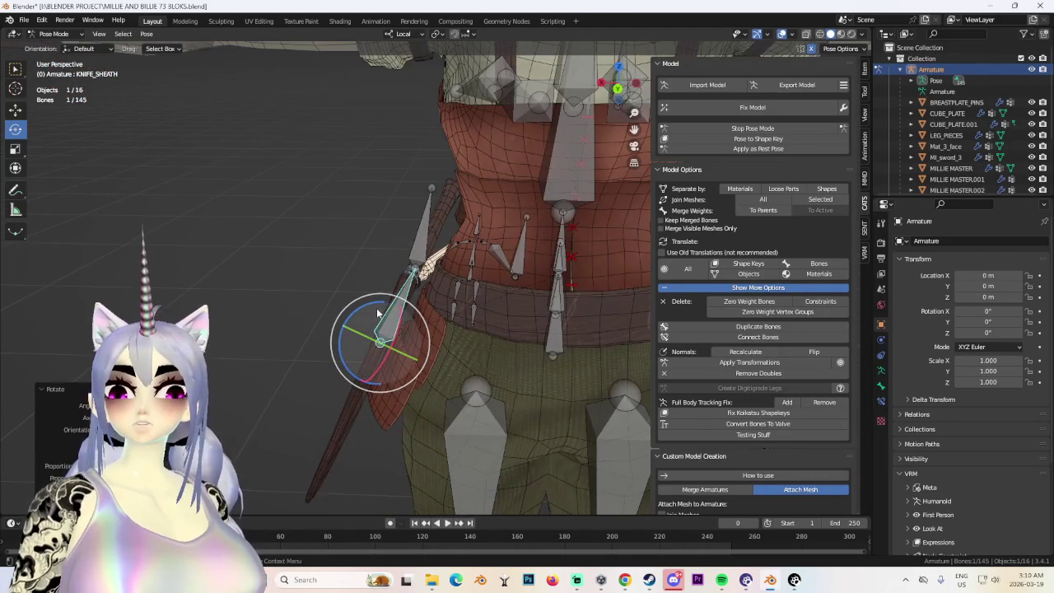
pyautogui.hotkey('alt', 'a')
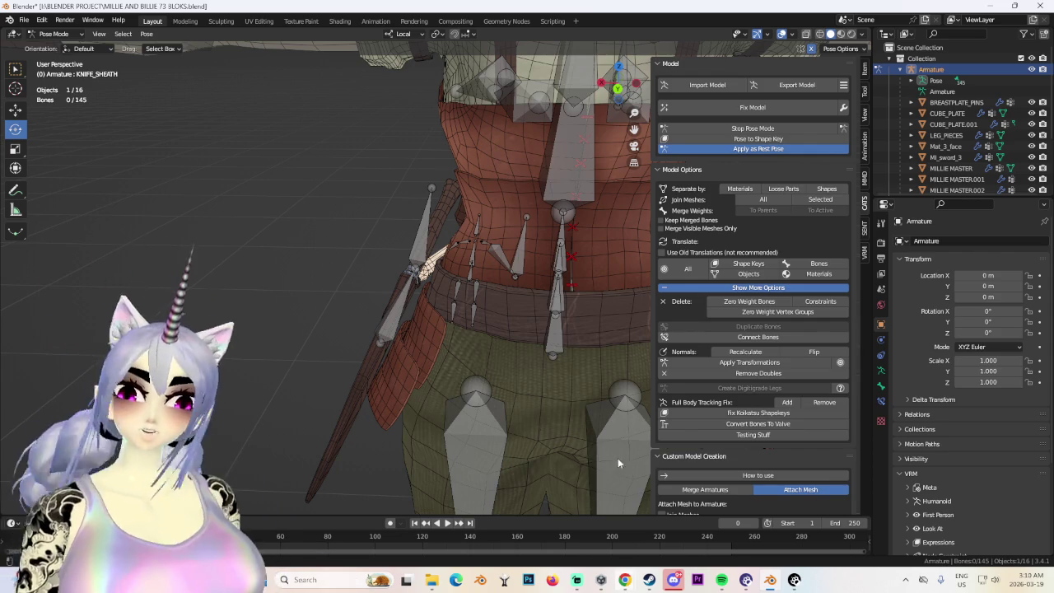
# Apply the current pose as the rest pose and inspect the model with the armature deselected.
pyautogui.click(750, 413)
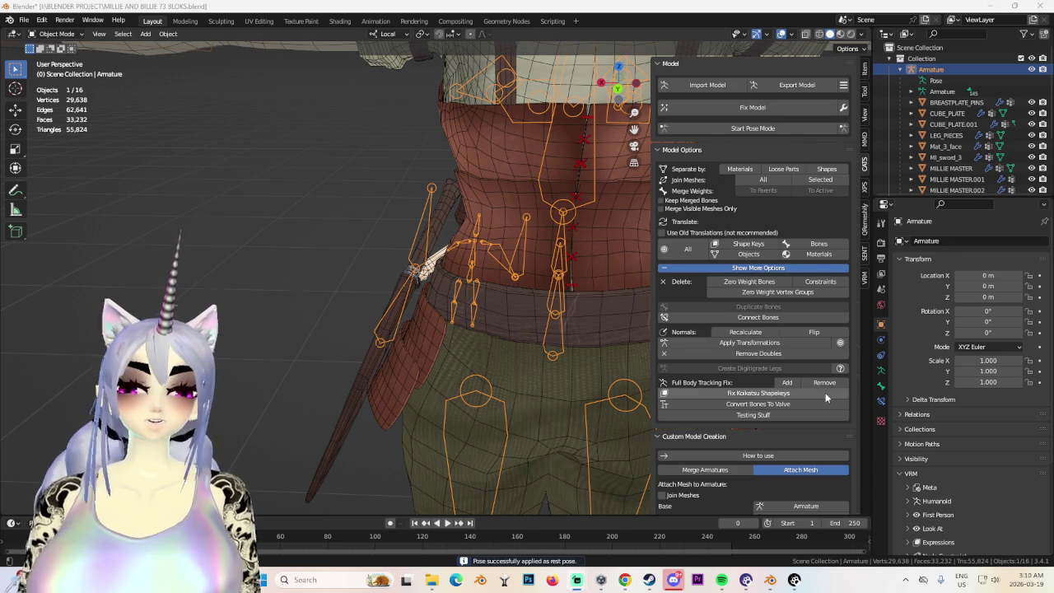
pyautogui.moveTo(626, 354); pyautogui.dragTo(476, 284, button='middle')
pyautogui.scroll(-3, 475, 280)
pyautogui.scroll(-2, 481, 301)
pyautogui.click(507, 306)
pyautogui.moveTo(507, 307)
pyautogui.mouseDown(button='middle')
pyautogui.moveTo(535, 324)
pyautogui.moveTo(390, 338)
pyautogui.mouseUp(button='middle')
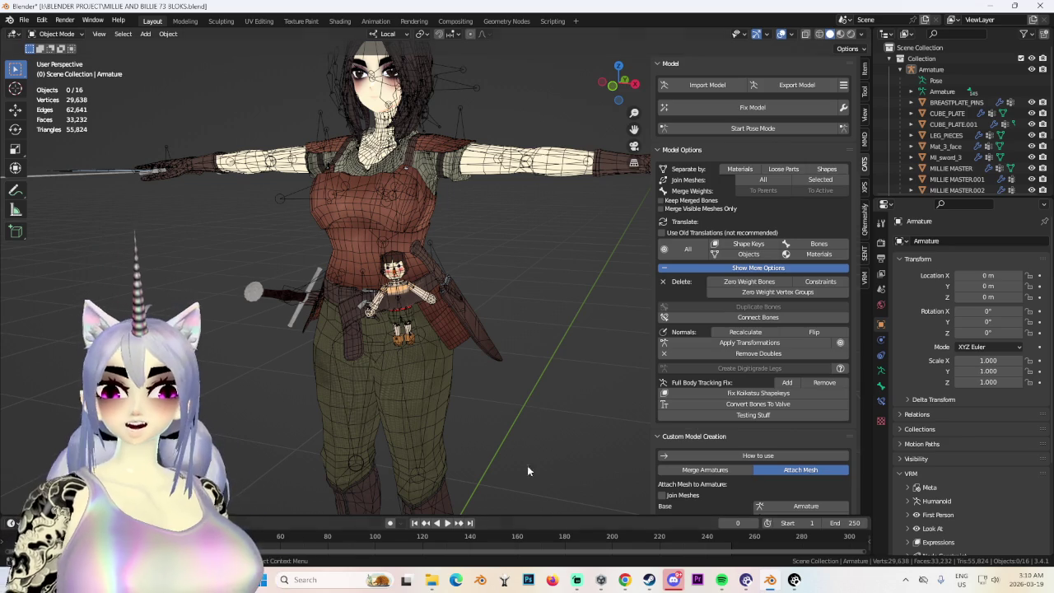
pyautogui.moveTo(612, 89); pyautogui.dragTo(378, 434)
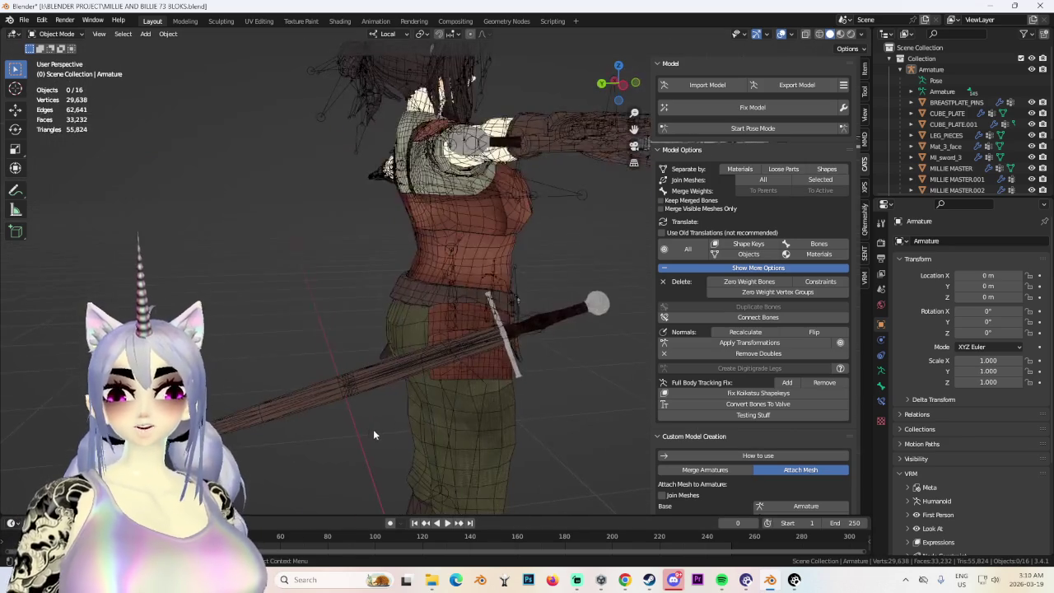
# Return the armature to Pose Mode and rotate the sheath bone to swing the sword.
pyautogui.click(751, 129)
pyautogui.moveTo(505, 351)
pyautogui.mouseDown()
pyautogui.moveTo(546, 344)
pyautogui.moveTo(437, 352)
pyautogui.mouseUp()
pyautogui.moveTo(488, 354); pyautogui.dragTo(371, 346, button='middle')
pyautogui.scroll(2, 330, 313)
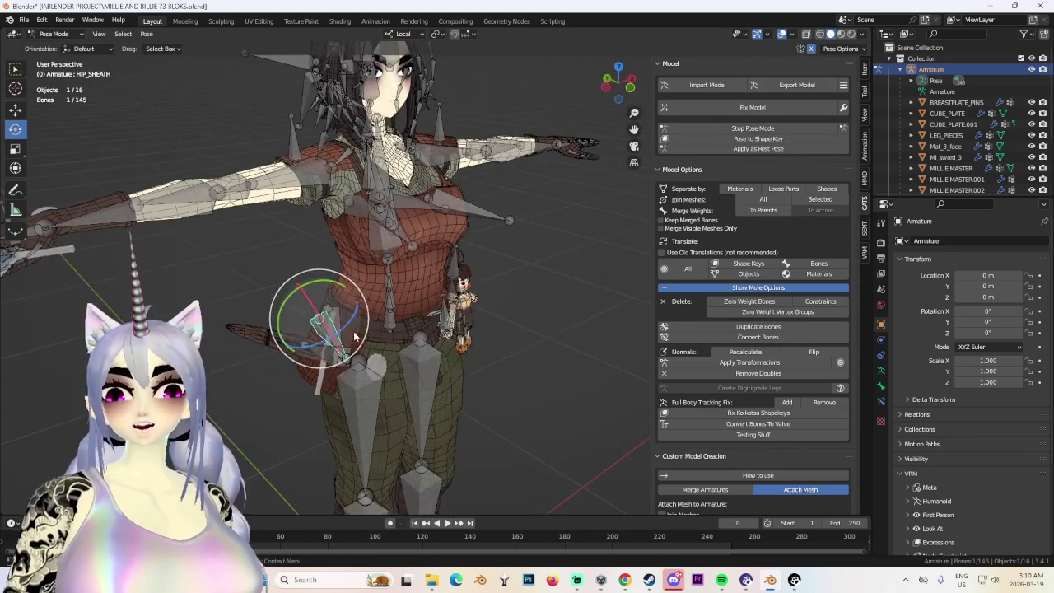
# Add the SWORD_SHEATH bone to the selection, try moving both sheath bones, then undo.
pyautogui.keyDown('shift'); pyautogui.click(284, 247); pyautogui.keyUp('shift')
pyautogui.press('g')
pyautogui.click(322, 236)
pyautogui.hotkey('ctrl', 'z')
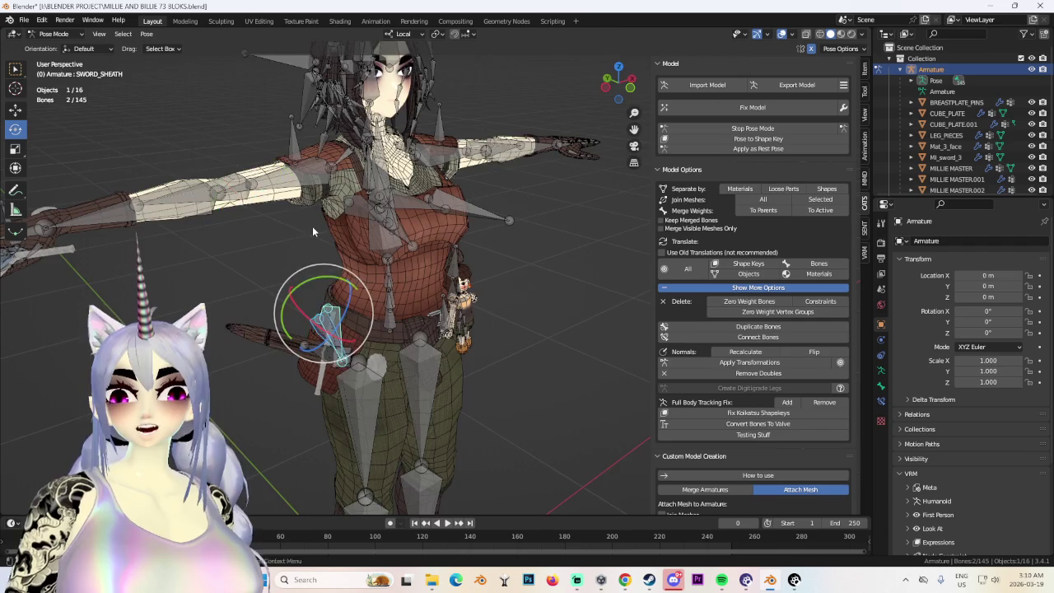
pyautogui.scroll(4, 312, 226)
pyautogui.moveTo(362, 297)
pyautogui.mouseDown(button='middle')
pyautogui.moveTo(529, 300)
pyautogui.moveTo(478, 260)
pyautogui.moveTo(526, 268)
pyautogui.moveTo(500, 297)
pyautogui.moveTo(527, 272)
pyautogui.moveTo(418, 274)
pyautogui.moveTo(483, 298)
pyautogui.moveTo(583, 273)
pyautogui.moveTo(466, 287)
pyautogui.moveTo(462, 315)
pyautogui.moveTo(485, 288)
pyautogui.moveTo(454, 251)
pyautogui.moveTo(472, 287)
pyautogui.moveTo(438, 282)
pyautogui.mouseUp(button='middle')
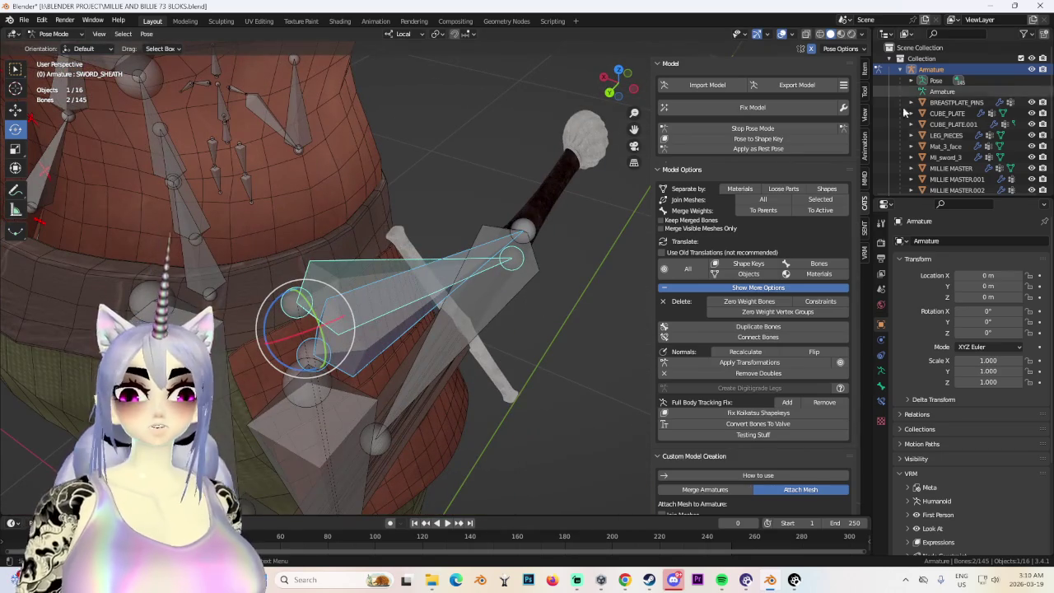
# Hide the armature in the Outliner and look around the character and sword.
pyautogui.click(1042, 70)
pyautogui.moveTo(350, 262)
pyautogui.mouseDown(button='middle')
pyautogui.moveTo(289, 244)
pyautogui.moveTo(343, 254)
pyautogui.moveTo(304, 271)
pyautogui.moveTo(461, 267)
pyautogui.mouseUp(button='middle')
pyautogui.scroll(-3, 382, 270)
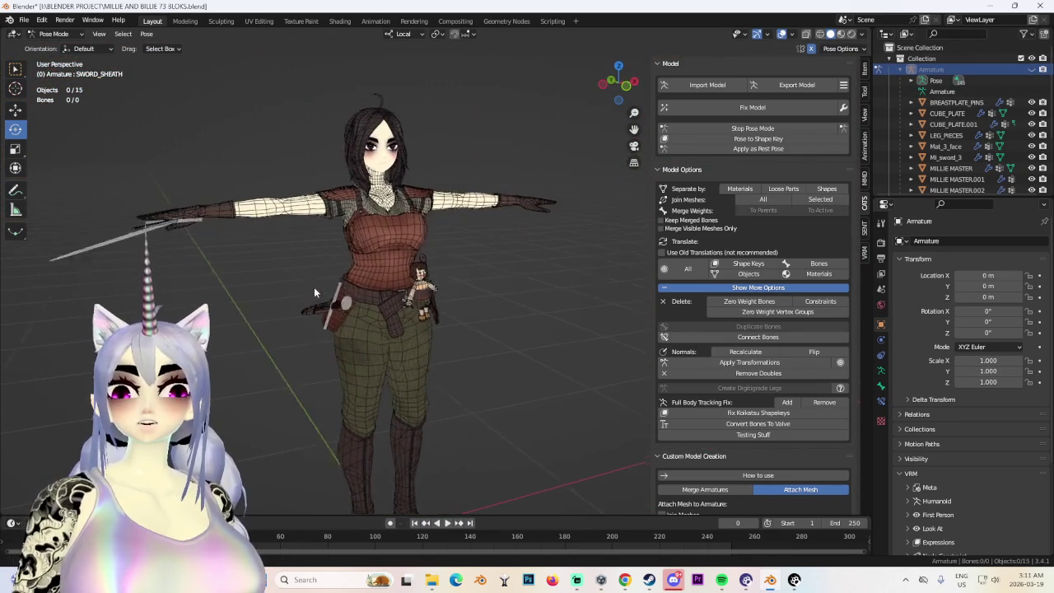
# Turn off the wireframe overlay and check her back and legs from three-quarter views.
pyautogui.click(787, 35)
pyautogui.moveTo(480, 339)
pyautogui.mouseDown(button='middle')
pyautogui.moveTo(521, 296)
pyautogui.moveTo(447, 290)
pyautogui.moveTo(515, 304)
pyautogui.moveTo(438, 219)
pyautogui.moveTo(348, 293)
pyautogui.mouseUp(button='middle')
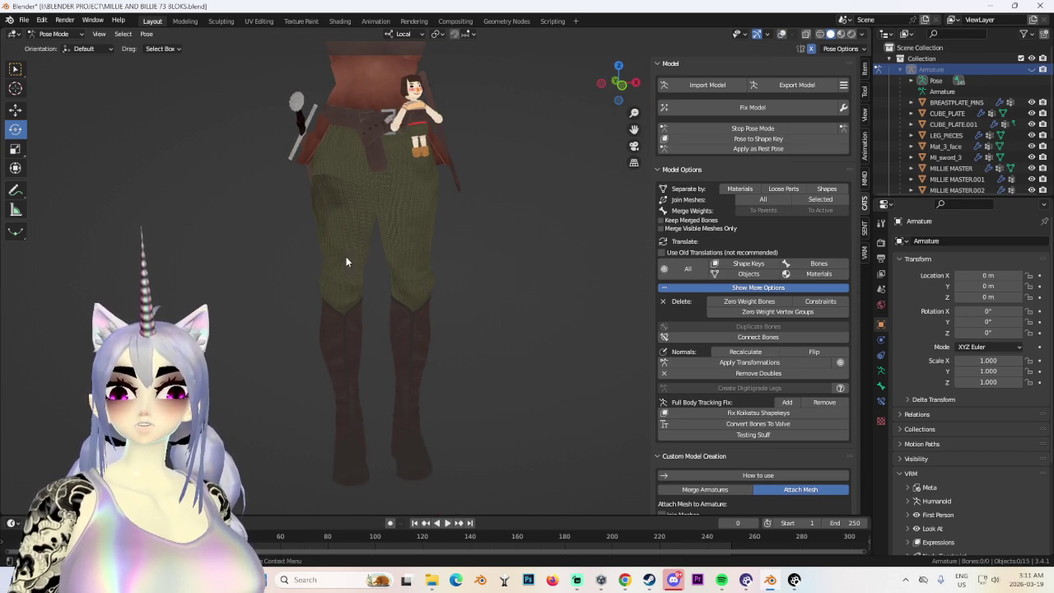
pyautogui.moveTo(427, 337)
pyautogui.mouseDown(button='middle')
pyautogui.moveTo(457, 298)
pyautogui.moveTo(495, 330)
pyautogui.moveTo(493, 287)
pyautogui.moveTo(543, 542)
pyautogui.mouseUp(button='middle')
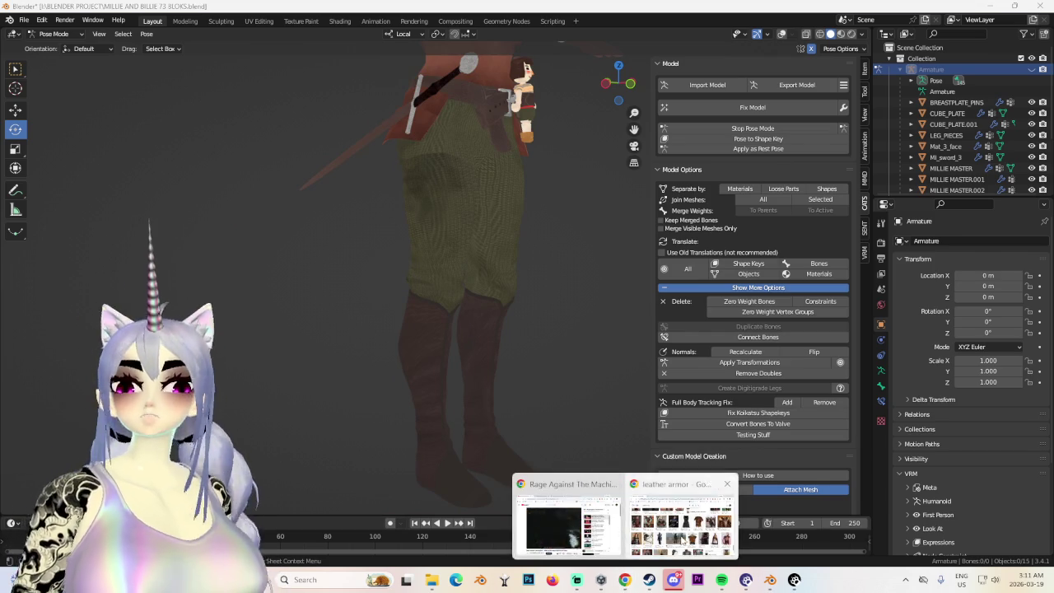
# Browse the leather armor reference images in Chrome, then minimize it and return to the model.
pyautogui.click(684, 514)
pyautogui.scroll(1, 563, 417)
pyautogui.scroll(-1, 371, 486)
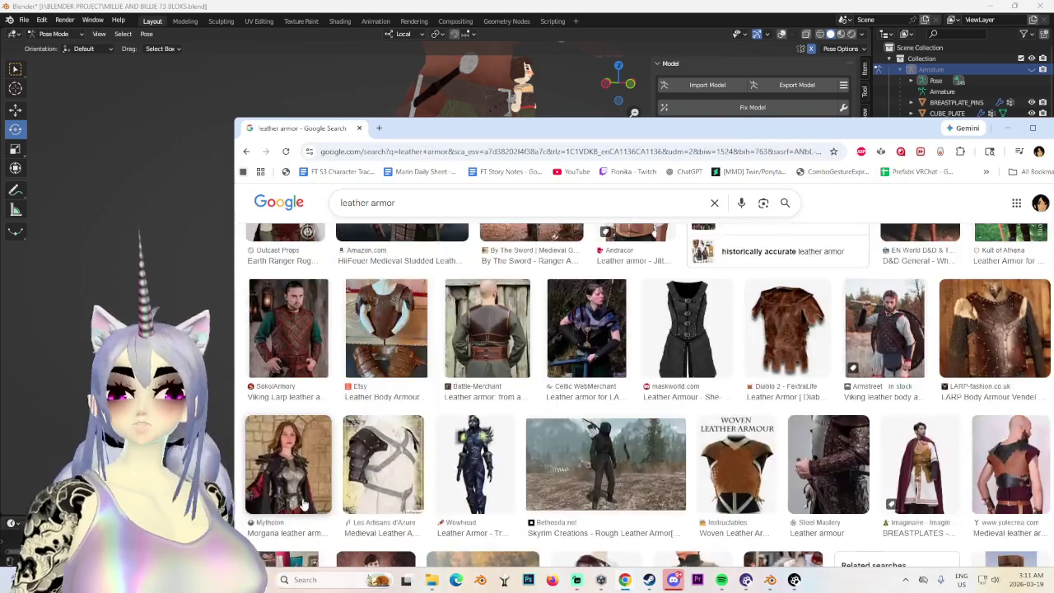
pyautogui.scroll(-3, 318, 507)
pyautogui.scroll(-1, 319, 508)
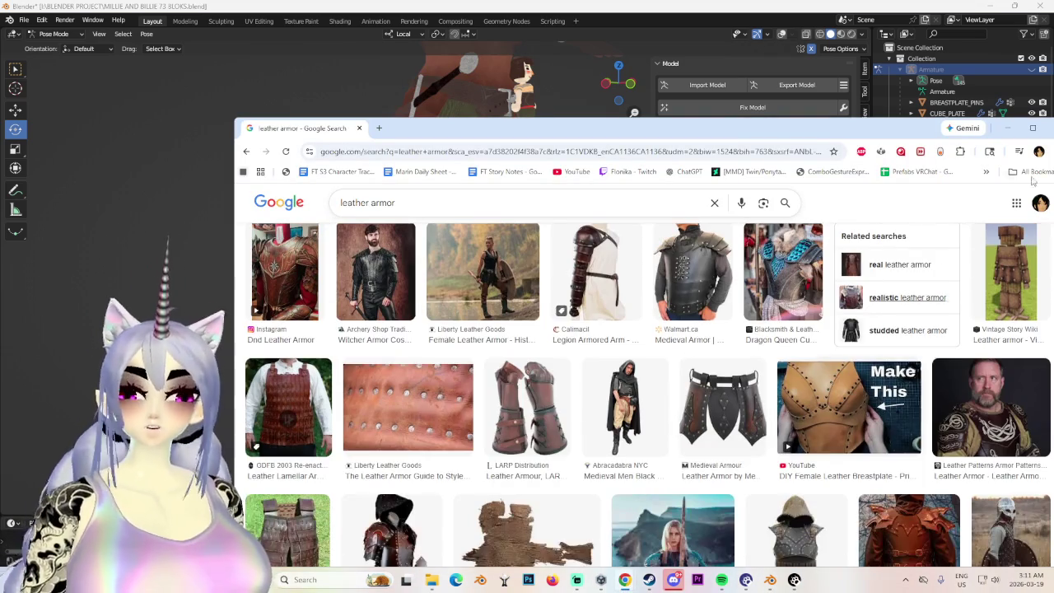
pyautogui.click(1006, 128)
pyautogui.moveTo(569, 247); pyautogui.dragTo(523, 241, button='middle')
pyautogui.scroll(2, 575, 313)
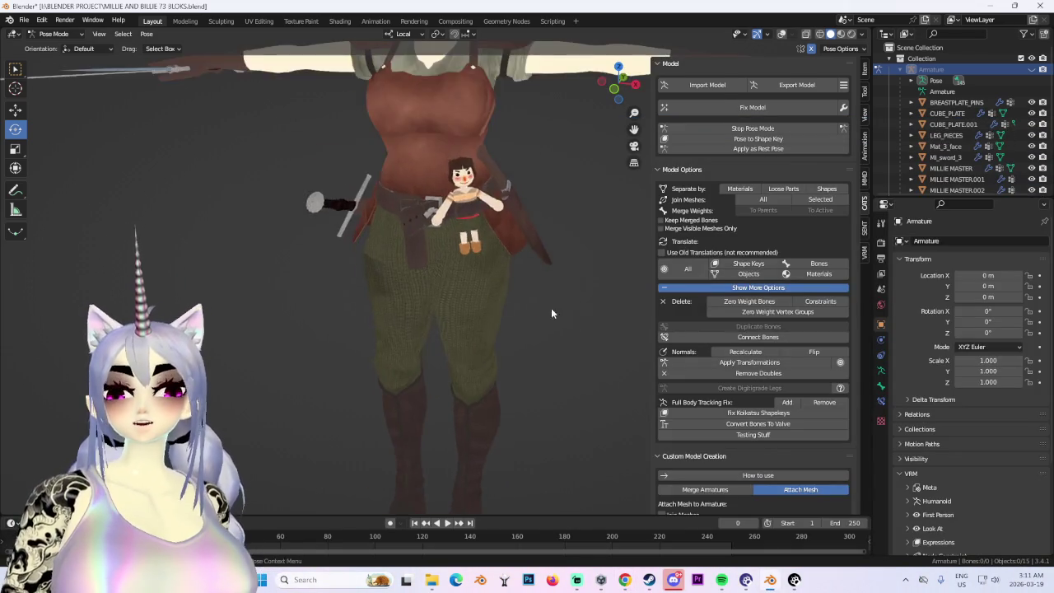
# Switch the viewport shading to MatCap with the character in a three-quarter view.
pyautogui.scroll(2, 448, 226)
pyautogui.scroll(-2, 413, 185)
pyautogui.scroll(-2, 382, 266)
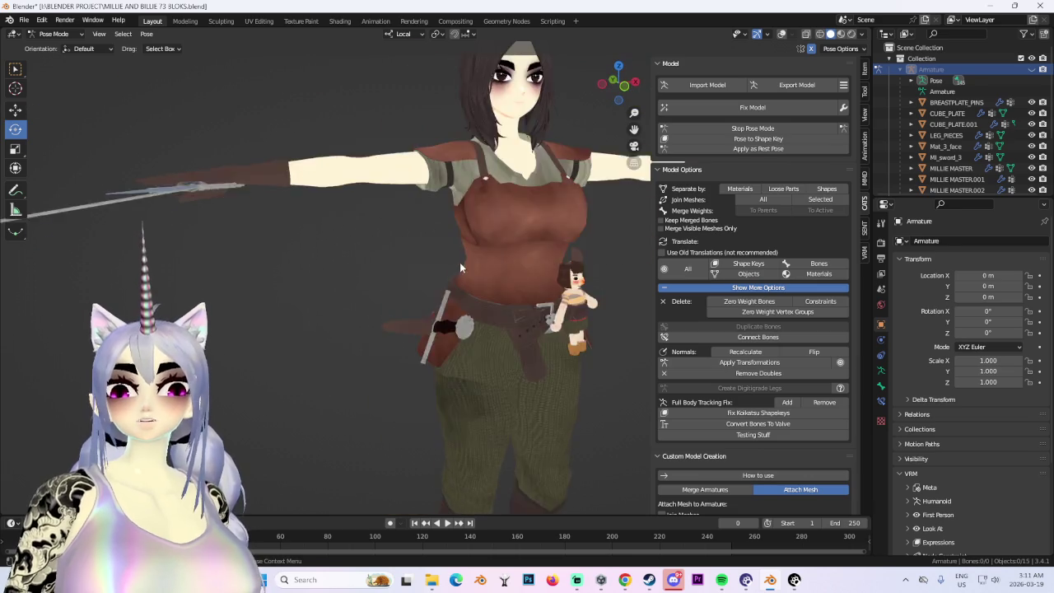
pyautogui.scroll(-2, 460, 261)
pyautogui.moveTo(480, 285)
pyautogui.mouseDown(button='middle')
pyautogui.moveTo(435, 289)
pyautogui.moveTo(461, 314)
pyautogui.moveTo(570, 308)
pyautogui.moveTo(514, 305)
pyautogui.moveTo(597, 114)
pyautogui.mouseUp(button='middle')
pyautogui.scroll(2, 570, 308)
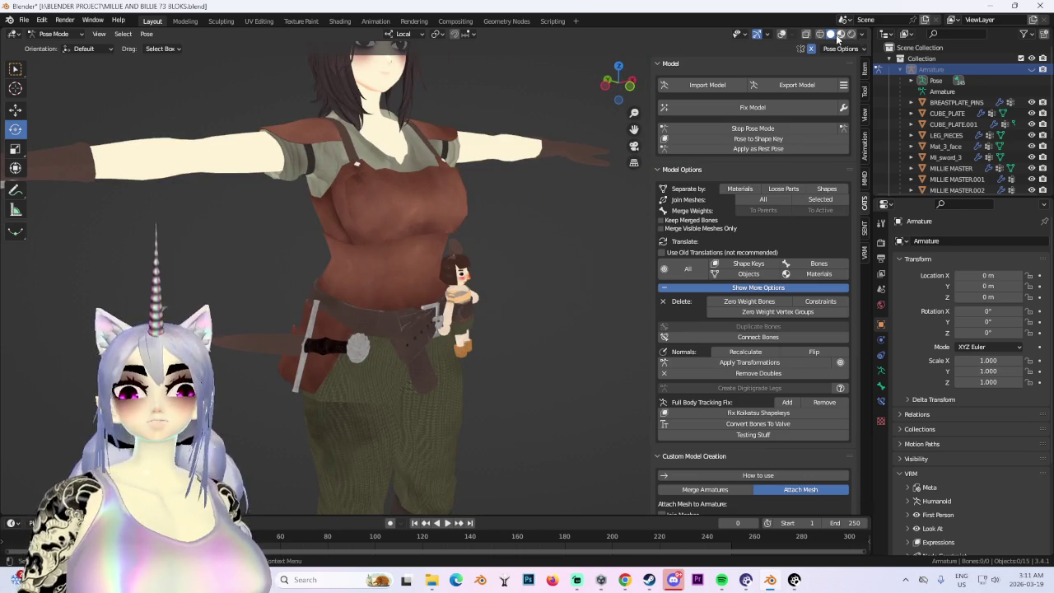
pyautogui.click(862, 35)
pyautogui.click(853, 122)
# Orbit around the character to inspect her back, front and sides in MatCap.
pyautogui.scroll(-3, 497, 310)
pyautogui.moveTo(497, 309)
pyautogui.mouseDown(button='middle')
pyautogui.moveTo(489, 283)
pyautogui.moveTo(581, 301)
pyautogui.moveTo(522, 296)
pyautogui.moveTo(540, 288)
pyautogui.moveTo(572, 281)
pyautogui.moveTo(526, 312)
pyautogui.moveTo(528, 264)
pyautogui.moveTo(517, 262)
pyautogui.moveTo(503, 288)
pyautogui.moveTo(591, 294)
pyautogui.moveTo(564, 247)
pyautogui.moveTo(546, 269)
pyautogui.mouseUp(button='middle')
pyautogui.scroll(2, 521, 298)
pyautogui.scroll(1, 510, 297)
pyautogui.scroll(-3, 528, 264)
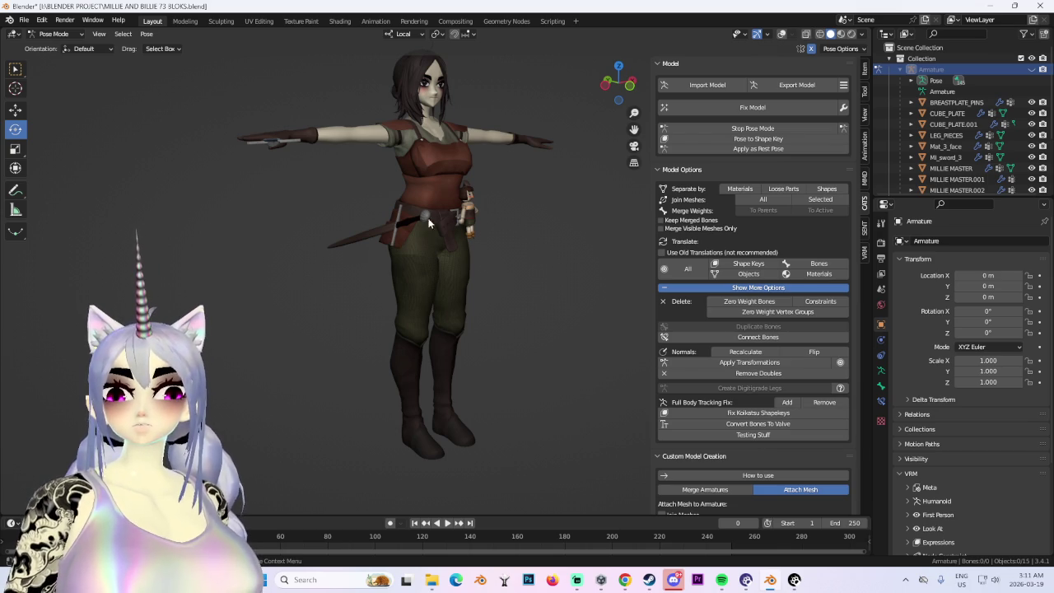
pyautogui.scroll(3, 420, 280)
pyautogui.scroll(1, 407, 239)
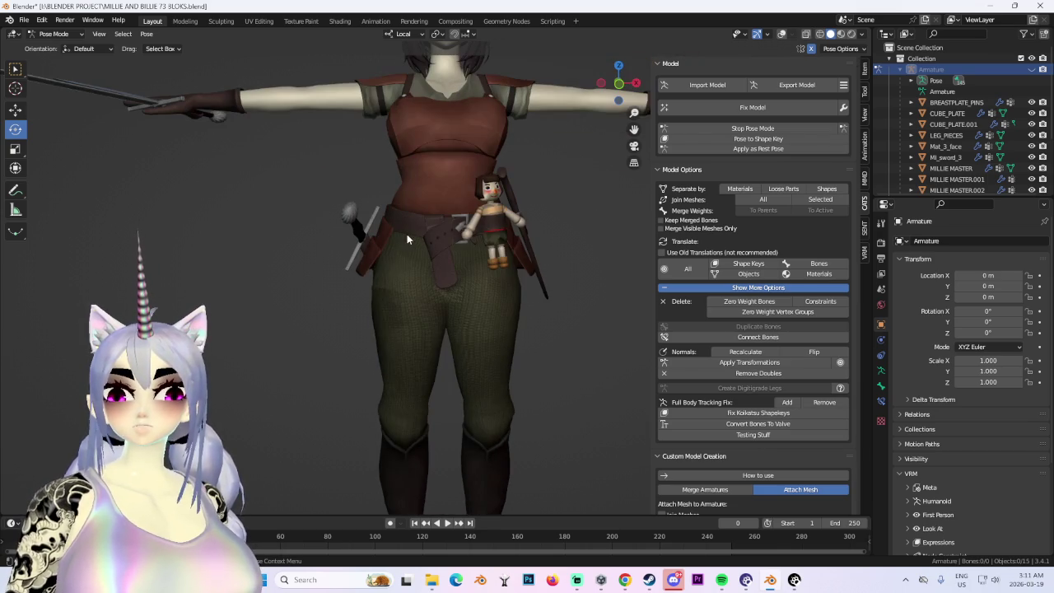
pyautogui.moveTo(484, 310)
pyautogui.mouseDown(button='middle')
pyautogui.moveTo(511, 295)
pyautogui.moveTo(483, 280)
pyautogui.moveTo(424, 288)
pyautogui.moveTo(500, 278)
pyautogui.moveTo(412, 292)
pyautogui.moveTo(369, 281)
pyautogui.mouseUp(button='middle')
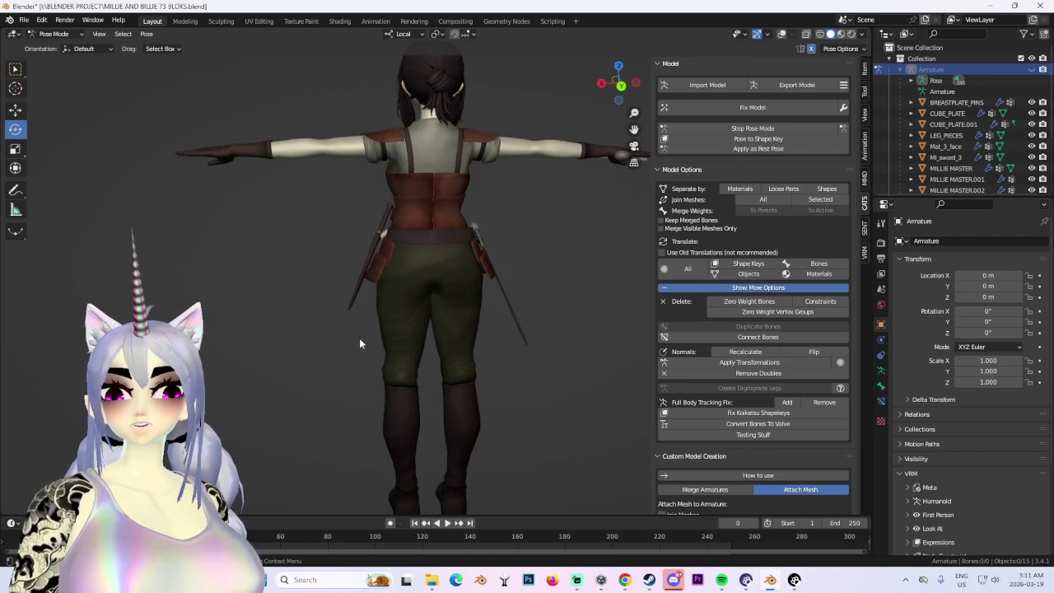
pyautogui.moveTo(488, 257)
pyautogui.mouseDown(button='middle')
pyautogui.moveTo(357, 271)
pyautogui.moveTo(392, 248)
pyautogui.moveTo(445, 272)
pyautogui.moveTo(383, 276)
pyautogui.moveTo(475, 282)
pyautogui.moveTo(531, 302)
pyautogui.mouseUp(button='middle')
pyautogui.scroll(2, 393, 272)
pyautogui.scroll(-3, 383, 275)
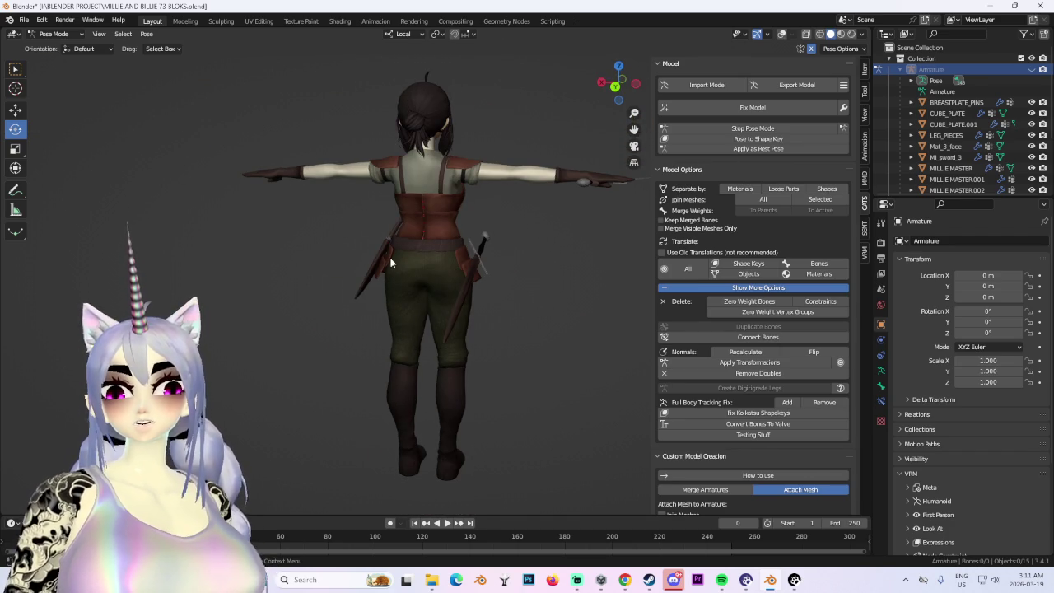
pyautogui.moveTo(476, 268)
pyautogui.mouseDown(button='middle')
pyautogui.moveTo(356, 254)
pyautogui.moveTo(511, 253)
pyautogui.mouseUp(button='middle')
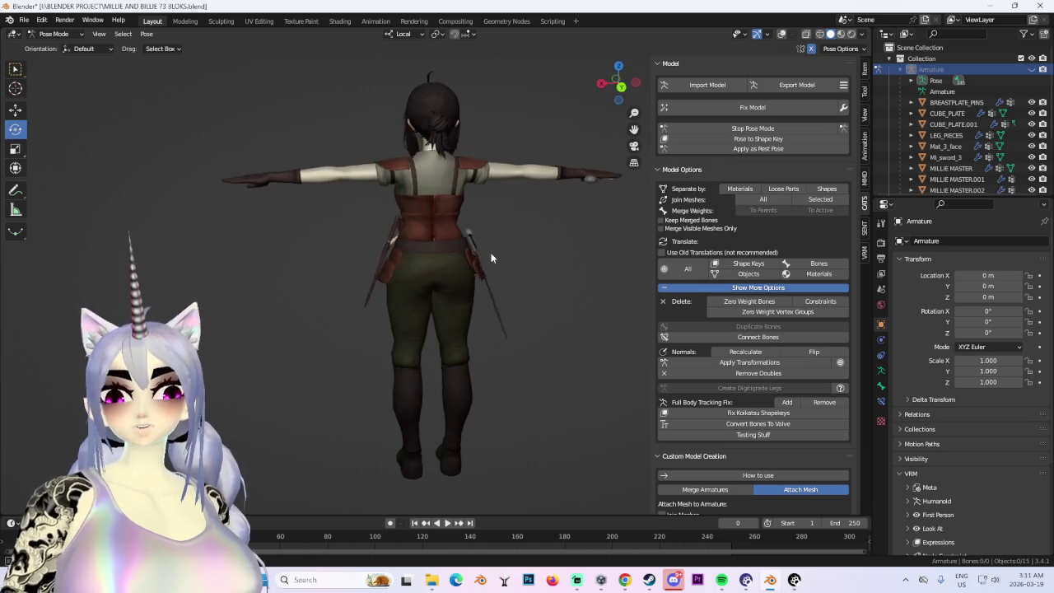
pyautogui.scroll(2, 621, 137)
# Snap to the back view and return the armature to Object Mode.
pyautogui.click(613, 85)
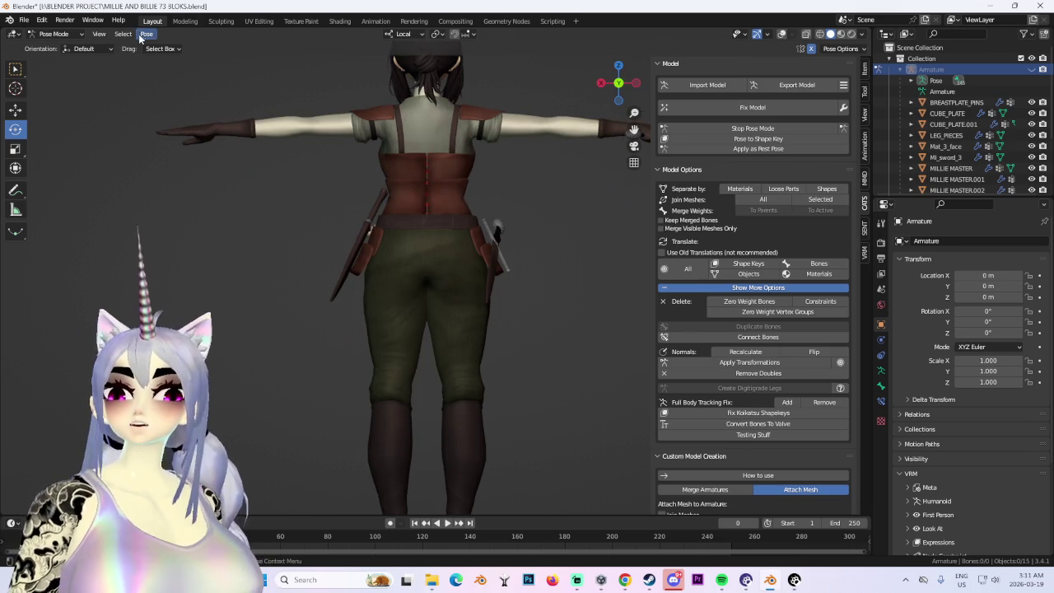
pyautogui.click(64, 47)
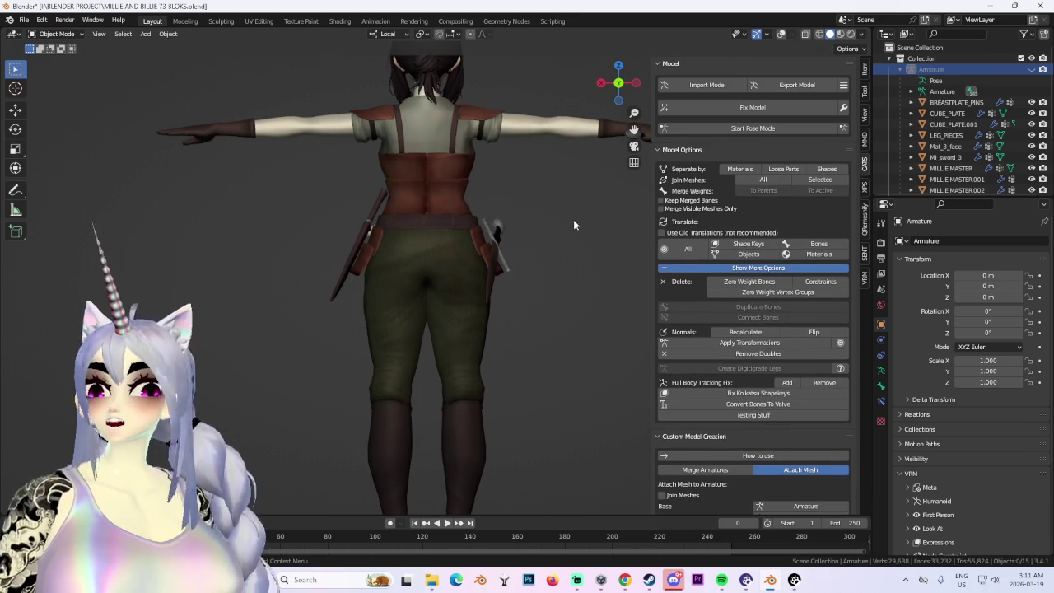
pyautogui.click(169, 34)
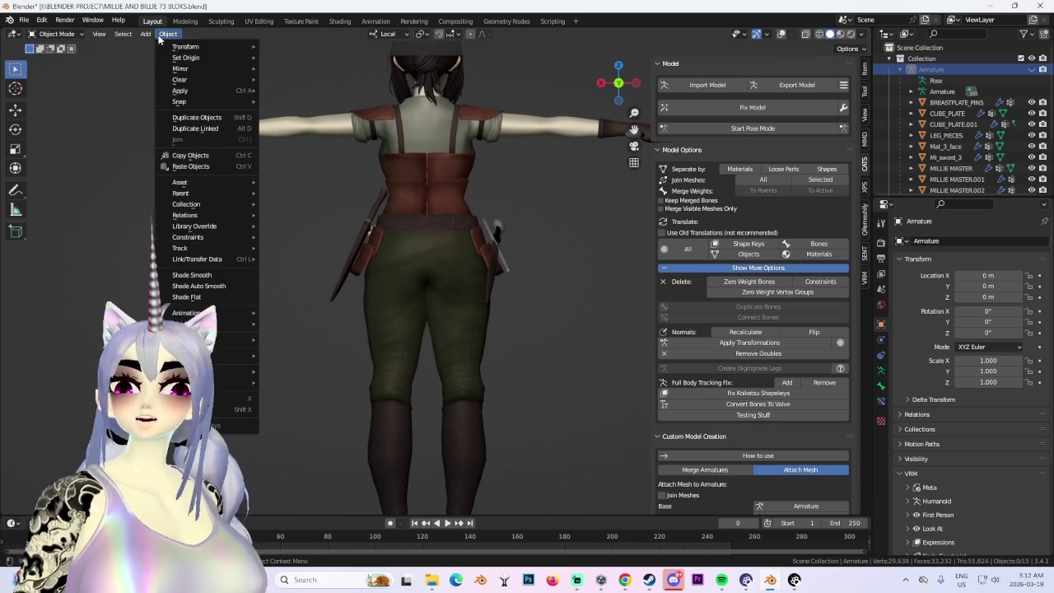
# Add a plane mesh to the scene beneath the character's feet.
pyautogui.click(103, 33)
pyautogui.click(146, 34)
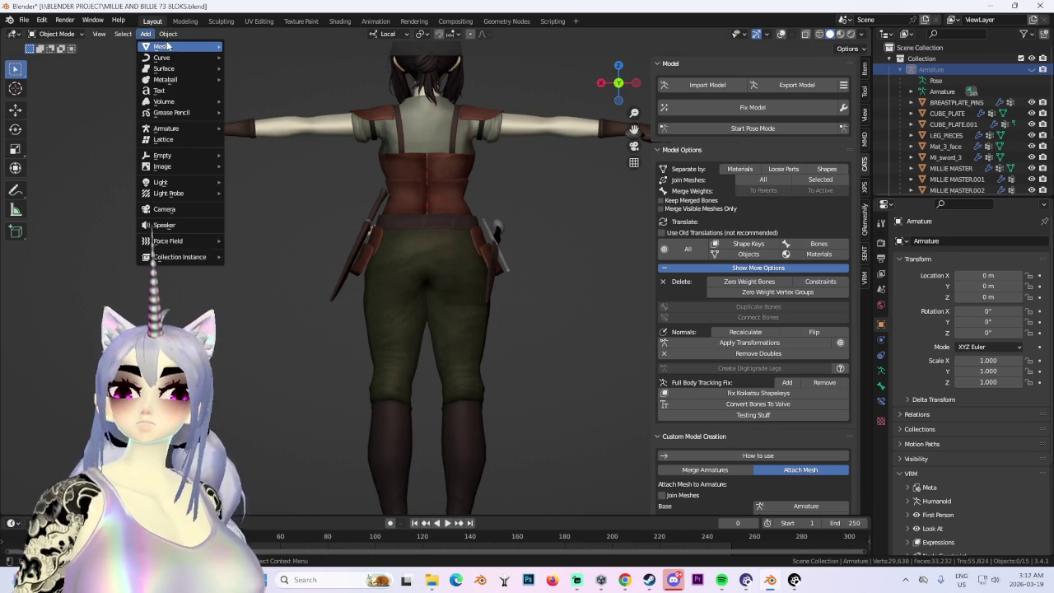
pyautogui.click(264, 47)
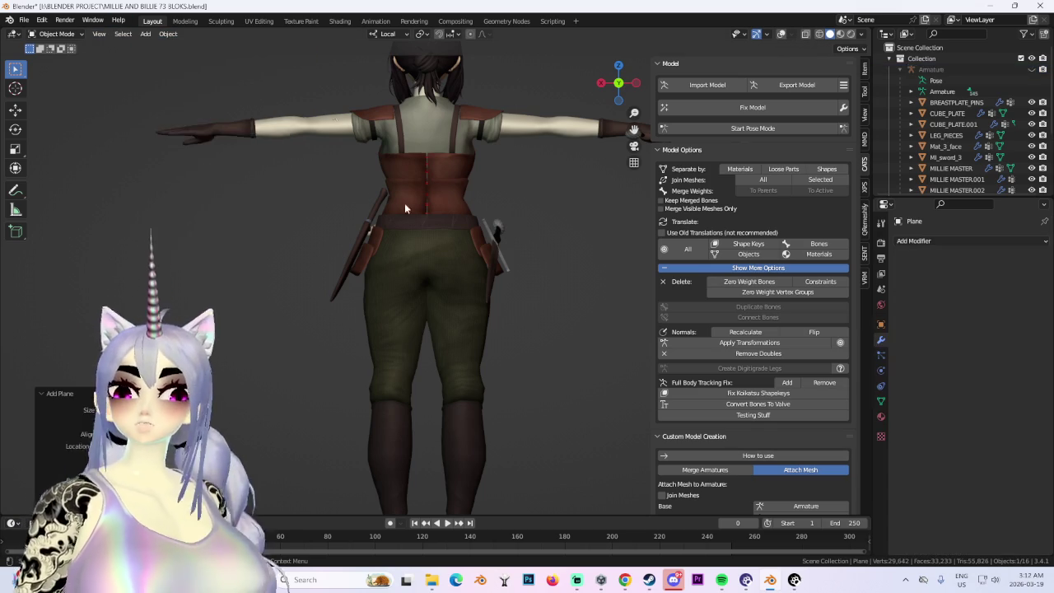
pyautogui.scroll(-5, 449, 320)
pyautogui.scroll(-2, 372, 344)
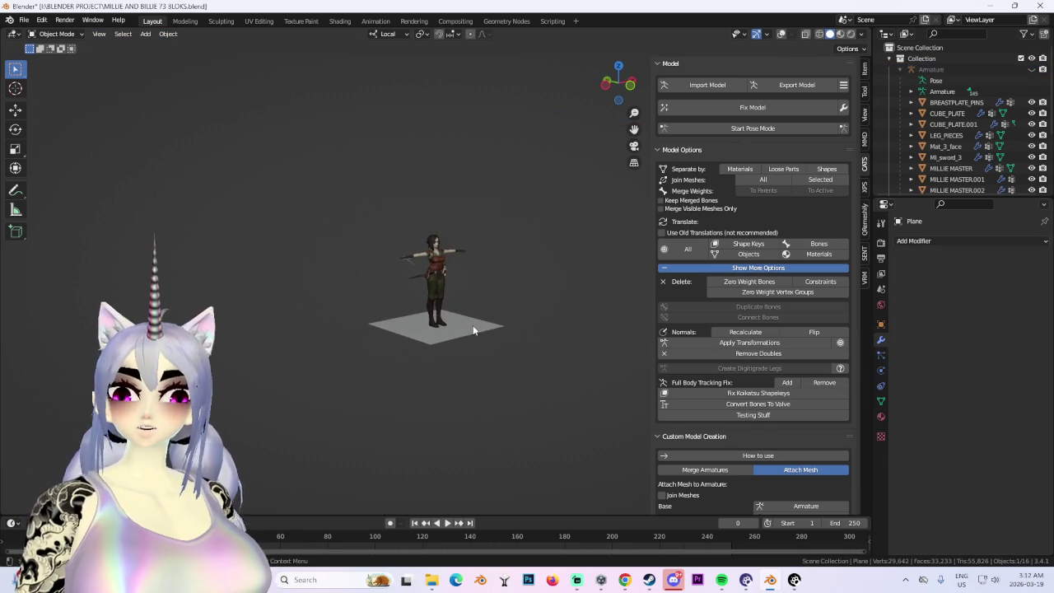
pyautogui.click(56, 34)
pyautogui.moveTo(461, 321); pyautogui.dragTo(501, 318, button='middle')
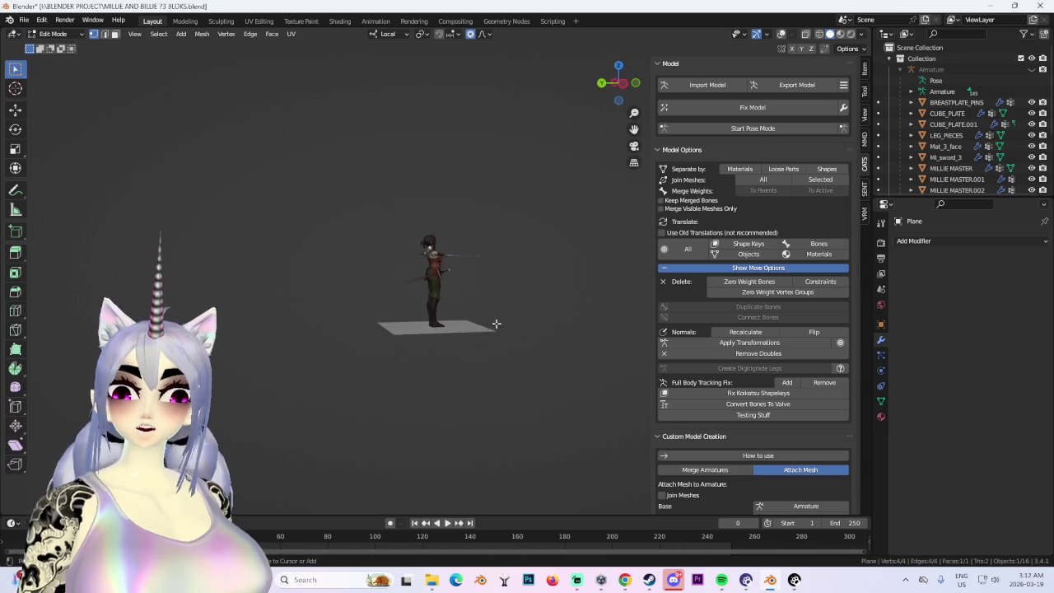
pyautogui.scroll(2, 445, 286)
pyautogui.moveTo(445, 285); pyautogui.dragTo(216, 158, button='middle')
# Put the plane into Edit Mode and select all of its geometry.
pyautogui.click(82, 34)
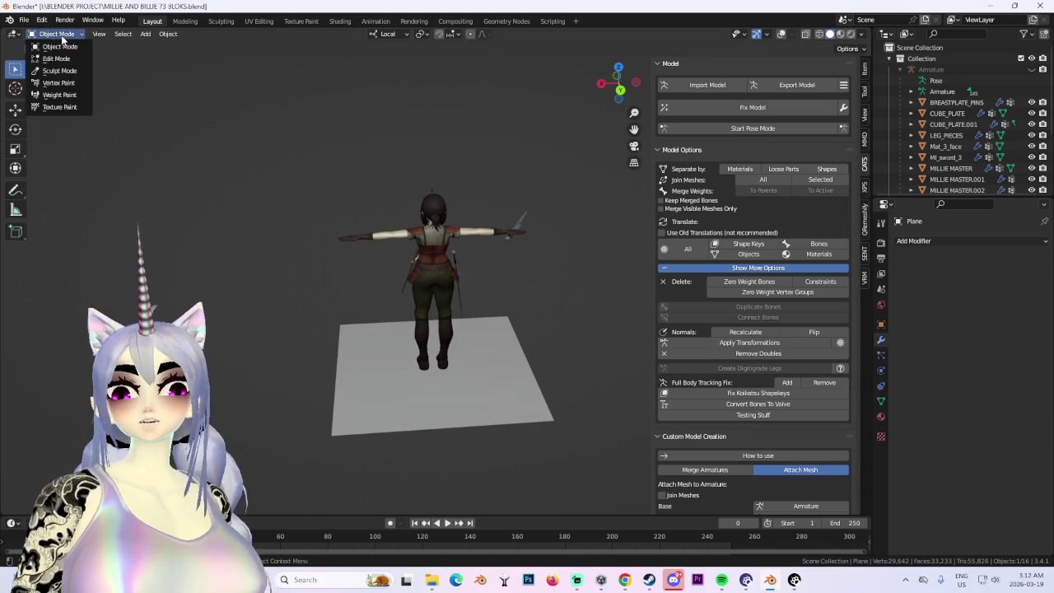
pyautogui.click(56, 59)
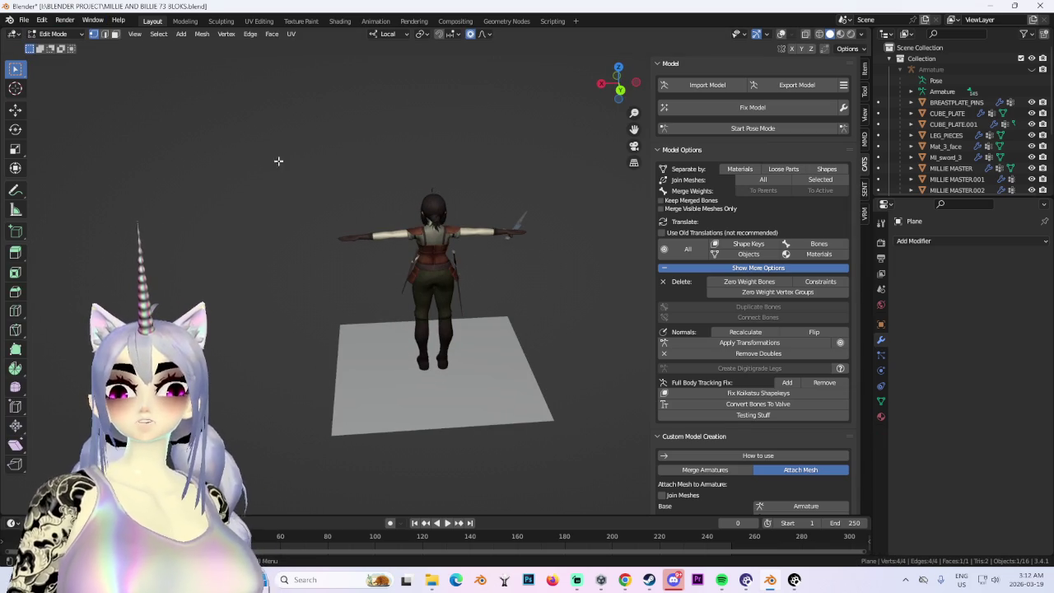
pyautogui.click(819, 34)
pyautogui.press('a')
pyautogui.click(820, 33)
pyautogui.moveTo(462, 313); pyautogui.dragTo(495, 303, button='middle')
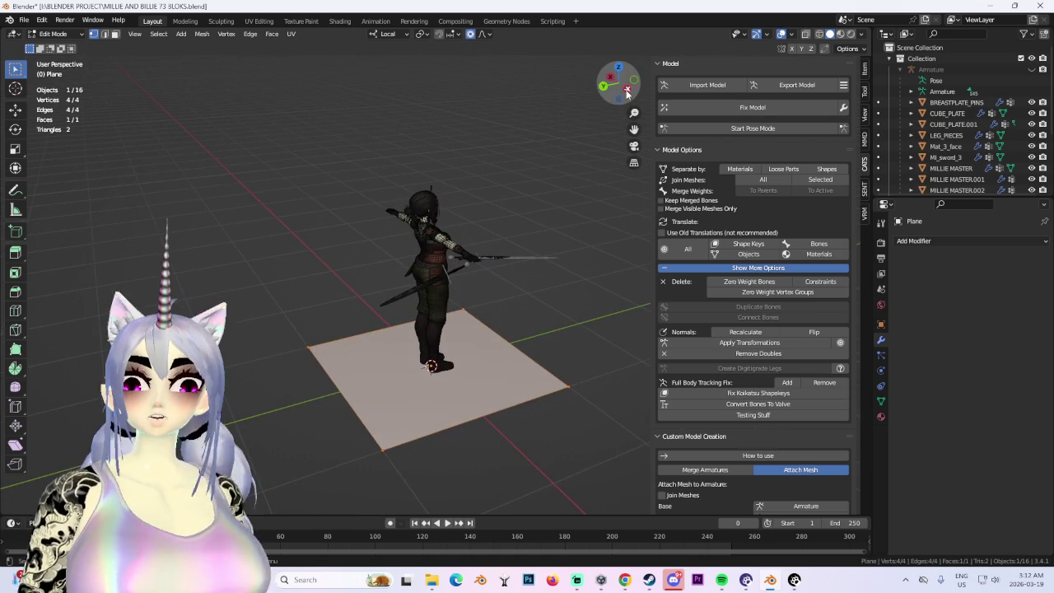
# Stand the plane upright by rotating it 90 degrees in the left side view.
pyautogui.click(627, 89)
pyautogui.write('r90')
pyautogui.press('Return')
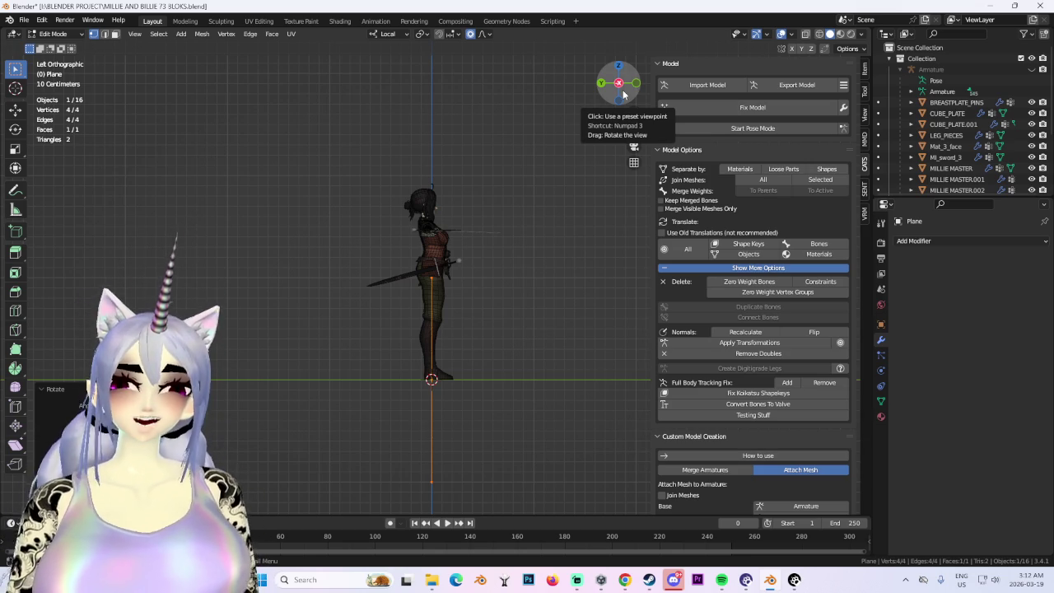
# From the back view, scale the plane down and move it up to the hips.
pyautogui.click(602, 83)
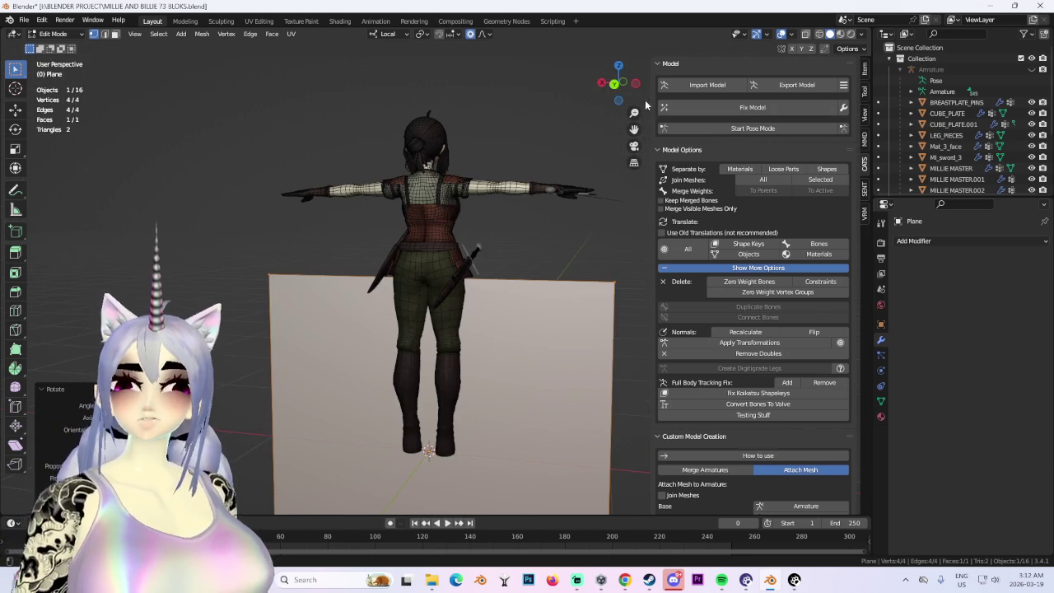
pyautogui.scroll(-2, 613, 92)
pyautogui.press('s')
pyautogui.click(527, 272)
pyautogui.press('g')
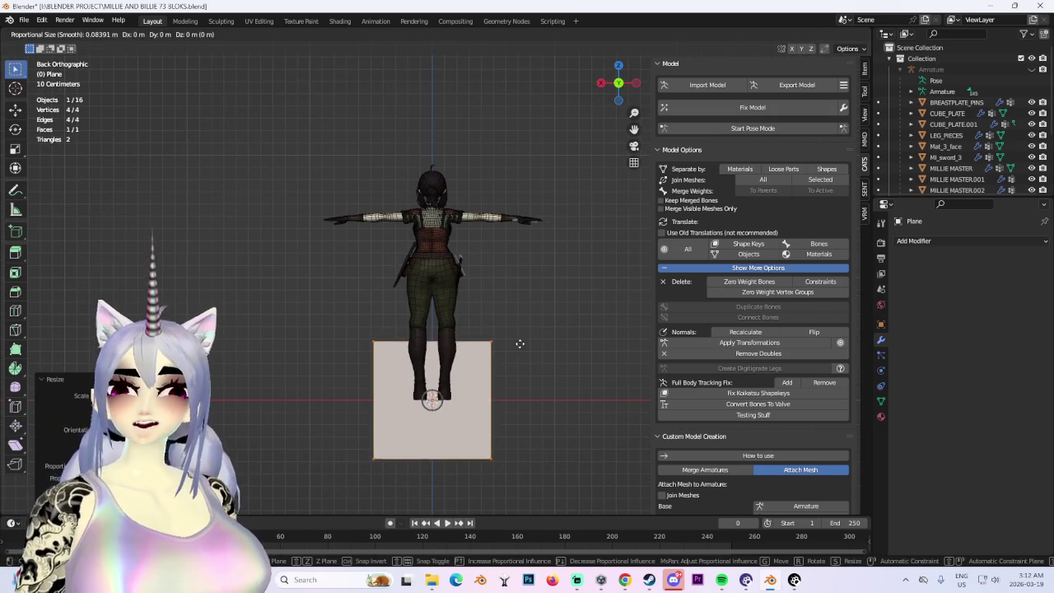
pyautogui.click(537, 242)
pyautogui.scroll(3, 519, 294)
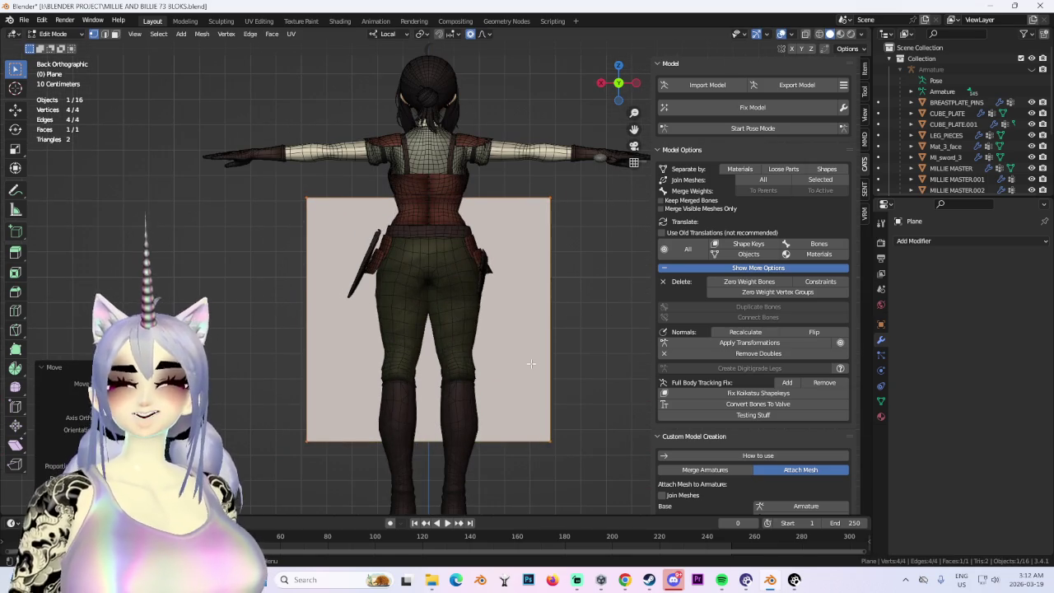
pyautogui.press('s')
pyautogui.click(424, 355)
pyautogui.moveTo(423, 354); pyautogui.dragTo(457, 368, button='middle')
pyautogui.press('g')
pyautogui.click(447, 376)
# Loop-cut the plane into four vertical strips in front of the hips.
pyautogui.moveTo(558, 376)
pyautogui.mouseDown(button='middle')
pyautogui.moveTo(365, 376)
pyautogui.moveTo(431, 351)
pyautogui.moveTo(406, 372)
pyautogui.mouseUp(button='middle')
pyautogui.press('g')
pyautogui.click(320, 391)
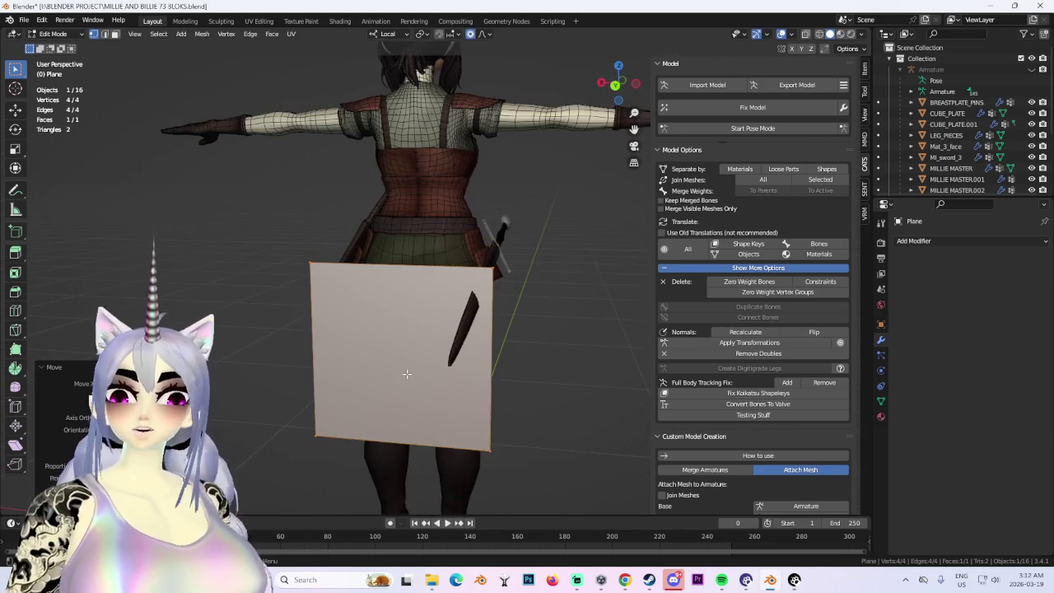
pyautogui.click(401, 437)
pyautogui.moveTo(401, 438)
pyautogui.mouseDown(button='middle')
pyautogui.moveTo(443, 423)
pyautogui.moveTo(499, 369)
pyautogui.moveTo(440, 365)
pyautogui.moveTo(485, 361)
pyautogui.mouseUp(button='middle')
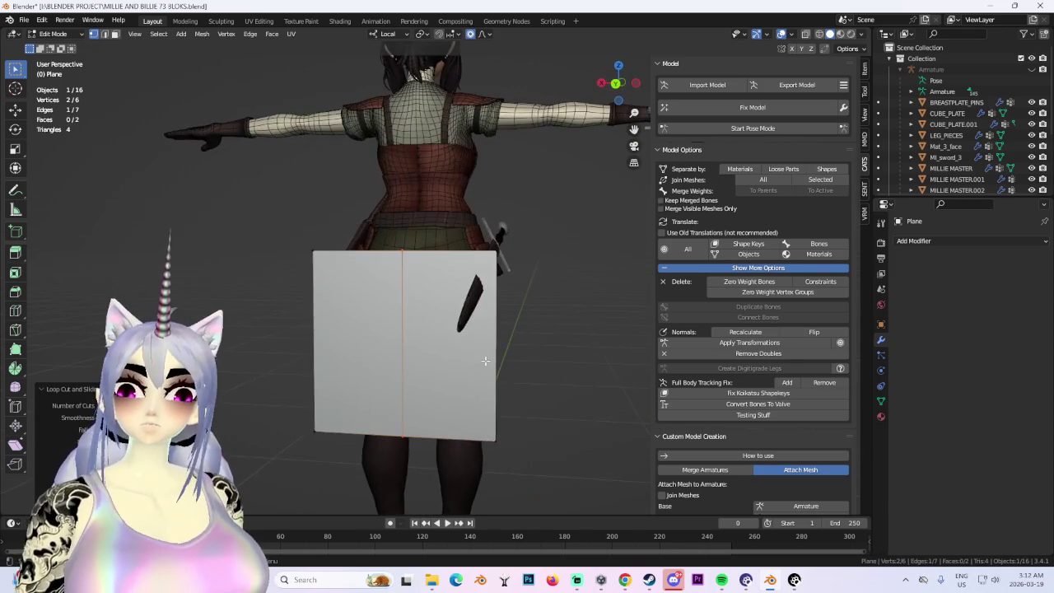
pyautogui.click(404, 249)
pyautogui.moveTo(405, 249)
pyautogui.mouseDown(button='middle')
pyautogui.moveTo(649, 273)
pyautogui.moveTo(535, 275)
pyautogui.moveTo(475, 313)
pyautogui.moveTo(501, 299)
pyautogui.moveTo(590, 343)
pyautogui.mouseUp(button='middle')
# Select the panel's top edge row and raise it along Z with proportional falloff.
pyautogui.moveTo(633, 95); pyautogui.dragTo(623, 85)
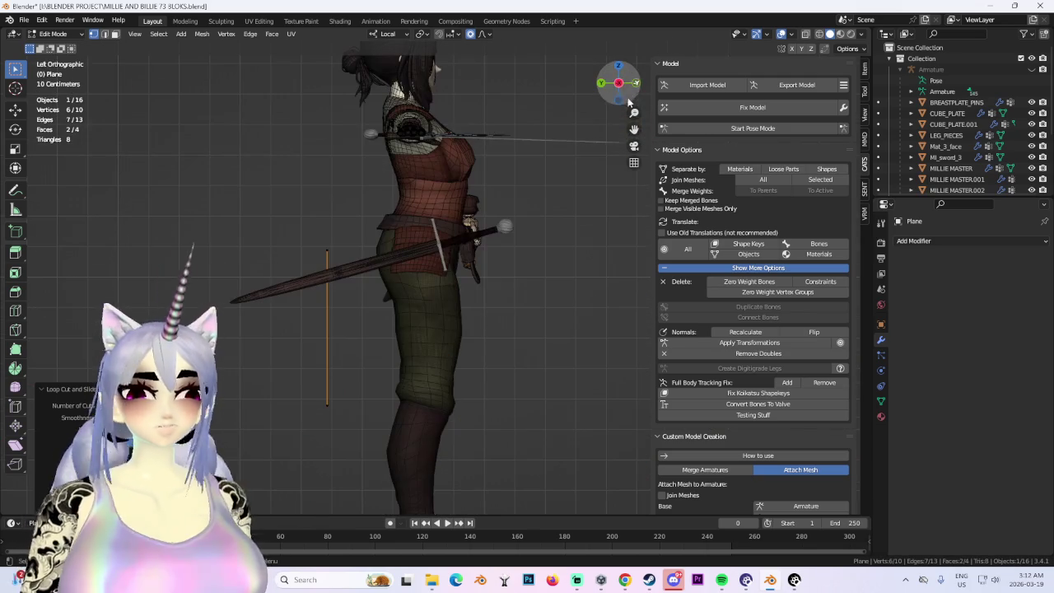
pyautogui.moveTo(365, 207)
pyautogui.mouseDown(button='middle')
pyautogui.moveTo(511, 297)
pyautogui.moveTo(568, 289)
pyautogui.mouseUp(button='middle')
pyautogui.keyDown('alt'); pyautogui.click(387, 294); pyautogui.keyUp('alt')
pyautogui.press('g')
pyautogui.press('z')
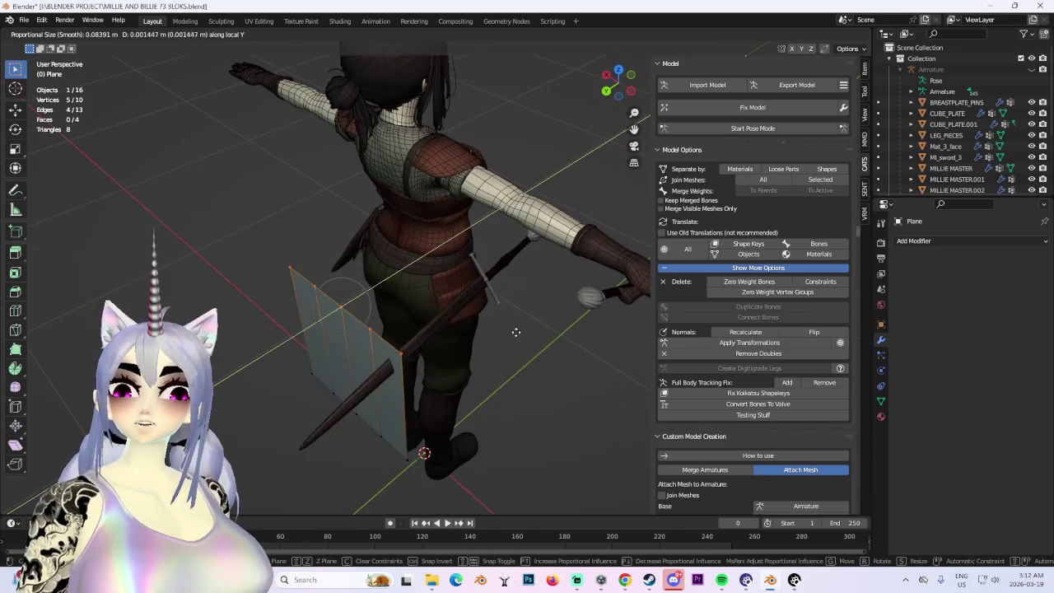
pyautogui.click(569, 280)
pyautogui.press('g')
pyautogui.press('z')
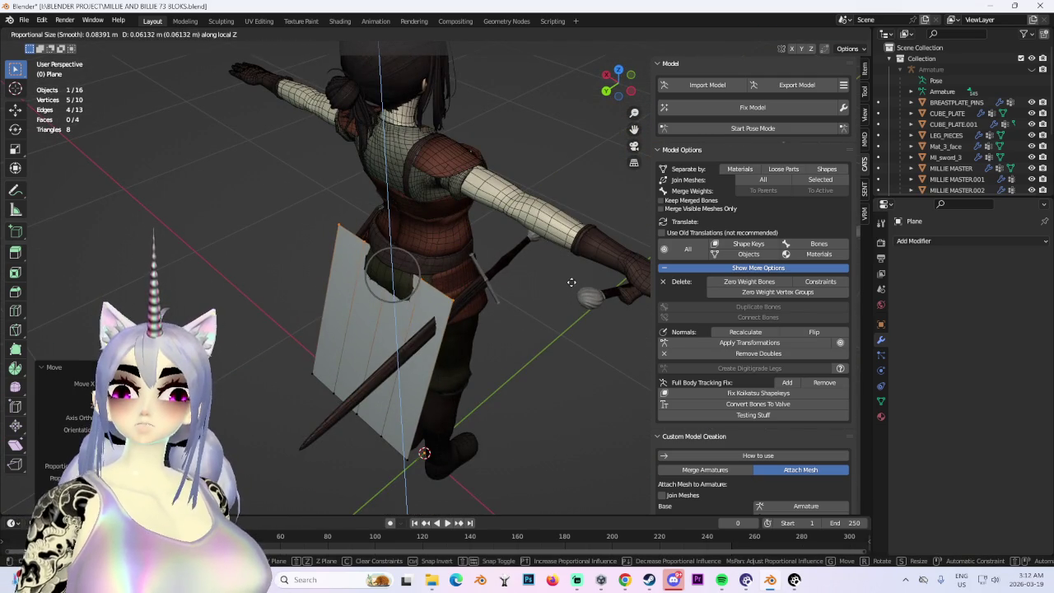
pyautogui.click(572, 282)
pyautogui.moveTo(572, 283)
pyautogui.mouseDown(button='middle')
pyautogui.moveTo(475, 270)
pyautogui.moveTo(404, 426)
pyautogui.mouseUp(button='middle')
# Shift the panel's edge along local Y with proportional falloff.
pyautogui.press('g')
pyautogui.press('y')
pyautogui.press('y')
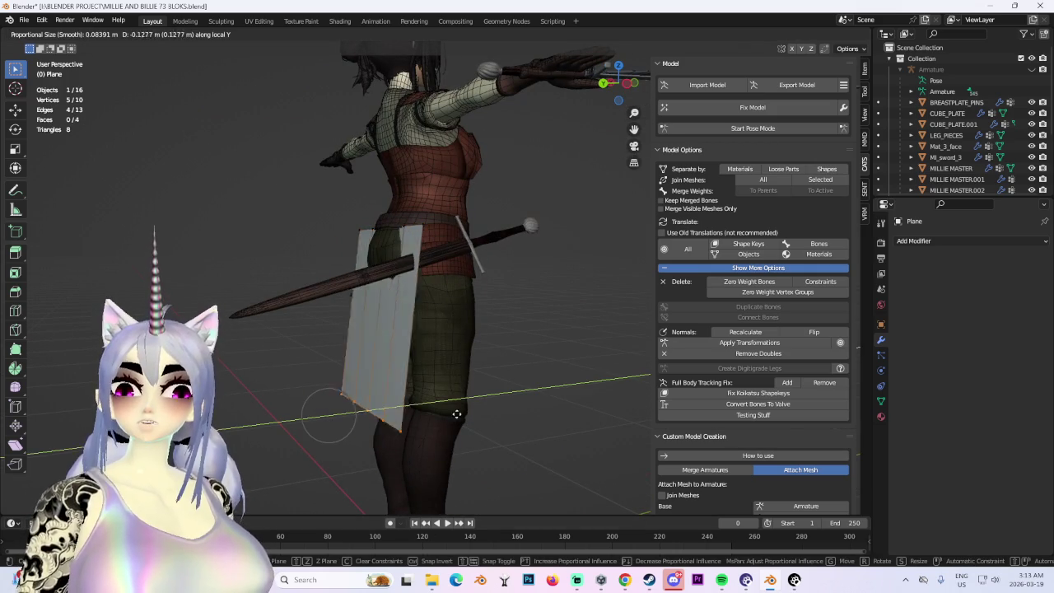
pyautogui.click(442, 409)
pyautogui.moveTo(443, 409)
pyautogui.mouseDown(button='middle')
pyautogui.moveTo(571, 330)
pyautogui.moveTo(505, 361)
pyautogui.moveTo(572, 358)
pyautogui.moveTo(461, 329)
pyautogui.moveTo(401, 329)
pyautogui.mouseUp(button='middle')
pyautogui.scroll(-2, 428, 310)
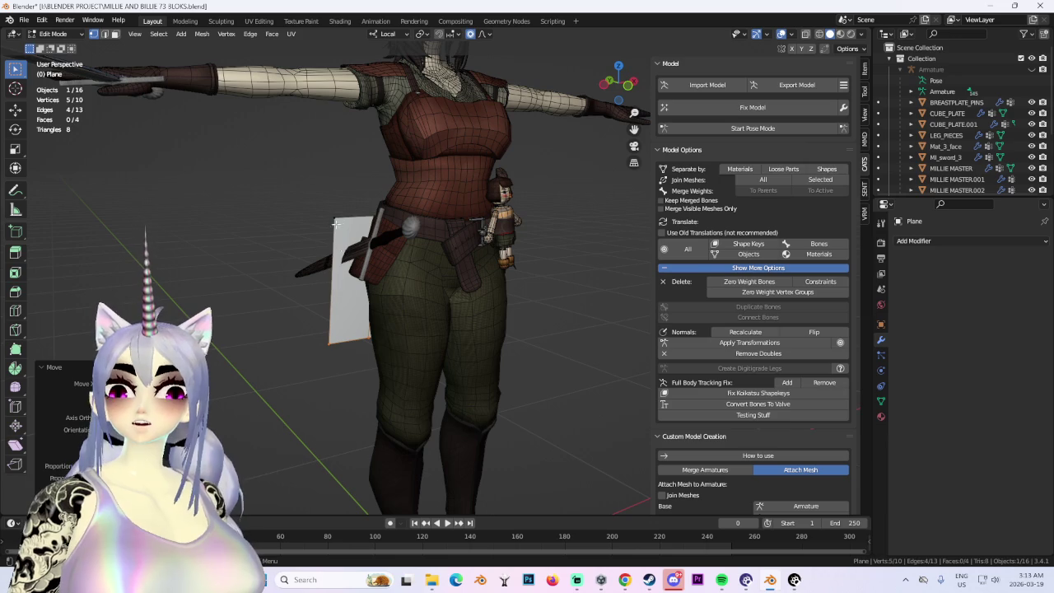
pyautogui.moveTo(395, 259); pyautogui.dragTo(429, 257, button='middle')
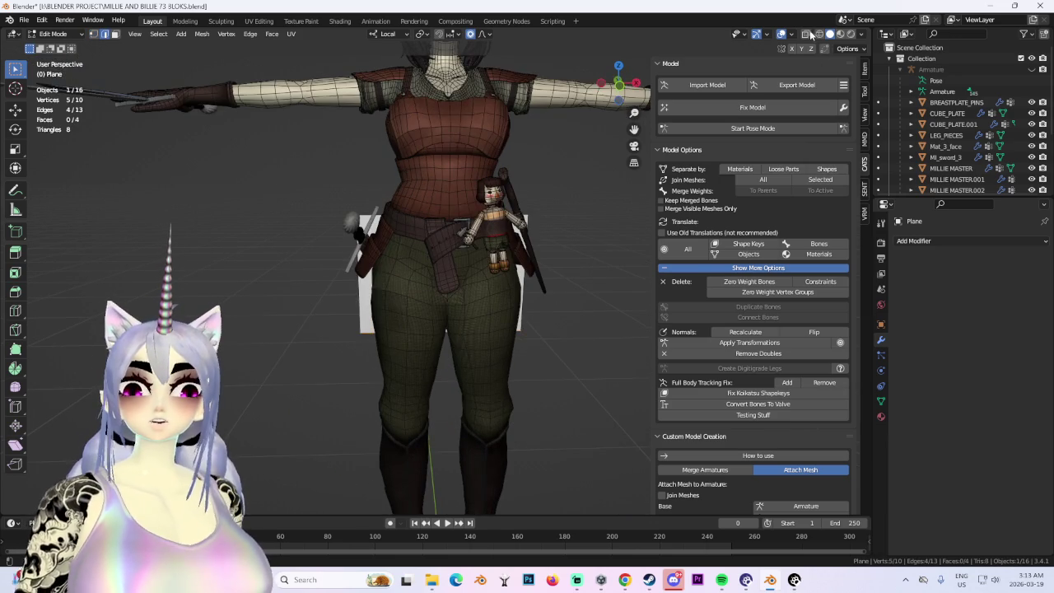
# In X-ray display, box-select the panel's two leftmost faces.
pyautogui.click(818, 34)
pyautogui.moveTo(558, 288)
pyautogui.mouseDown(button='middle')
pyautogui.moveTo(406, 313)
pyautogui.moveTo(466, 322)
pyautogui.moveTo(453, 338)
pyautogui.mouseUp(button='middle')
pyautogui.moveTo(271, 168); pyautogui.dragTo(419, 481)
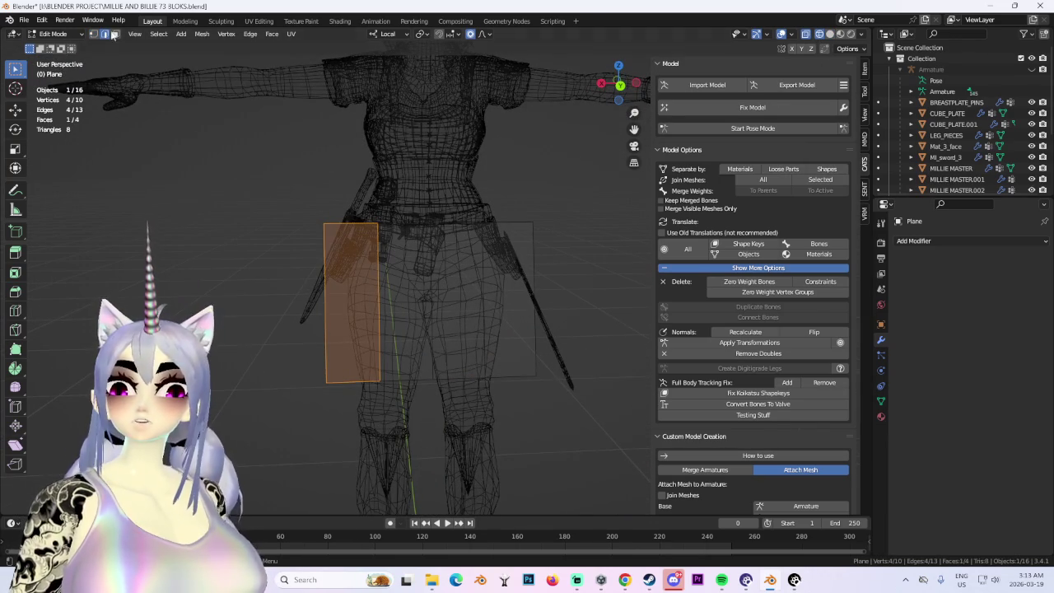
pyautogui.moveTo(181, 118); pyautogui.dragTo(411, 499)
# Delete the two selected faces and add a Mirror modifier to the panel.
pyautogui.press('x')
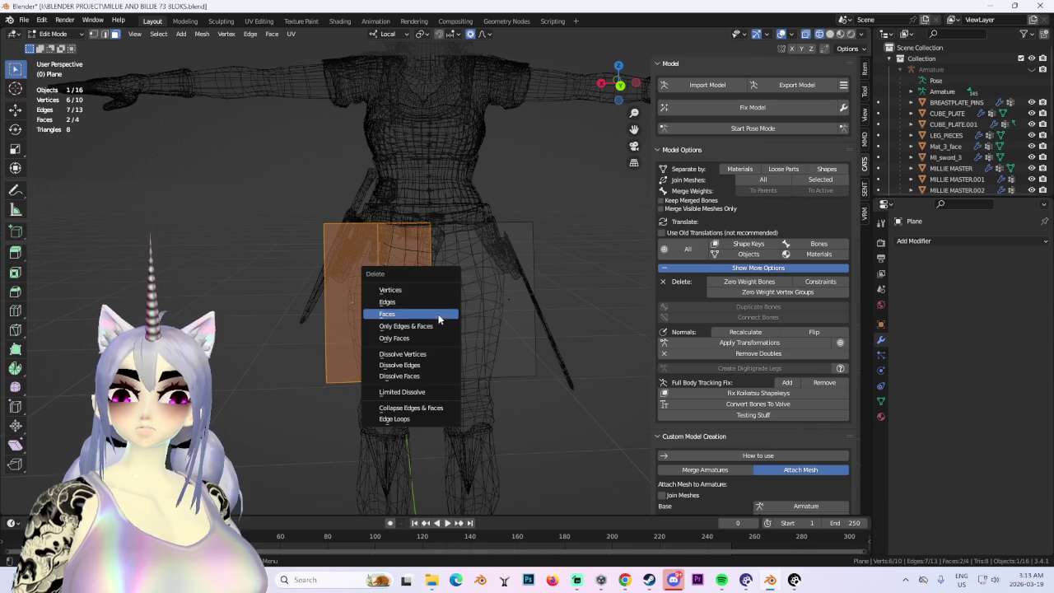
pyautogui.click(438, 305)
pyautogui.press('a')
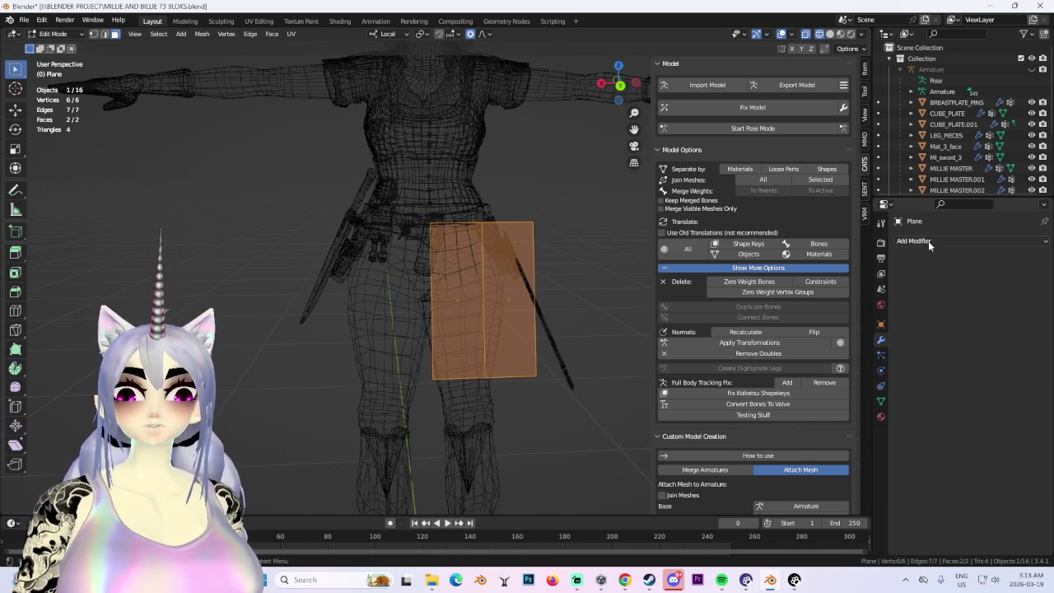
pyautogui.click(928, 240)
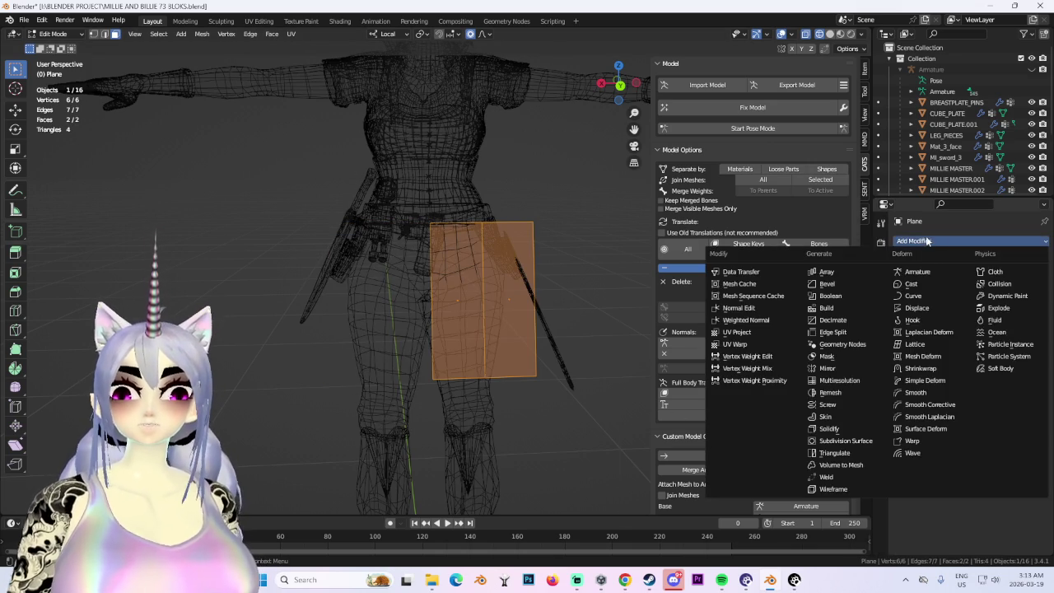
pyautogui.click(828, 369)
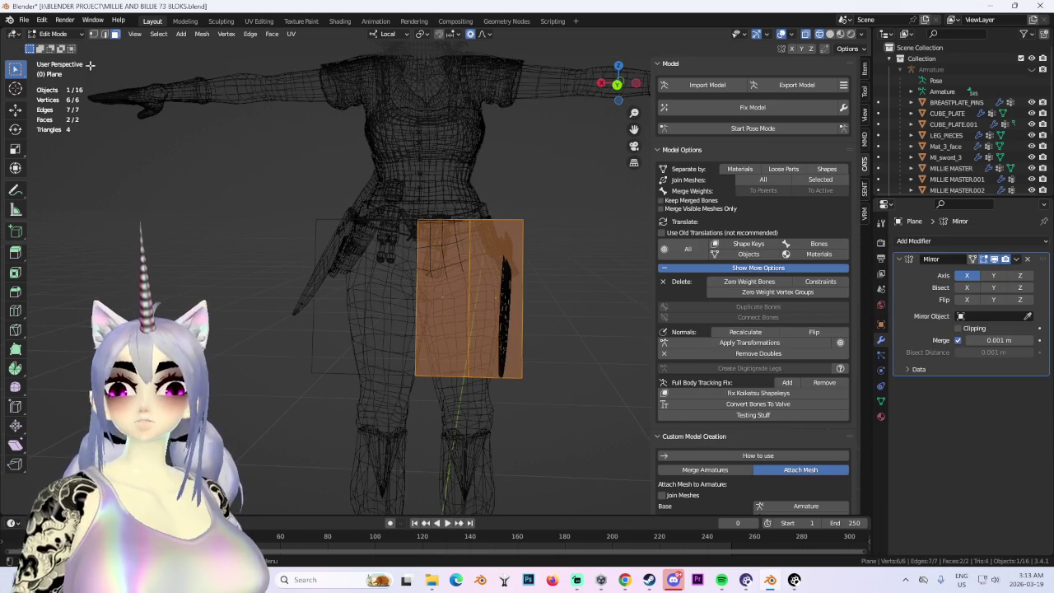
pyautogui.moveTo(353, 189)
pyautogui.mouseDown(button='middle')
pyautogui.moveTo(543, 265)
pyautogui.moveTo(497, 277)
pyautogui.moveTo(464, 270)
pyautogui.mouseUp(button='middle')
# Extrude the panel's outer edge along local Y into a new face.
pyautogui.click(103, 34)
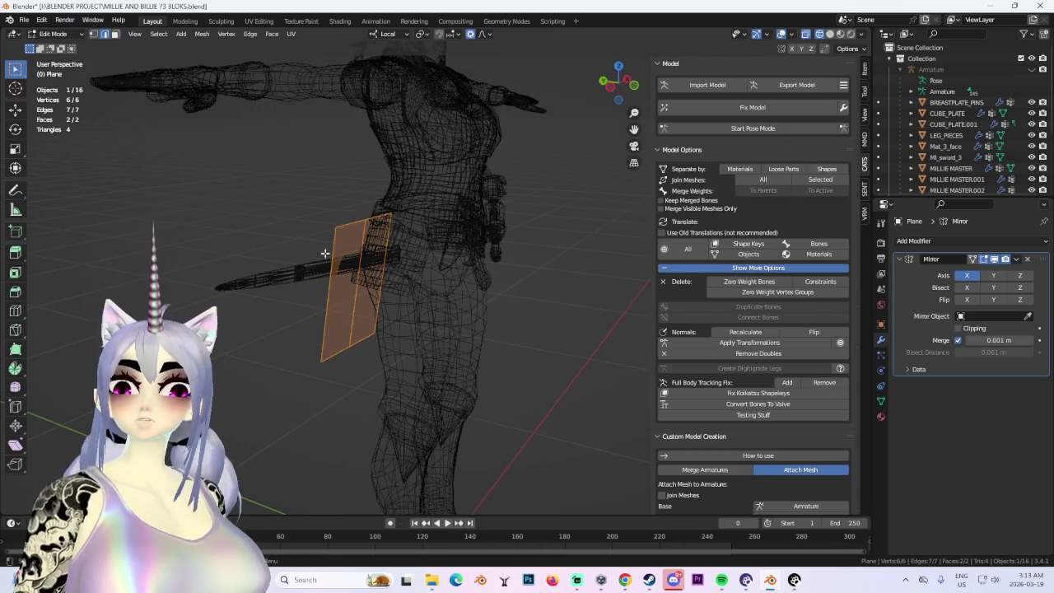
pyautogui.click(336, 281)
pyautogui.moveTo(355, 278); pyautogui.dragTo(423, 327, button='middle')
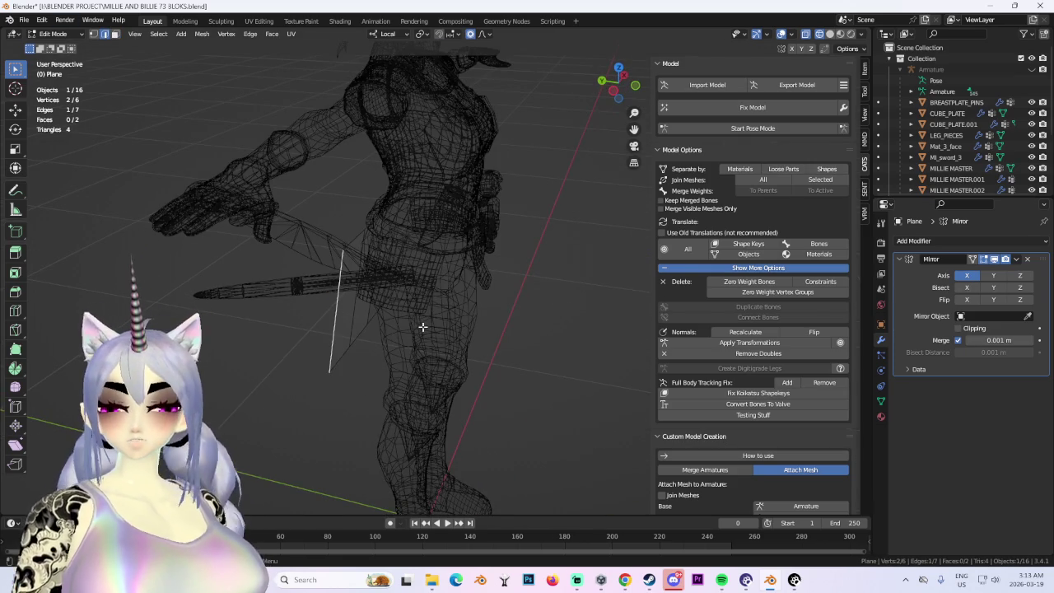
pyautogui.press('e')
pyautogui.press('y')
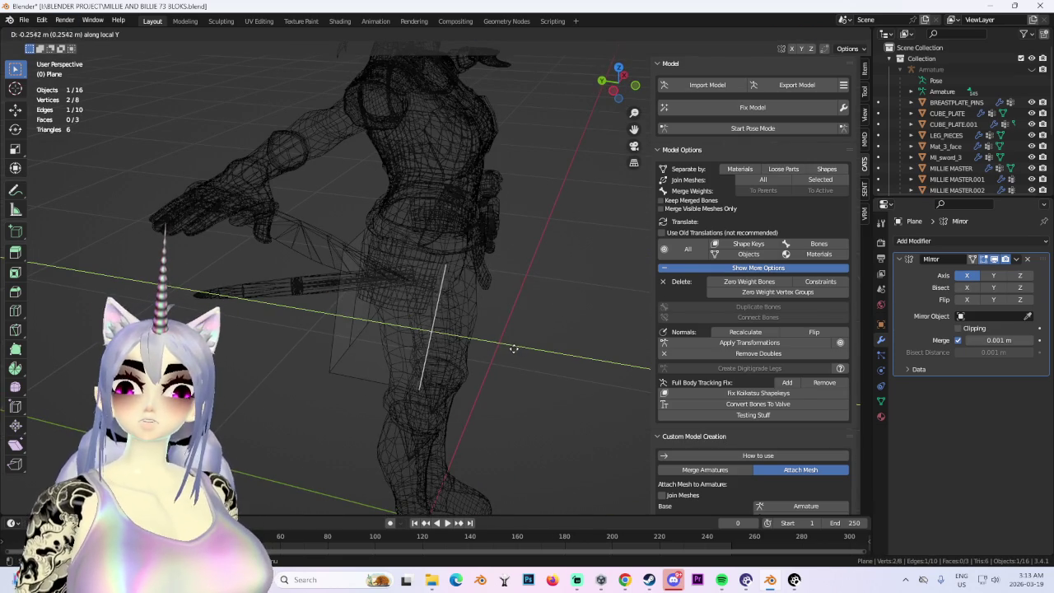
pyautogui.click(561, 368)
pyautogui.moveTo(536, 365); pyautogui.dragTo(442, 330, button='middle')
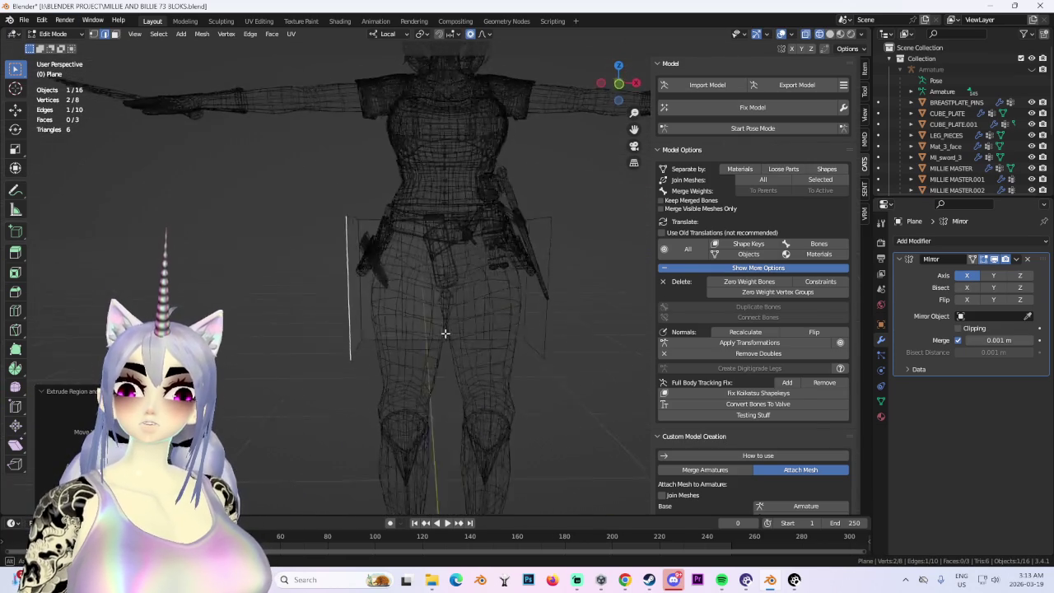
# Back in solid display, add a loop cut across the extended panel.
pyautogui.click(830, 34)
pyautogui.click(618, 83)
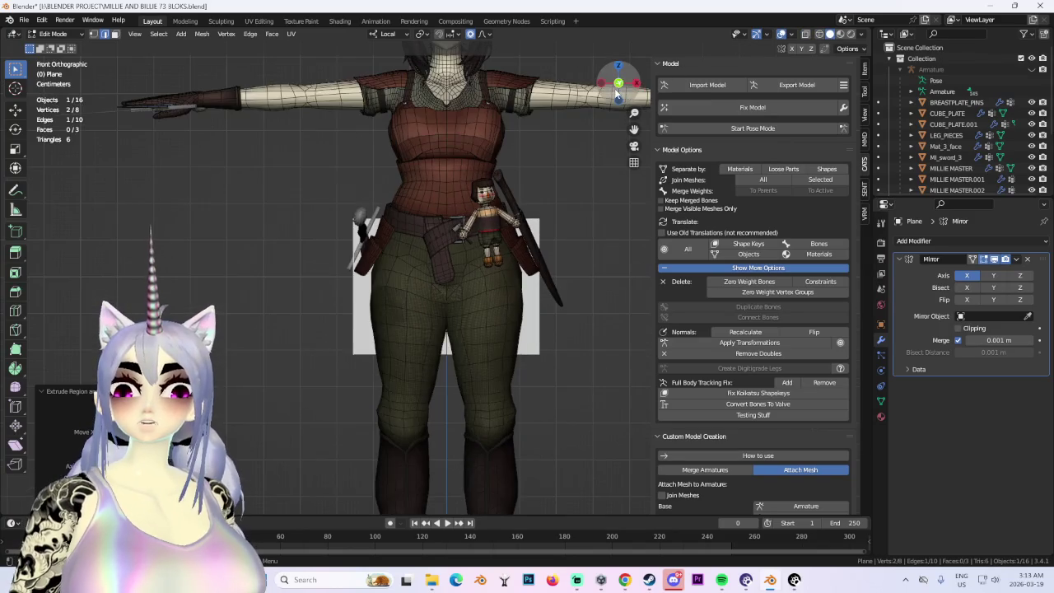
pyautogui.moveTo(406, 105); pyautogui.dragTo(86, 99, button='middle')
pyautogui.moveTo(312, 249)
pyautogui.mouseDown(button='middle')
pyautogui.moveTo(393, 355)
pyautogui.moveTo(470, 302)
pyautogui.moveTo(412, 308)
pyautogui.moveTo(445, 330)
pyautogui.mouseUp(button='middle')
pyautogui.click(384, 378)
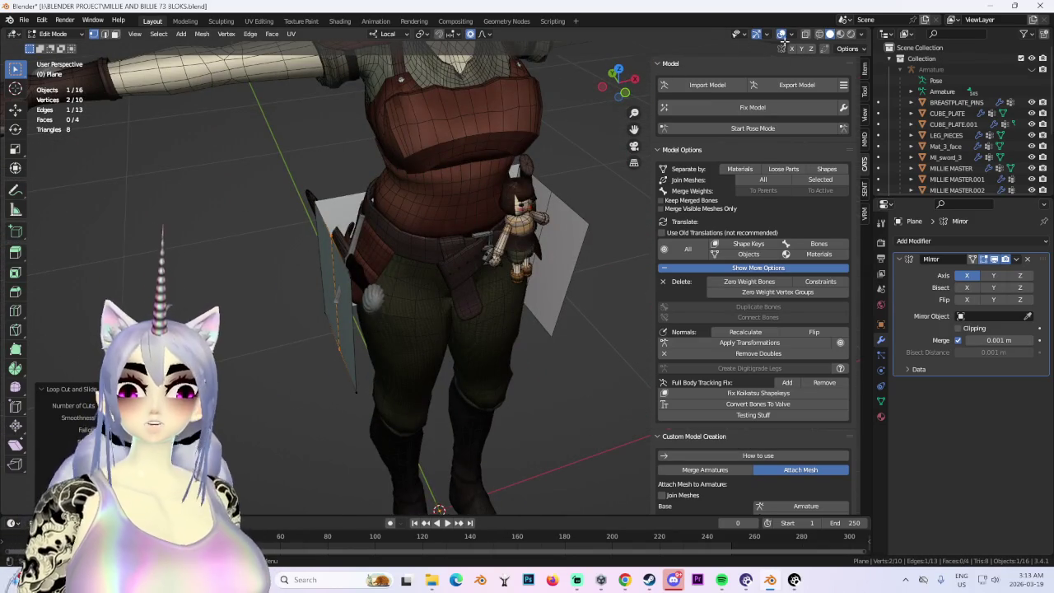
# Select the panel's top vertices and move them with soft falloff in front view.
pyautogui.click(782, 35)
pyautogui.moveTo(263, 146); pyautogui.dragTo(388, 271)
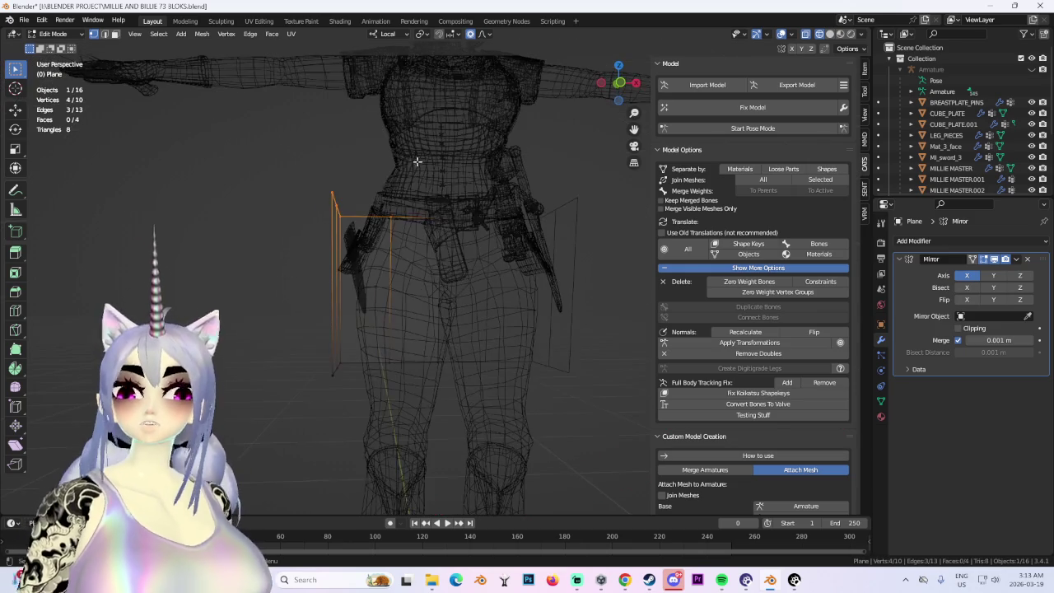
pyautogui.click(619, 83)
pyautogui.press('g')
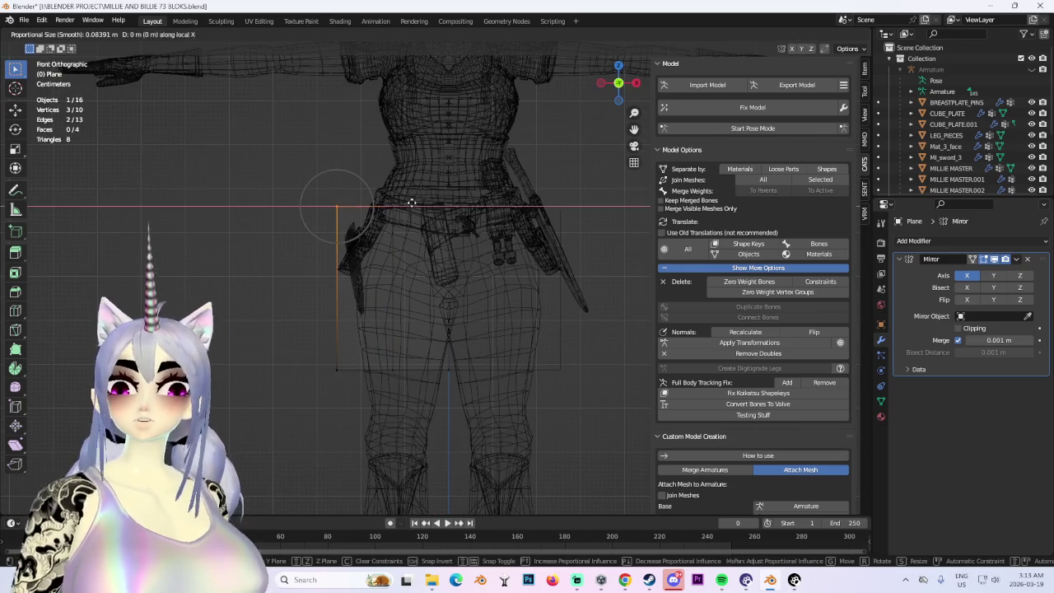
pyautogui.click(451, 201)
pyautogui.moveTo(451, 201)
pyautogui.mouseDown(button='middle')
pyautogui.moveTo(412, 290)
pyautogui.moveTo(482, 292)
pyautogui.moveTo(487, 306)
pyautogui.moveTo(414, 322)
pyautogui.moveTo(364, 236)
pyautogui.moveTo(337, 247)
pyautogui.moveTo(388, 227)
pyautogui.moveTo(502, 299)
pyautogui.moveTo(426, 322)
pyautogui.moveTo(384, 305)
pyautogui.mouseUp(button='middle')
pyautogui.click(829, 34)
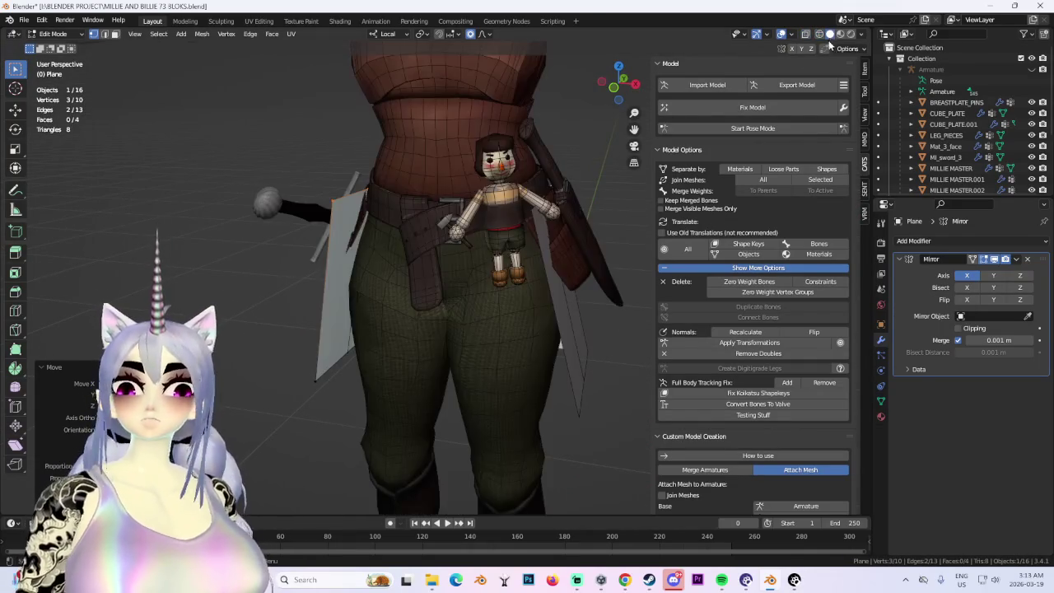
# Slide the panel outward along local X over the thigh.
pyautogui.moveTo(321, 303); pyautogui.dragTo(331, 312, button='middle')
pyautogui.press('r')
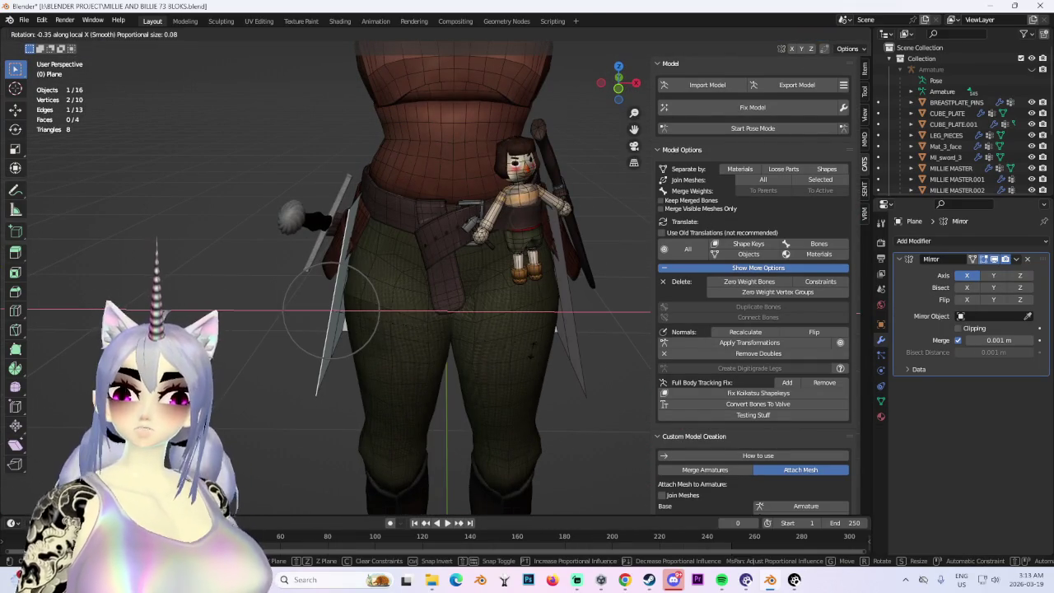
pyautogui.press('Escape')
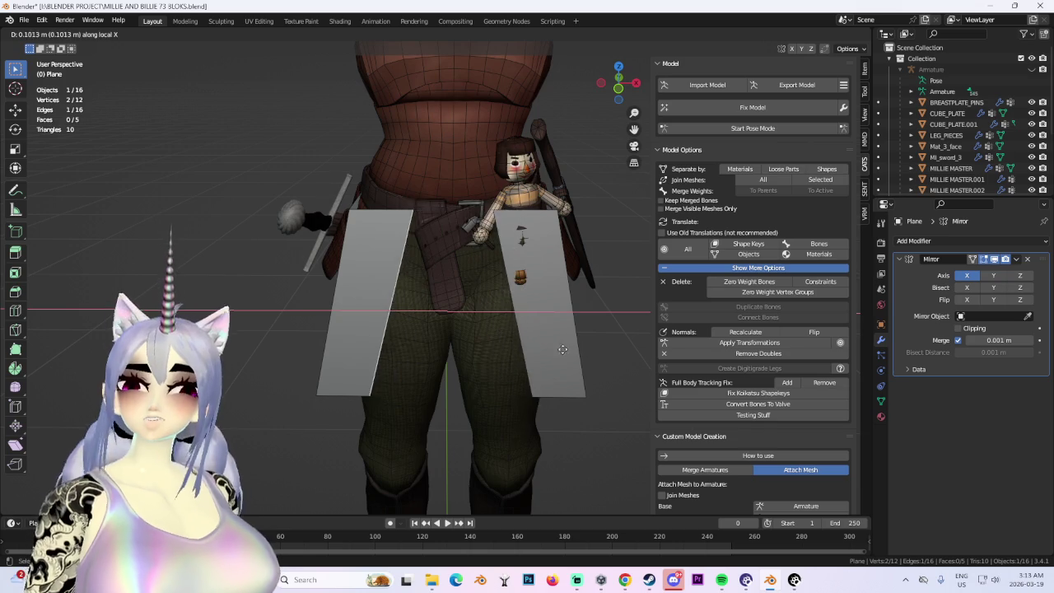
pyautogui.click(578, 355)
pyautogui.moveTo(578, 355)
pyautogui.mouseDown(button='middle')
pyautogui.moveTo(483, 302)
pyautogui.moveTo(454, 236)
pyautogui.mouseUp(button='middle')
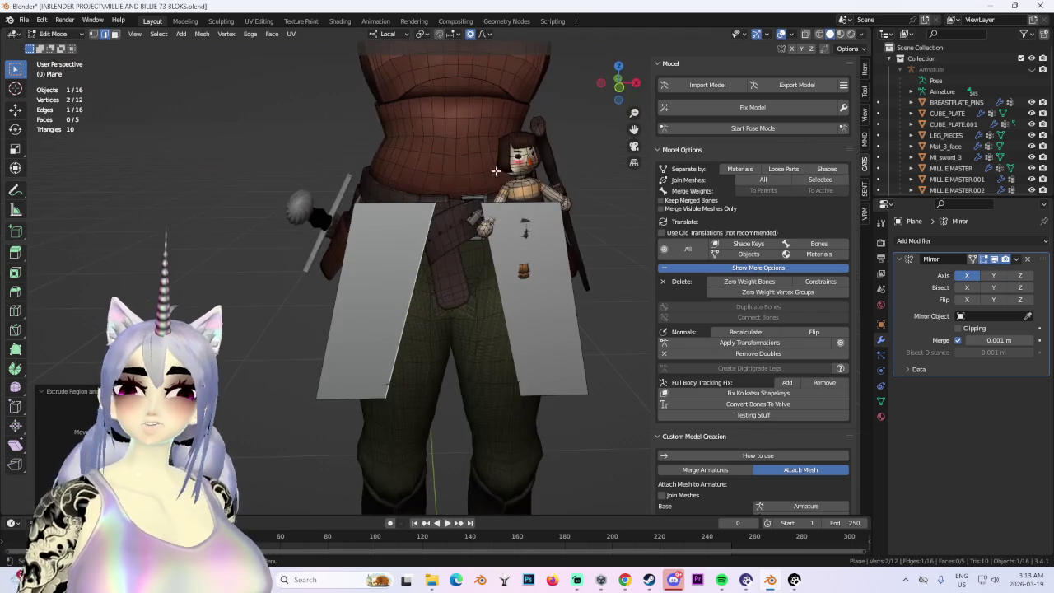
# Pull the top inner vertex down and left, then refine the flap with a soft-falloff move.
pyautogui.click(620, 89)
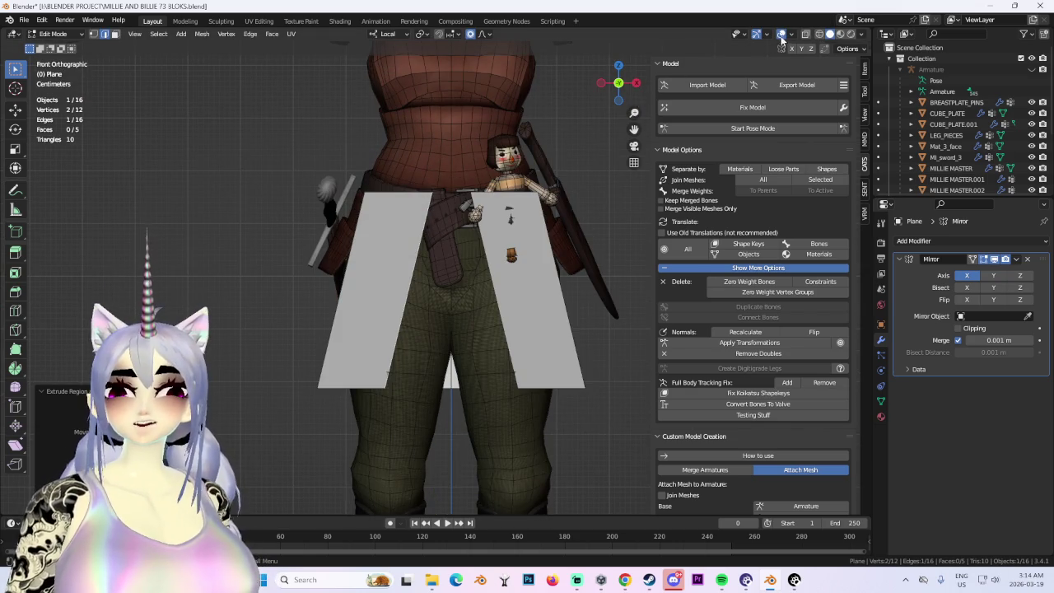
pyautogui.moveTo(463, 232); pyautogui.dragTo(464, 232)
pyautogui.press('g')
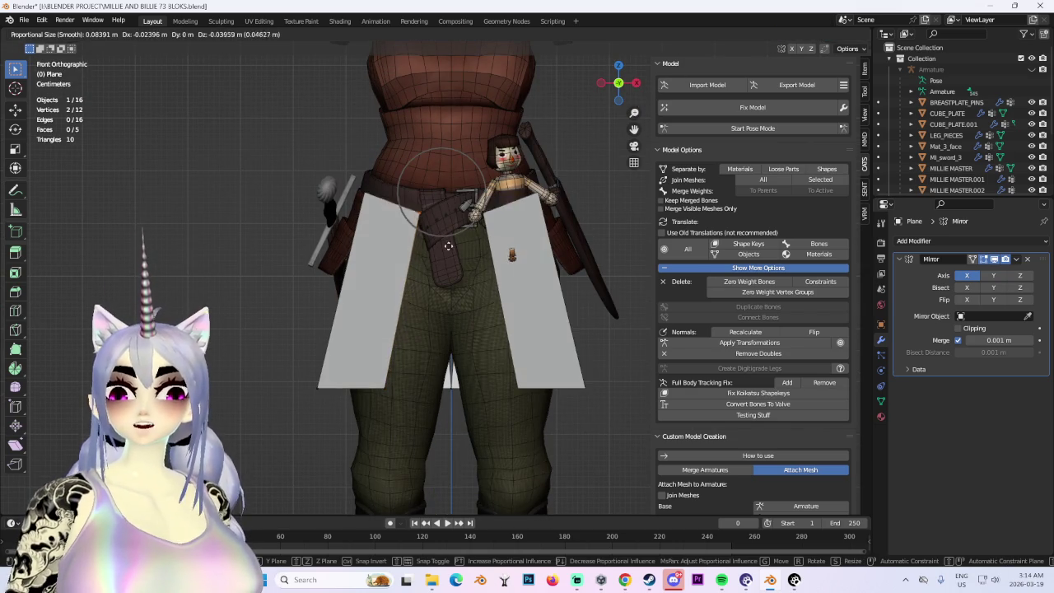
pyautogui.click(444, 244)
pyautogui.moveTo(444, 244)
pyautogui.mouseDown(button='middle')
pyautogui.moveTo(546, 292)
pyautogui.moveTo(479, 334)
pyautogui.mouseUp(button='middle')
pyautogui.moveTo(376, 235)
pyautogui.mouseDown(button='middle')
pyautogui.moveTo(360, 236)
pyautogui.moveTo(401, 283)
pyautogui.mouseUp(button='middle')
pyautogui.scroll(3, 362, 238)
pyautogui.press('g')
pyautogui.click(360, 236)
pyautogui.click(619, 74)
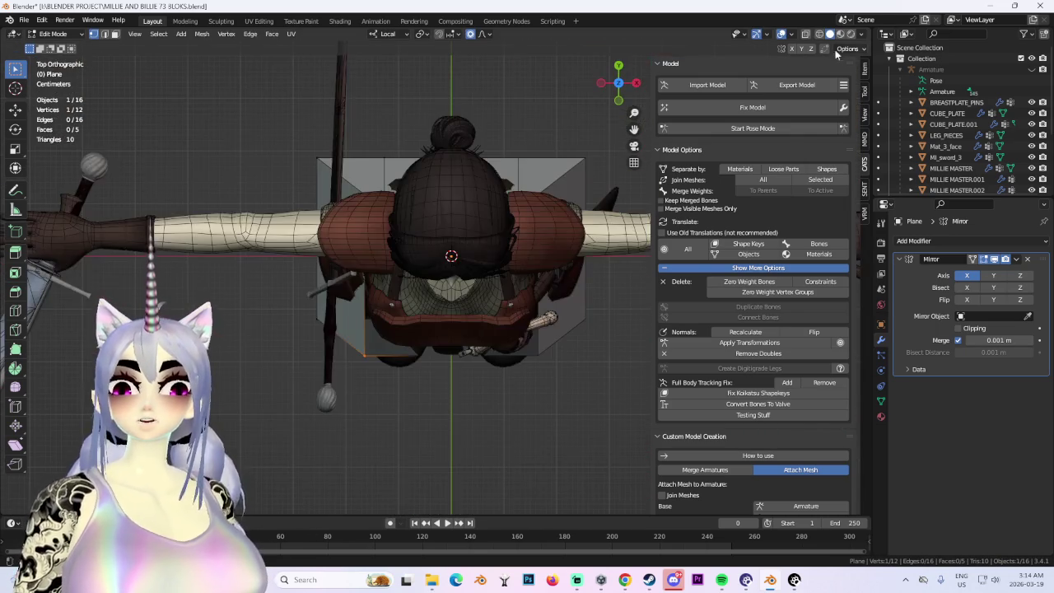
# In wireframe view, move the panel's edges with proportional falloff to curve them over the hip.
pyautogui.hotkey('shift', 'z')
pyautogui.press('g')
pyautogui.click(362, 185)
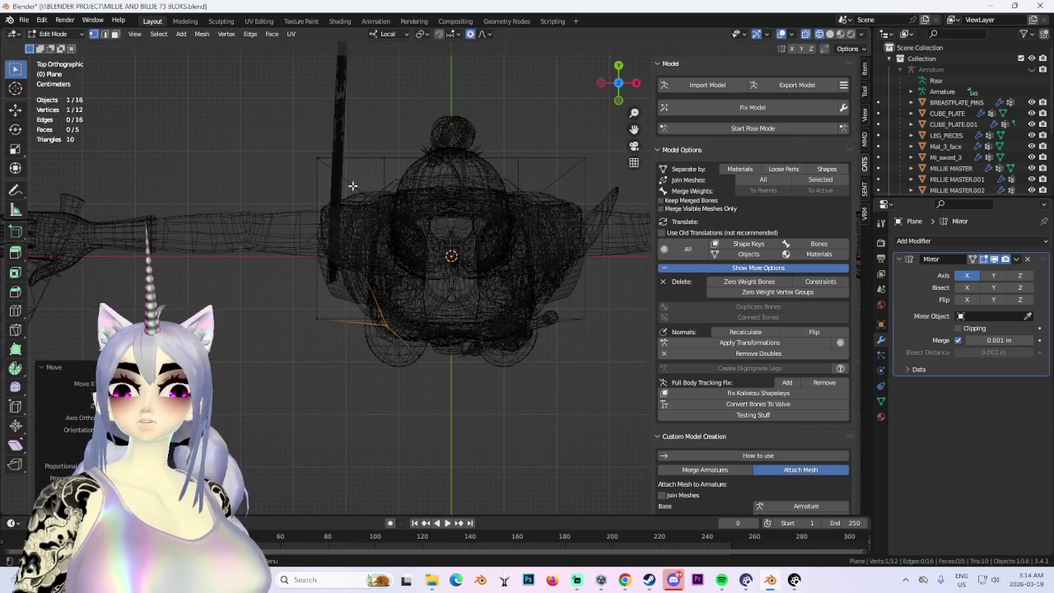
pyautogui.press('g')
pyautogui.click(389, 233)
pyautogui.moveTo(389, 234)
pyautogui.mouseDown(button='middle')
pyautogui.moveTo(470, 223)
pyautogui.moveTo(448, 186)
pyautogui.moveTo(470, 271)
pyautogui.moveTo(537, 252)
pyautogui.moveTo(242, 230)
pyautogui.mouseUp(button='middle')
pyautogui.press('g')
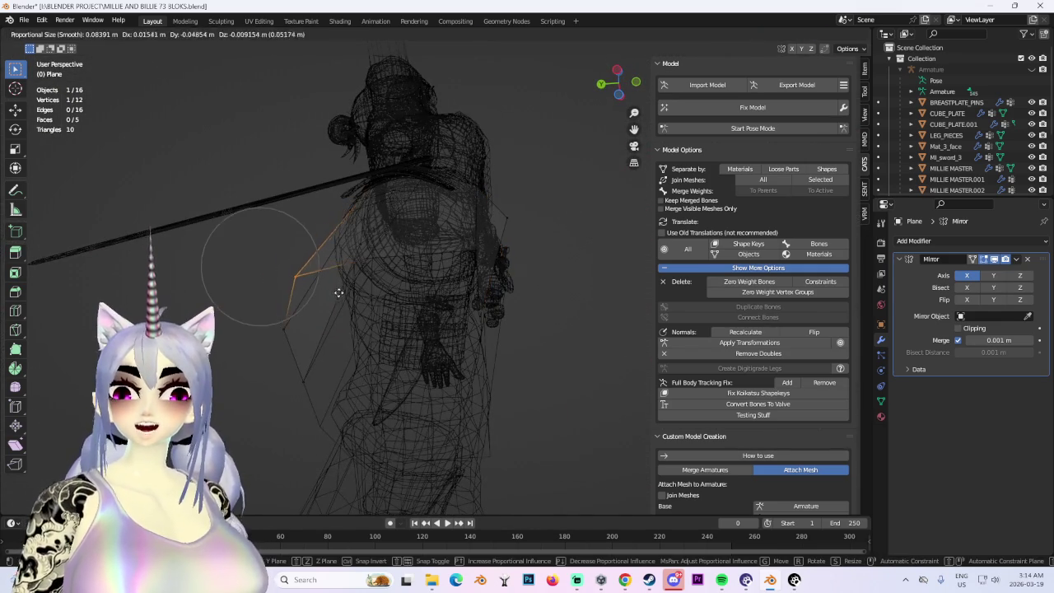
pyautogui.click(341, 289)
pyautogui.moveTo(341, 289); pyautogui.dragTo(395, 263, button='middle')
# From the bottom view, shift the panel's edges and a vertex so they follow the thigh.
pyautogui.click(619, 89)
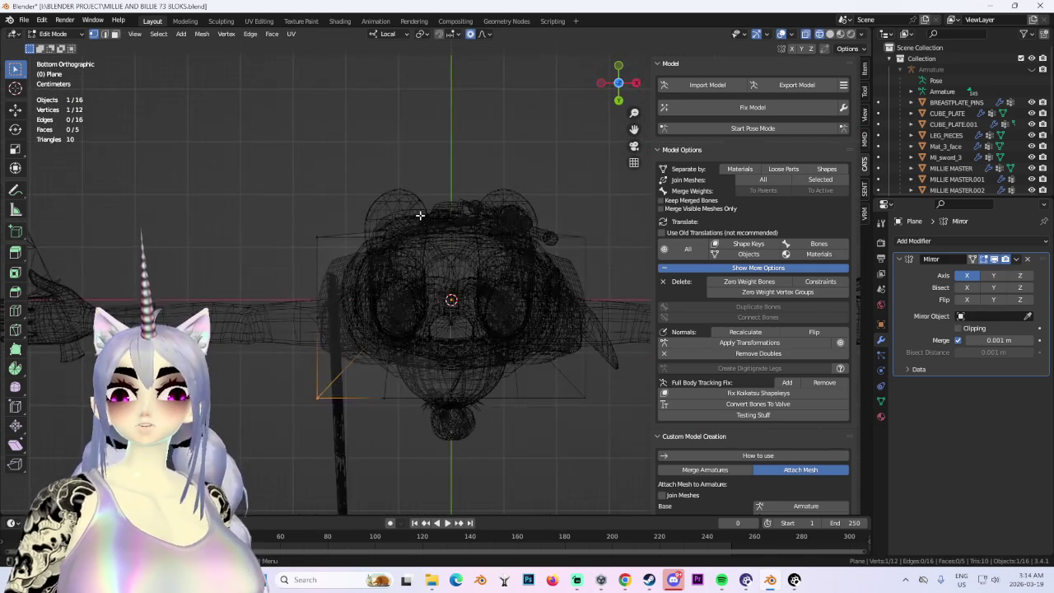
pyautogui.press('g')
pyautogui.click(457, 262)
pyautogui.press('g')
pyautogui.click(419, 419)
pyautogui.press('g')
pyautogui.click(382, 393)
pyautogui.press('g')
pyautogui.click(486, 208)
# In solid shading, adjust the selected vertices from the front to refine the panel's curve.
pyautogui.click(829, 33)
pyautogui.moveTo(416, 120)
pyautogui.mouseDown(button='middle')
pyautogui.moveTo(558, 278)
pyautogui.moveTo(516, 275)
pyautogui.mouseUp(button='middle')
pyautogui.moveTo(529, 238)
pyautogui.mouseDown(button='middle')
pyautogui.moveTo(448, 202)
pyautogui.moveTo(390, 211)
pyautogui.moveTo(401, 244)
pyautogui.moveTo(366, 270)
pyautogui.moveTo(400, 269)
pyautogui.moveTo(501, 181)
pyautogui.mouseUp(button='middle')
pyautogui.press('g')
pyautogui.click(541, 231)
pyautogui.scroll(3, 524, 230)
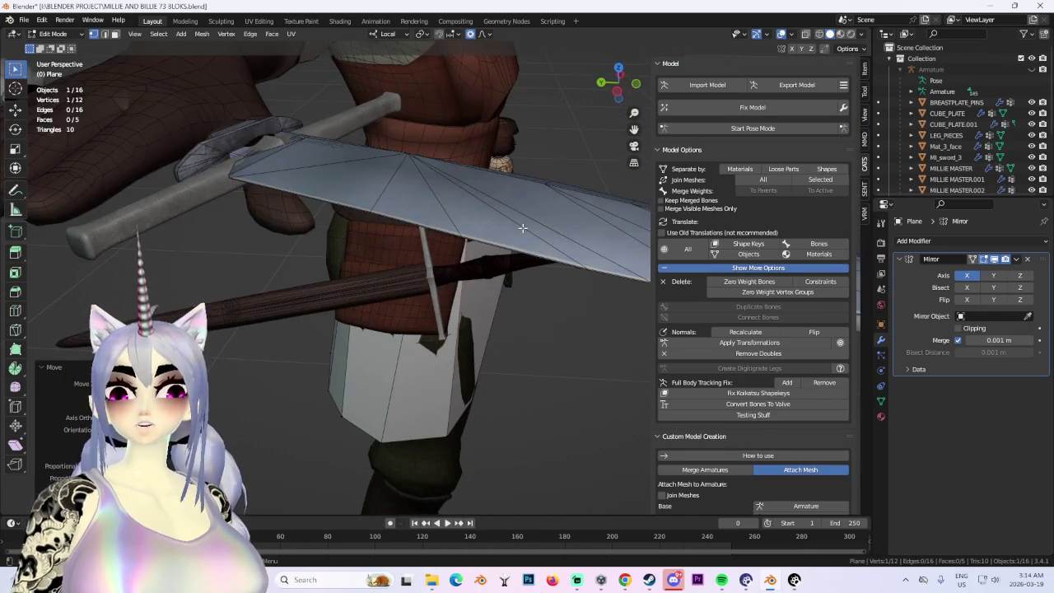
pyautogui.press('g')
pyautogui.moveTo(522, 228)
pyautogui.mouseDown(button='middle')
pyautogui.moveTo(499, 247)
pyautogui.moveTo(456, 241)
pyautogui.moveTo(335, 354)
pyautogui.moveTo(492, 284)
pyautogui.mouseUp(button='middle')
pyautogui.click(493, 248)
pyautogui.press('g')
pyautogui.click(419, 250)
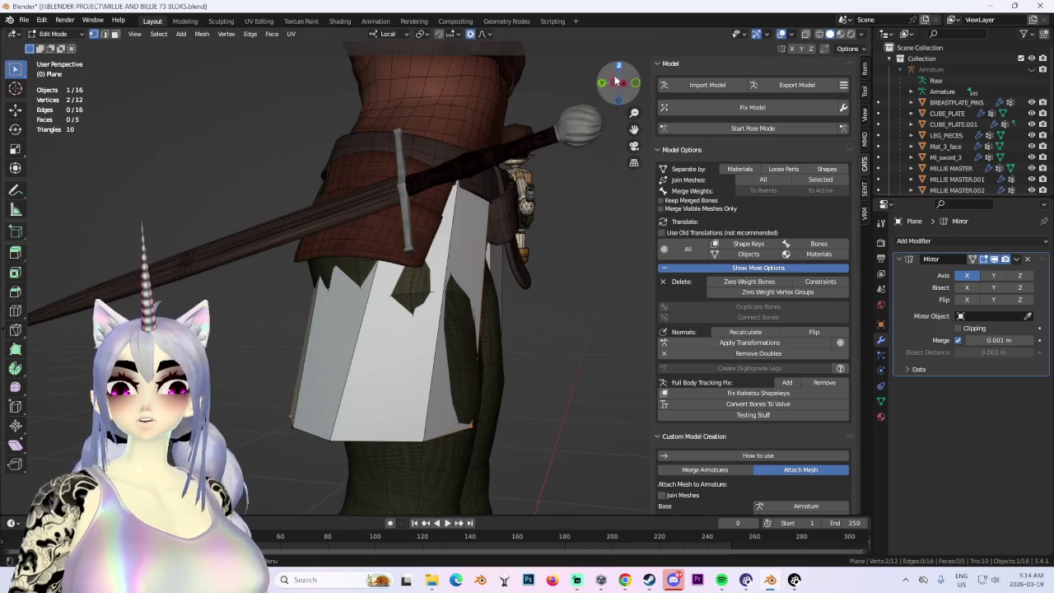
# From the left side view, rotate the skirt's bottom vertices and raise them along Z.
pyautogui.click(621, 71)
pyautogui.click(820, 37)
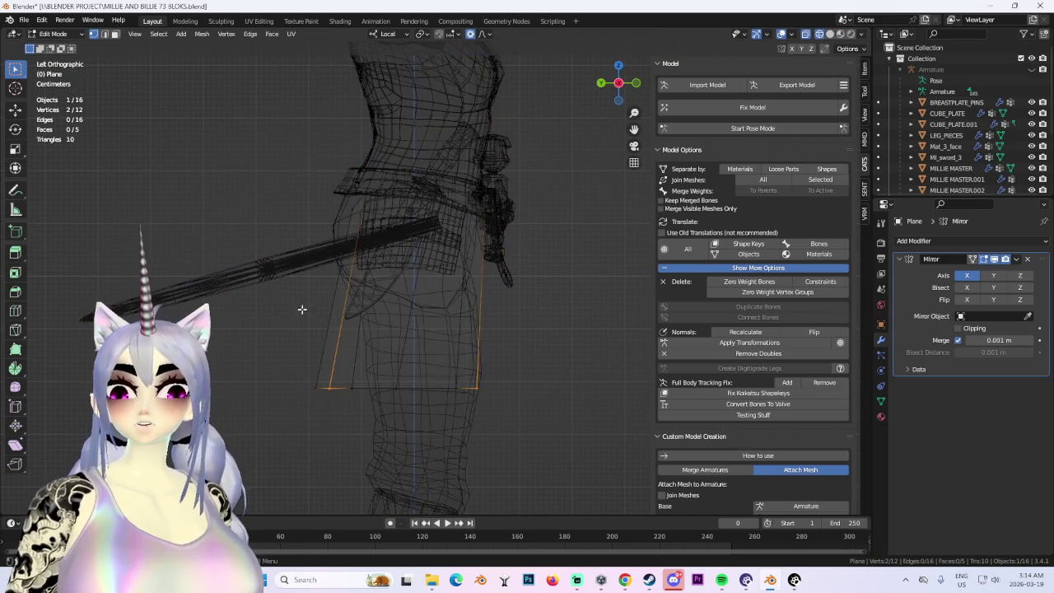
pyautogui.moveTo(305, 362); pyautogui.dragTo(494, 412)
pyautogui.press('r')
pyautogui.click(567, 456)
pyautogui.press('g')
pyautogui.press('z')
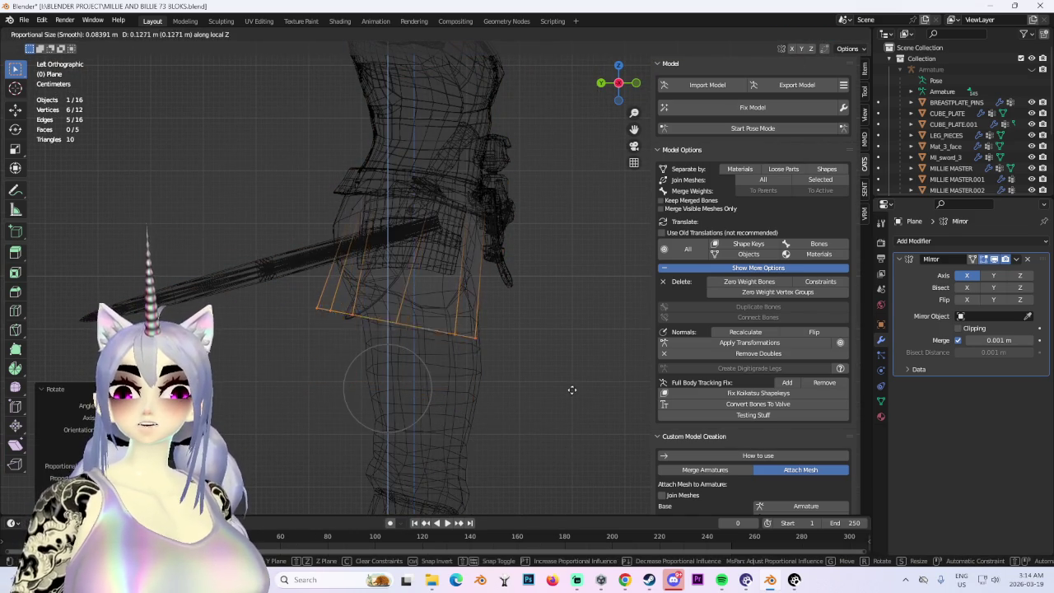
pyautogui.click(572, 391)
pyautogui.moveTo(572, 391)
pyautogui.mouseDown(button='middle')
pyautogui.moveTo(475, 296)
pyautogui.moveTo(546, 306)
pyautogui.moveTo(524, 273)
pyautogui.mouseUp(button='middle')
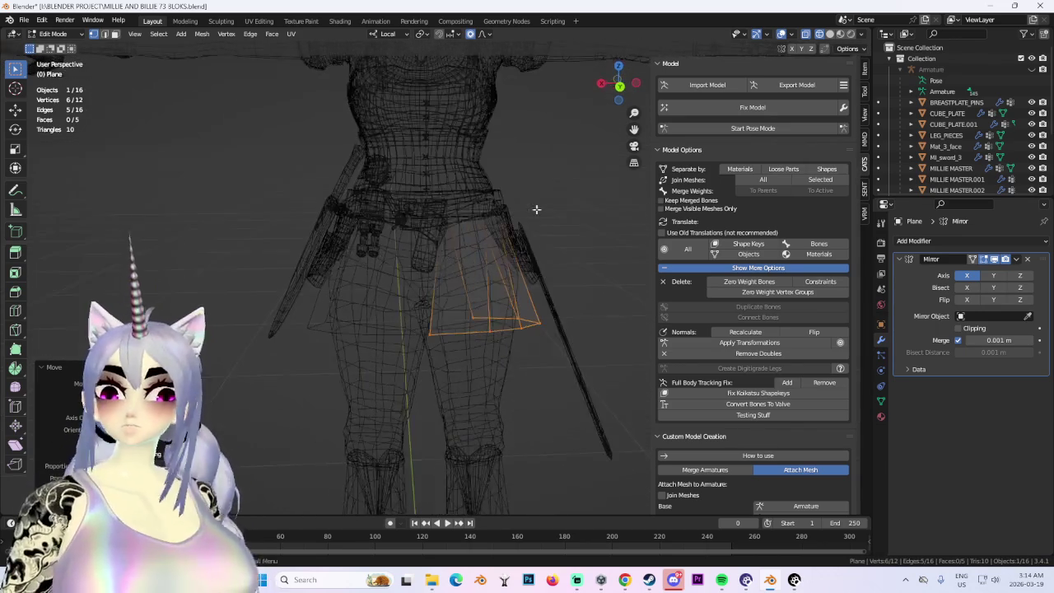
# From the back view, move one panel vertex along Z, then along X.
pyautogui.click(620, 86)
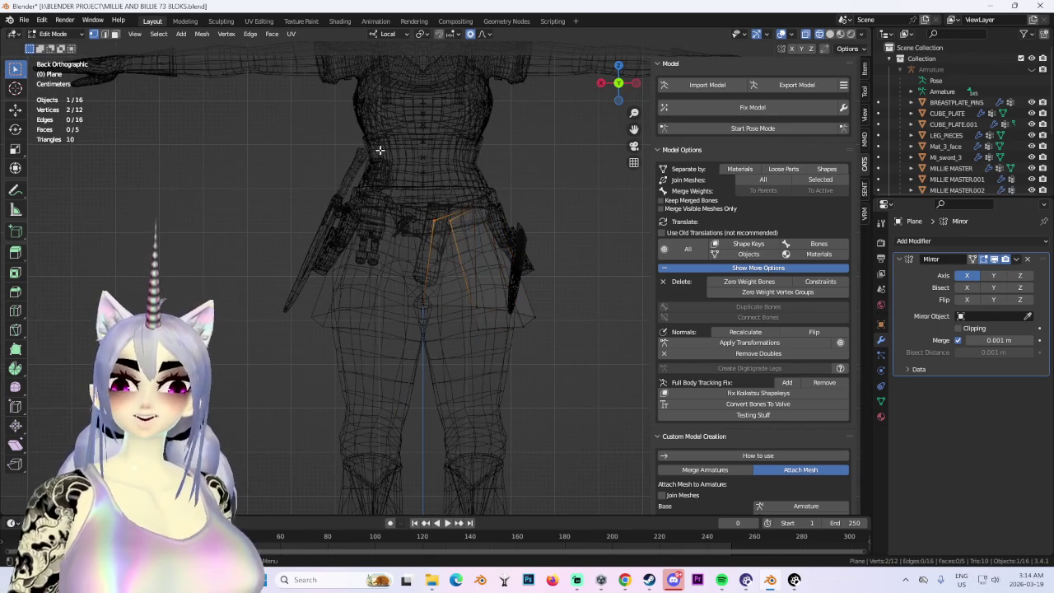
pyautogui.moveTo(380, 178); pyautogui.dragTo(441, 247)
pyautogui.press('g')
pyautogui.press('z')
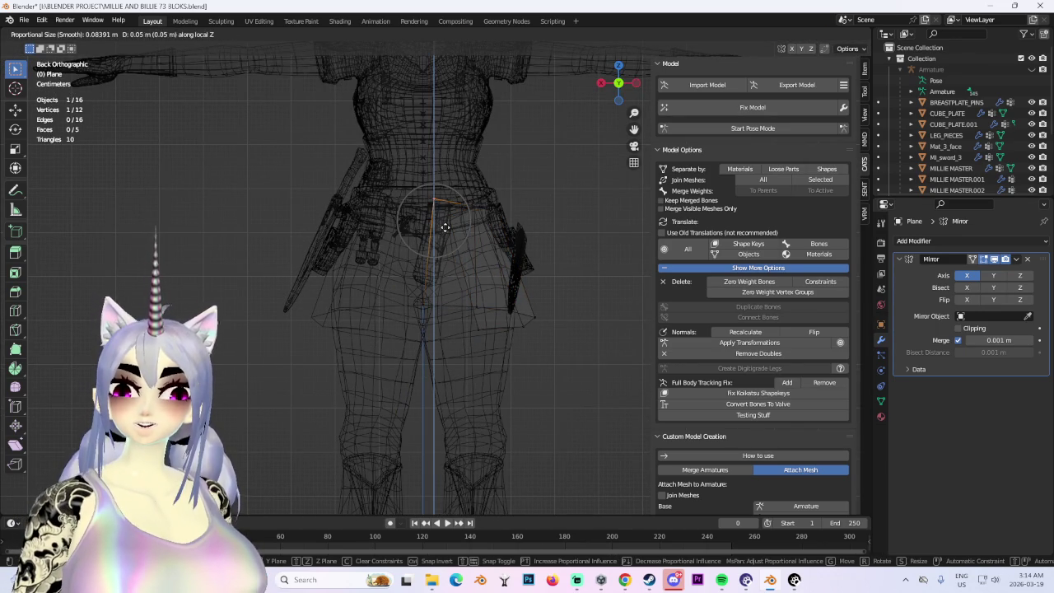
pyautogui.click(444, 227)
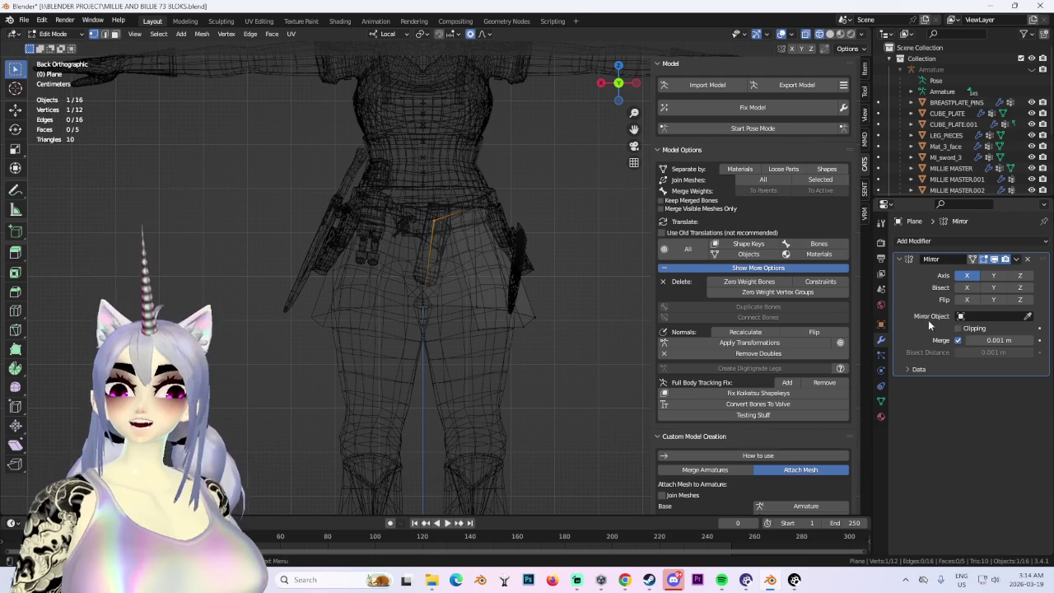
pyautogui.press('g')
pyautogui.press('x')
pyautogui.click(411, 233)
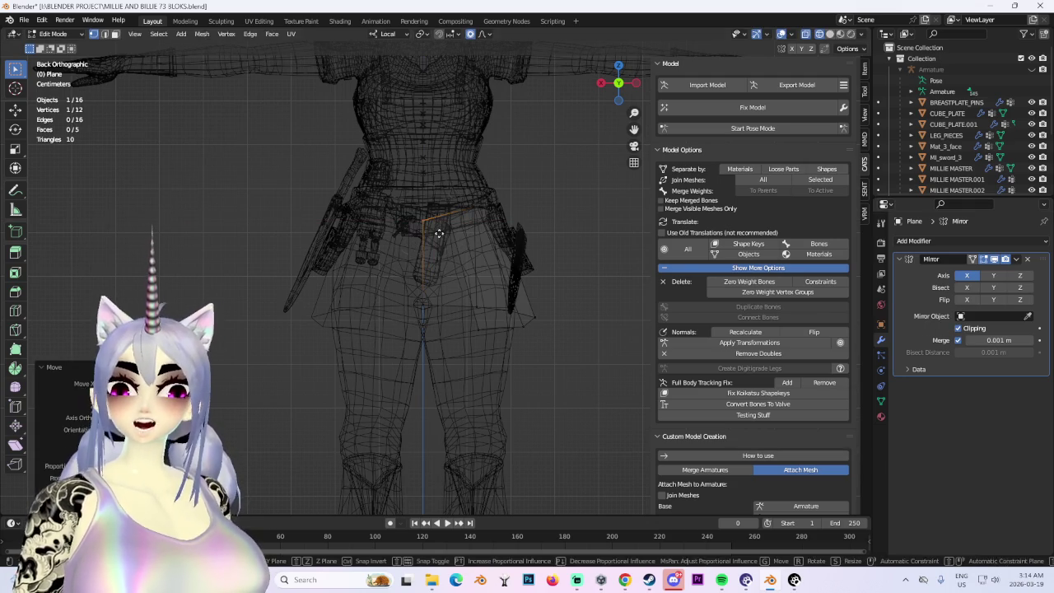
pyautogui.moveTo(442, 219)
pyautogui.mouseDown(button='middle')
pyautogui.moveTo(458, 215)
pyautogui.moveTo(398, 206)
pyautogui.mouseUp(button='middle')
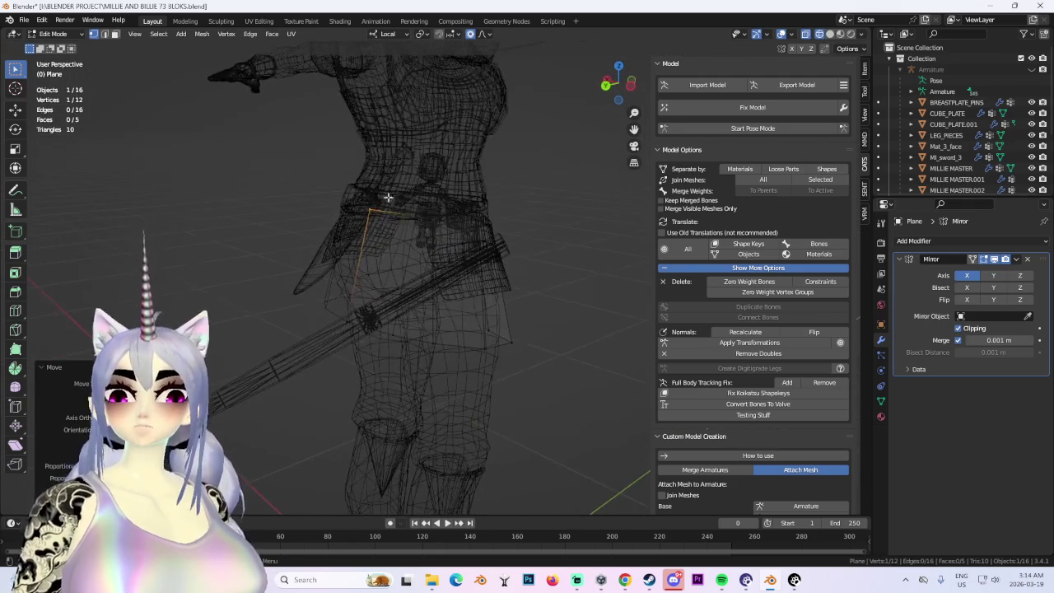
pyautogui.moveTo(441, 235); pyautogui.dragTo(449, 231, button='middle')
# Slide a single panel vertex along its edge, then reposition it from the side.
pyautogui.click(439, 221)
pyautogui.press('g')
pyautogui.press('g')
pyautogui.click(443, 239)
pyautogui.press('g')
pyautogui.click(483, 223)
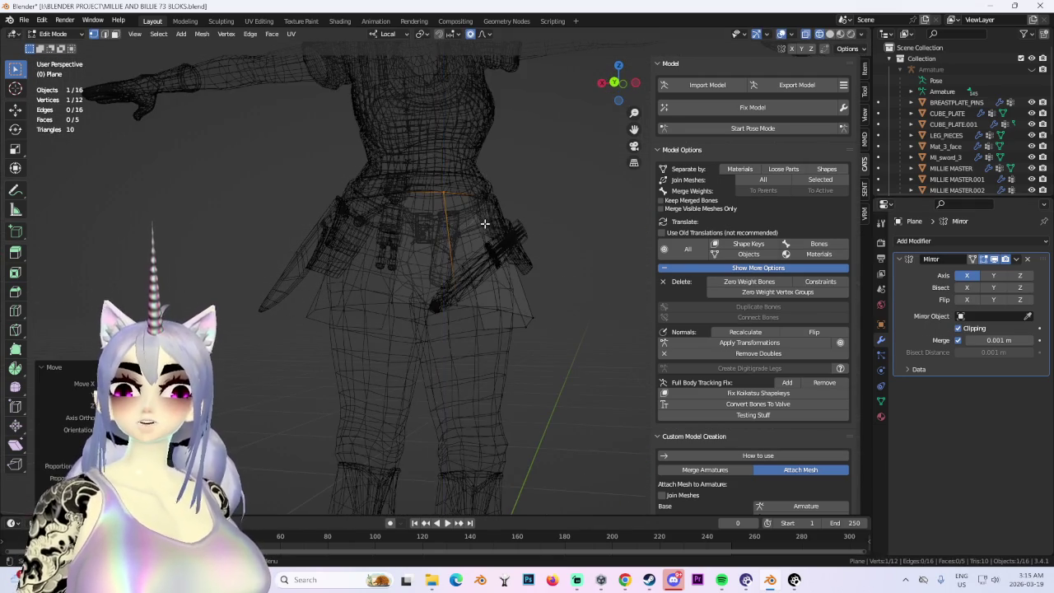
pyautogui.moveTo(483, 224); pyautogui.dragTo(531, 247, button='middle')
pyautogui.moveTo(439, 350)
pyautogui.mouseDown(button='middle')
pyautogui.moveTo(511, 325)
pyautogui.moveTo(469, 334)
pyautogui.moveTo(530, 332)
pyautogui.moveTo(376, 303)
pyautogui.mouseUp(button='middle')
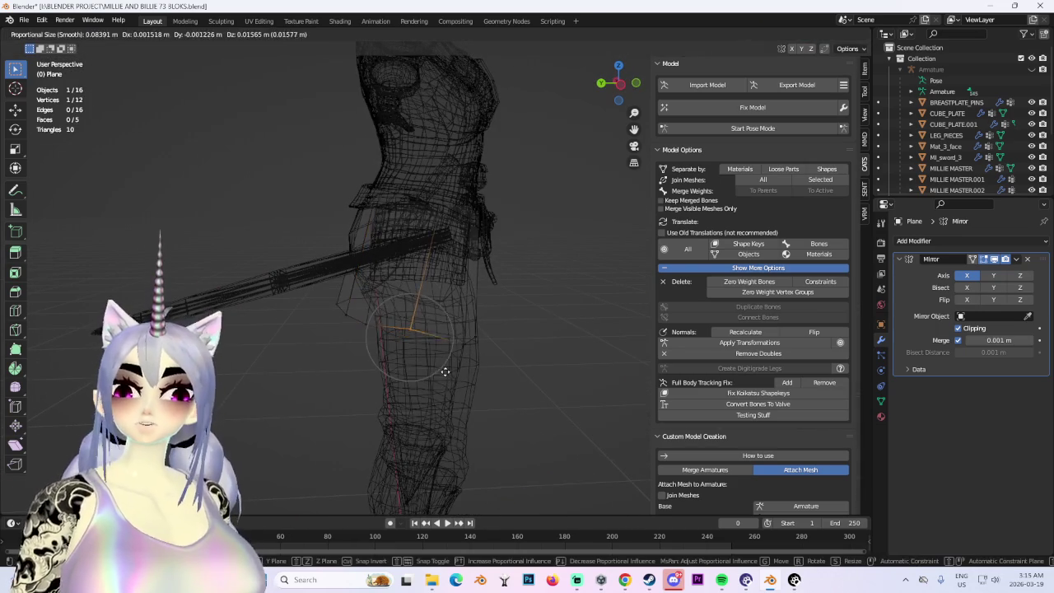
pyautogui.press('g')
pyautogui.click(486, 365)
# Try another proportional vertex move, undo it, and return to solid shading.
pyautogui.moveTo(486, 365); pyautogui.dragTo(371, 318, button='middle')
pyautogui.moveTo(425, 380)
pyautogui.mouseDown(button='middle')
pyautogui.moveTo(496, 345)
pyautogui.moveTo(435, 349)
pyautogui.mouseUp(button='middle')
pyautogui.press('g')
pyautogui.click(460, 385)
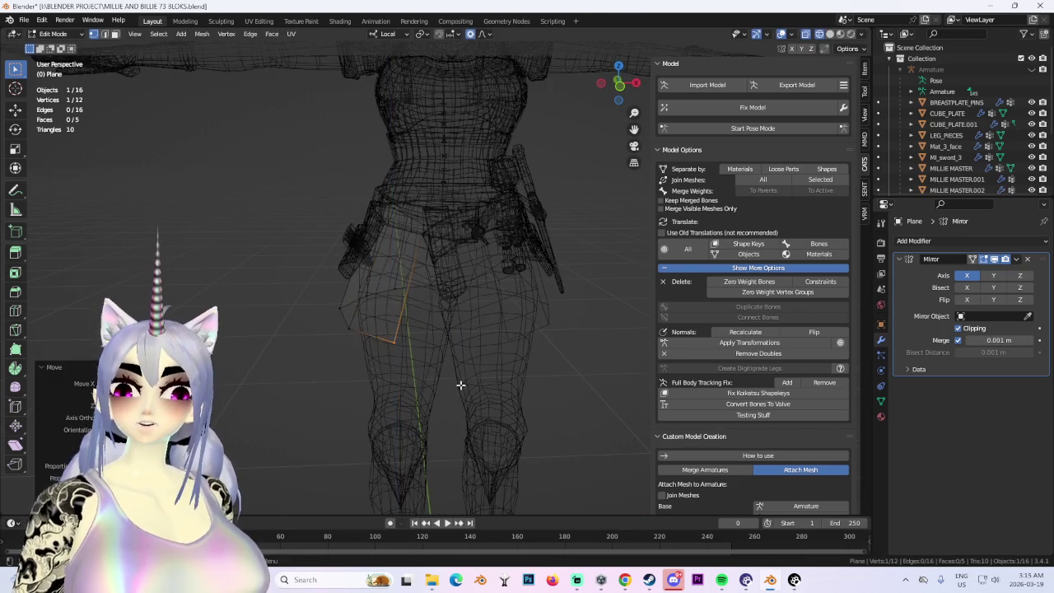
pyautogui.hotkey('ctrl', 'z')
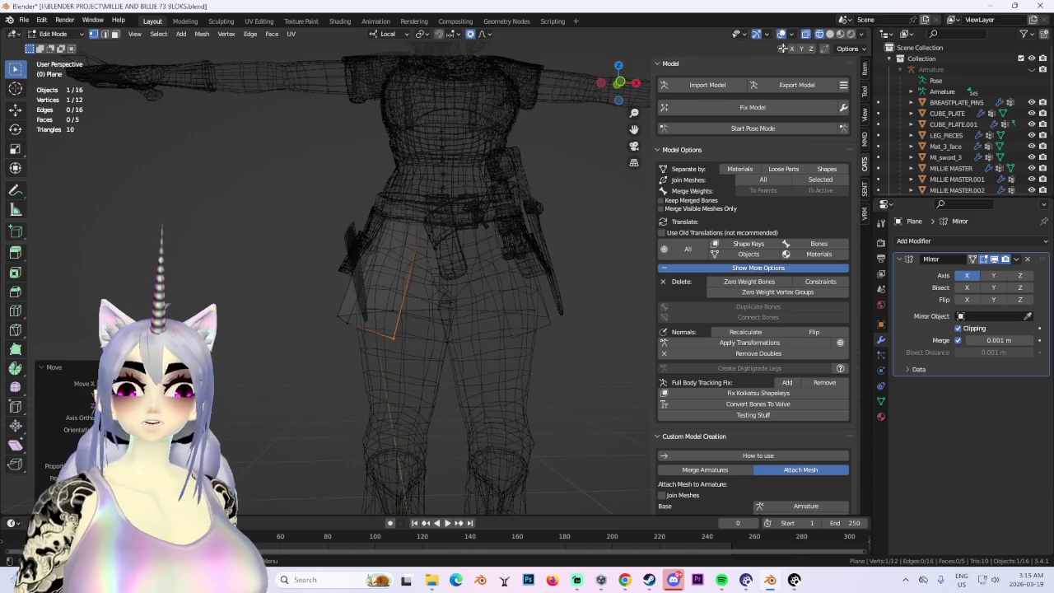
pyautogui.click(830, 34)
pyautogui.moveTo(495, 272)
pyautogui.mouseDown(button='middle')
pyautogui.moveTo(536, 260)
pyautogui.moveTo(560, 305)
pyautogui.moveTo(552, 336)
pyautogui.mouseUp(button='middle')
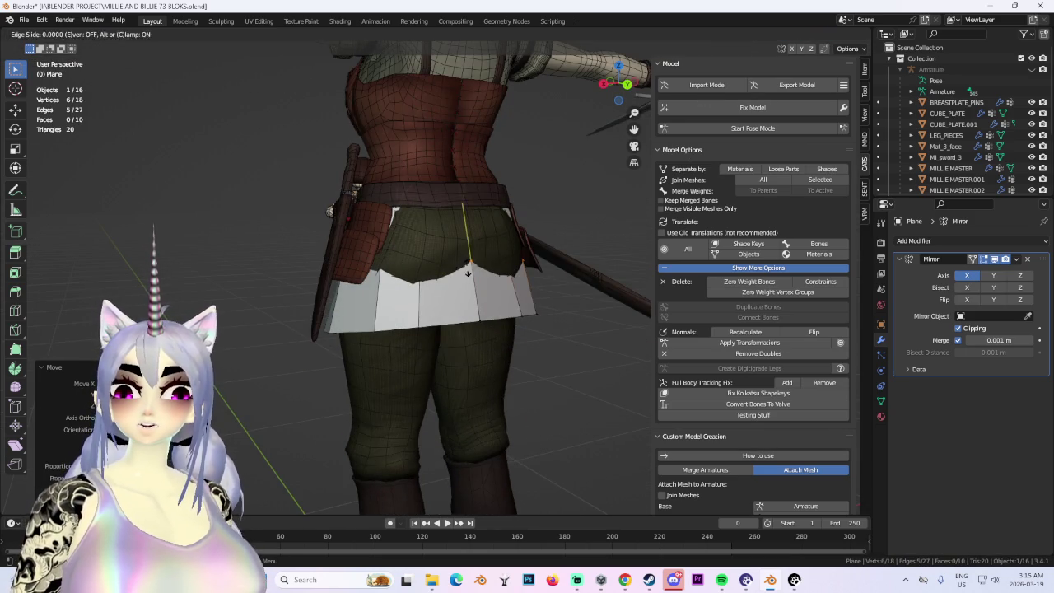
# Select the vertices at the skirt's side and move them with soft falloff.
pyautogui.moveTo(614, 249)
pyautogui.mouseDown(button='middle')
pyautogui.moveTo(601, 206)
pyautogui.moveTo(518, 306)
pyautogui.mouseUp(button='middle')
pyautogui.press('g')
pyautogui.click(597, 183)
pyautogui.hotkey('shift', 'z')
pyautogui.moveTo(551, 363); pyautogui.dragTo(349, 211)
pyautogui.click(829, 35)
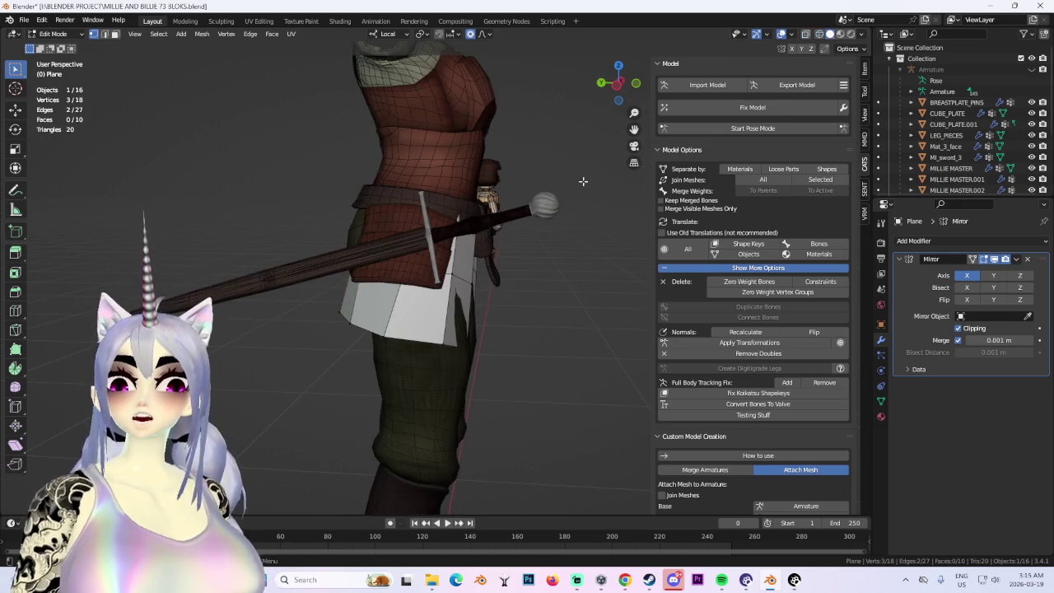
pyautogui.press('g')
pyautogui.click(565, 174)
pyautogui.moveTo(565, 174)
pyautogui.mouseDown(button='middle')
pyautogui.moveTo(525, 251)
pyautogui.moveTo(494, 272)
pyautogui.mouseUp(button='middle')
# Add the waist vertices to the selection and scale them in against the hips.
pyautogui.click(807, 34)
pyautogui.moveTo(578, 134); pyautogui.dragTo(262, 231)
pyautogui.moveTo(461, 247)
pyautogui.mouseDown(button='middle')
pyautogui.moveTo(517, 218)
pyautogui.moveTo(506, 219)
pyautogui.mouseUp(button='middle')
pyautogui.click(620, 95)
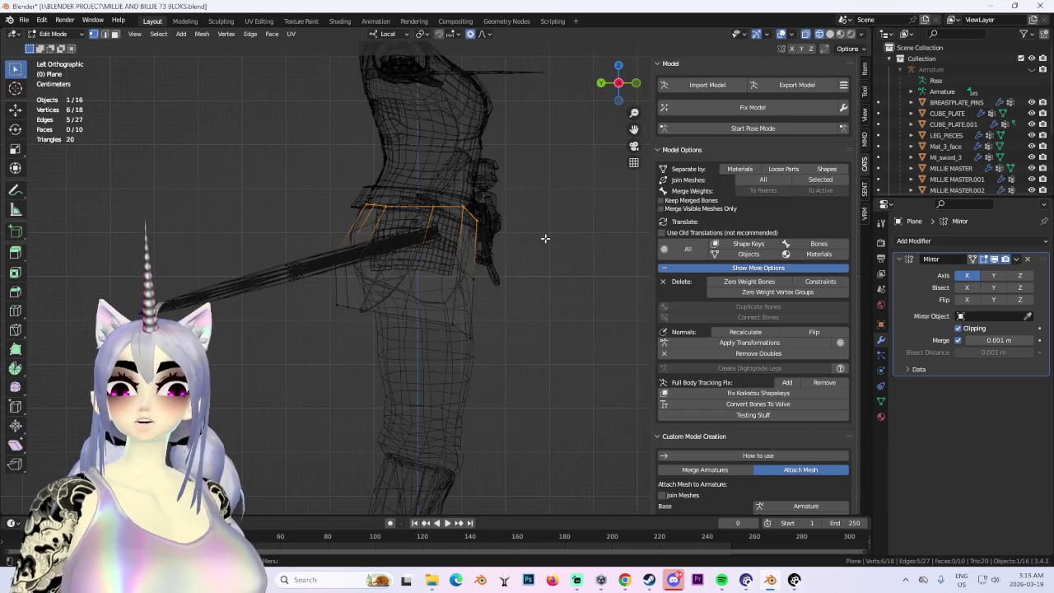
pyautogui.click(508, 156)
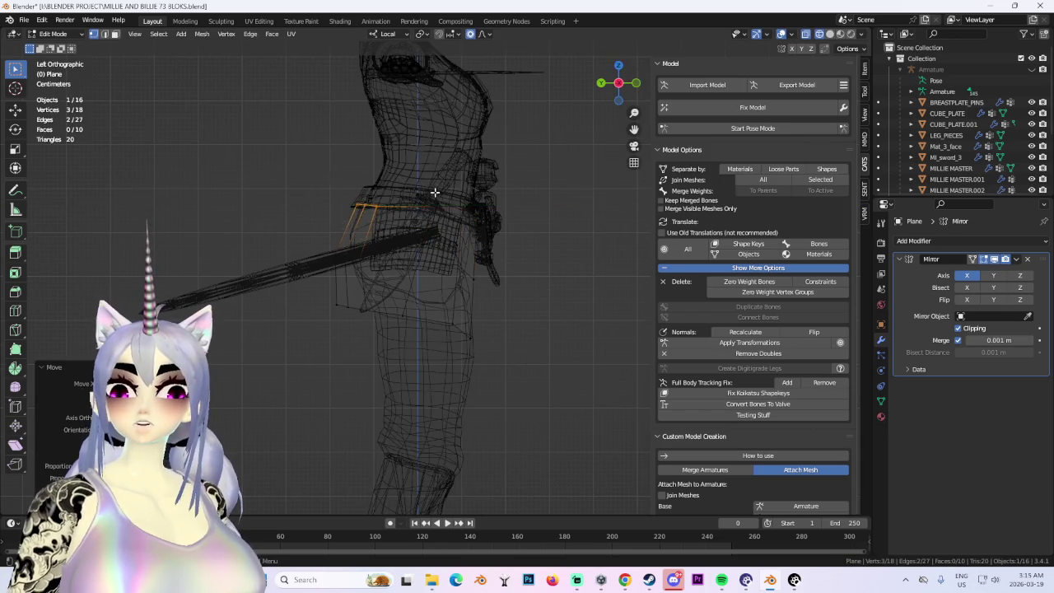
pyautogui.moveTo(508, 156); pyautogui.dragTo(797, 51, button='middle')
pyautogui.click(830, 35)
pyautogui.moveTo(506, 195)
pyautogui.mouseDown(button='middle')
pyautogui.moveTo(500, 280)
pyautogui.moveTo(453, 284)
pyautogui.mouseUp(button='middle')
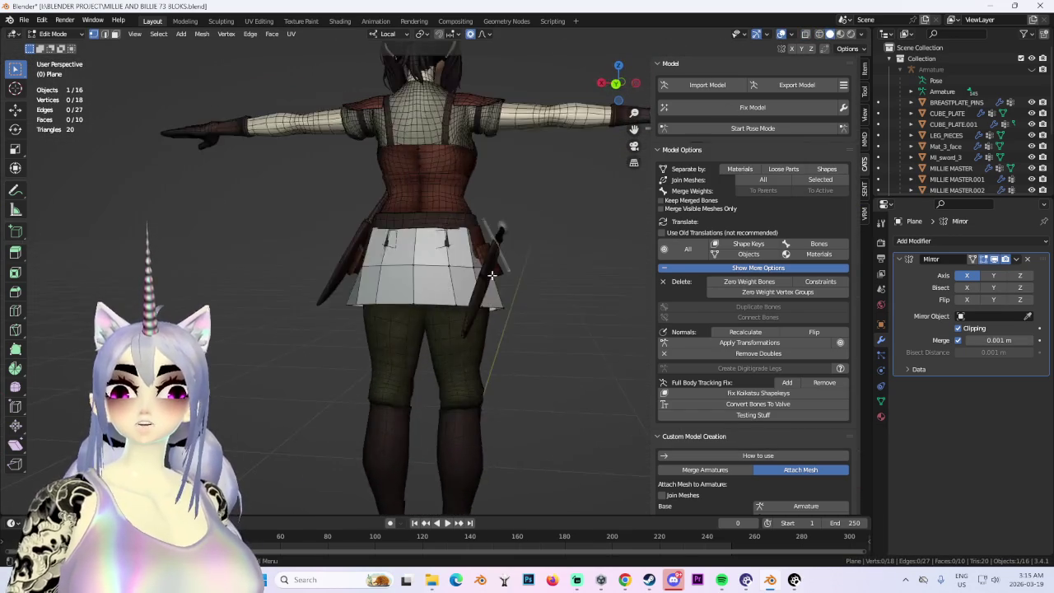
pyautogui.scroll(-2, 541, 247)
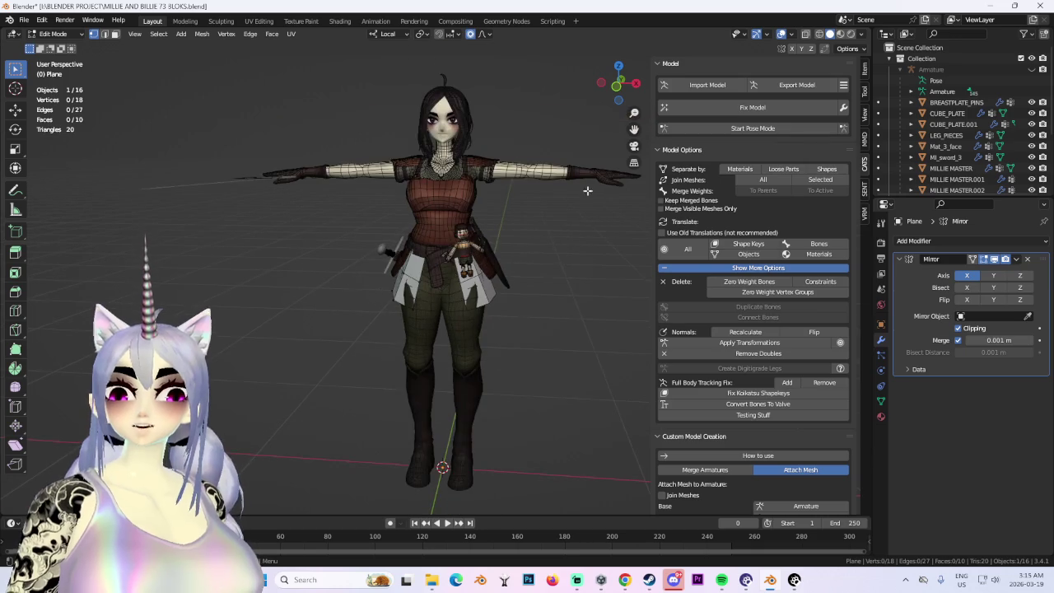
# Preview the model without overlays, then move a skirt vertex along local Y.
pyautogui.click(781, 35)
pyautogui.moveTo(511, 289); pyautogui.dragTo(584, 291, button='middle')
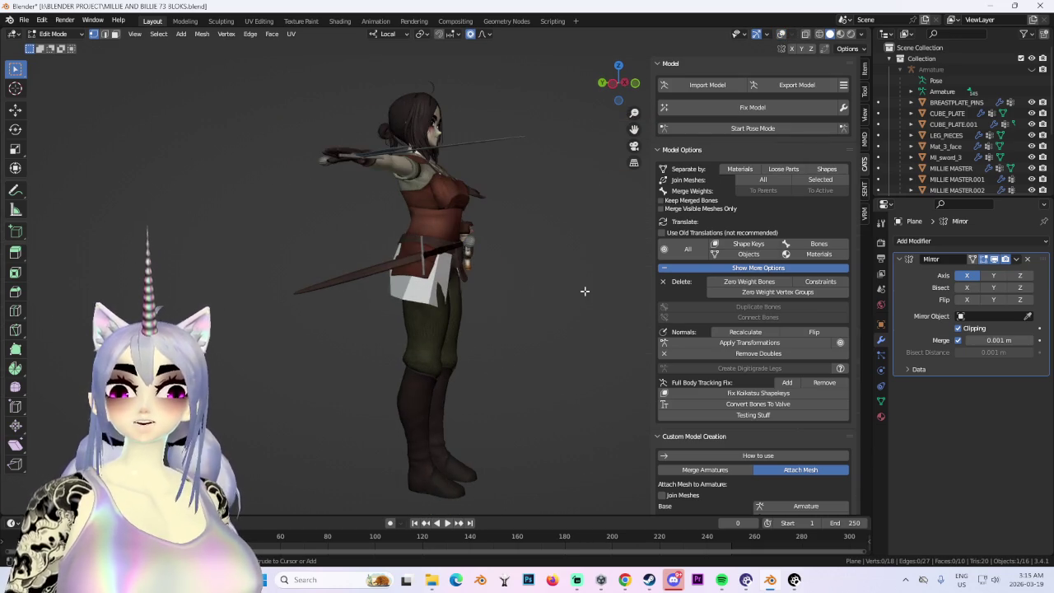
pyautogui.moveTo(399, 308)
pyautogui.mouseDown(button='middle')
pyautogui.moveTo(491, 302)
pyautogui.moveTo(469, 283)
pyautogui.moveTo(480, 266)
pyautogui.moveTo(417, 239)
pyautogui.moveTo(473, 268)
pyautogui.mouseUp(button='middle')
pyautogui.click(781, 35)
pyautogui.keyDown('shift'); pyautogui.click(394, 262); pyautogui.keyUp('shift')
pyautogui.press('g')
pyautogui.press('y')
pyautogui.press('y')
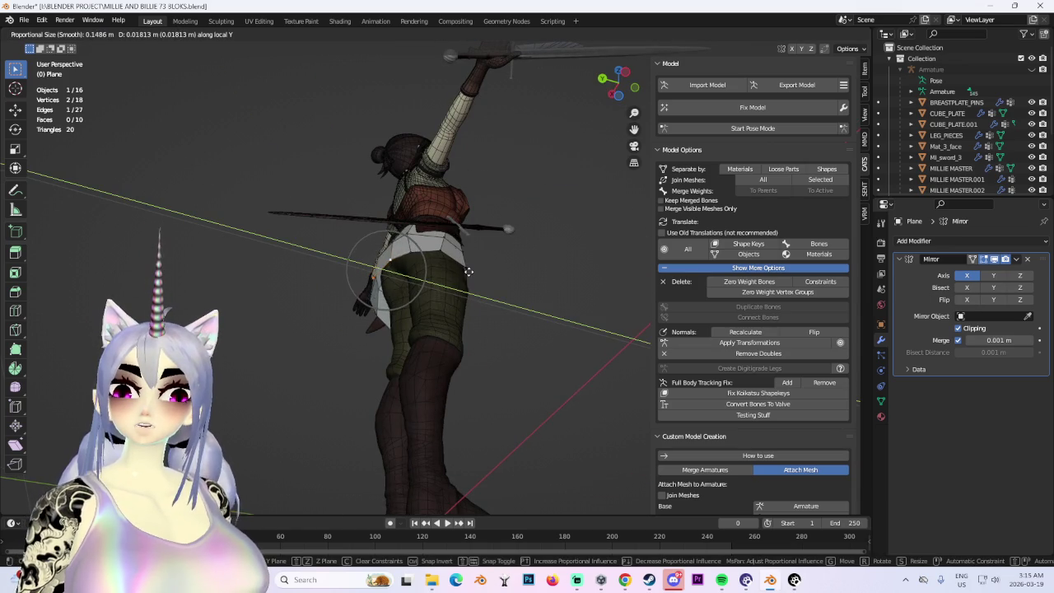
pyautogui.click(459, 276)
# From an overhead angle, push several skirt vertices outward so the skirt flares.
pyautogui.moveTo(459, 277)
pyautogui.mouseDown(button='middle')
pyautogui.moveTo(489, 196)
pyautogui.moveTo(555, 266)
pyautogui.moveTo(443, 285)
pyautogui.moveTo(494, 299)
pyautogui.moveTo(568, 252)
pyautogui.moveTo(488, 239)
pyautogui.moveTo(490, 225)
pyautogui.mouseUp(button='middle')
pyautogui.press('g')
pyautogui.click(493, 195)
pyautogui.press('g')
pyautogui.click(494, 297)
pyautogui.press('g')
pyautogui.click(489, 232)
pyautogui.click(465, 213)
pyautogui.press('g')
pyautogui.click(455, 247)
# From the back, reshape more skirt vertices, finishing with a local Y move.
pyautogui.moveTo(454, 247)
pyautogui.mouseDown(button='middle')
pyautogui.moveTo(474, 270)
pyautogui.moveTo(476, 238)
pyautogui.moveTo(411, 217)
pyautogui.moveTo(421, 322)
pyautogui.mouseUp(button='middle')
pyautogui.click(472, 249)
pyautogui.press('g')
pyautogui.press('g')
pyautogui.click(406, 217)
pyautogui.moveTo(467, 350); pyautogui.dragTo(457, 279, button='middle')
pyautogui.press('g')
pyautogui.click(459, 281)
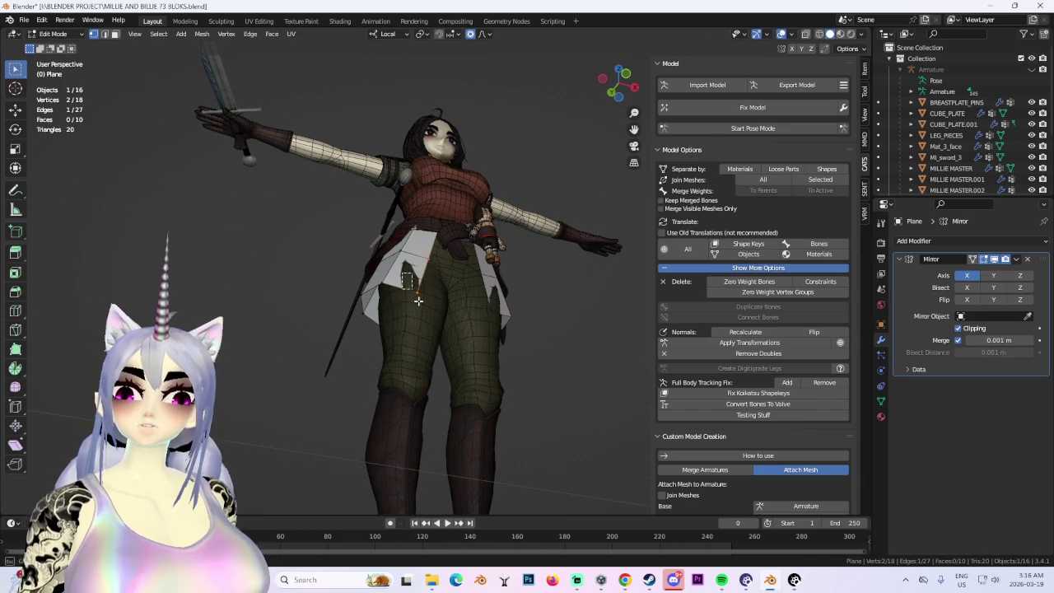
pyautogui.press('g')
pyautogui.press('y')
pyautogui.click(446, 283)
# Refine the skirt vertices around the torso and side with proportional moves.
pyautogui.moveTo(446, 283)
pyautogui.mouseDown(button='middle')
pyautogui.moveTo(422, 186)
pyautogui.moveTo(420, 247)
pyautogui.moveTo(395, 279)
pyautogui.moveTo(363, 281)
pyautogui.mouseUp(button='middle')
pyautogui.scroll(3, 435, 235)
pyautogui.click(440, 216)
pyautogui.scroll(-2, 441, 215)
pyautogui.press('g')
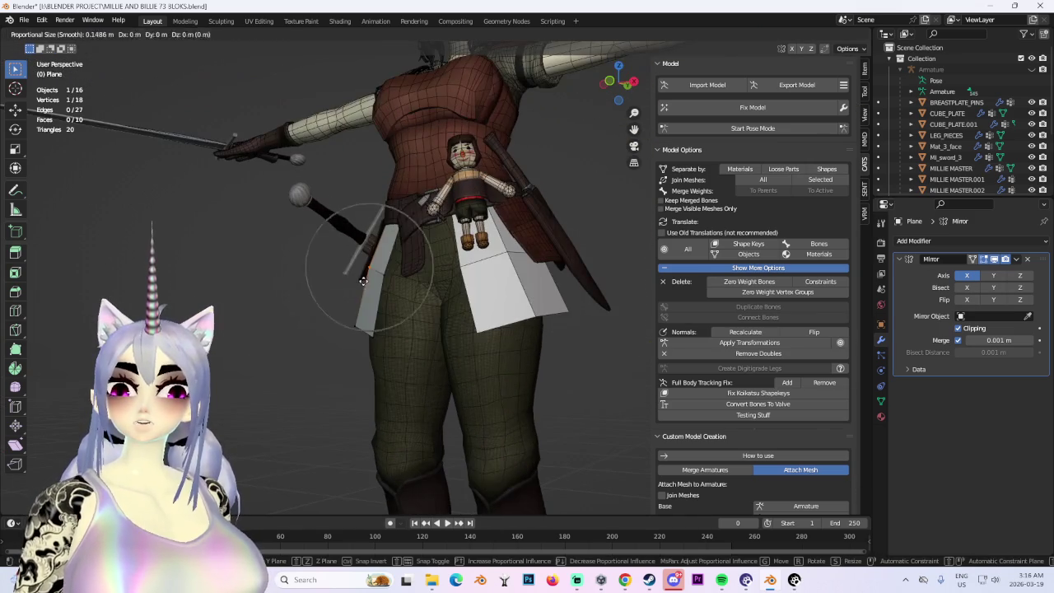
pyautogui.click(403, 247)
pyautogui.moveTo(404, 247)
pyautogui.mouseDown(button='middle')
pyautogui.moveTo(514, 294)
pyautogui.moveTo(483, 318)
pyautogui.moveTo(513, 302)
pyautogui.moveTo(461, 264)
pyautogui.moveTo(464, 211)
pyautogui.mouseUp(button='middle')
pyautogui.click(506, 292)
pyautogui.scroll(-5, 477, 315)
pyautogui.scroll(5, 437, 249)
pyautogui.press('g')
pyautogui.click(437, 248)
# Select another skirt vertex from the rear and start a move, then cancel it.
pyautogui.press('g')
pyautogui.click(464, 211)
pyautogui.moveTo(401, 234); pyautogui.dragTo(440, 240, button='middle')
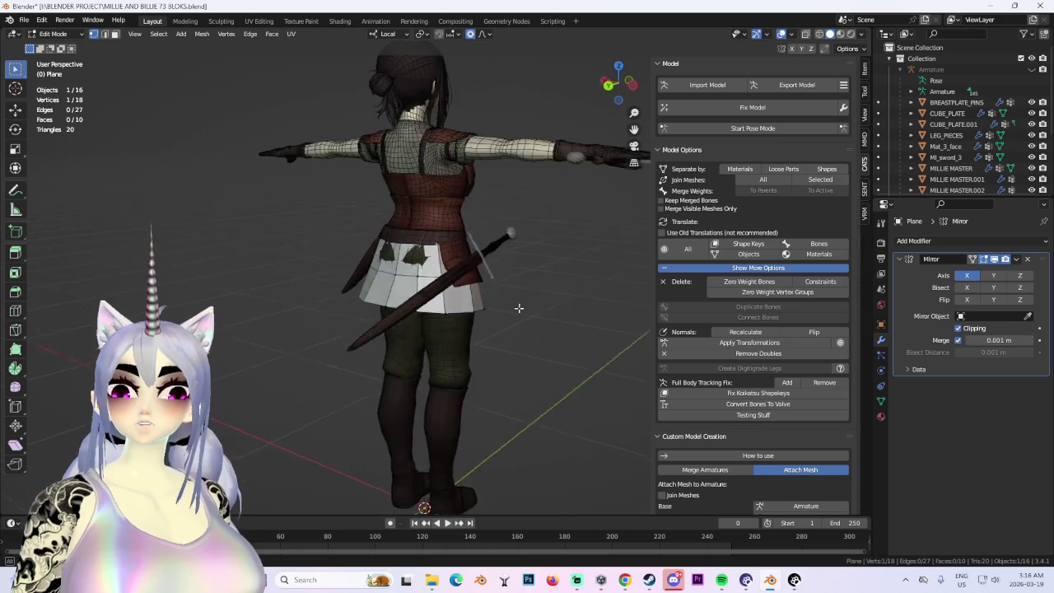
pyautogui.scroll(2, 440, 240)
pyautogui.press('g')
pyautogui.moveTo(516, 271)
pyautogui.mouseDown(button='middle')
pyautogui.moveTo(440, 285)
pyautogui.moveTo(457, 302)
pyautogui.moveTo(540, 231)
pyautogui.moveTo(408, 276)
pyautogui.moveTo(527, 304)
pyautogui.moveTo(464, 264)
pyautogui.moveTo(385, 298)
pyautogui.mouseUp(button='middle')
pyautogui.scroll(2, 540, 231)
pyautogui.rightClick(531, 227)
# Cancel the pending proportional move and view the skirt straight from the back.
pyautogui.rightClick(522, 301)
pyautogui.moveTo(381, 249)
pyautogui.mouseDown(button='middle')
pyautogui.moveTo(433, 309)
pyautogui.moveTo(596, 346)
pyautogui.moveTo(593, 305)
pyautogui.moveTo(522, 306)
pyautogui.moveTo(502, 292)
pyautogui.moveTo(572, 278)
pyautogui.moveTo(532, 266)
pyautogui.moveTo(568, 289)
pyautogui.moveTo(489, 295)
pyautogui.moveTo(478, 313)
pyautogui.mouseUp(button='middle')
pyautogui.scroll(-5, 385, 304)
pyautogui.scroll(2, 477, 321)
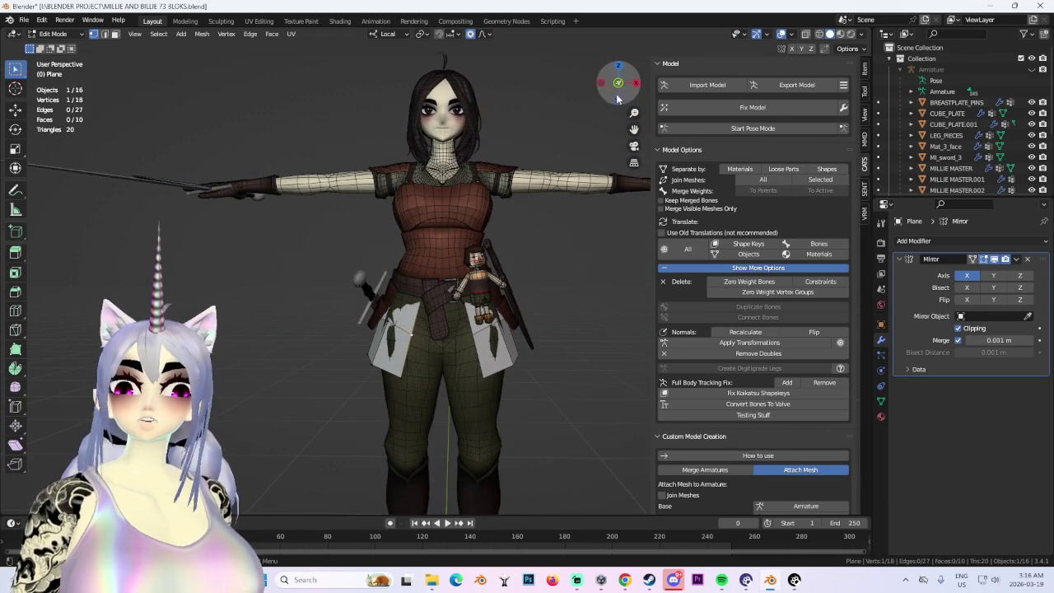
pyautogui.click(614, 84)
pyautogui.scroll(2, 497, 320)
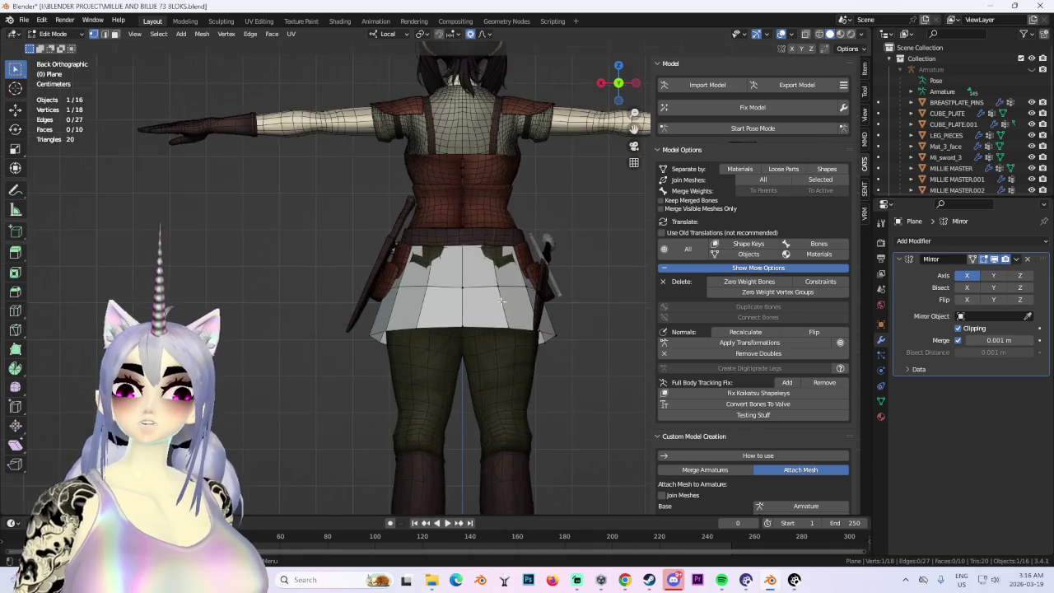
pyautogui.scroll(2, 497, 321)
# Shift the skirt vertices along local Y with proportional editing to even the back pleats.
pyautogui.press('g')
pyautogui.moveTo(556, 306)
pyautogui.mouseDown(button='middle')
pyautogui.moveTo(492, 322)
pyautogui.moveTo(405, 314)
pyautogui.moveTo(397, 301)
pyautogui.moveTo(423, 306)
pyautogui.mouseUp(button='middle')
pyautogui.press('g')
pyautogui.press('y')
pyautogui.press('y')
pyautogui.click(405, 314)
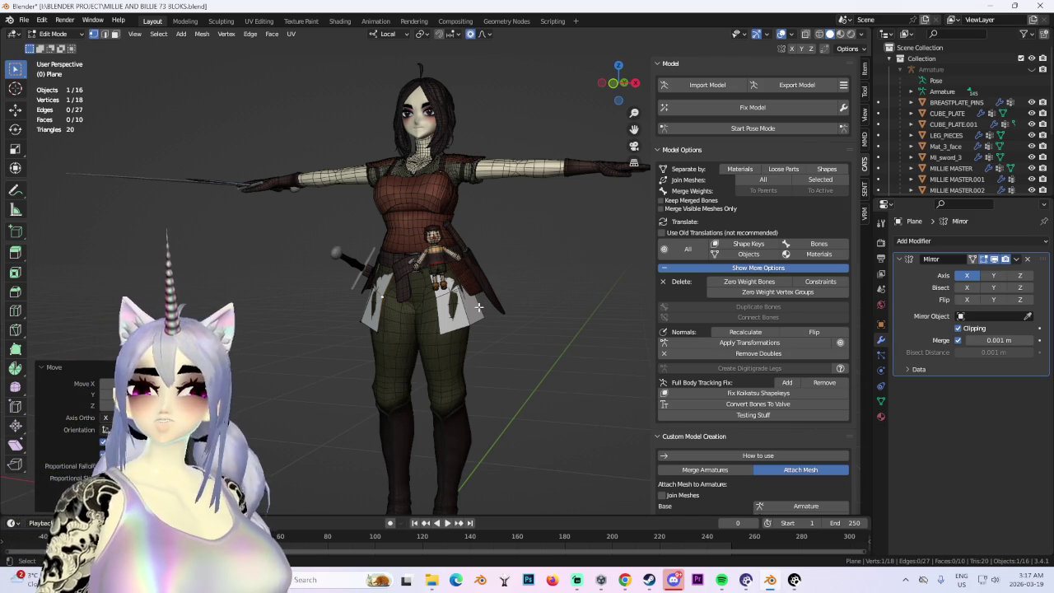
pyautogui.scroll(3, 465, 312)
pyautogui.click(53, 34)
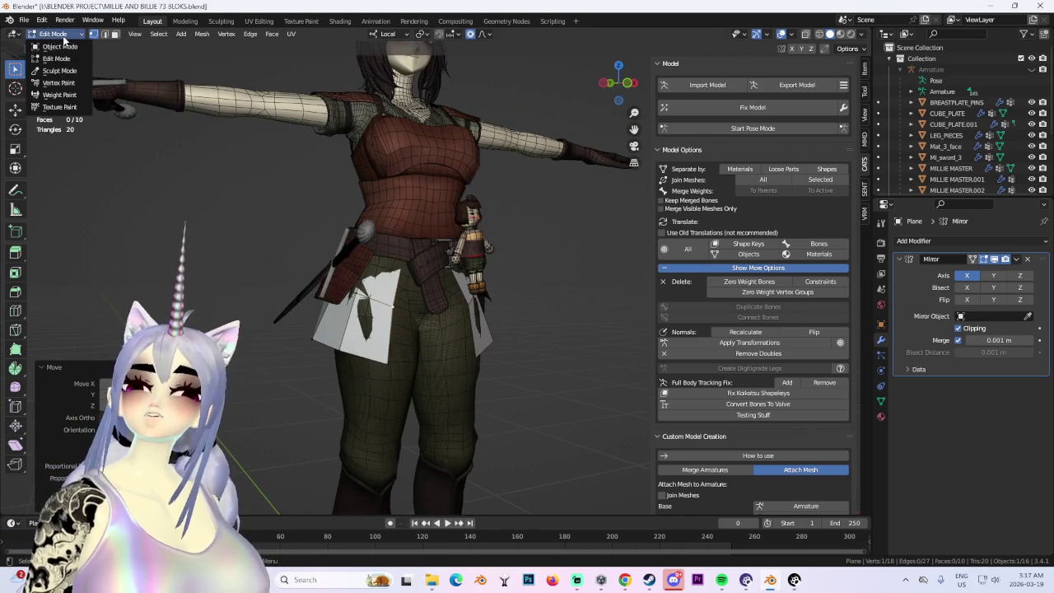
# Return to Object Mode and isolate the skirt panel in local view.
pyautogui.click(53, 50)
pyautogui.moveTo(446, 287)
pyautogui.mouseDown(button='middle')
pyautogui.moveTo(492, 313)
pyautogui.moveTo(419, 299)
pyautogui.mouseUp(button='middle')
pyautogui.scroll(-2, 419, 299)
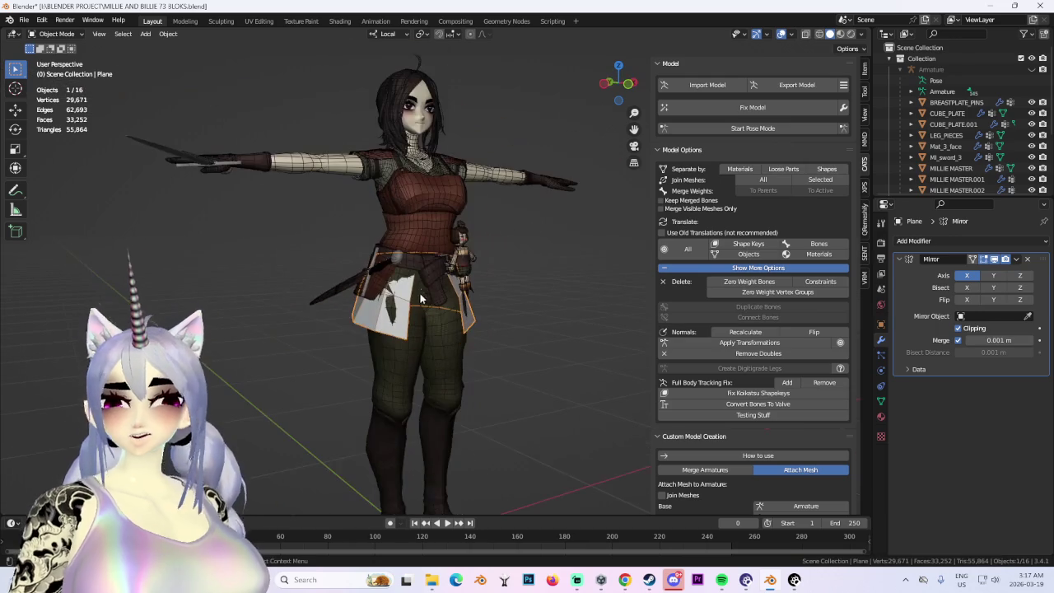
pyautogui.scroll(-5, 985, 147)
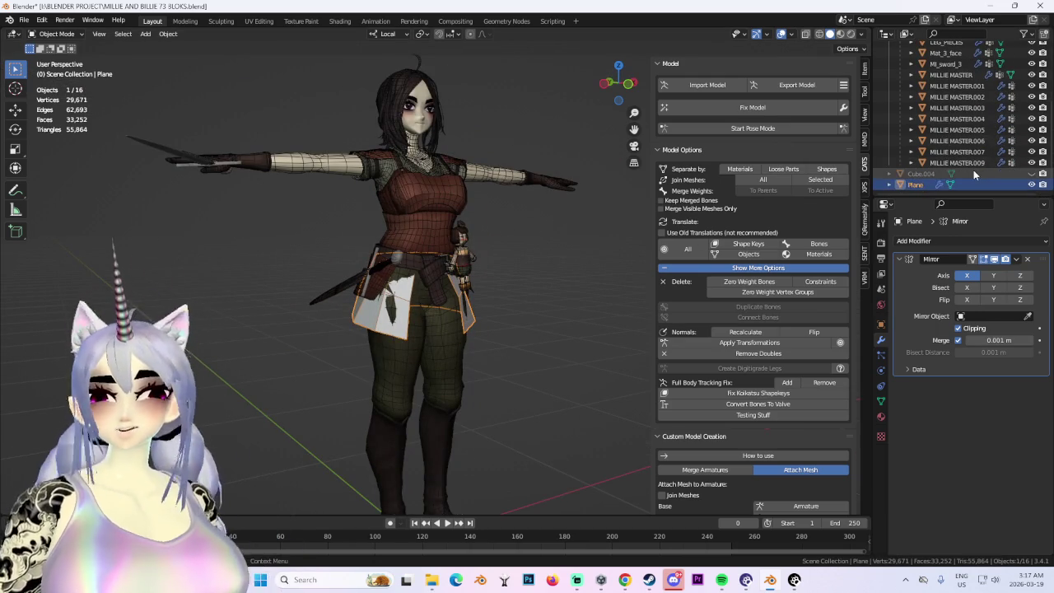
pyautogui.scroll(5, 988, 123)
pyautogui.press('KP_Divide')
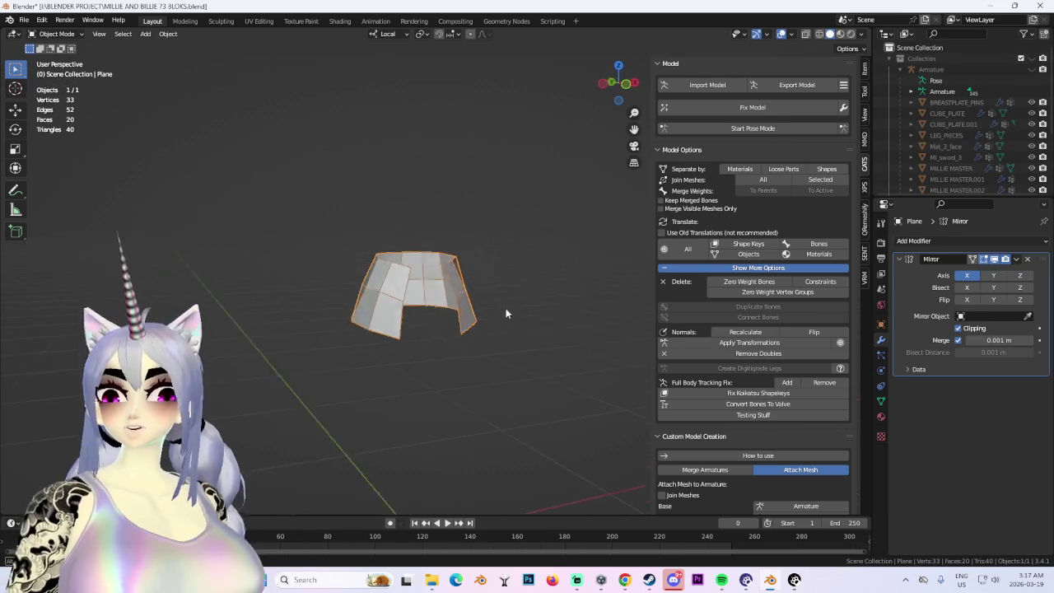
pyautogui.click(613, 105)
pyautogui.scroll(2, 482, 330)
pyautogui.moveTo(481, 330)
pyautogui.mouseDown(button='middle')
pyautogui.moveTo(448, 327)
pyautogui.moveTo(560, 328)
pyautogui.mouseUp(button='middle')
# Apply the skirt's Mirror modifier to make both halves permanent.
pyautogui.click(1016, 259)
pyautogui.click(1010, 278)
pyautogui.moveTo(605, 279); pyautogui.dragTo(445, 295, button='middle')
# Add a Subdivision Surface modifier set to Simple with viewport level 1.
pyautogui.click(950, 243)
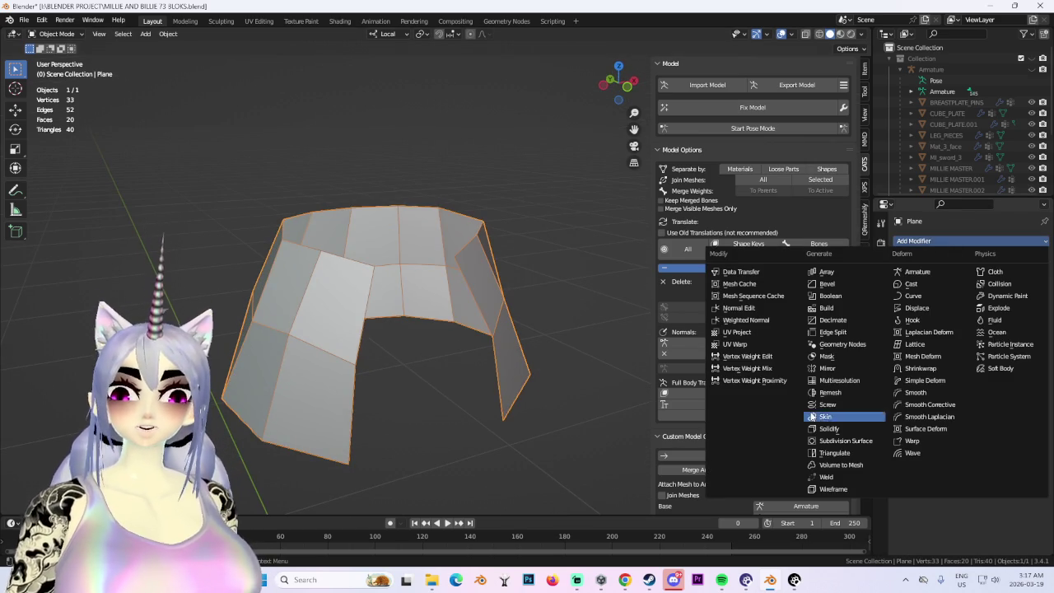
pyautogui.click(861, 443)
pyautogui.moveTo(578, 331)
pyautogui.mouseDown(button='middle')
pyautogui.moveTo(395, 319)
pyautogui.moveTo(822, 321)
pyautogui.mouseUp(button='middle')
pyautogui.moveTo(995, 290); pyautogui.dragTo(1005, 280)
pyautogui.click(1006, 276)
pyautogui.moveTo(497, 275)
pyautogui.mouseDown(button='middle')
pyautogui.moveTo(377, 250)
pyautogui.moveTo(139, 66)
pyautogui.mouseUp(button='middle')
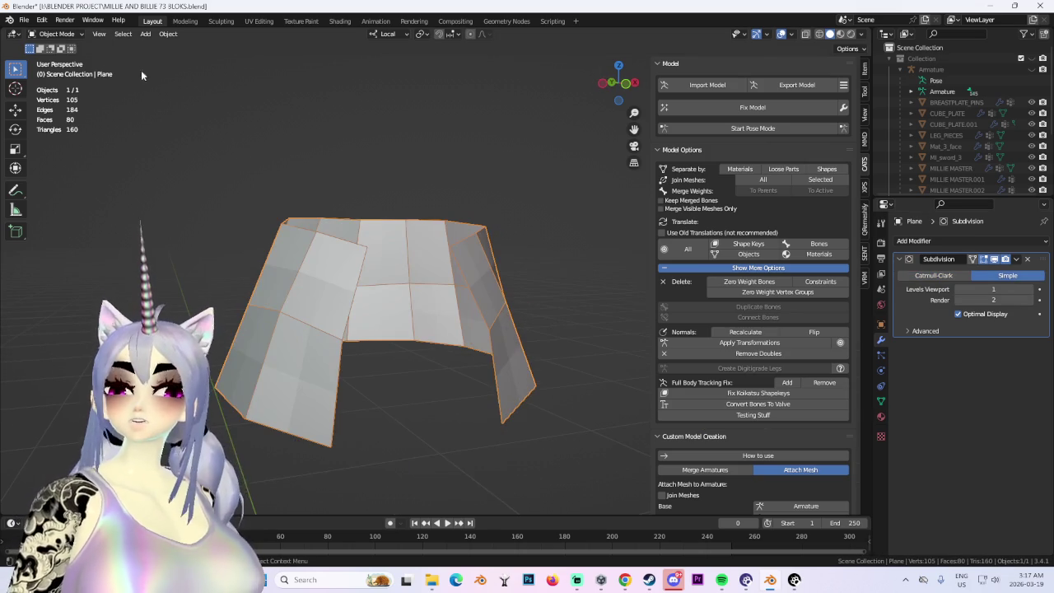
# In Edit Mode, switch the skirt's subdivision to Catmull-Clark and begin creasing its edges.
pyautogui.click(56, 34)
pyautogui.click(51, 61)
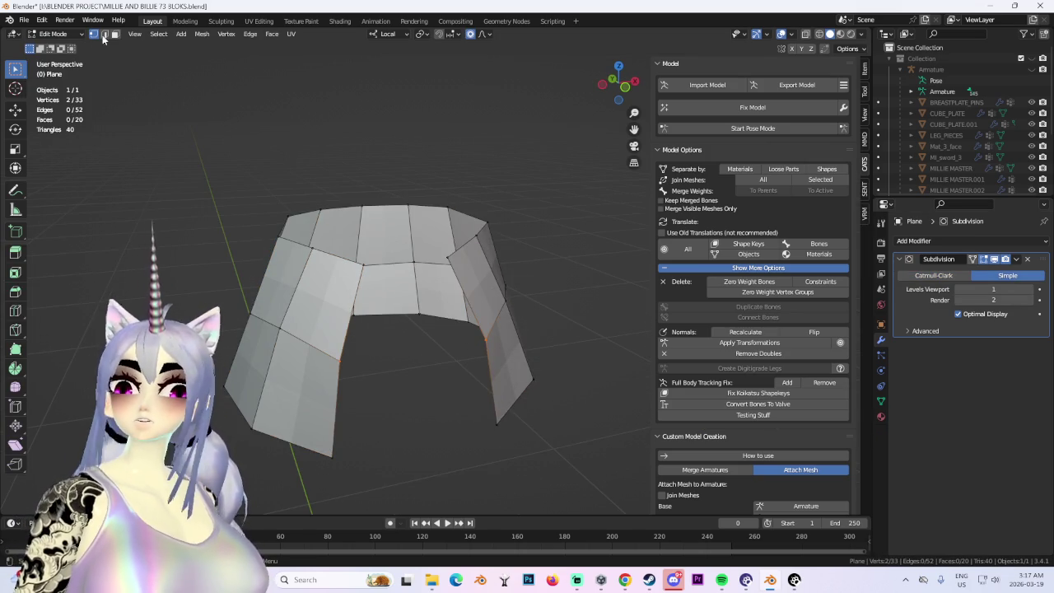
pyautogui.hotkey('shift', 'e')
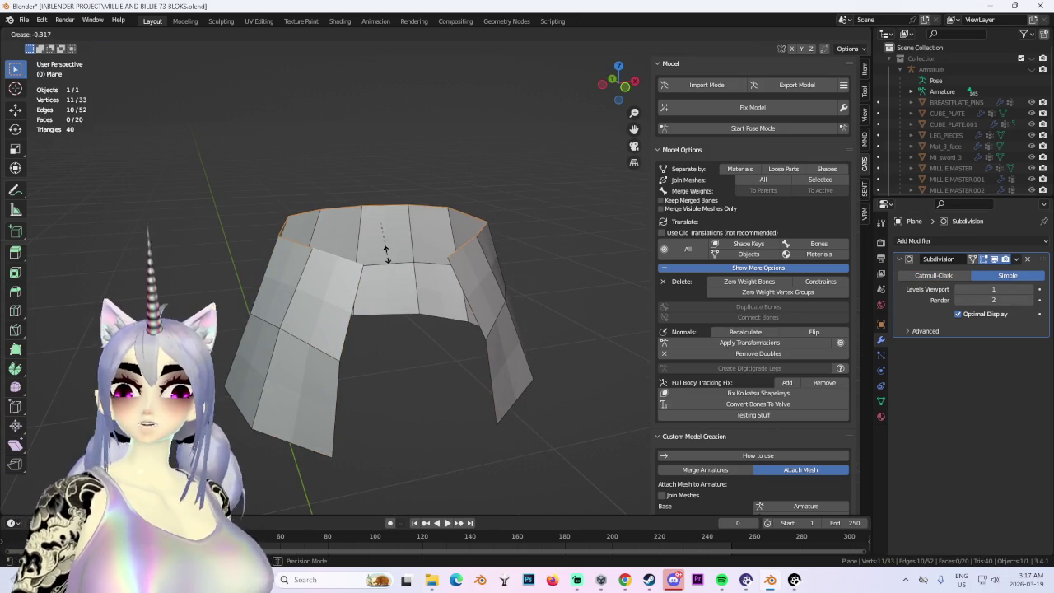
pyautogui.moveTo(627, 279); pyautogui.dragTo(491, 403, button='middle')
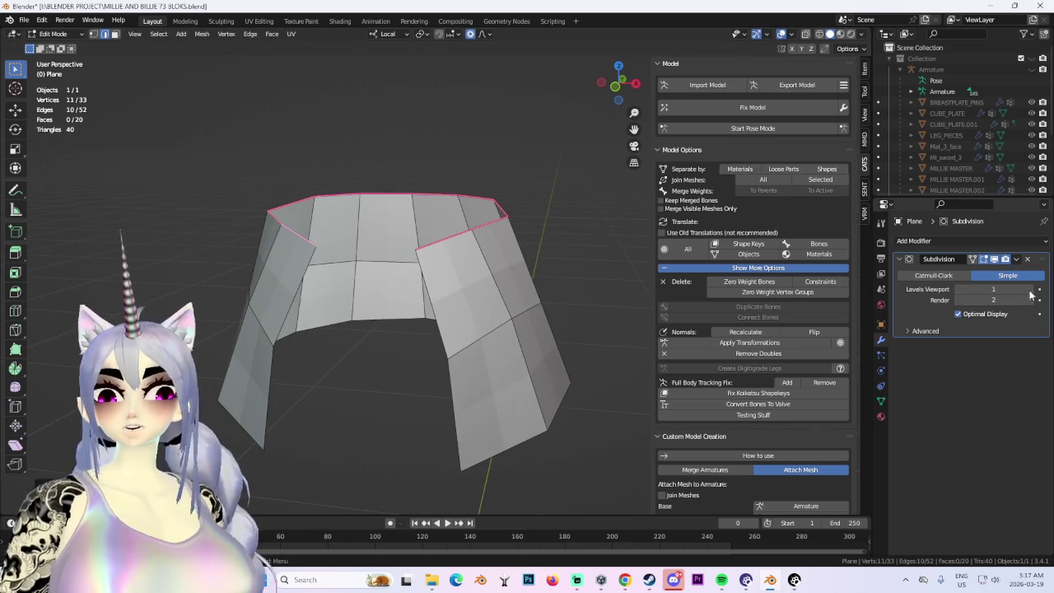
pyautogui.click(934, 275)
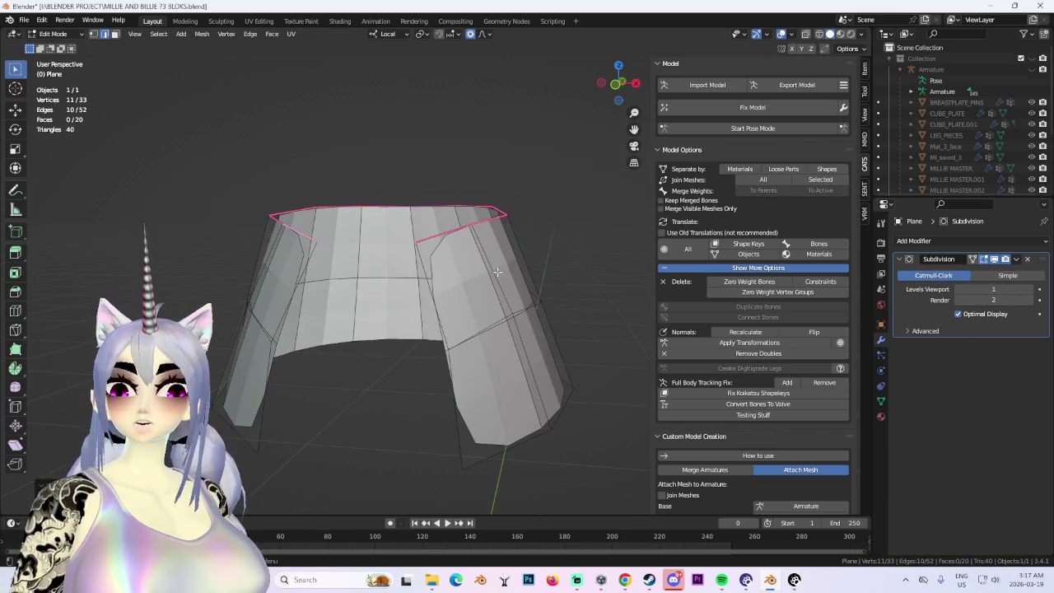
pyautogui.moveTo(563, 365)
pyautogui.mouseDown(button='middle')
pyautogui.moveTo(478, 439)
pyautogui.moveTo(269, 412)
pyautogui.mouseUp(button='middle')
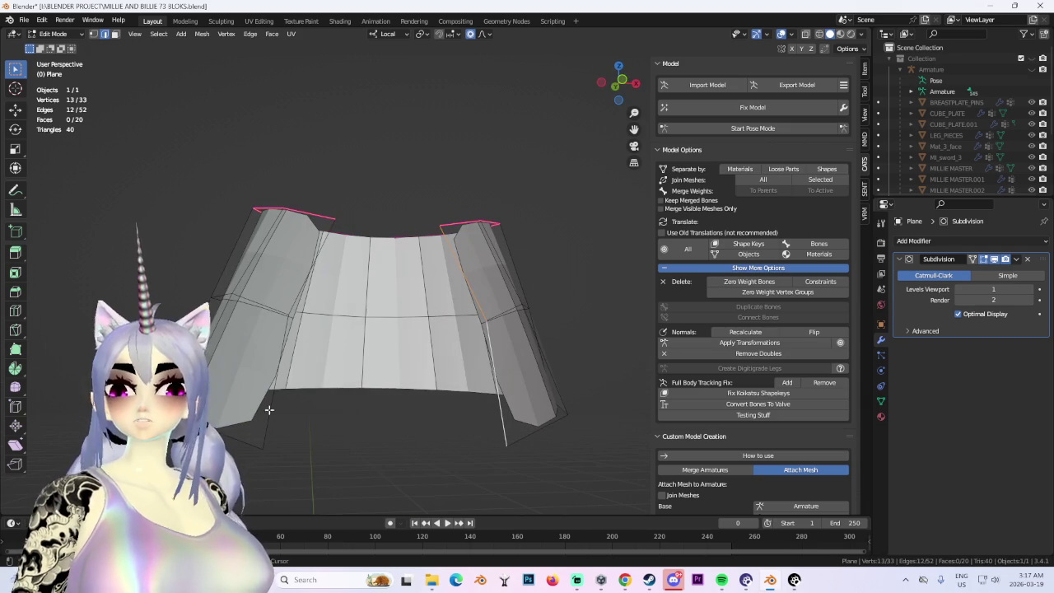
pyautogui.hotkey('shift', 'e')
pyautogui.moveTo(646, 347)
pyautogui.mouseDown(button='middle')
pyautogui.moveTo(452, 437)
pyautogui.moveTo(388, 391)
pyautogui.mouseUp(button='middle')
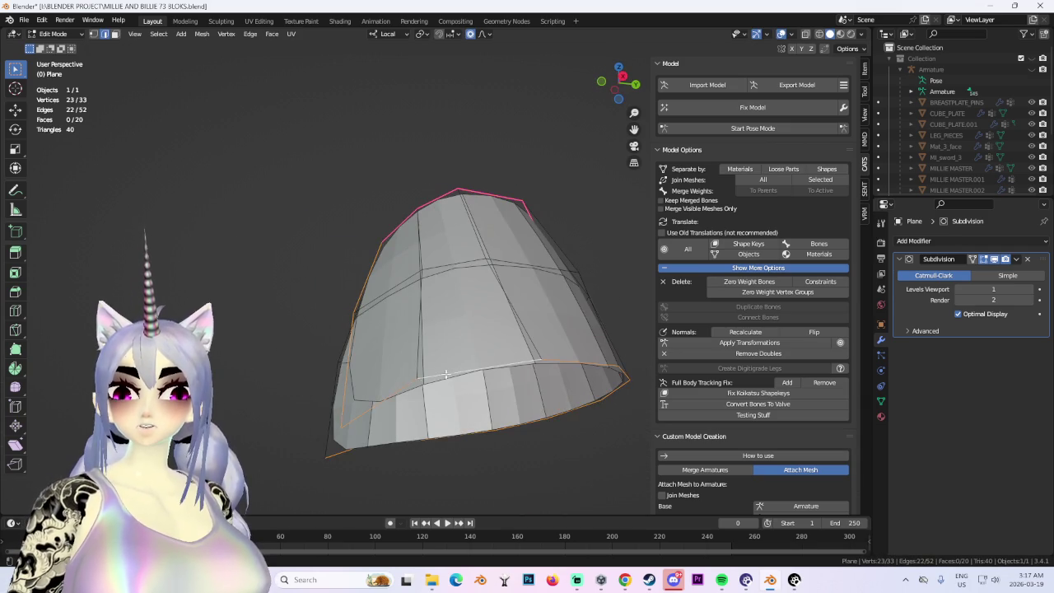
pyautogui.moveTo(449, 372); pyautogui.dragTo(496, 424, button='middle')
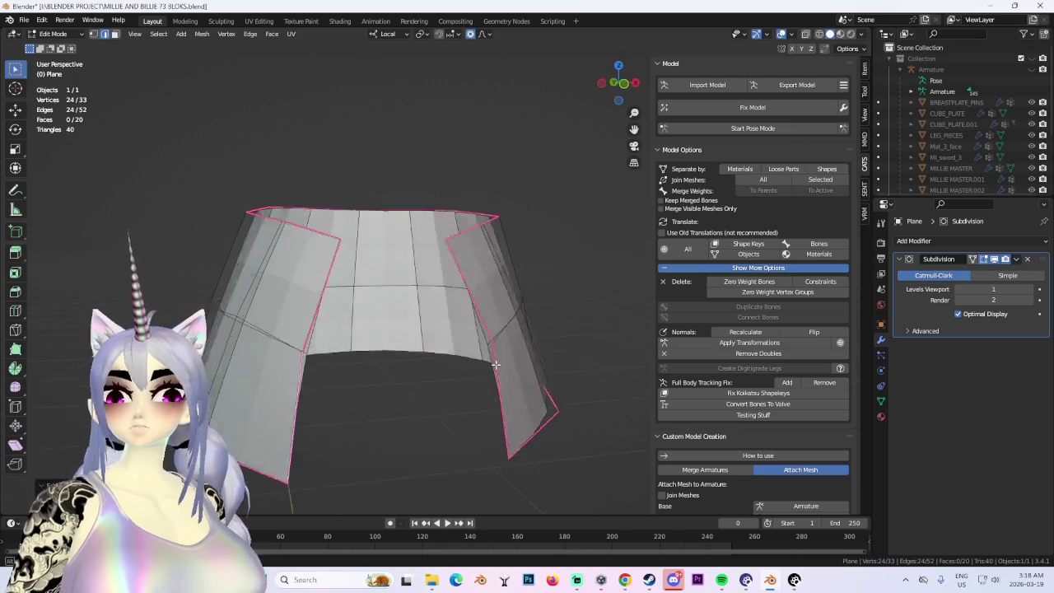
pyautogui.moveTo(436, 377); pyautogui.dragTo(571, 365, button='middle')
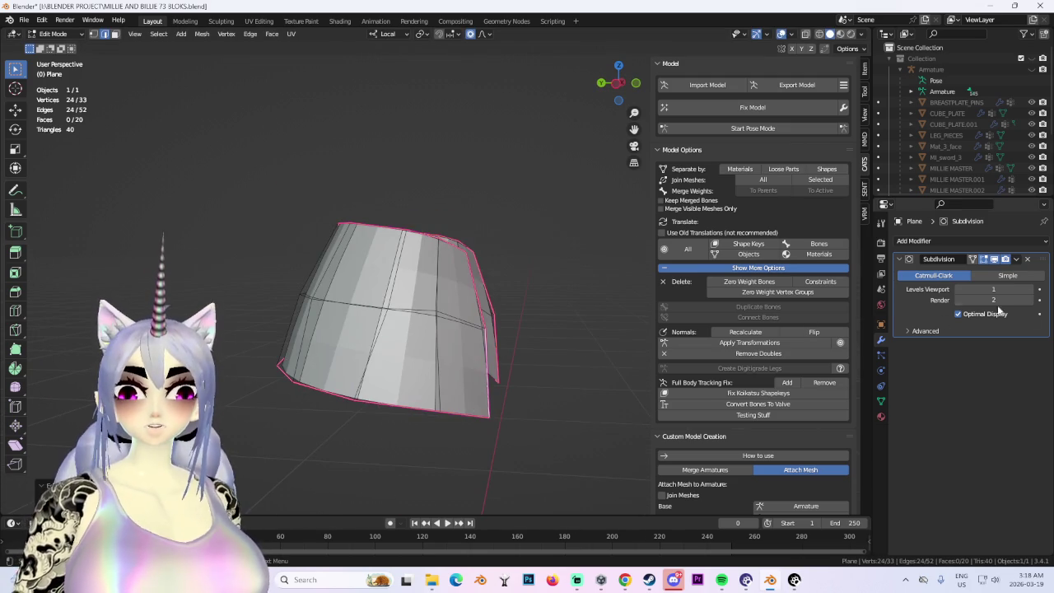
# Untick Optimal Display, set Levels Viewport to 2 and crease the skirt edges to 1.
pyautogui.click(1029, 289)
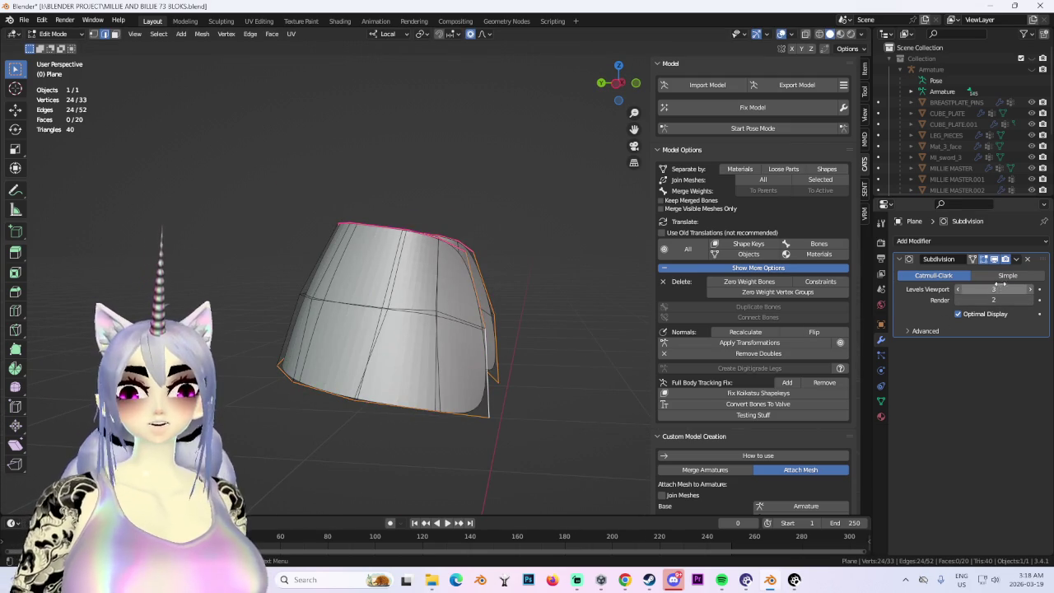
pyautogui.click(958, 314)
pyautogui.moveTo(557, 288); pyautogui.dragTo(626, 288, button='middle')
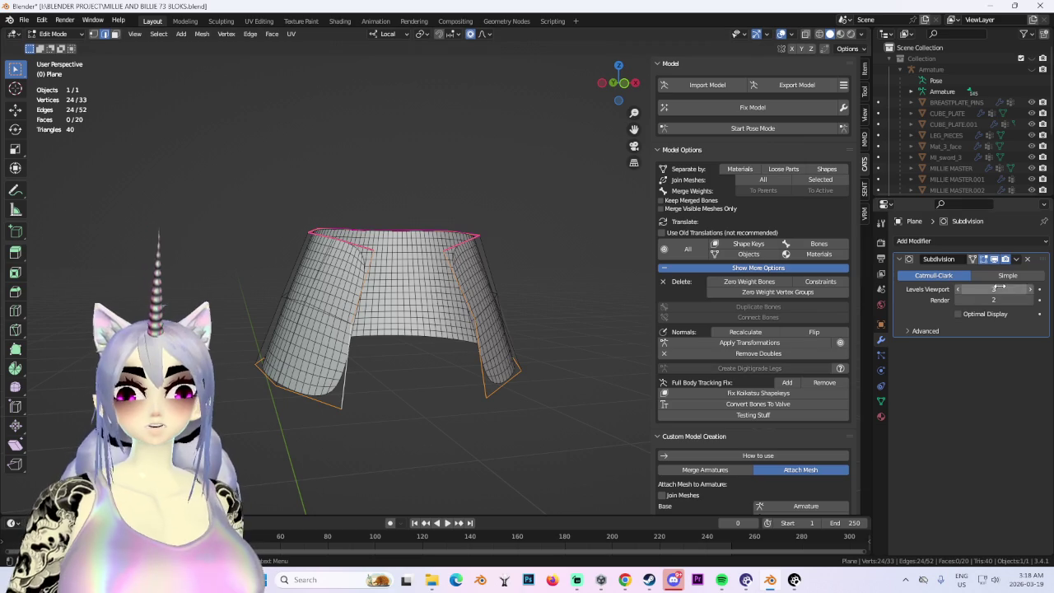
pyautogui.click(958, 289)
pyautogui.moveTo(463, 300)
pyautogui.mouseDown(button='middle')
pyautogui.moveTo(390, 318)
pyautogui.moveTo(410, 282)
pyautogui.moveTo(404, 249)
pyautogui.mouseUp(button='middle')
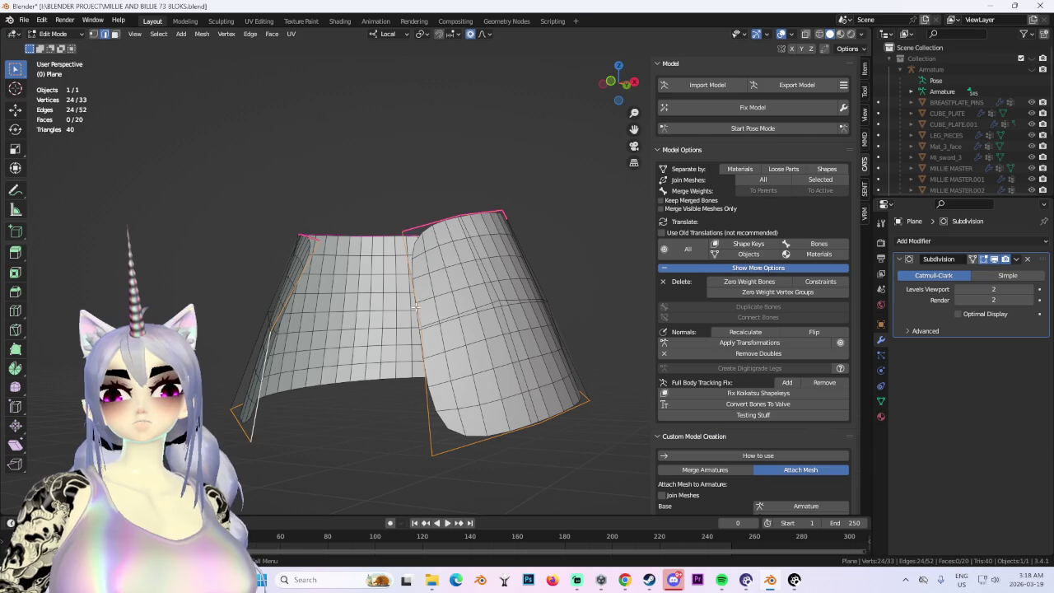
pyautogui.hotkey('shift', 'e')
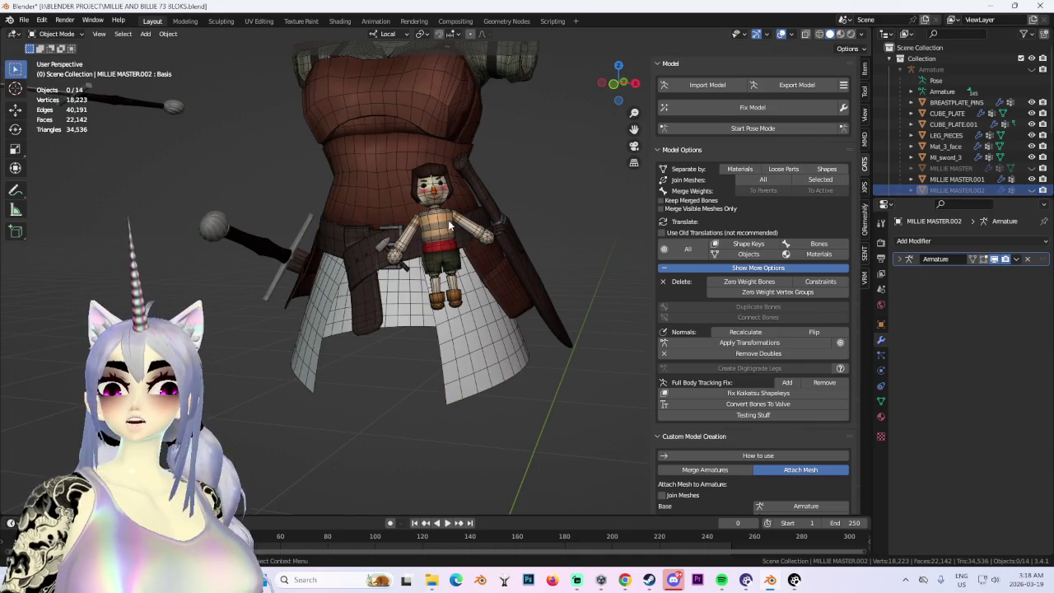
# Hide the small doll figure, select the skirt Plane and enter Edit Mode.
pyautogui.click(449, 221)
pyautogui.scroll(-5, 964, 124)
pyautogui.click(1032, 108)
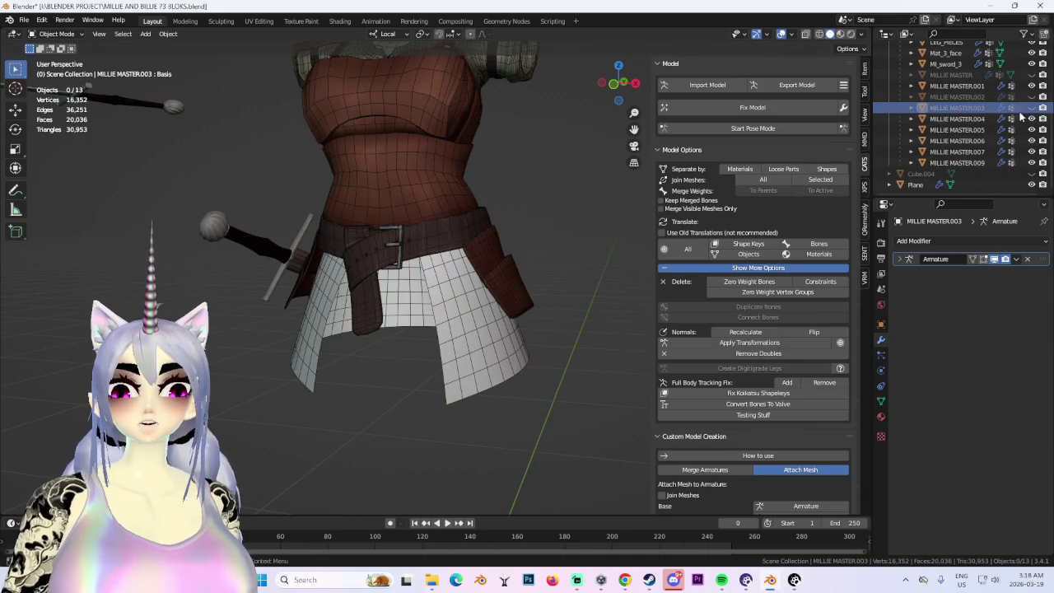
pyautogui.click(439, 333)
pyautogui.moveTo(439, 333)
pyautogui.mouseDown(button='middle')
pyautogui.moveTo(460, 237)
pyautogui.moveTo(425, 291)
pyautogui.mouseUp(button='middle')
pyautogui.click(54, 34)
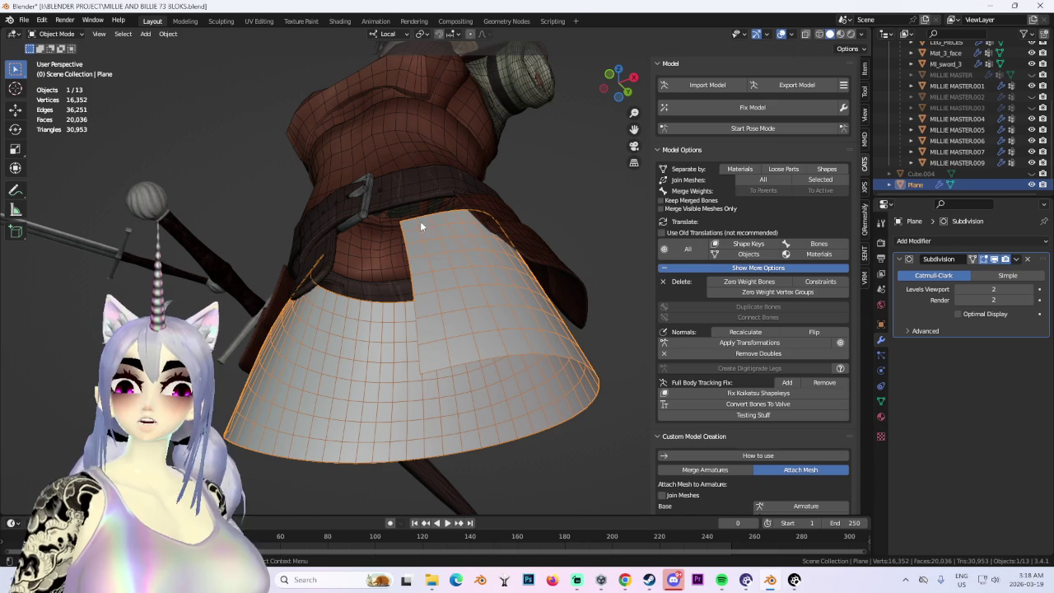
pyautogui.click(58, 34)
pyautogui.click(71, 59)
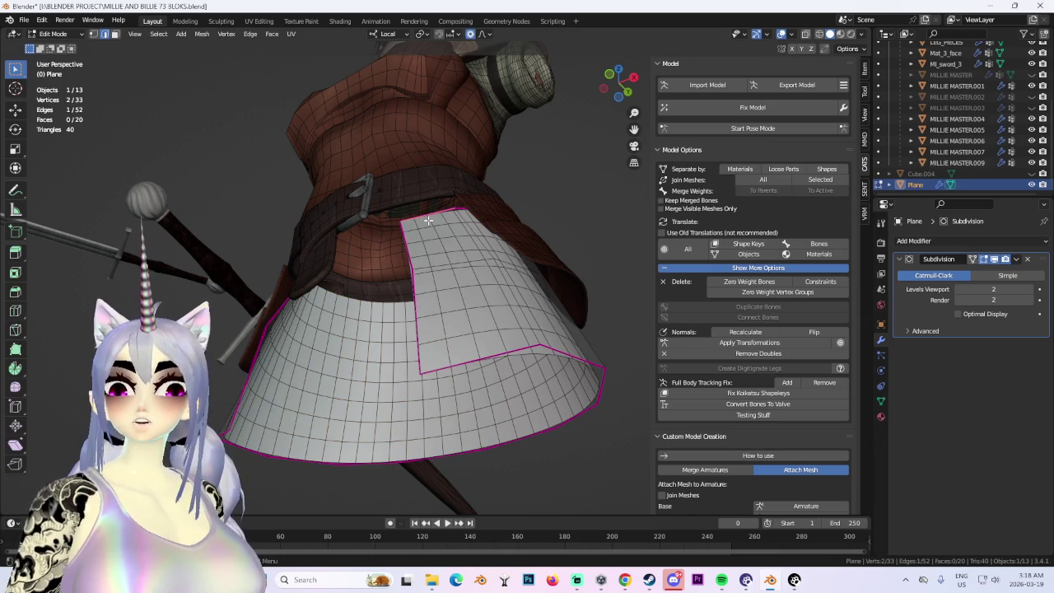
# Move the skirt's flap edge up toward the waist.
pyautogui.press('g')
pyautogui.click(436, 206)
pyautogui.moveTo(436, 206); pyautogui.dragTo(443, 187, button='middle')
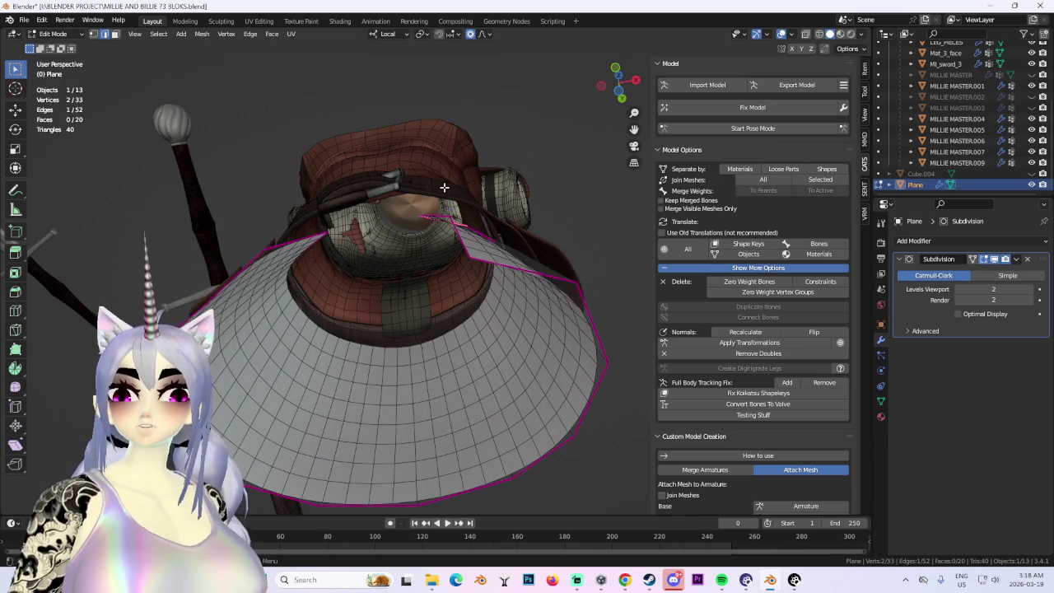
pyautogui.click(819, 33)
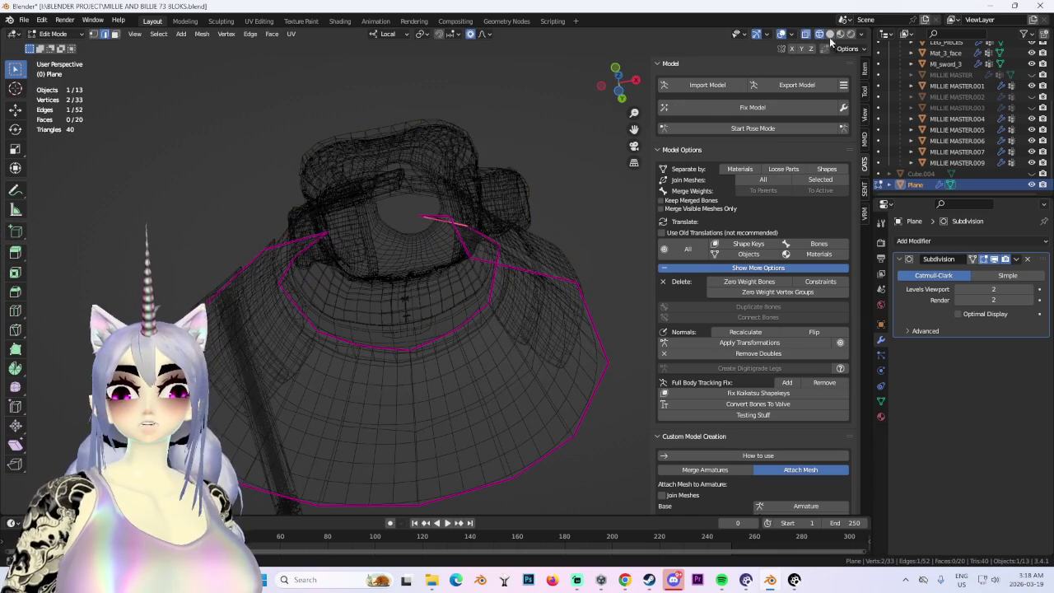
pyautogui.click(829, 33)
pyautogui.scroll(2, 496, 396)
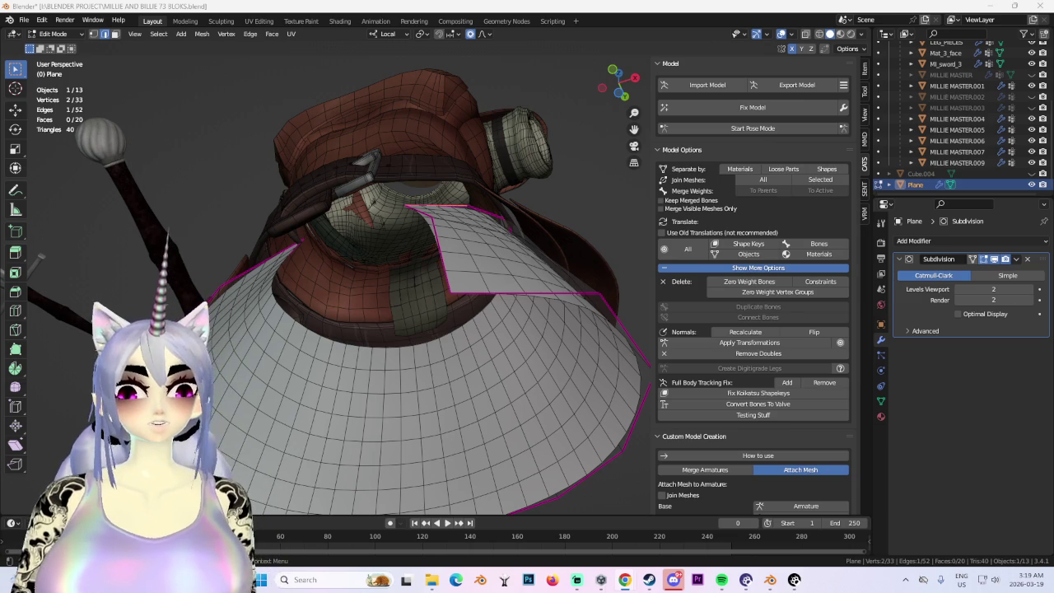
# Shift the flap along local Y and adjust it with a soft-falloff move.
pyautogui.press('g')
pyautogui.moveTo(487, 290)
pyautogui.mouseDown(button='middle')
pyautogui.moveTo(457, 267)
pyautogui.moveTo(556, 266)
pyautogui.moveTo(437, 321)
pyautogui.moveTo(466, 292)
pyautogui.moveTo(513, 301)
pyautogui.moveTo(541, 285)
pyautogui.moveTo(502, 346)
pyautogui.moveTo(483, 299)
pyautogui.moveTo(522, 305)
pyautogui.moveTo(452, 317)
pyautogui.moveTo(376, 370)
pyautogui.moveTo(363, 354)
pyautogui.mouseUp(button='middle')
pyautogui.press('y')
pyautogui.click(457, 267)
pyautogui.moveTo(299, 354)
pyautogui.mouseDown(button='middle')
pyautogui.moveTo(304, 361)
pyautogui.moveTo(288, 366)
pyautogui.moveTo(302, 374)
pyautogui.mouseUp(button='middle')
pyautogui.press('g')
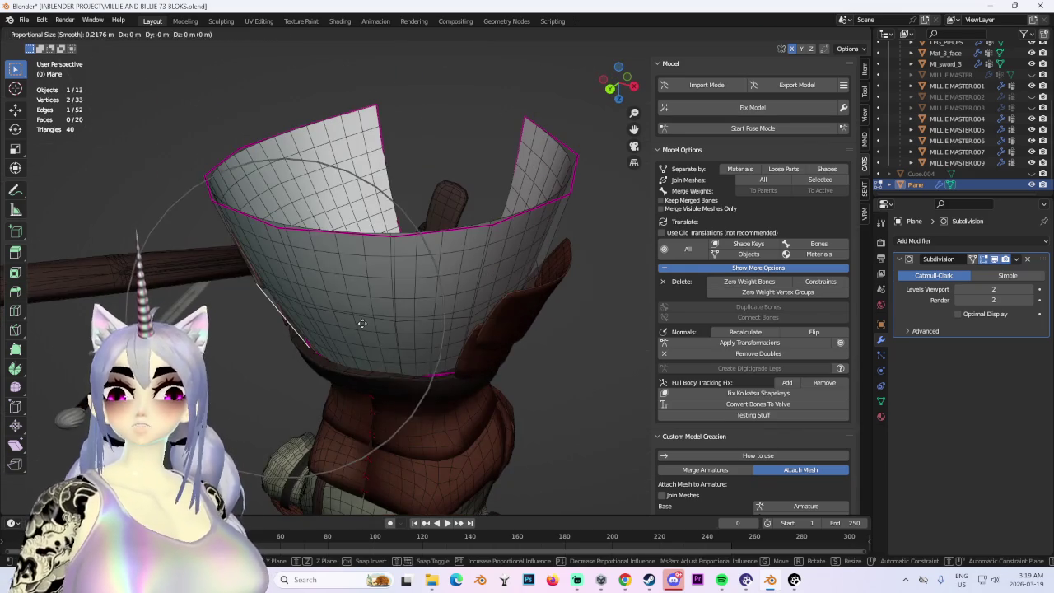
pyautogui.click(358, 325)
pyautogui.moveTo(358, 325); pyautogui.dragTo(587, 129, button='middle')
# Reposition the skirt edge from the back and right-side views.
pyautogui.click(623, 86)
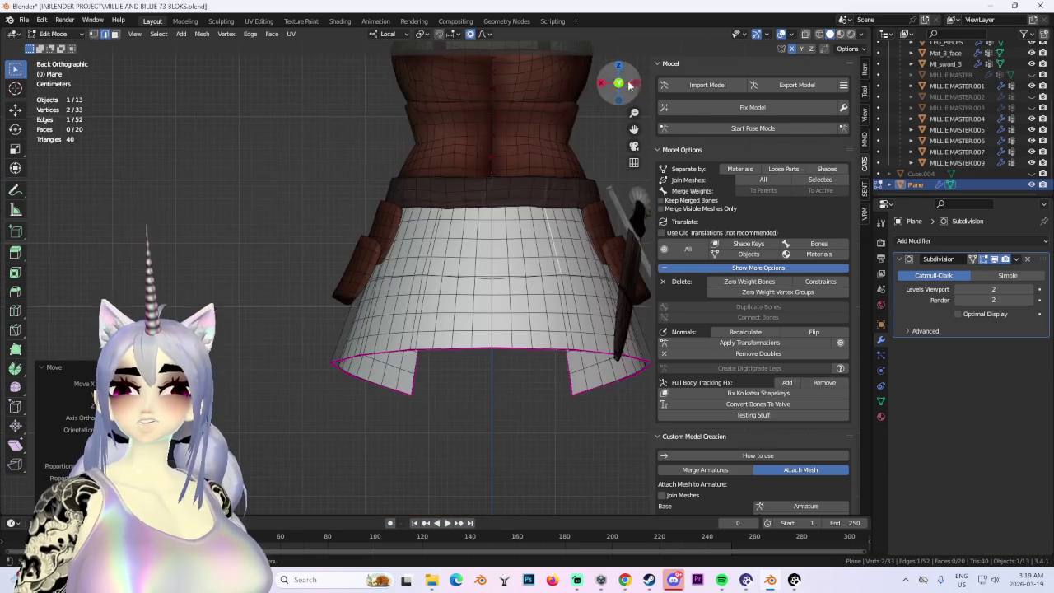
pyautogui.moveTo(406, 392); pyautogui.dragTo(528, 361, button='middle')
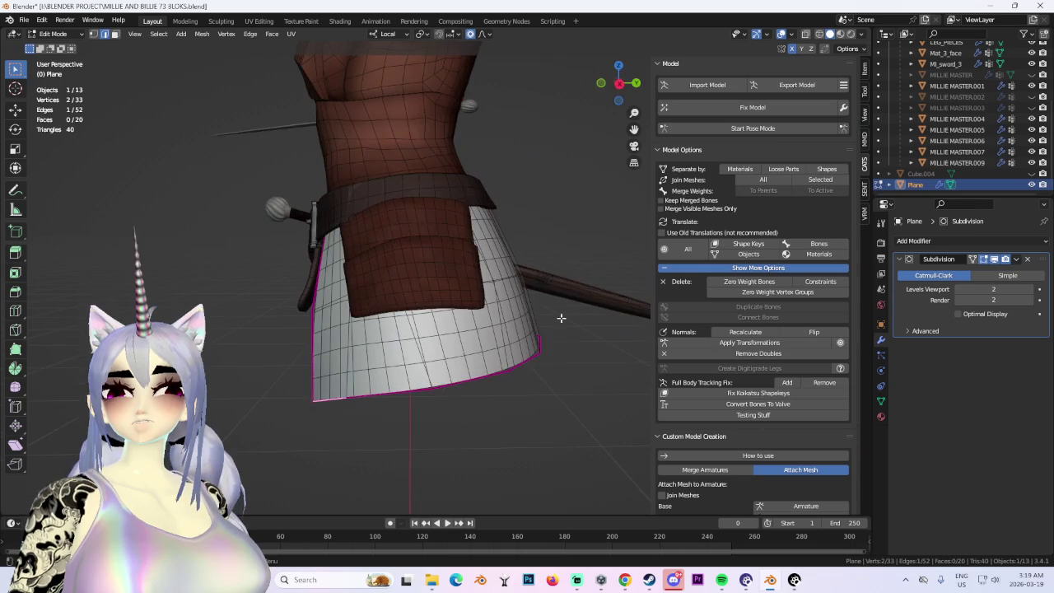
pyautogui.click(620, 83)
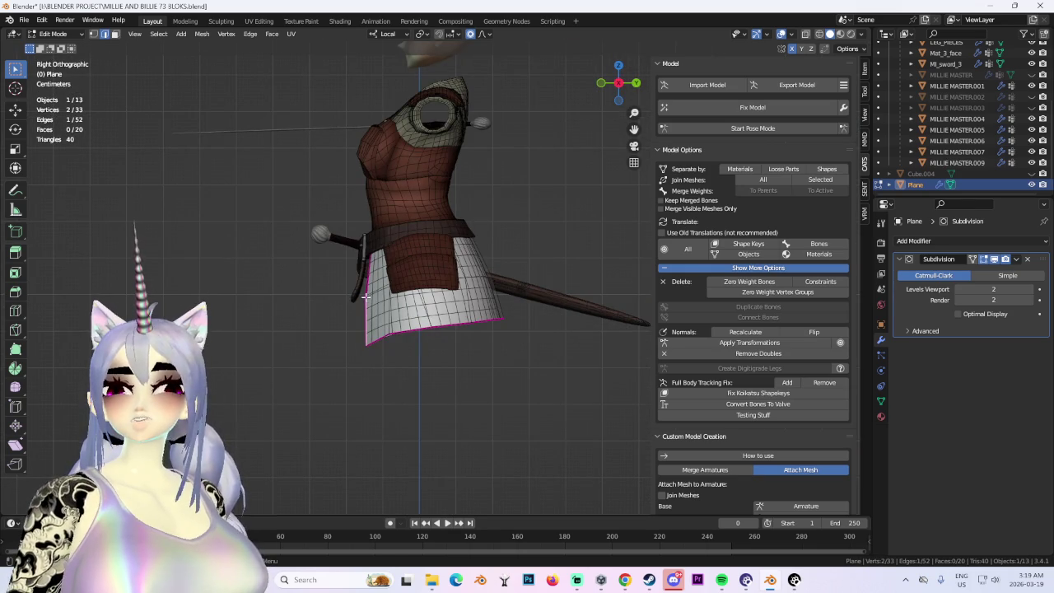
pyautogui.press('g')
pyautogui.click(373, 296)
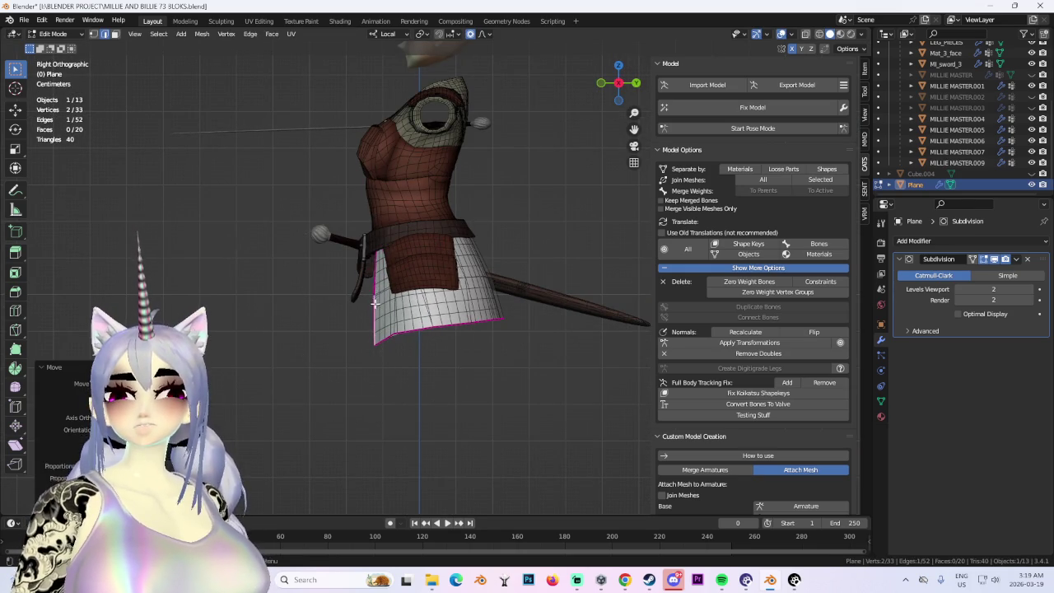
pyautogui.moveTo(373, 297); pyautogui.dragTo(459, 326, button='middle')
pyautogui.click(619, 83)
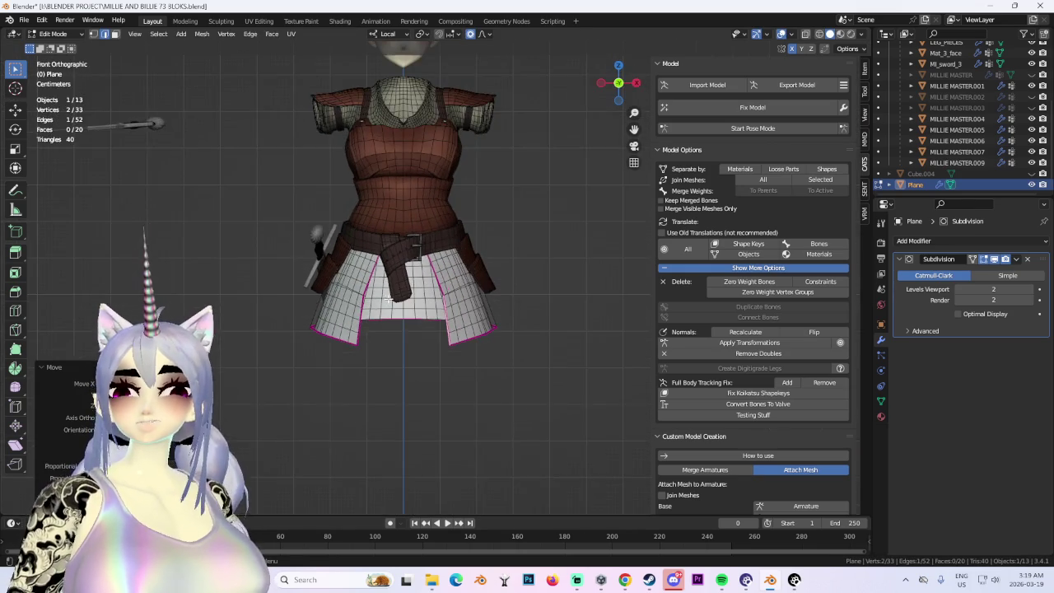
pyautogui.scroll(3, 619, 83)
# In wireframe vertex mode, slide a skirt vertex along local X.
pyautogui.click(806, 33)
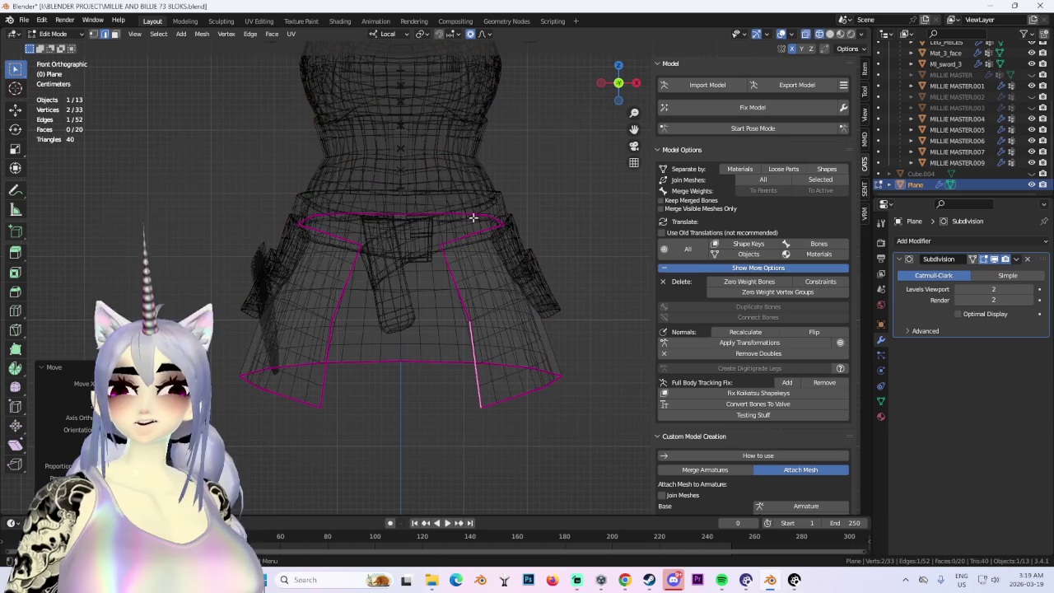
pyautogui.click(93, 34)
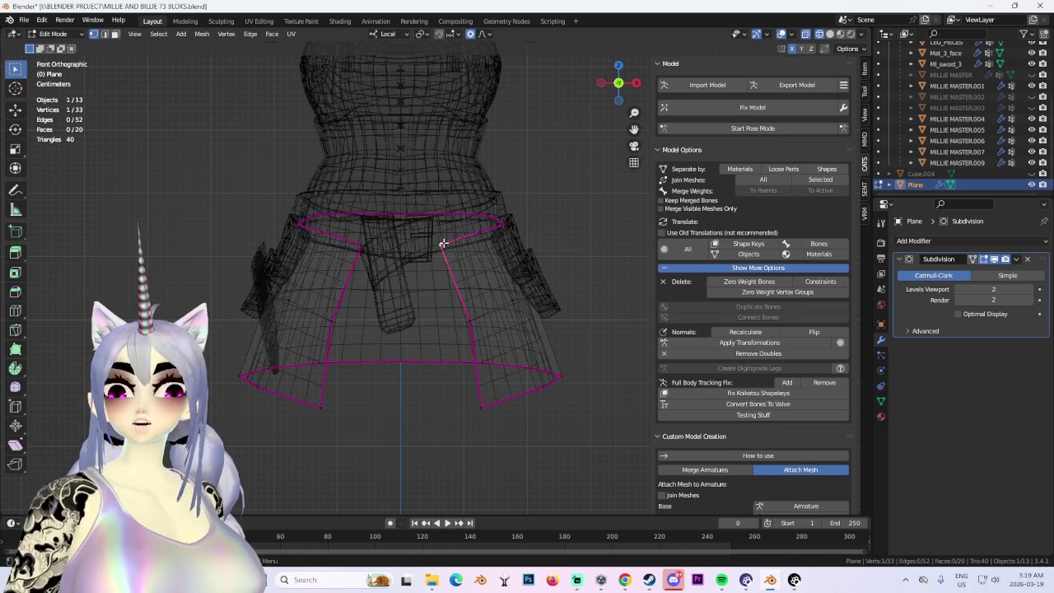
pyautogui.press('g')
pyautogui.scroll(2, 462, 244)
pyautogui.press('x')
pyautogui.scroll(3, 482, 242)
pyautogui.click(483, 242)
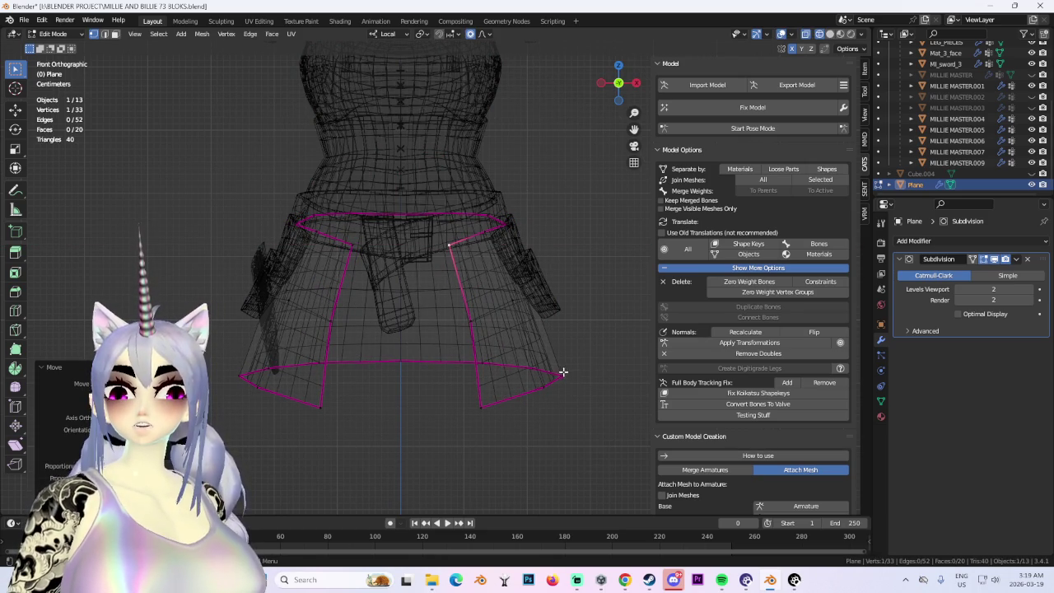
# Raise the right skirt corner vertically, select the left corner and return to solid shading.
pyautogui.press('g')
pyautogui.click(556, 341)
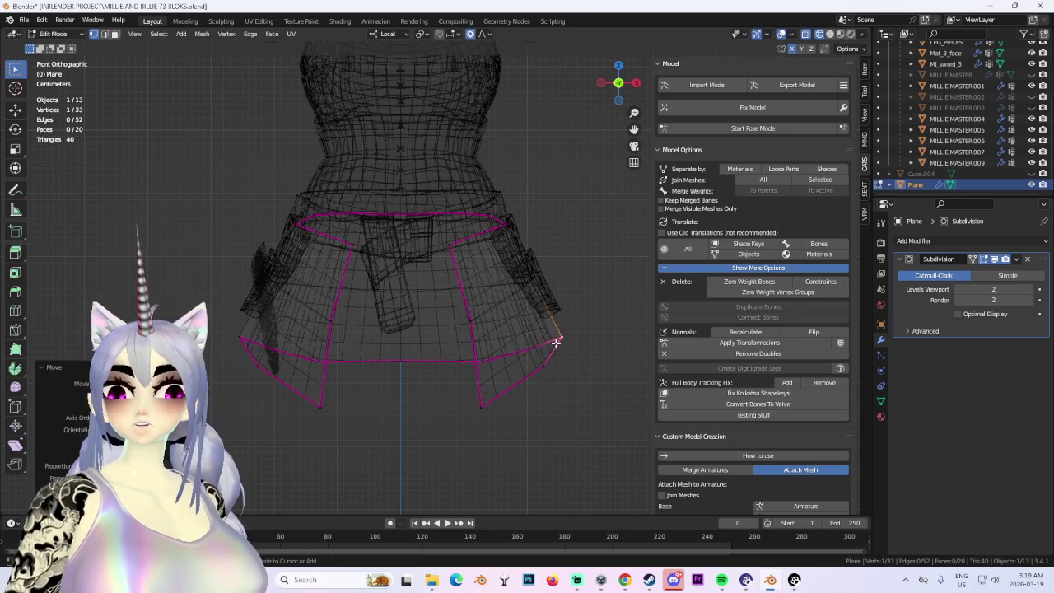
pyautogui.press('g')
pyautogui.press('z')
pyautogui.click(549, 308)
pyautogui.scroll(-2, 435, 325)
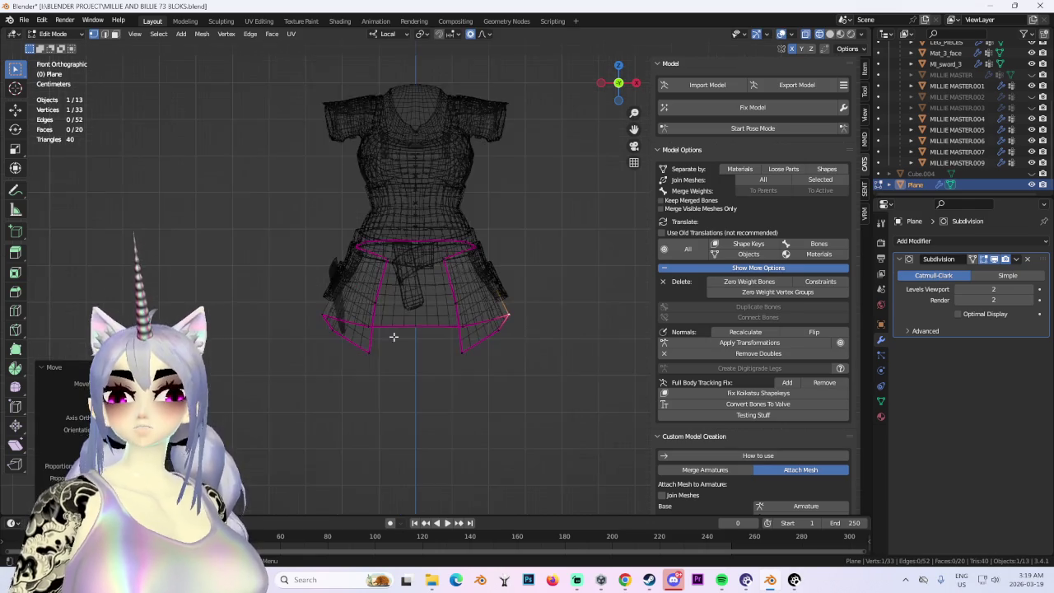
pyautogui.scroll(1, 294, 348)
pyautogui.click(292, 353)
pyautogui.moveTo(292, 352)
pyautogui.mouseDown(button='middle')
pyautogui.moveTo(493, 286)
pyautogui.moveTo(396, 202)
pyautogui.mouseUp(button='middle')
pyautogui.click(829, 34)
# Reposition the selected skirt vertex with a free soft-falloff move.
pyautogui.press('g')
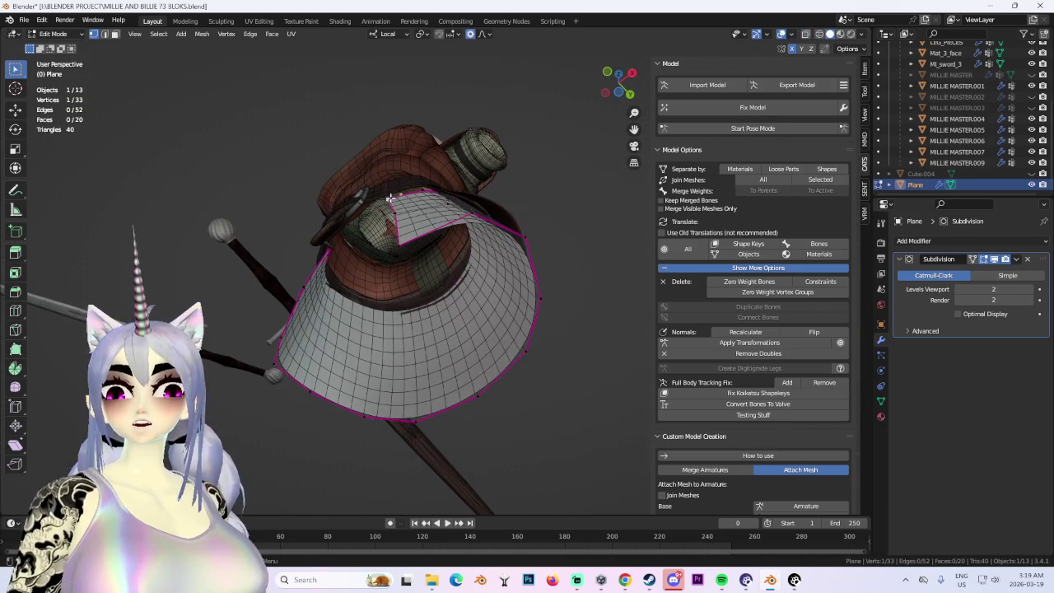
pyautogui.press('y')
pyautogui.press('y')
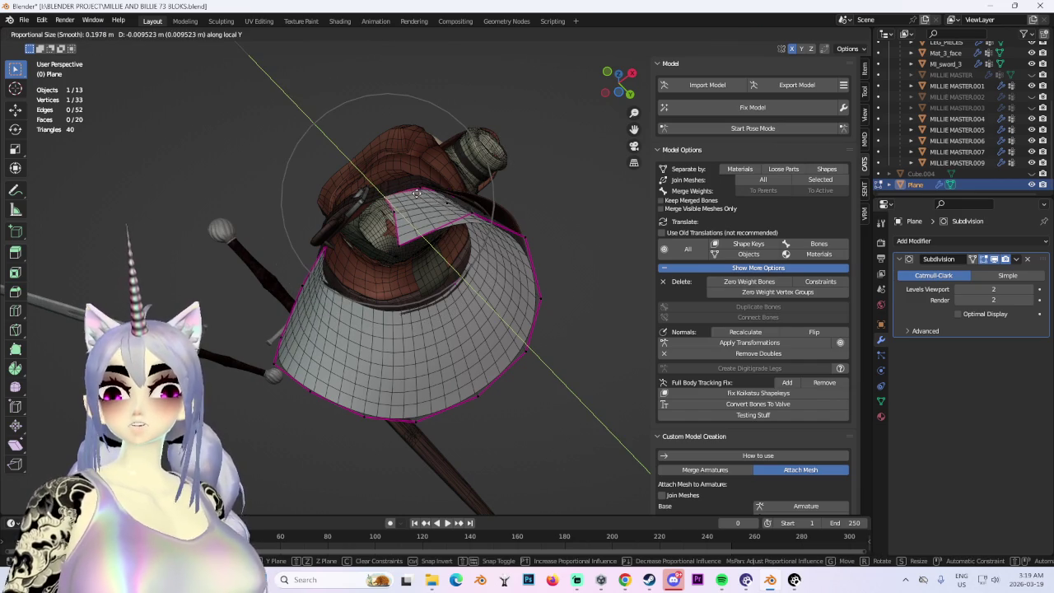
pyautogui.press('y')
pyautogui.scroll(1, 457, 184)
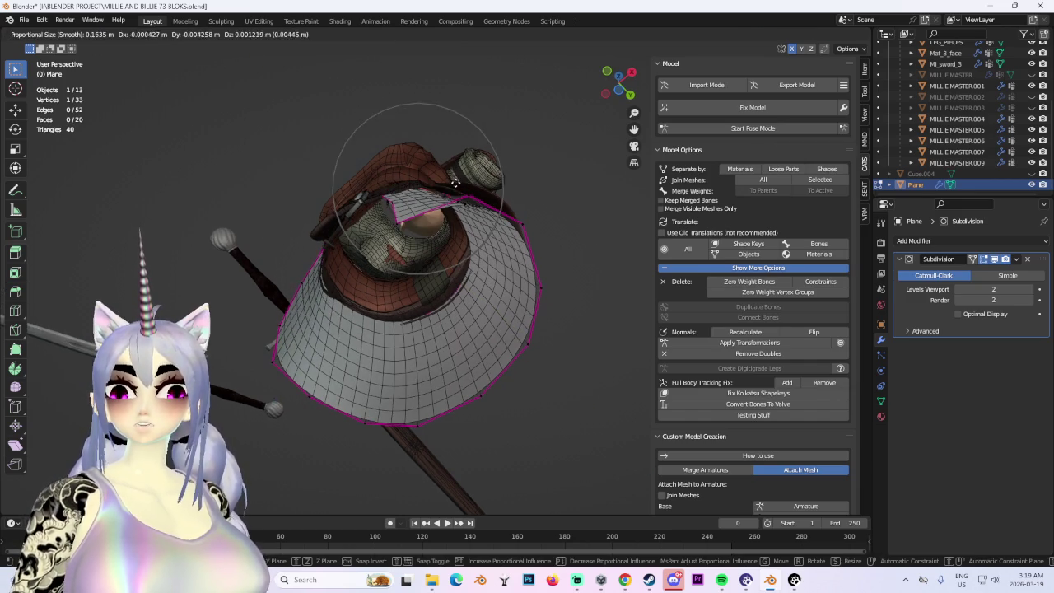
pyautogui.click(418, 190)
pyautogui.moveTo(418, 190)
pyautogui.mouseDown(button='middle')
pyautogui.moveTo(389, 192)
pyautogui.moveTo(481, 174)
pyautogui.moveTo(469, 252)
pyautogui.moveTo(455, 265)
pyautogui.mouseUp(button='middle')
pyautogui.press('g')
pyautogui.press('Escape')
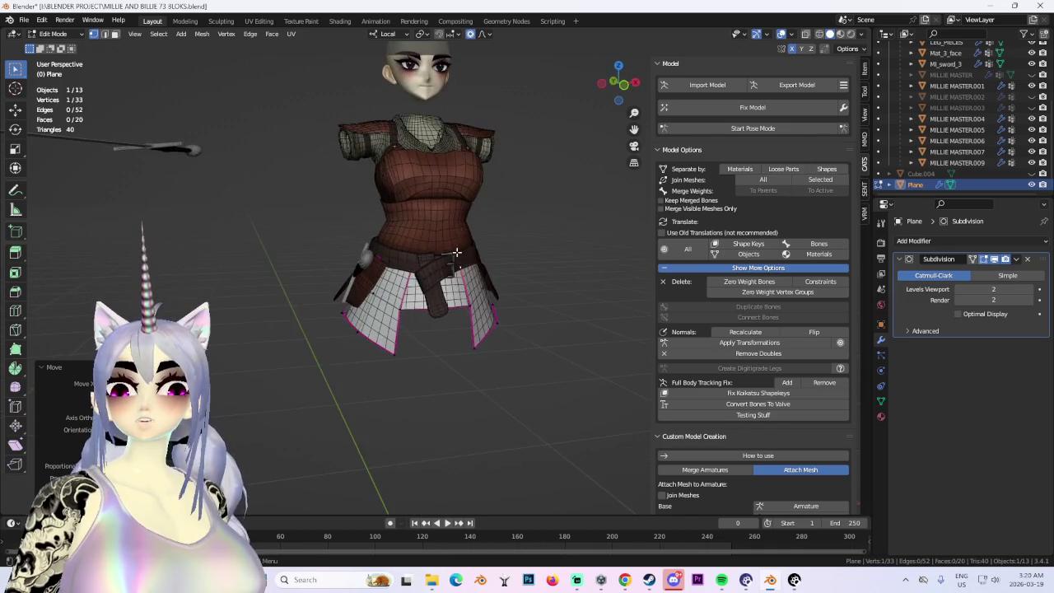
# From the front view, flare both skirt corners outward and tweak a single hem vertex.
pyautogui.click(624, 93)
pyautogui.keyDown('shift'); pyautogui.click(346, 320); pyautogui.keyUp('shift')
pyautogui.press('g')
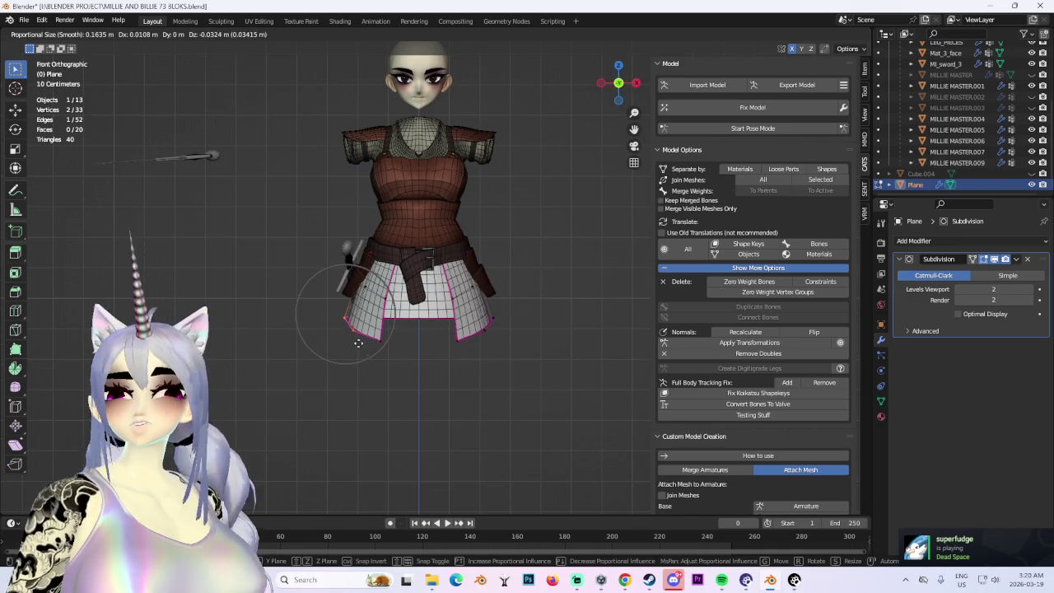
pyautogui.click(363, 330)
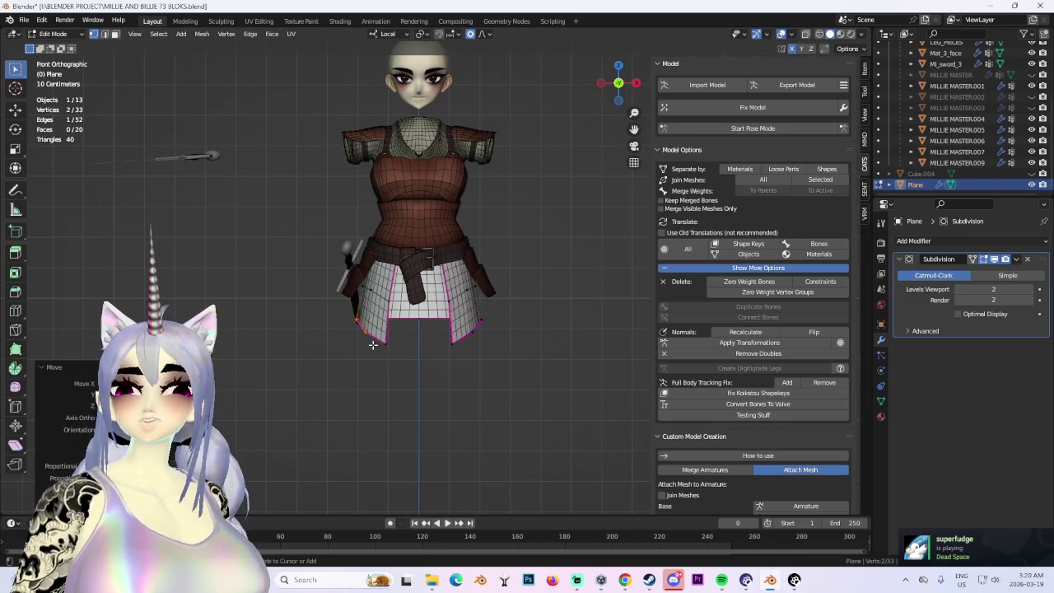
pyautogui.click(377, 335)
pyautogui.press('g')
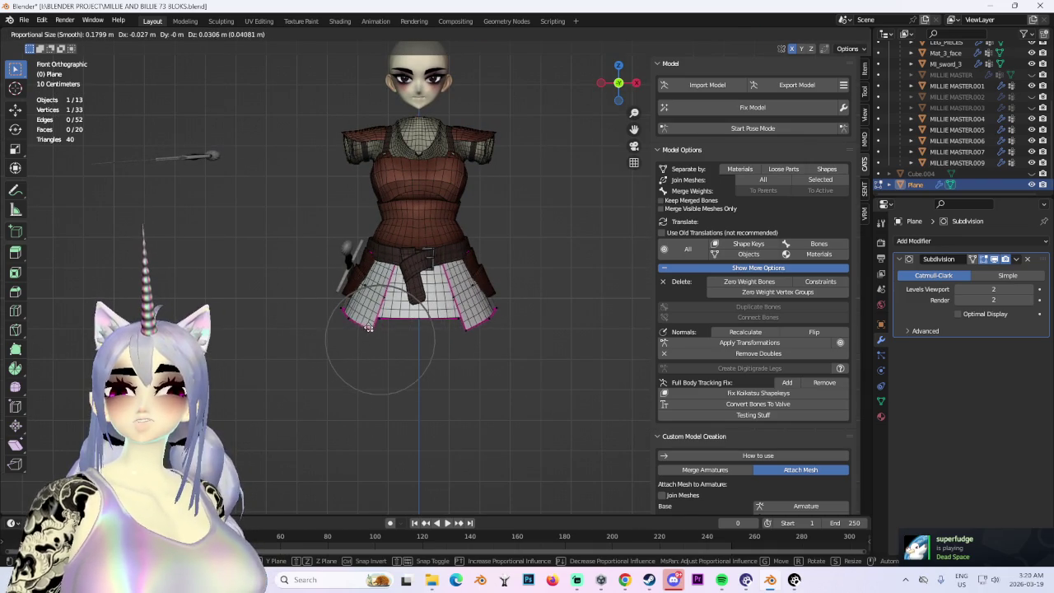
pyautogui.click(369, 328)
pyautogui.moveTo(369, 328)
pyautogui.mouseDown(button='middle')
pyautogui.moveTo(397, 224)
pyautogui.moveTo(395, 178)
pyautogui.moveTo(364, 187)
pyautogui.mouseUp(button='middle')
# Box-select four skirt-edge vertices and slide them along local X.
pyautogui.moveTo(341, 127); pyautogui.dragTo(420, 231)
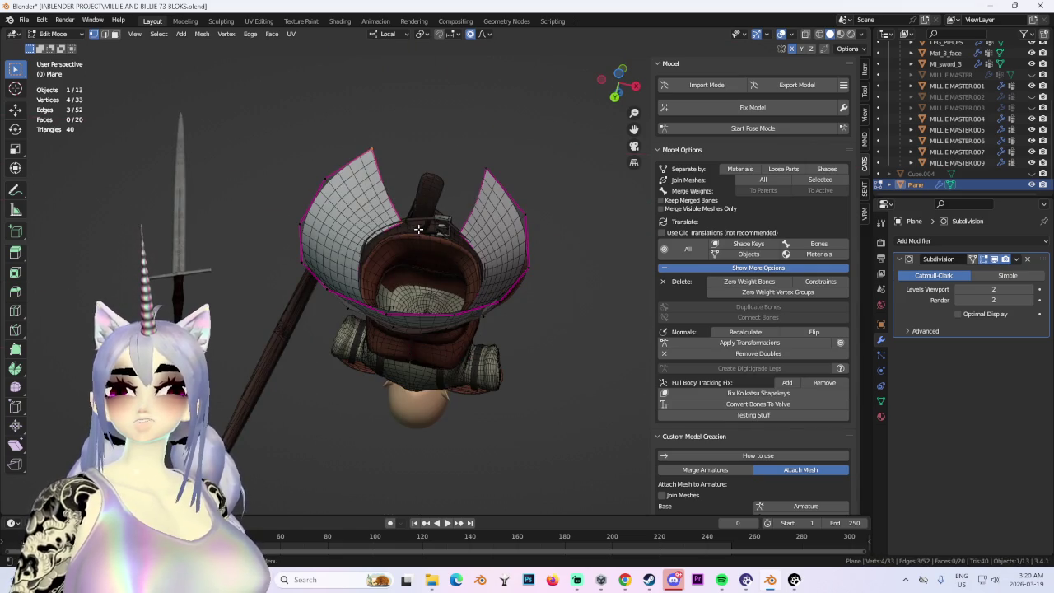
pyautogui.press('g')
pyautogui.press('x')
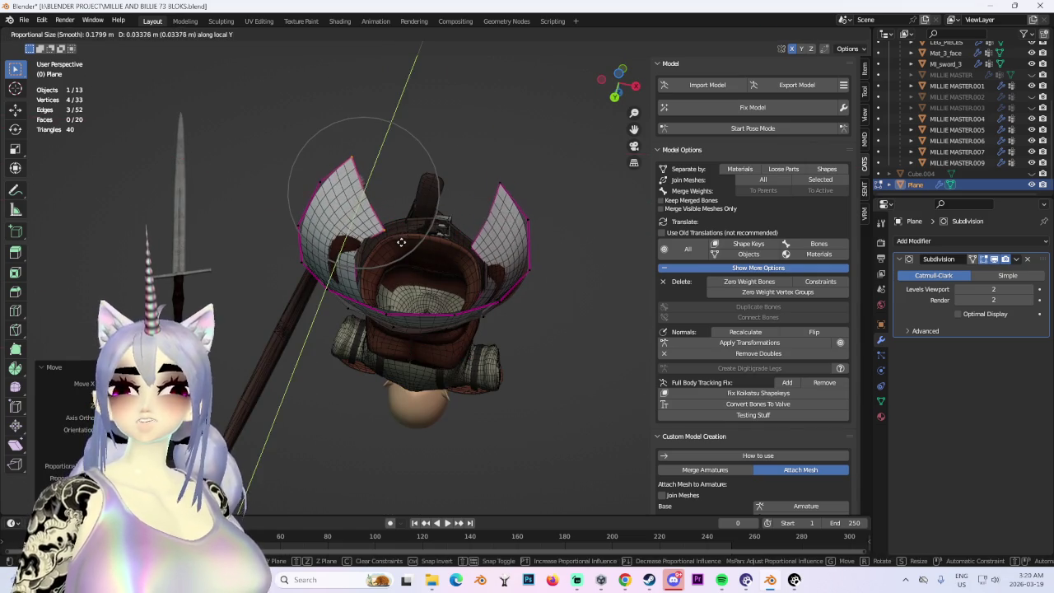
pyautogui.click(372, 230)
pyautogui.moveTo(372, 231); pyautogui.dragTo(404, 306, button='middle')
pyautogui.press('g')
pyautogui.press('y')
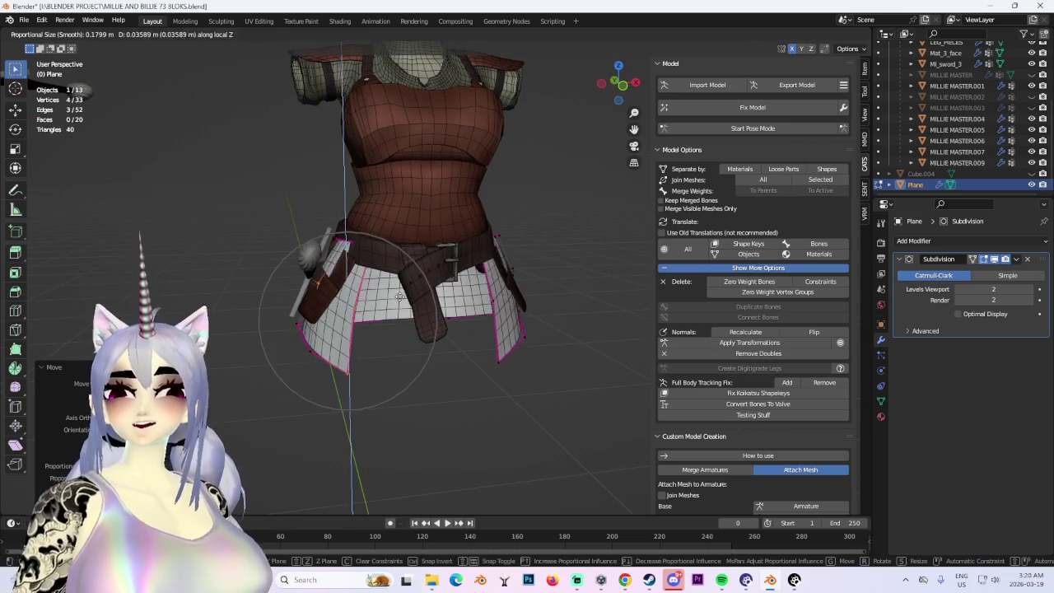
pyautogui.scroll(2, 405, 306)
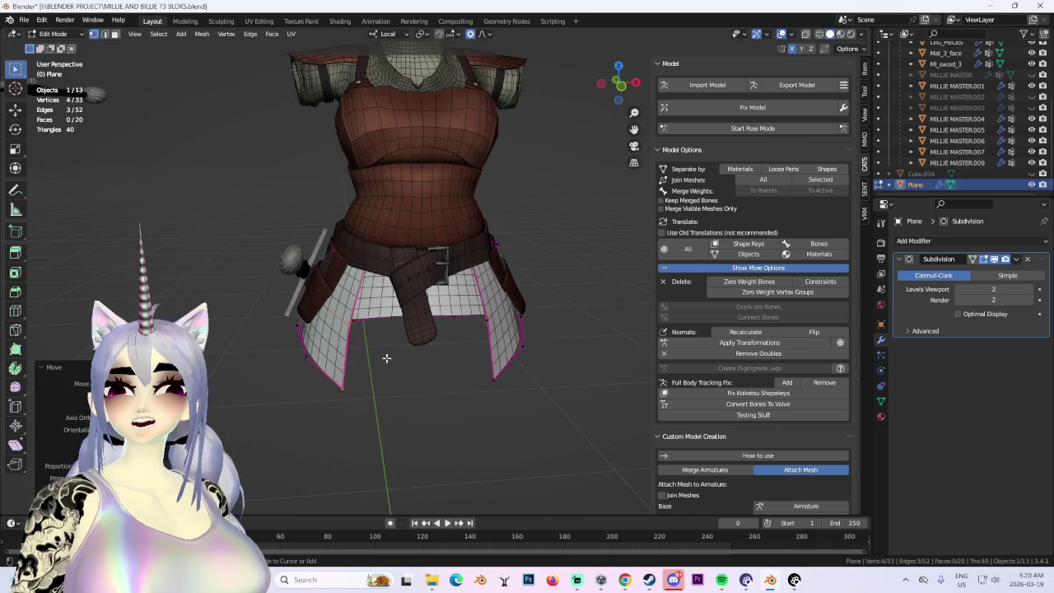
pyautogui.press('x')
pyautogui.click(381, 306)
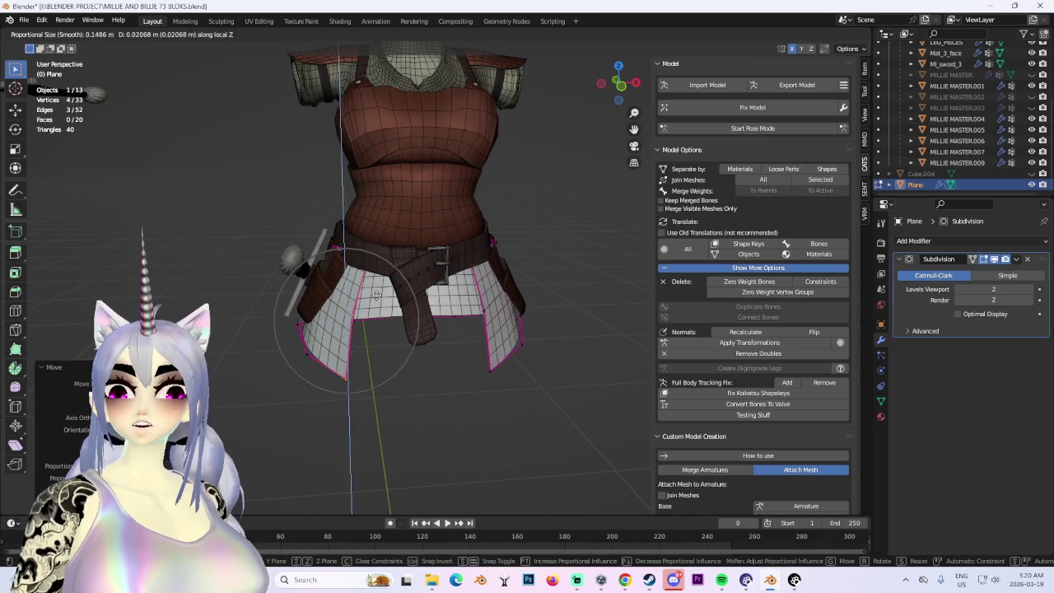
# Nudge the skirt vertices once more, turn off see-through and unhide MILLIE MASTER.002.
pyautogui.moveTo(380, 306)
pyautogui.mouseDown(button='middle')
pyautogui.moveTo(288, 292)
pyautogui.moveTo(340, 303)
pyautogui.moveTo(356, 204)
pyautogui.moveTo(475, 162)
pyautogui.moveTo(376, 254)
pyautogui.moveTo(364, 225)
pyautogui.mouseUp(button='middle')
pyautogui.press('g')
pyautogui.click(318, 287)
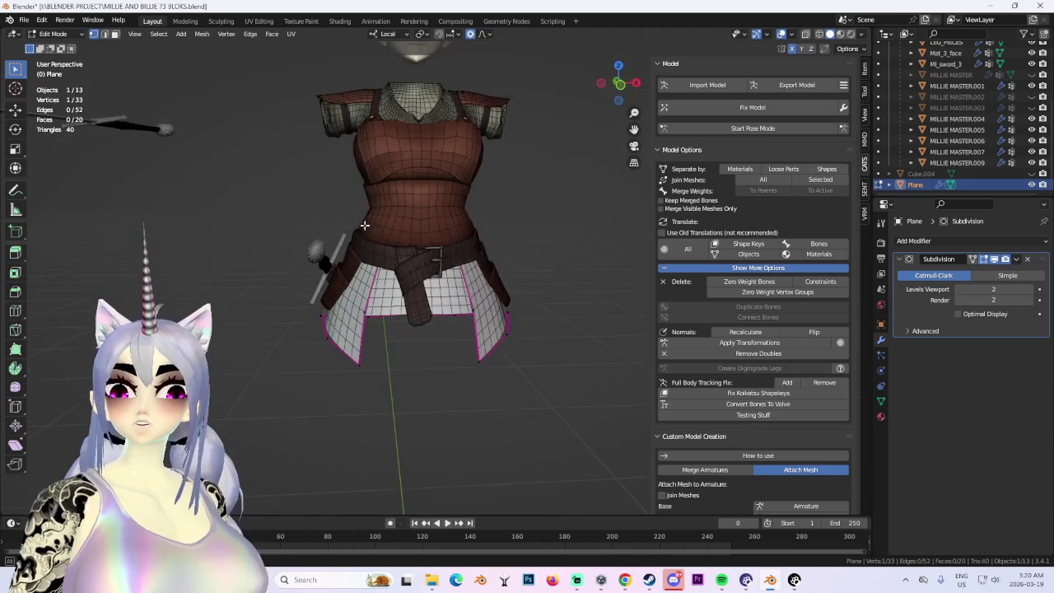
pyautogui.click(619, 84)
pyautogui.click(780, 39)
pyautogui.click(1032, 96)
# Unhide the MILLIE MASTER.003 and MILLIE MASTER body meshes and set viewport lighting to Flat.
pyautogui.click(1032, 107)
pyautogui.click(1032, 74)
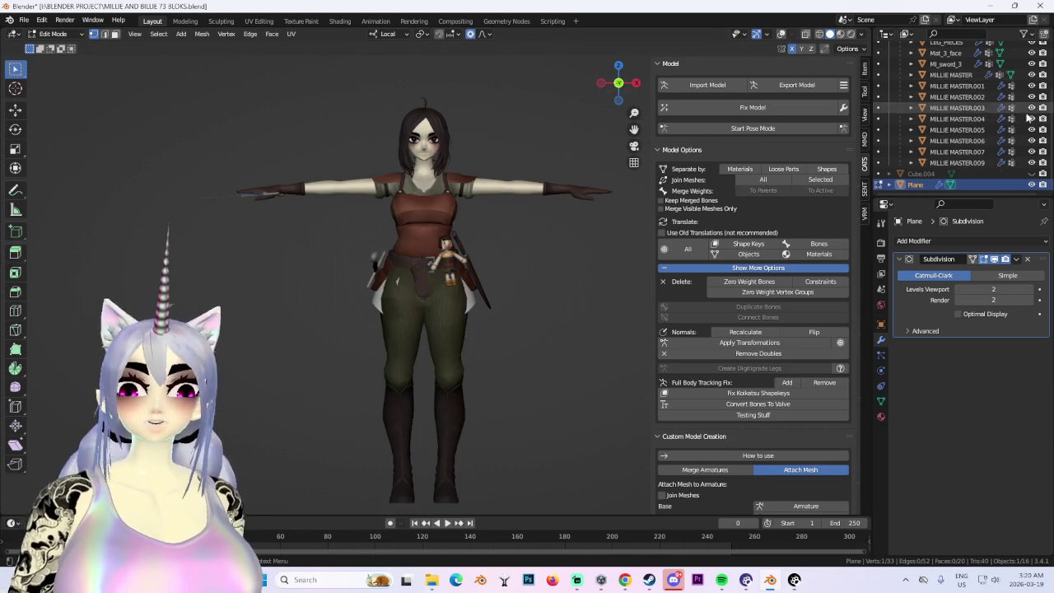
pyautogui.scroll(3, 972, 115)
pyautogui.scroll(3, 460, 232)
pyautogui.click(861, 35)
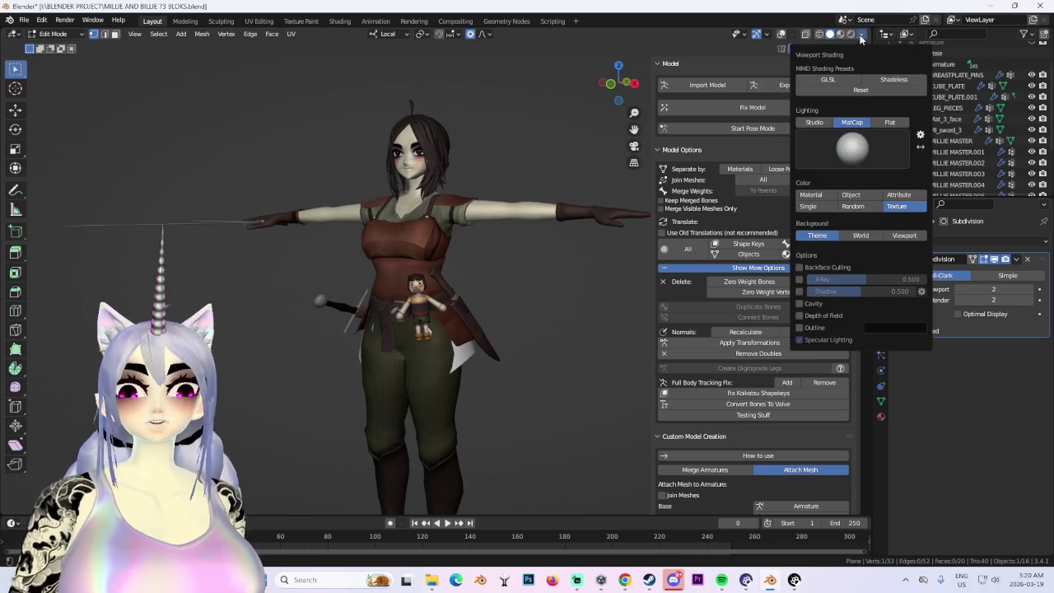
pyautogui.click(887, 122)
# Bring the view low to the hips and return to Edit Mode on the skirt mesh.
pyautogui.moveTo(527, 247); pyautogui.dragTo(511, 235, button='middle')
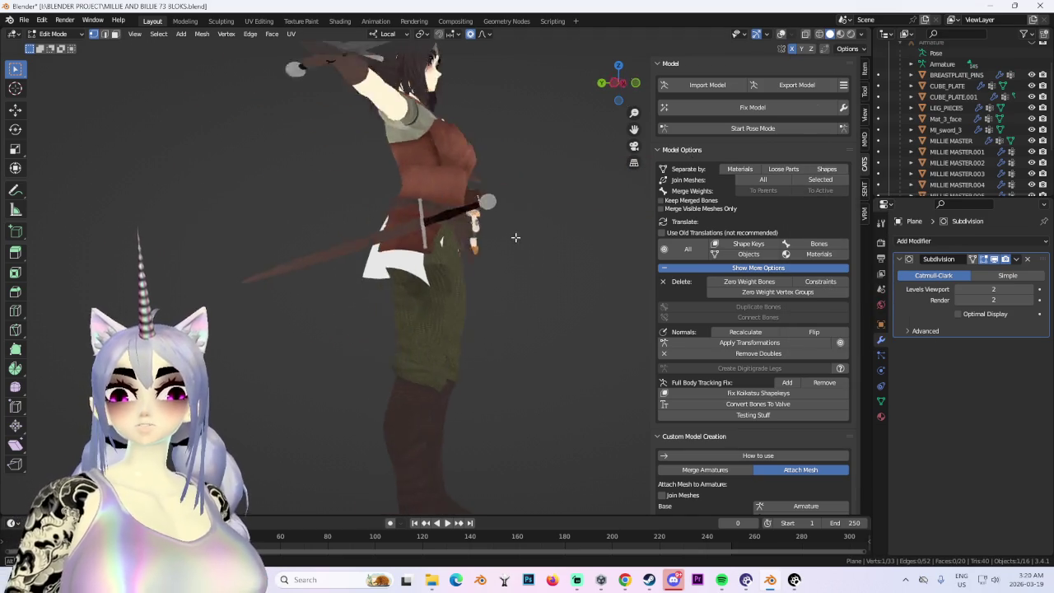
pyautogui.scroll(5, 556, 200)
pyautogui.scroll(-2, 556, 200)
pyautogui.scroll(-3, 556, 200)
pyautogui.moveTo(556, 200); pyautogui.dragTo(343, 188, button='middle')
pyautogui.scroll(4, 492, 201)
pyautogui.click(62, 35)
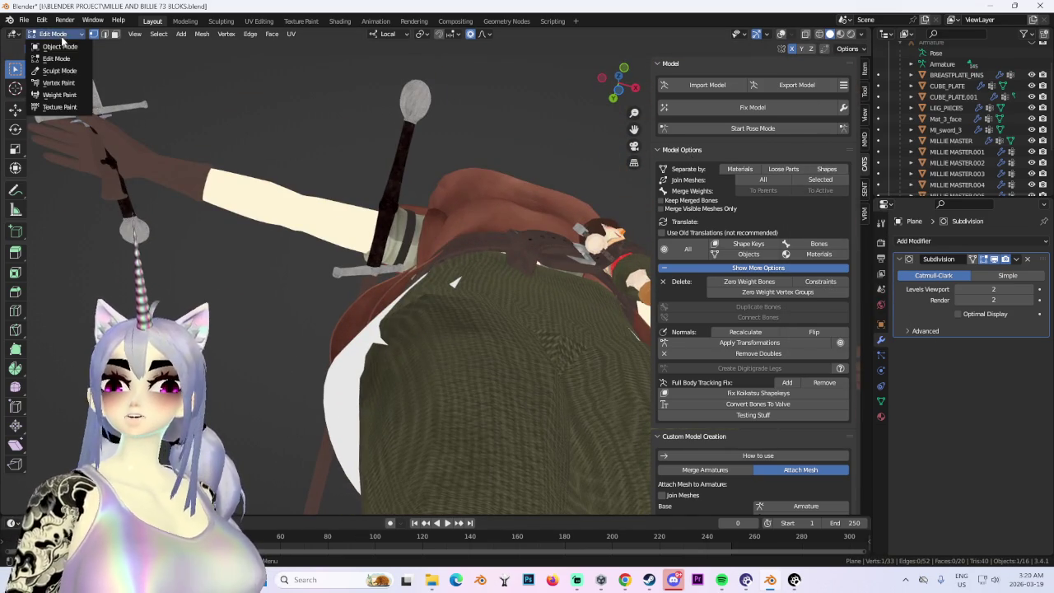
pyautogui.click(60, 46)
pyautogui.click(56, 33)
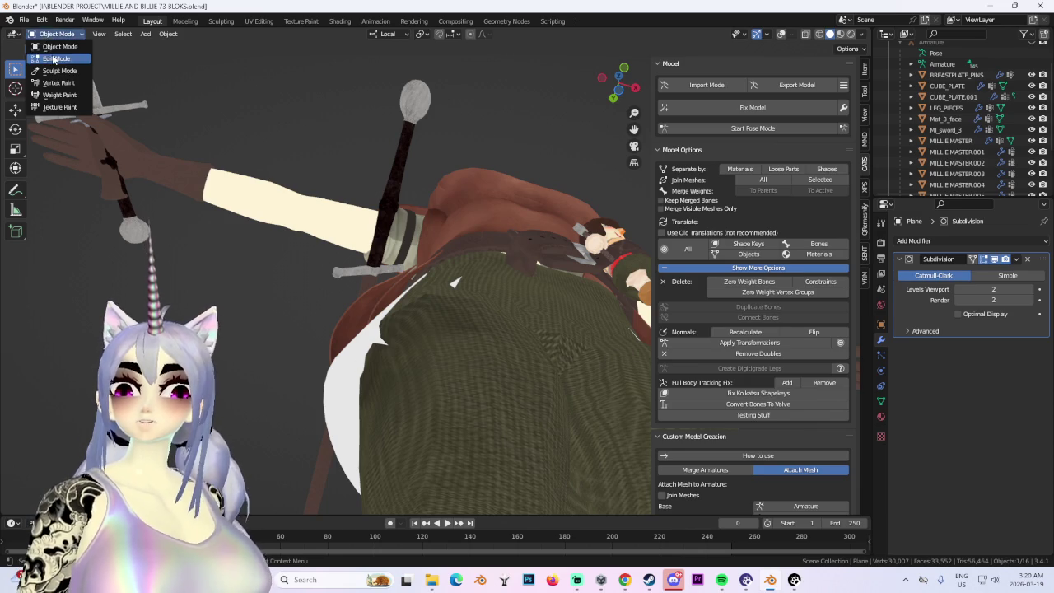
pyautogui.click(55, 50)
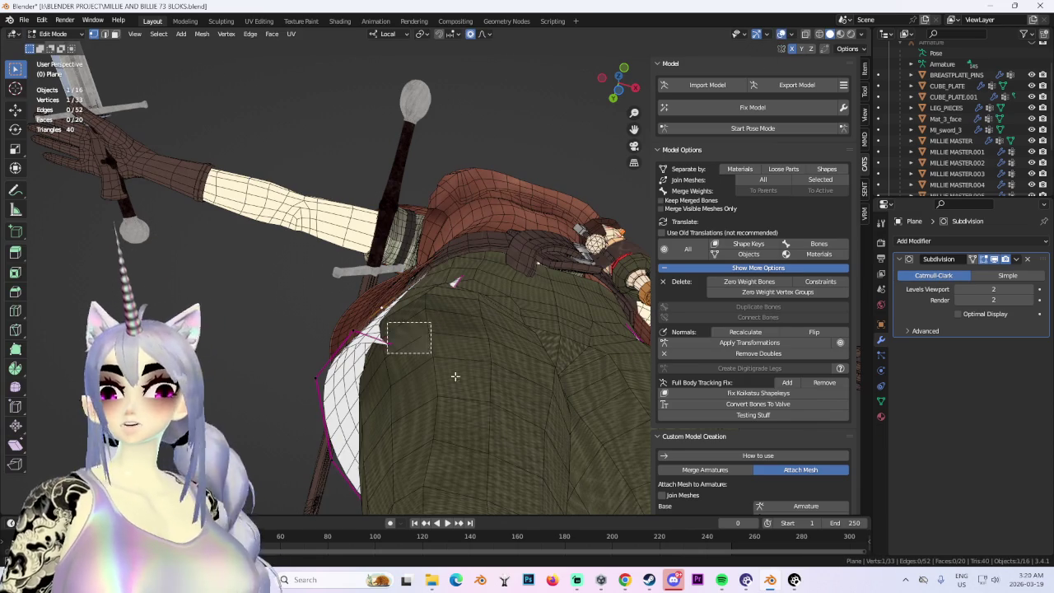
# Select a vertex on the skirt edge and soft-move it to reshape the white panel.
pyautogui.moveTo(429, 351); pyautogui.dragTo(470, 383, button='middle')
pyautogui.press('g')
pyautogui.click(464, 349)
pyautogui.moveTo(463, 348); pyautogui.dragTo(447, 306, button='middle')
pyautogui.press('g')
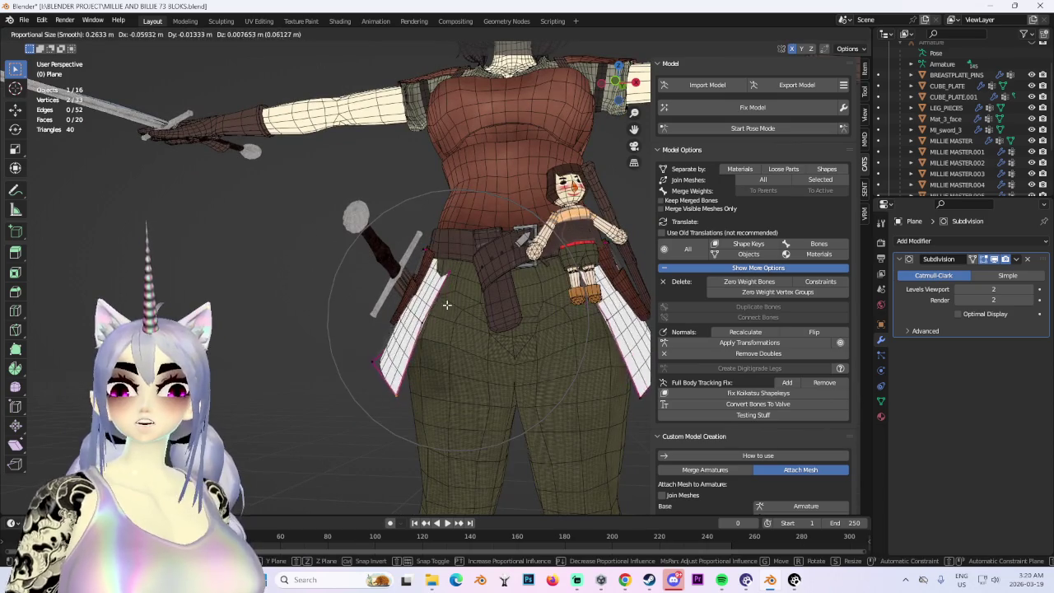
pyautogui.click(447, 305)
# Check the skirt outline in wireframe from several angles, then go back to solid display.
pyautogui.click(820, 35)
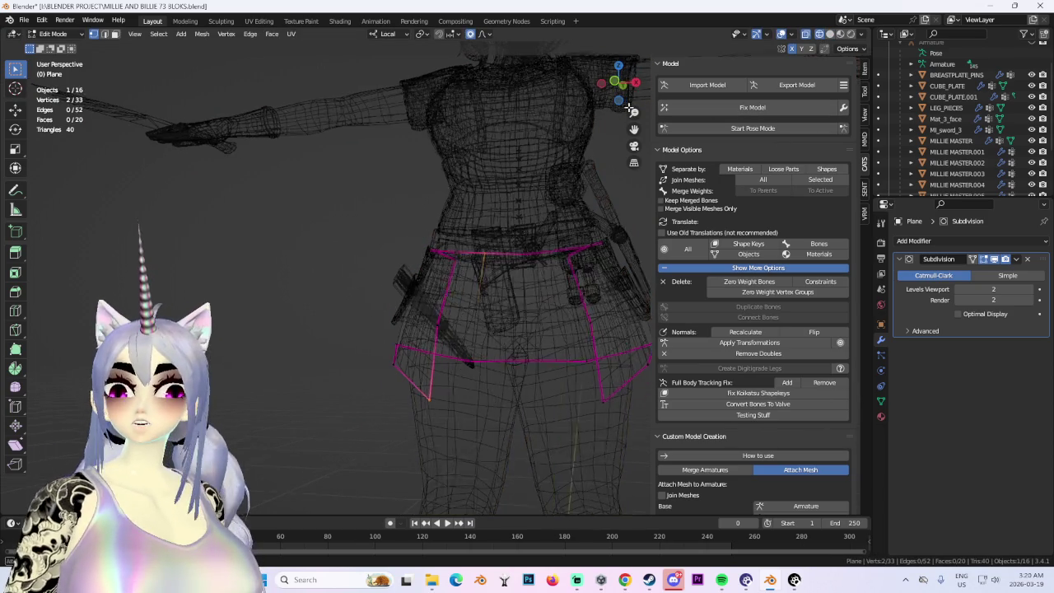
pyautogui.moveTo(478, 206); pyautogui.dragTo(468, 229, button='middle')
pyautogui.moveTo(466, 285)
pyautogui.mouseDown(button='middle')
pyautogui.moveTo(456, 354)
pyautogui.moveTo(434, 365)
pyautogui.mouseUp(button='middle')
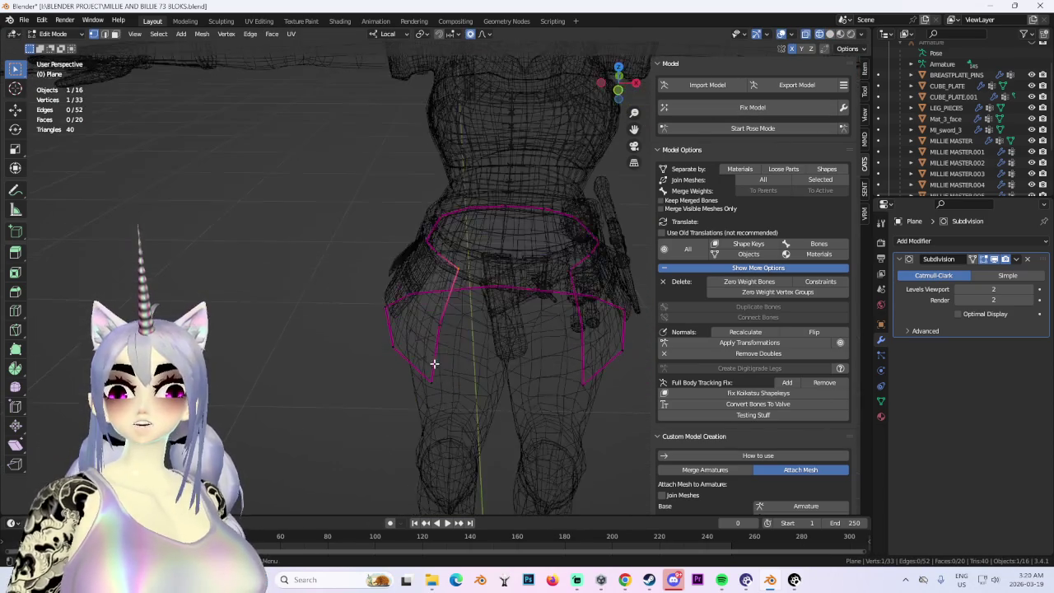
pyautogui.moveTo(449, 426); pyautogui.dragTo(864, 50, button='middle')
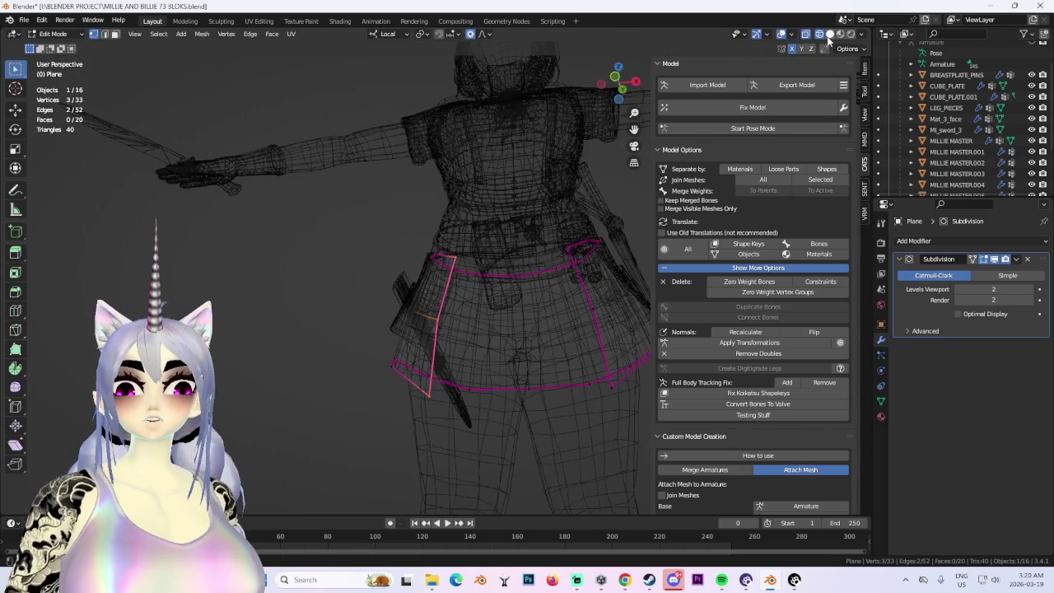
pyautogui.click(829, 35)
# Move the selected skirt vertices freely so the panel sits over the hips.
pyautogui.press('g')
pyautogui.press('y')
pyautogui.press('y')
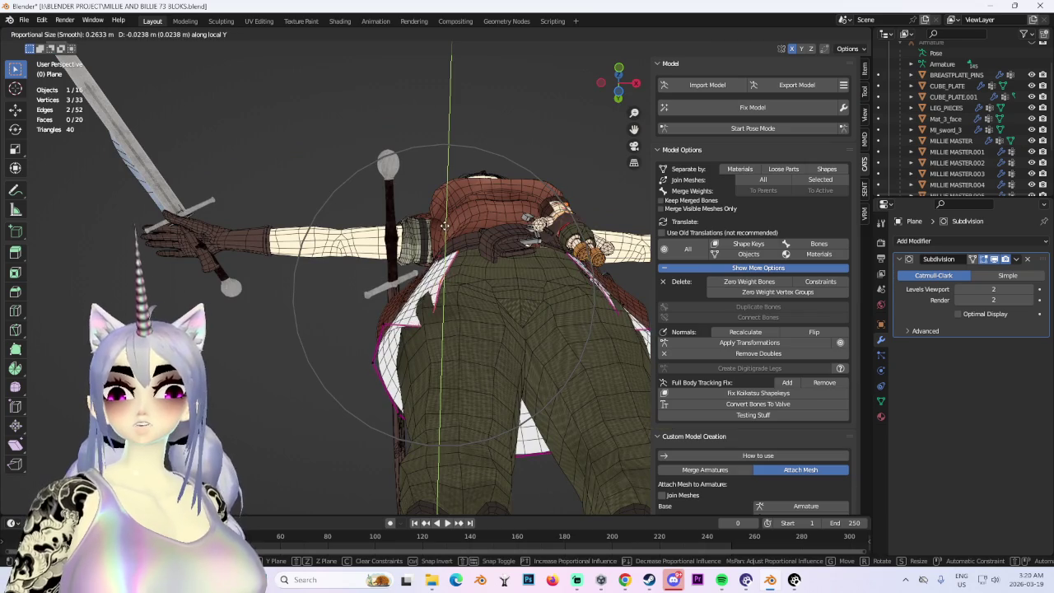
pyautogui.press('y')
pyautogui.moveTo(444, 226)
pyautogui.mouseDown(button='middle')
pyautogui.moveTo(476, 380)
pyautogui.moveTo(469, 349)
pyautogui.mouseUp(button='middle')
pyautogui.scroll(-2, 476, 380)
pyautogui.click(477, 388)
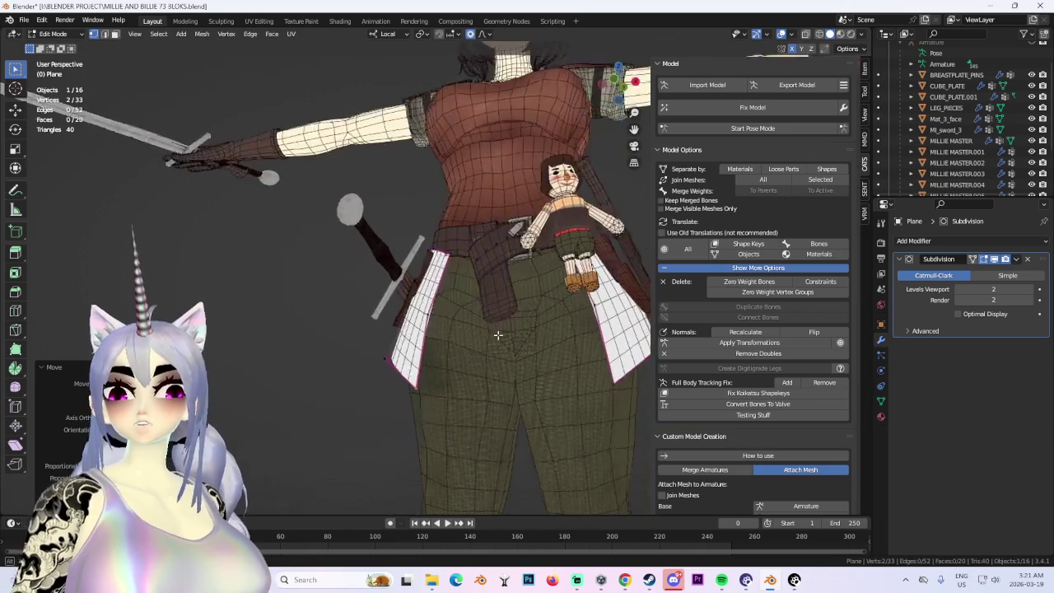
# Shift the skirt vertices along local Y, then view the hip from a closer side angle.
pyautogui.press('g')
pyautogui.press('y')
pyautogui.press('y')
pyautogui.scroll(4, 472, 350)
pyautogui.scroll(3, 473, 352)
pyautogui.click(463, 351)
pyautogui.scroll(-2, 464, 348)
pyautogui.moveTo(463, 348)
pyautogui.mouseDown(button='middle')
pyautogui.moveTo(440, 232)
pyautogui.moveTo(476, 287)
pyautogui.moveTo(450, 288)
pyautogui.mouseUp(button='middle')
pyautogui.scroll(3, 439, 232)
# Soft-move the skirt edge and panel further to curve the hem over the thigh.
pyautogui.press('g')
pyautogui.click(453, 264)
pyautogui.click(484, 286)
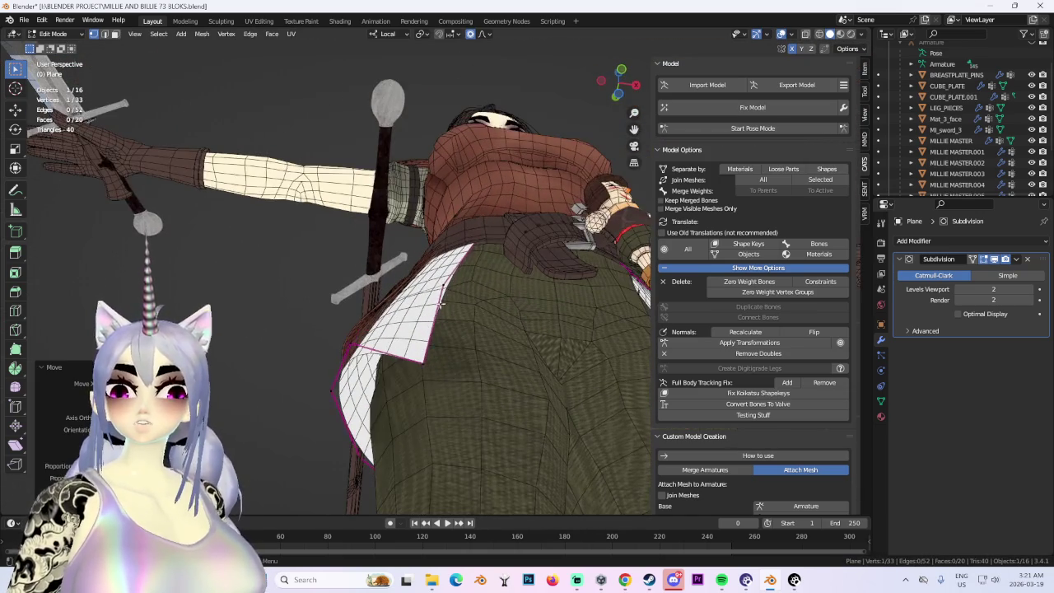
pyautogui.press('g')
pyautogui.click(443, 371)
pyautogui.moveTo(443, 370); pyautogui.dragTo(444, 316, button='middle')
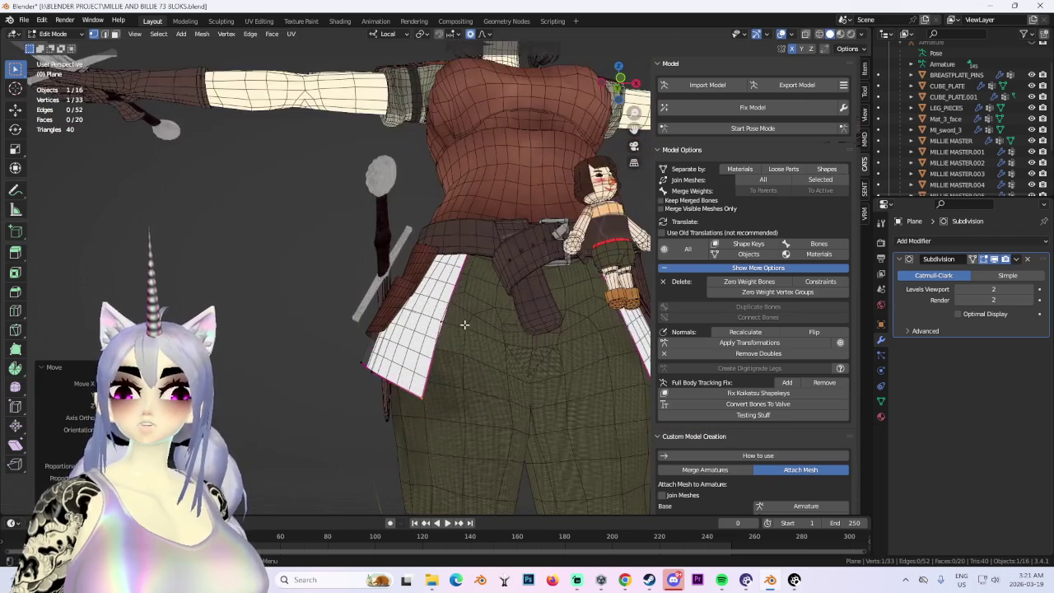
# Move the skirt panel along local X.
pyautogui.press('g')
pyautogui.press('x')
pyautogui.press('x')
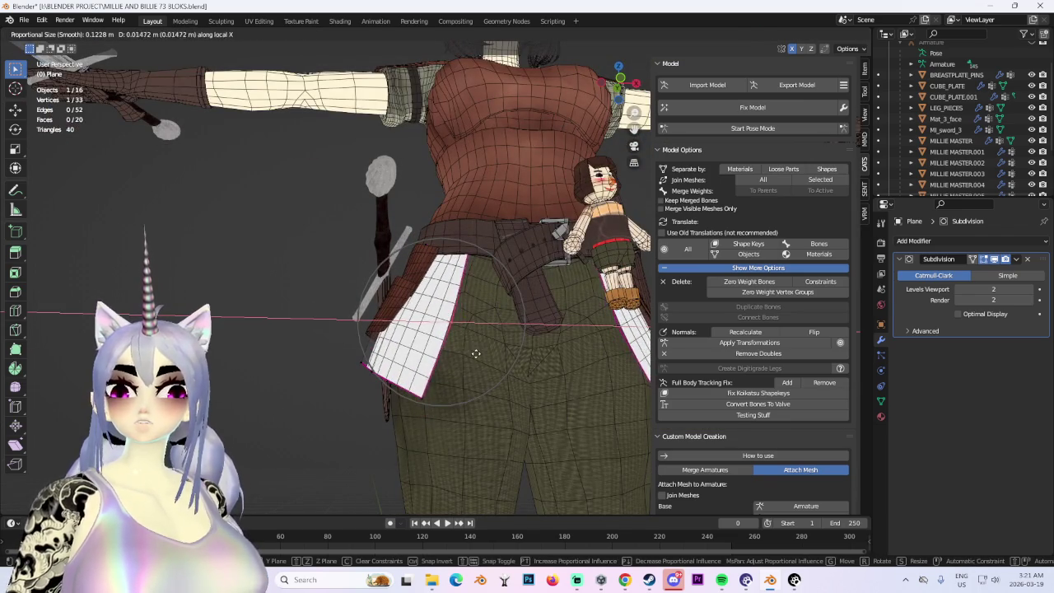
pyautogui.click(475, 353)
pyautogui.moveTo(475, 353); pyautogui.dragTo(451, 361, button='middle')
# Select skirt vertices for the next hem adjustment, ending with a single vertex.
pyautogui.keyDown('ctrl'); pyautogui.click(453, 356); pyautogui.keyUp('ctrl')
pyautogui.keyDown('ctrl'); pyautogui.click(487, 396); pyautogui.keyUp('ctrl')
pyautogui.moveTo(487, 395)
pyautogui.mouseDown(button='middle')
pyautogui.moveTo(459, 354)
pyautogui.moveTo(478, 394)
pyautogui.mouseUp(button='middle')
pyautogui.click(458, 354)
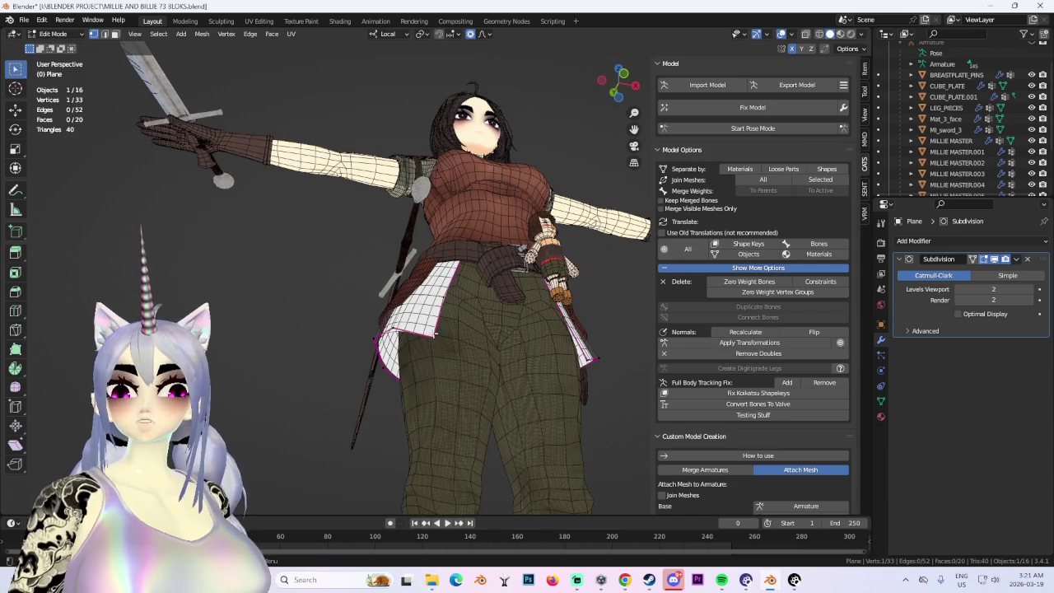
# Soft-move a skirt vertex, then from the back view move the back-hem vertices along local Z.
pyautogui.press('g')
pyautogui.click(436, 344)
pyautogui.moveTo(435, 344)
pyautogui.mouseDown(button='middle')
pyautogui.moveTo(539, 360)
pyautogui.moveTo(405, 321)
pyautogui.mouseUp(button='middle')
pyautogui.click(616, 84)
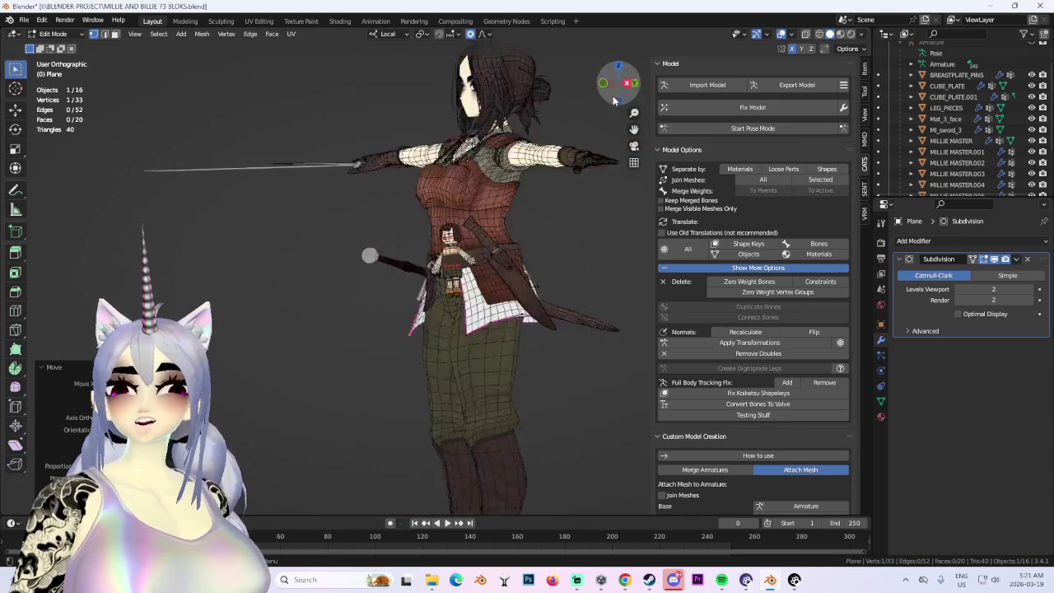
pyautogui.click(600, 82)
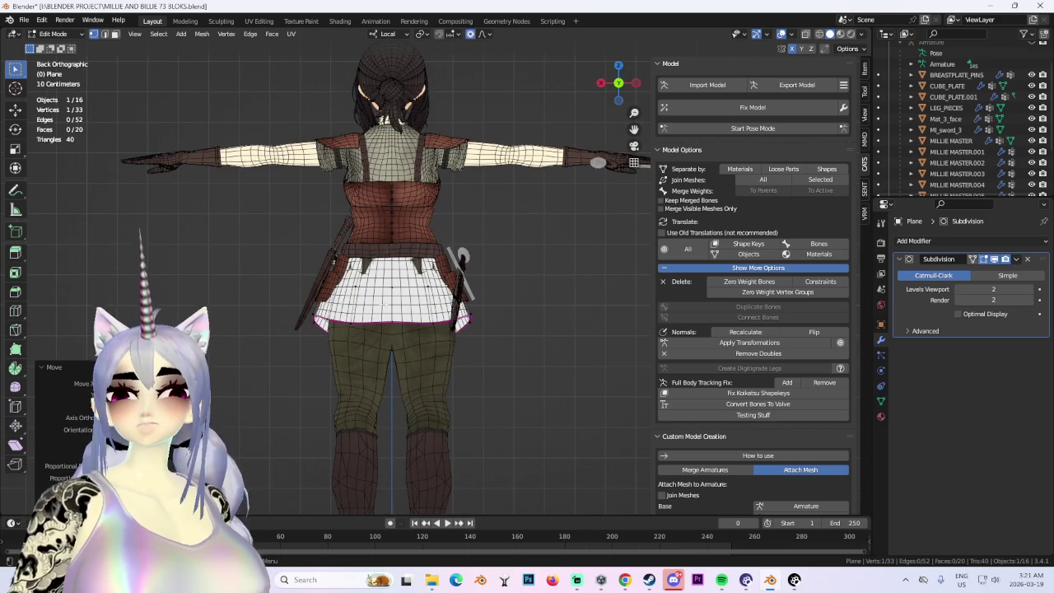
pyautogui.moveTo(341, 338); pyautogui.dragTo(444, 351)
pyautogui.press('g')
pyautogui.press('z')
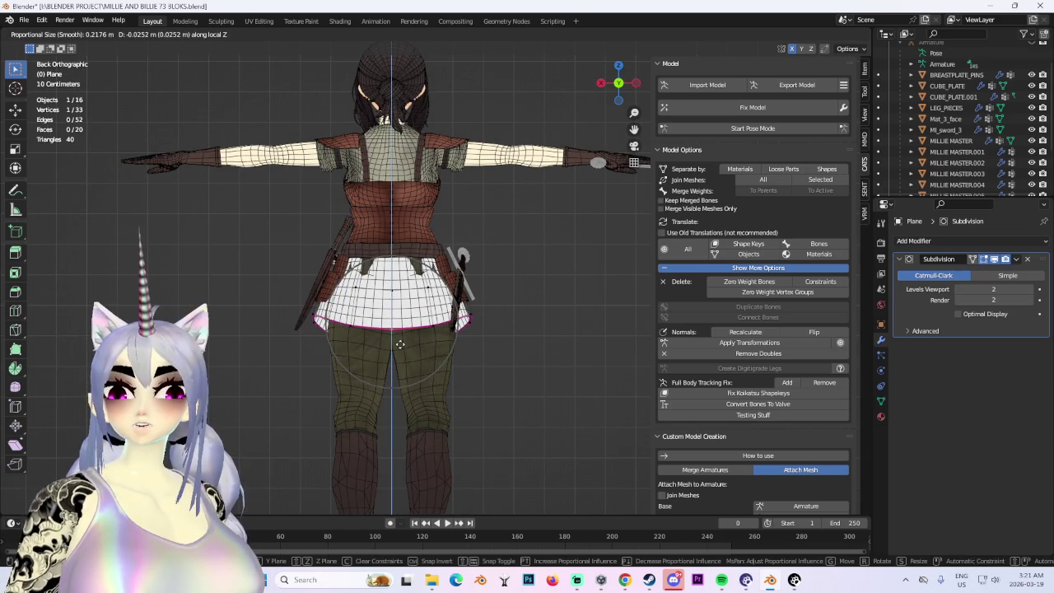
pyautogui.click(399, 344)
# Add another hem vertex and shift the back hem again along local Z.
pyautogui.keyDown('shift'); pyautogui.click(419, 350); pyautogui.keyUp('shift')
pyautogui.press('g')
pyautogui.press('z')
pyautogui.press('z')
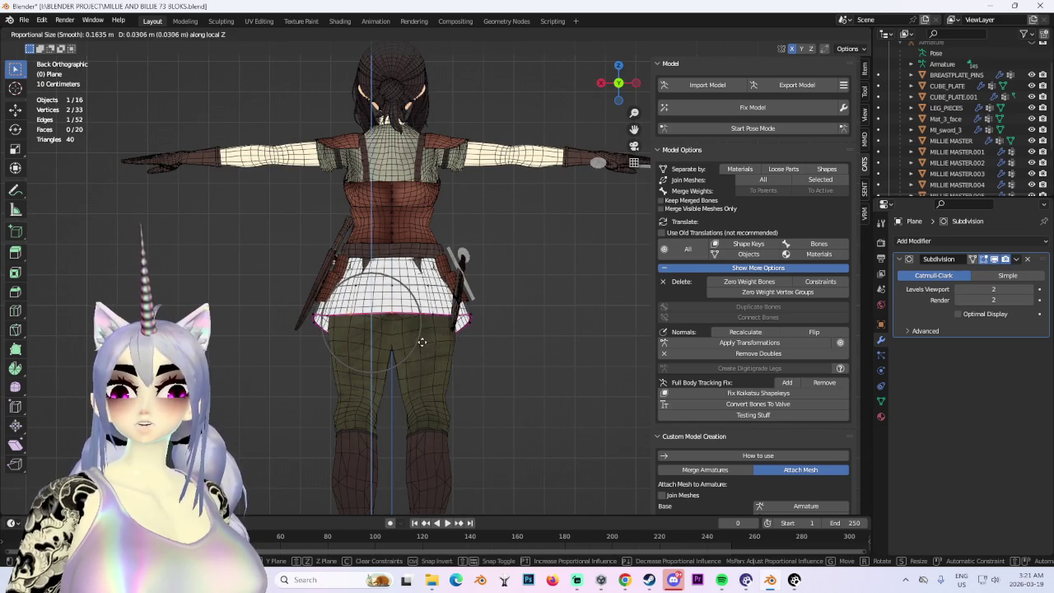
pyautogui.click(421, 338)
pyautogui.moveTo(421, 339)
pyautogui.mouseDown(button='middle')
pyautogui.moveTo(387, 329)
pyautogui.moveTo(444, 346)
pyautogui.moveTo(494, 330)
pyautogui.moveTo(490, 353)
pyautogui.moveTo(381, 350)
pyautogui.moveTo(337, 309)
pyautogui.mouseUp(button='middle')
# Shift the skirt vertices freely and along local Y, cancelling the final Y move.
pyautogui.press('g')
pyautogui.click(494, 329)
pyautogui.press('g')
pyautogui.press('y')
pyautogui.click(345, 272)
pyautogui.moveTo(346, 272)
pyautogui.mouseDown(button='middle')
pyautogui.moveTo(360, 254)
pyautogui.moveTo(422, 330)
pyautogui.mouseUp(button='middle')
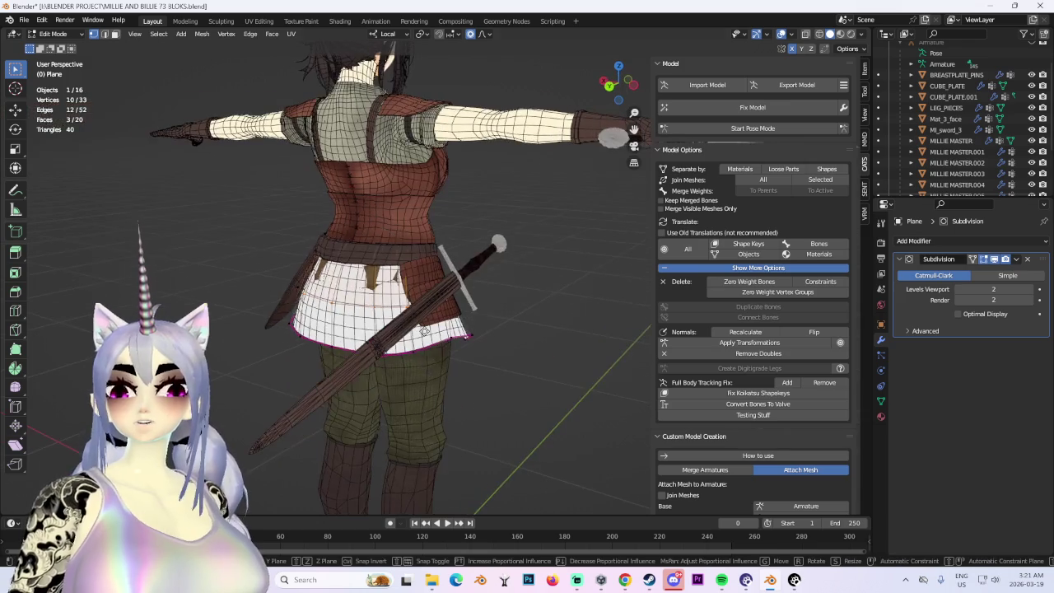
pyautogui.press('g')
pyautogui.press('y')
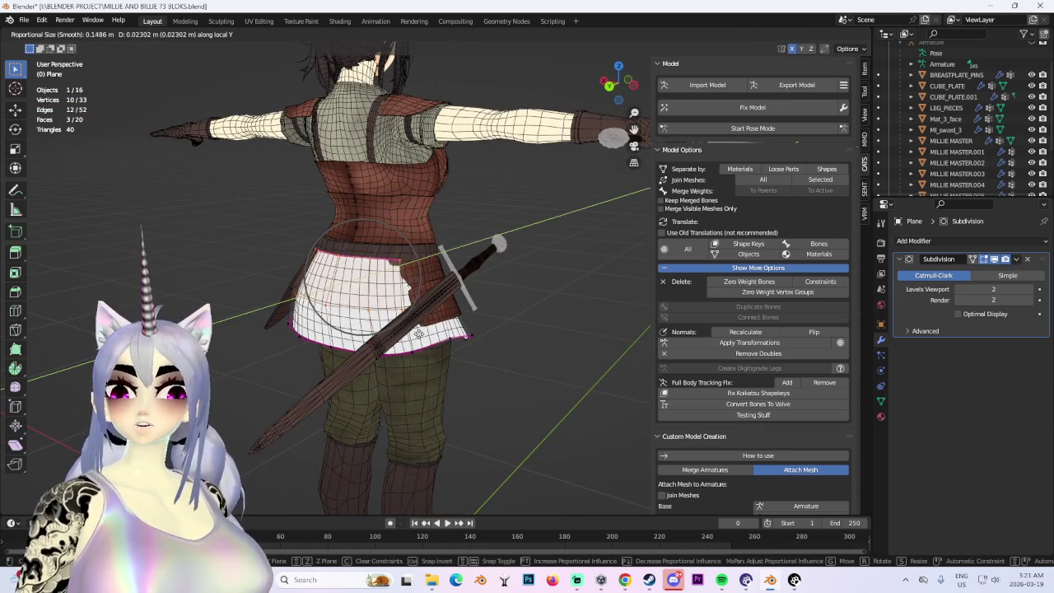
pyautogui.rightClick(418, 333)
# Narrow the selection to a single skirt vertex and soft-move it from a side angle.
pyautogui.keyDown('shift'); pyautogui.click(434, 263); pyautogui.keyUp('shift')
pyautogui.press('g')
pyautogui.press('y')
pyautogui.scroll(3, 434, 262)
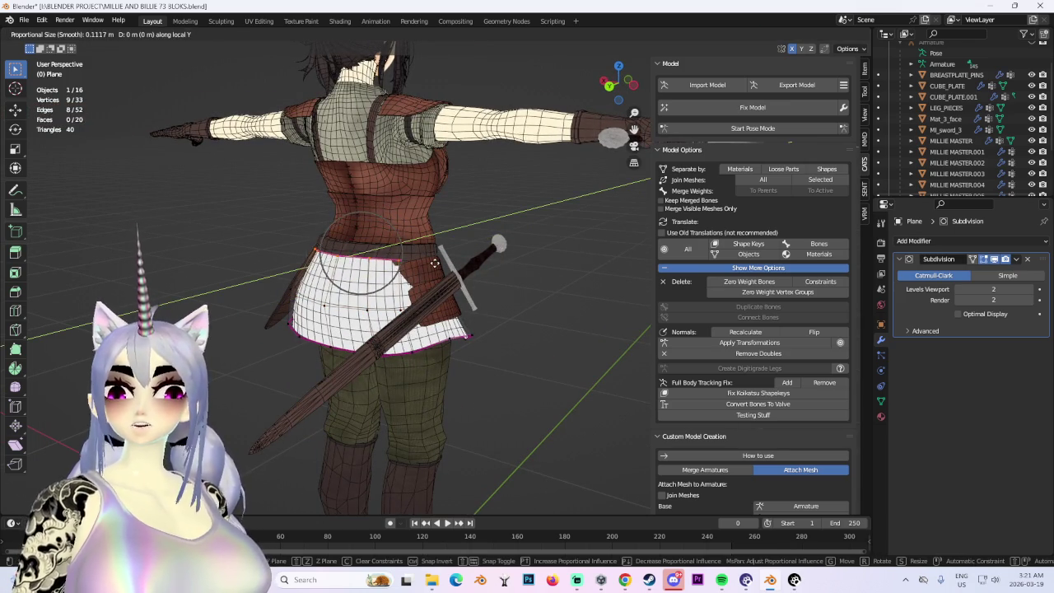
pyautogui.rightClick(441, 263)
pyautogui.click(440, 263)
pyautogui.moveTo(441, 263)
pyautogui.mouseDown(button='middle')
pyautogui.moveTo(497, 213)
pyautogui.moveTo(458, 319)
pyautogui.mouseUp(button='middle')
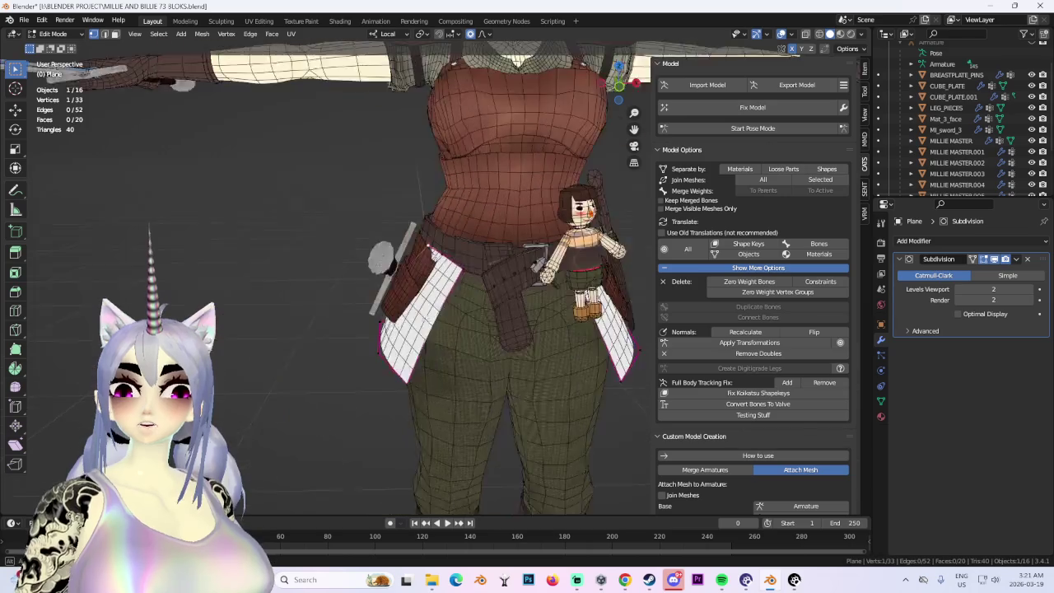
pyautogui.press('g')
pyautogui.rightClick(462, 317)
pyautogui.press('g')
pyautogui.scroll(-3, 469, 312)
pyautogui.click(480, 310)
# Looking up at the character, move the selected skirt vertex along local Y.
pyautogui.moveTo(479, 310); pyautogui.dragTo(449, 324, button='middle')
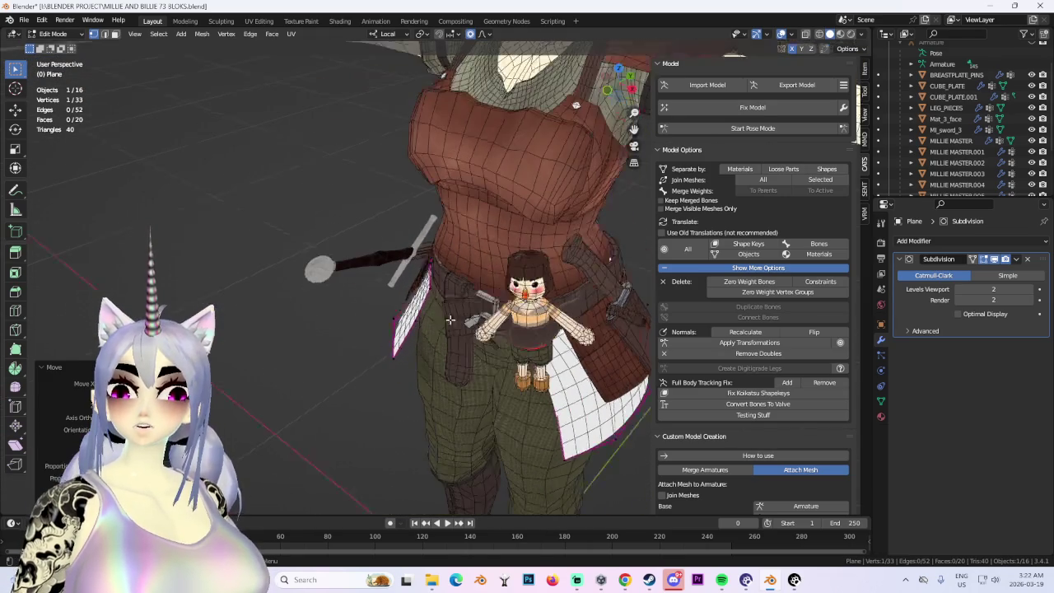
pyautogui.moveTo(430, 288)
pyautogui.mouseDown(button='middle')
pyautogui.moveTo(508, 244)
pyautogui.moveTo(478, 235)
pyautogui.mouseUp(button='middle')
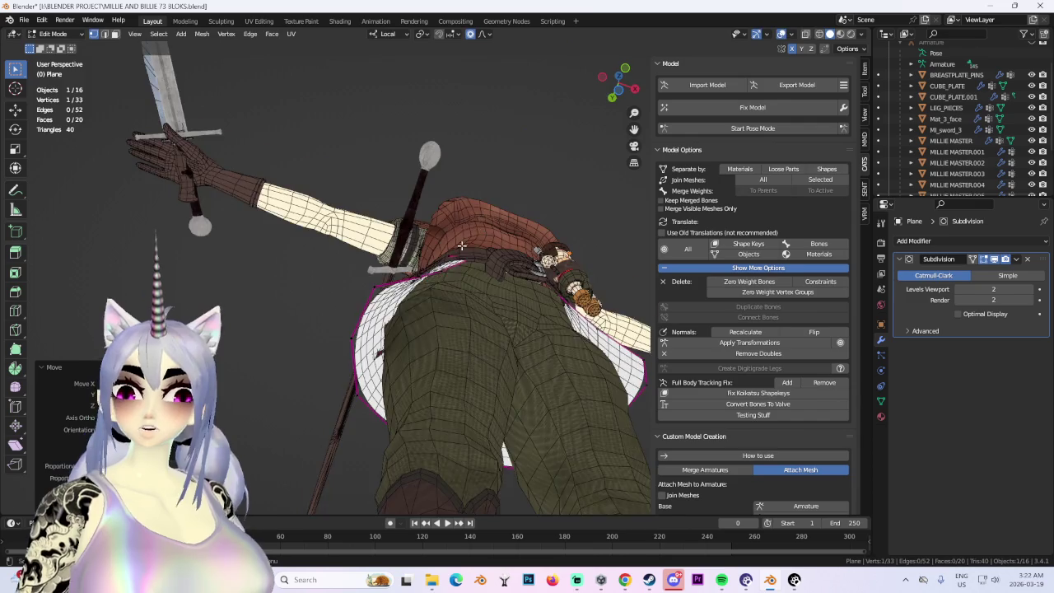
pyautogui.scroll(3, 460, 224)
pyautogui.press('g')
pyautogui.press('y')
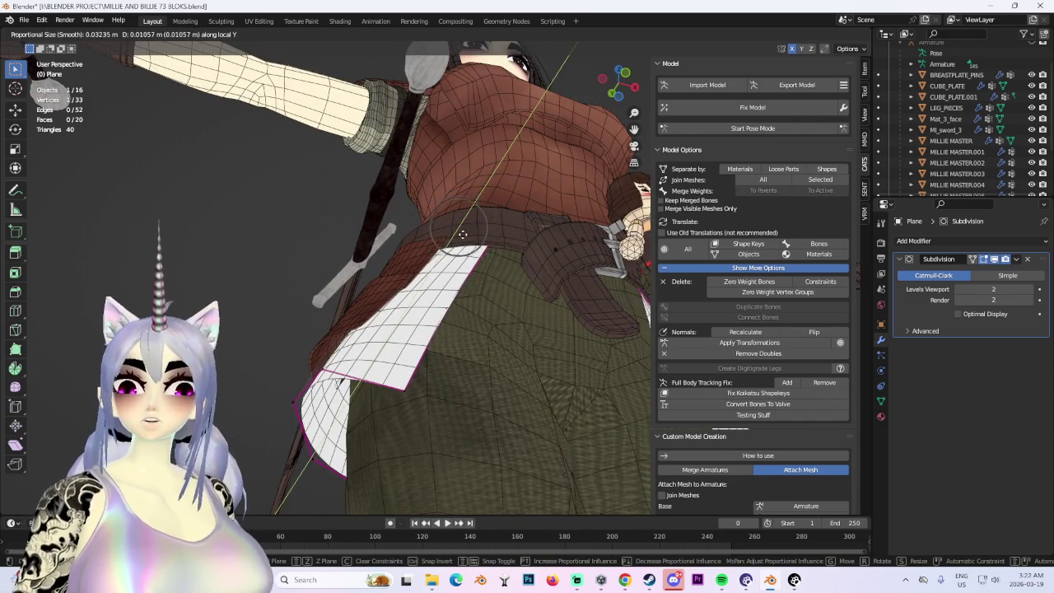
pyautogui.click(463, 235)
# In the side view, adjust the skirt vertex, then add a second edge vertex and move both.
pyautogui.moveTo(463, 235)
pyautogui.mouseDown(button='middle')
pyautogui.moveTo(401, 332)
pyautogui.moveTo(394, 313)
pyautogui.mouseUp(button='middle')
pyautogui.press('ctrl+KP_3')
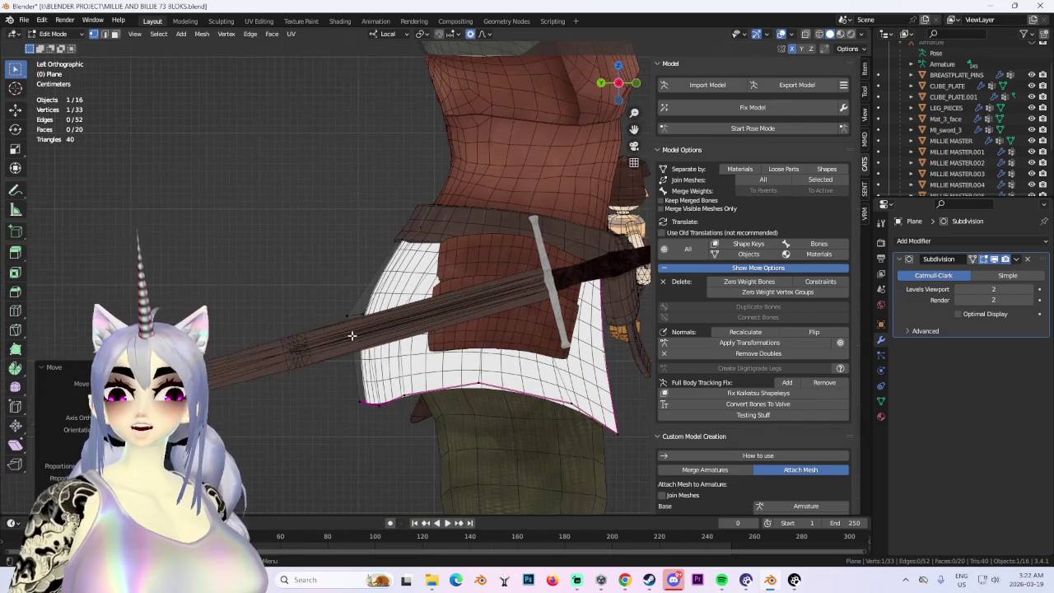
pyautogui.press('g')
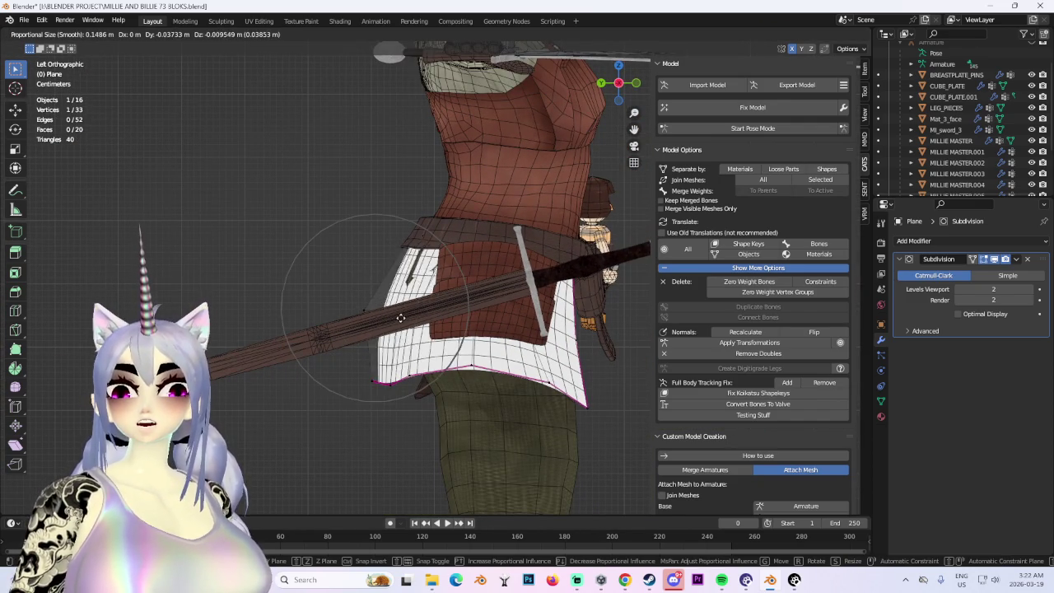
pyautogui.scroll(5, 374, 320)
pyautogui.click(378, 325)
pyautogui.keyDown('shift'); pyautogui.click(383, 329); pyautogui.keyUp('shift')
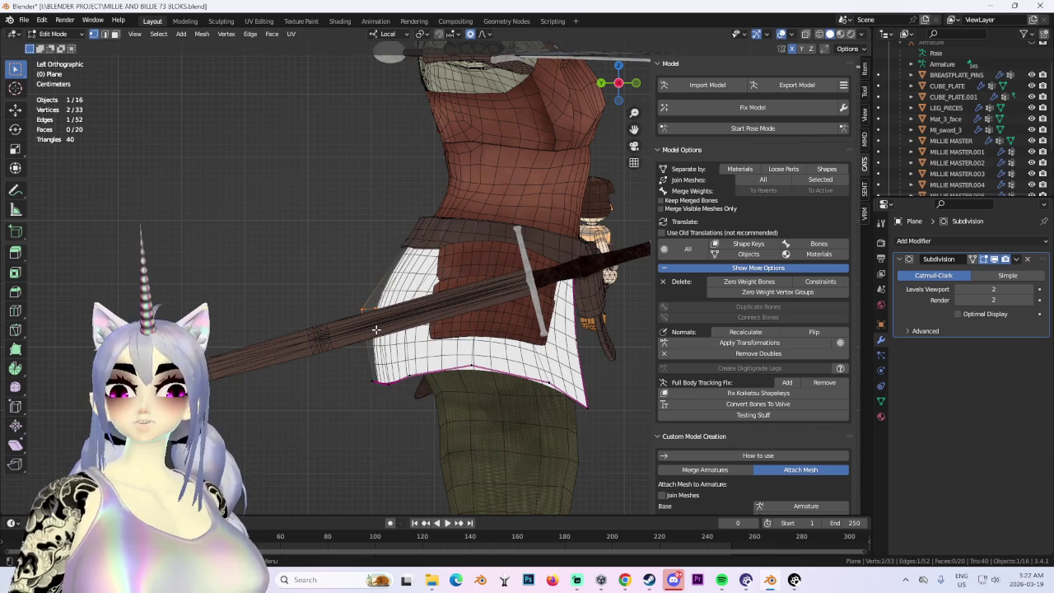
pyautogui.press('g')
pyautogui.click(390, 331)
# Select a vertex on the skirt's back and soft-move it along local Z, then adjust it again.
pyautogui.moveTo(389, 330)
pyautogui.mouseDown(button='middle')
pyautogui.moveTo(464, 327)
pyautogui.moveTo(346, 337)
pyautogui.moveTo(348, 284)
pyautogui.mouseUp(button='middle')
pyautogui.click(339, 341)
pyautogui.press('g')
pyautogui.press('z')
pyautogui.click(339, 333)
pyautogui.press('g')
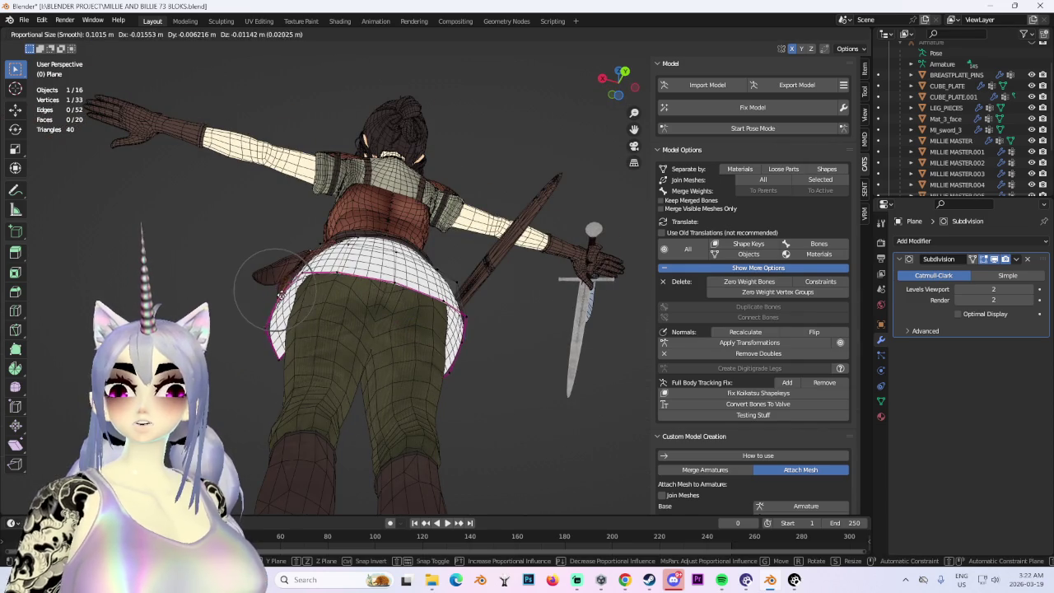
pyautogui.click(280, 276)
# From a level back view, nudge the skirt vertex twice more with soft falloff.
pyautogui.moveTo(280, 276)
pyautogui.mouseDown(button='middle')
pyautogui.moveTo(289, 264)
pyautogui.moveTo(464, 330)
pyautogui.mouseUp(button='middle')
pyautogui.scroll(3, 404, 302)
pyautogui.press('g')
pyautogui.click(405, 302)
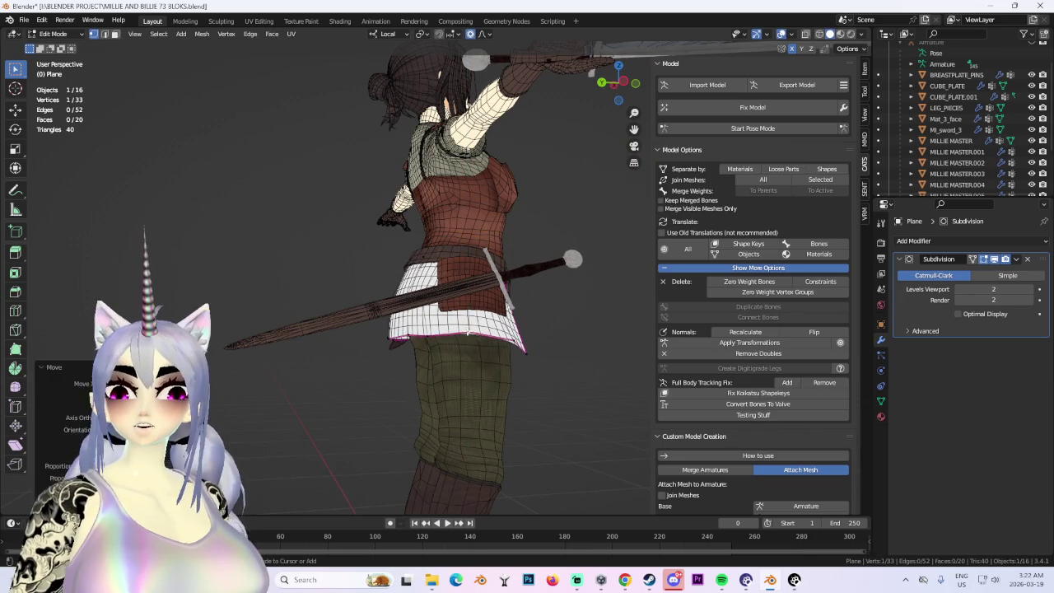
pyautogui.press('g')
pyautogui.click(466, 335)
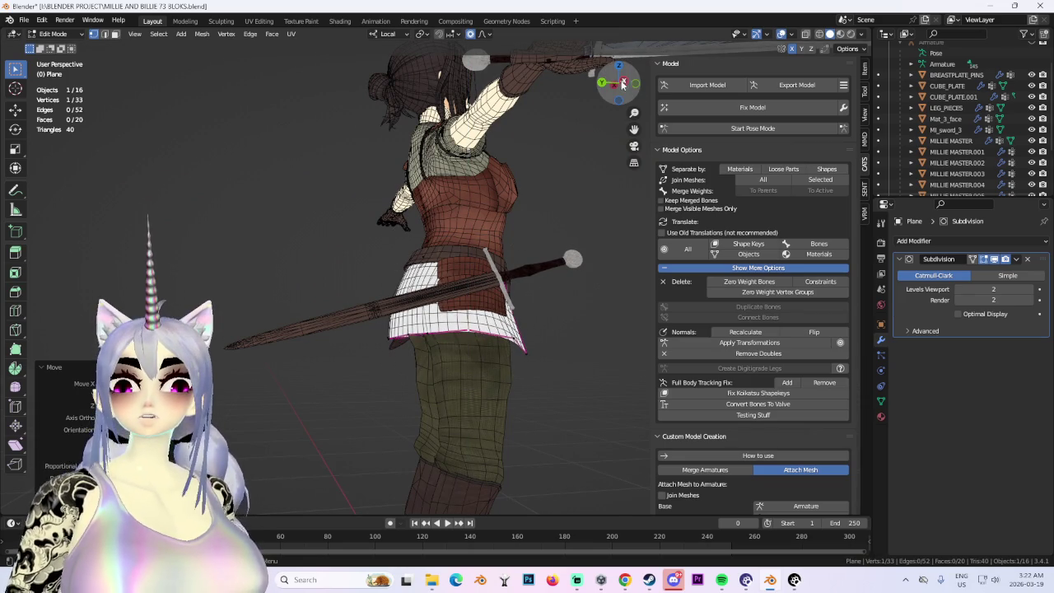
# Brush-select three skirt edge vertices in side view and move them twice along local Y.
pyautogui.click(623, 83)
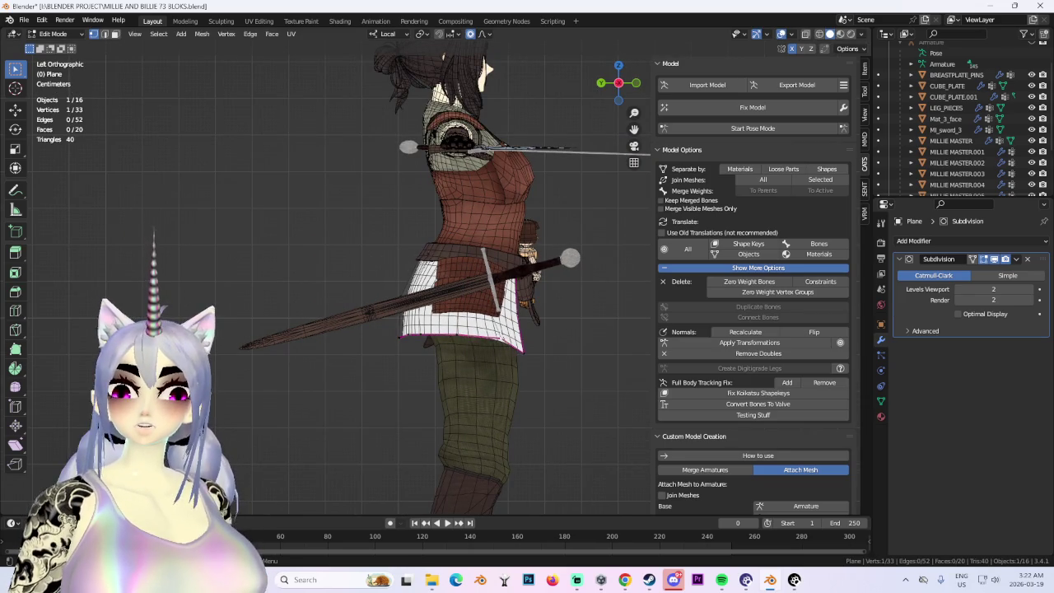
pyautogui.press('c')
pyautogui.moveTo(412, 354); pyautogui.dragTo(436, 447)
pyautogui.press('Escape')
pyautogui.moveTo(400, 252); pyautogui.dragTo(387, 227, button='middle')
pyautogui.press('g')
pyautogui.press('y')
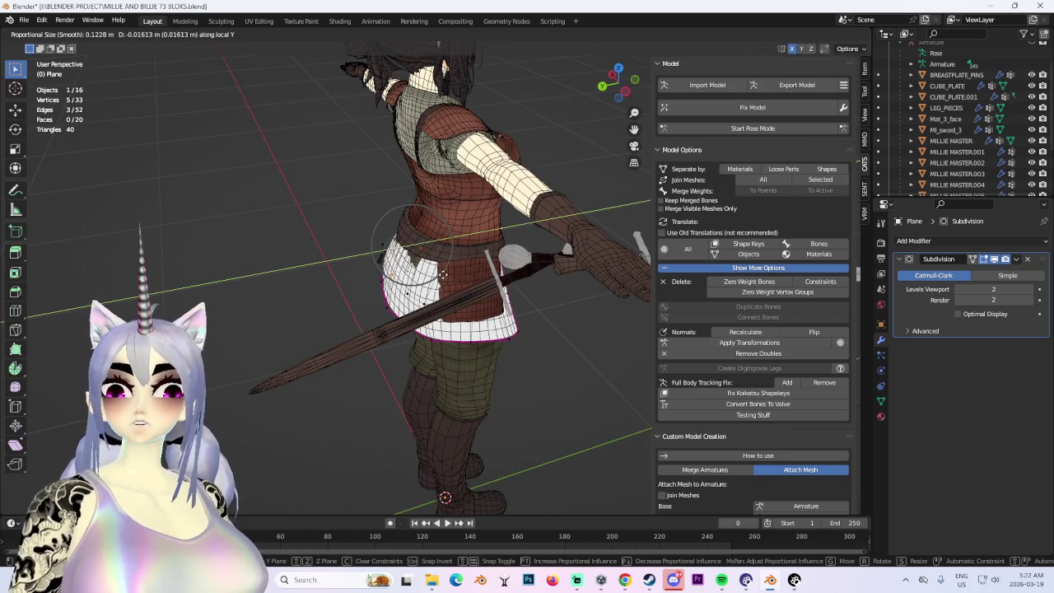
pyautogui.click(432, 258)
pyautogui.press('g')
pyautogui.press('y')
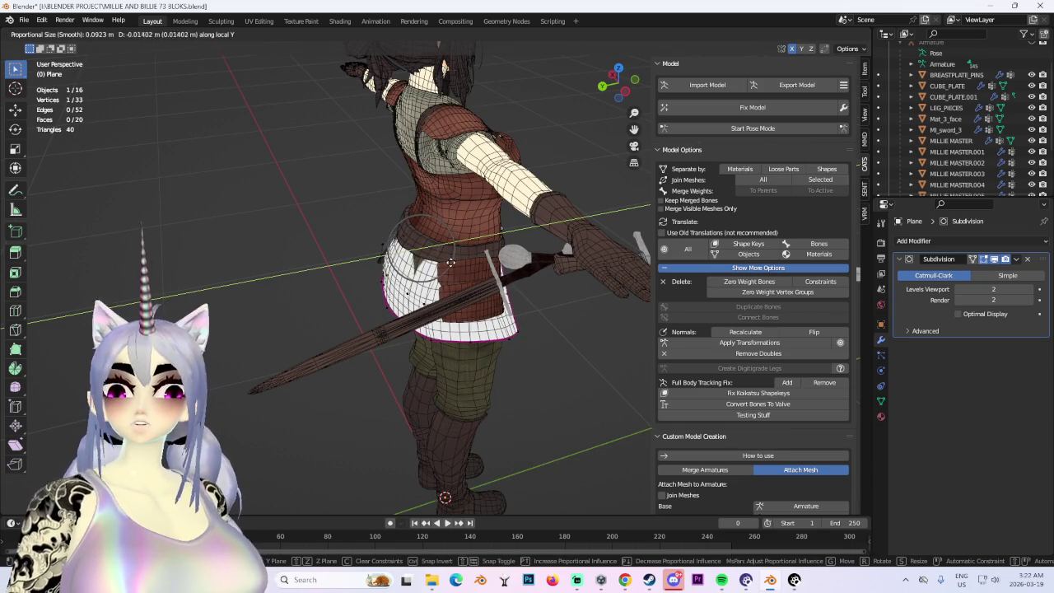
pyautogui.click(445, 262)
# From behind, select a vertex on the skirt's back edge and move it along local Z.
pyautogui.moveTo(445, 261); pyautogui.dragTo(471, 313, button='middle')
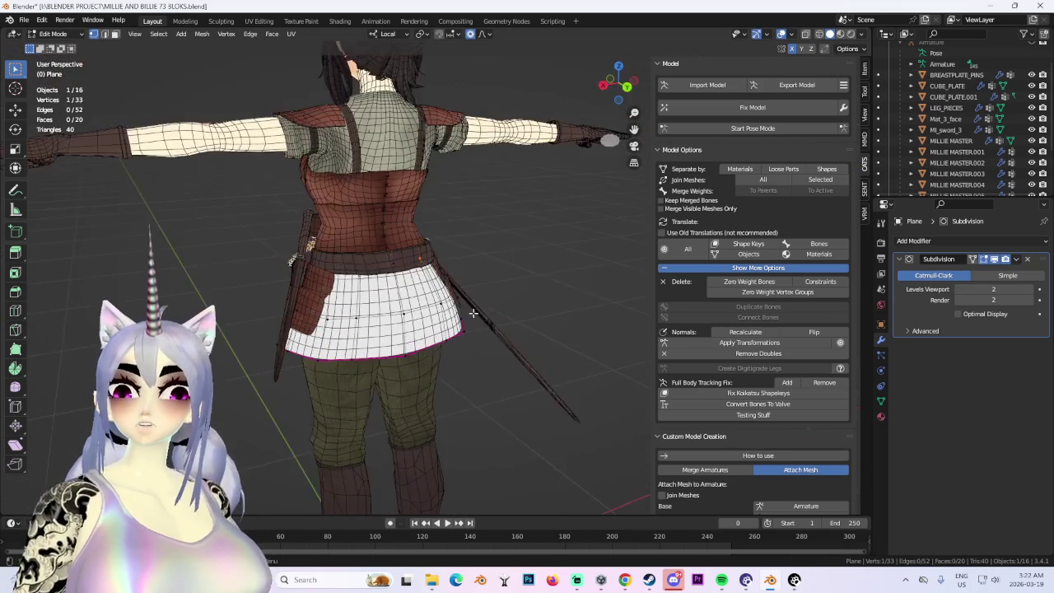
pyautogui.click(352, 354)
pyautogui.press('g')
pyautogui.press('z')
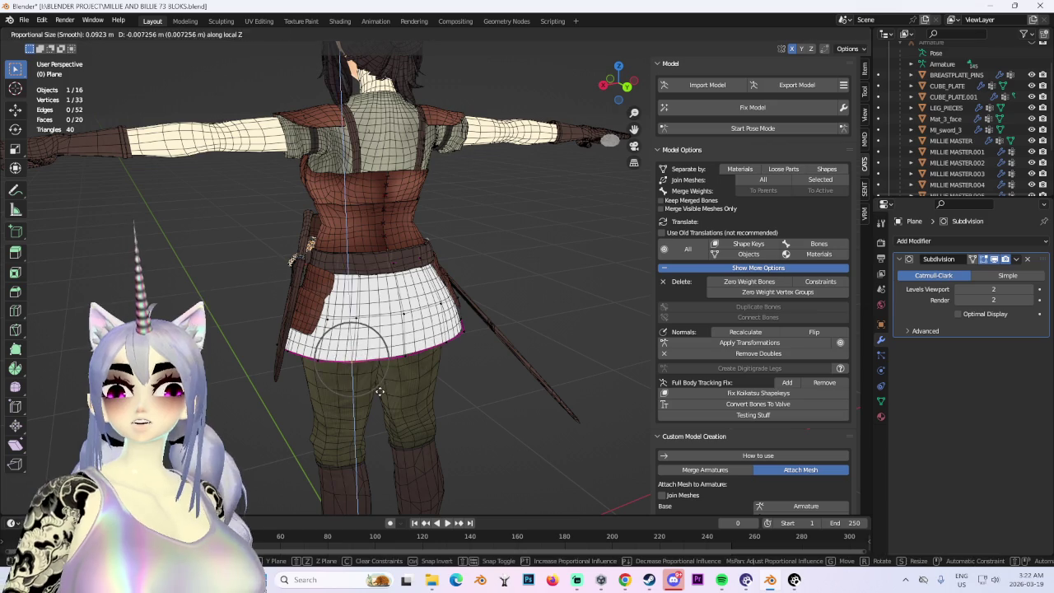
pyautogui.click(379, 387)
pyautogui.moveTo(475, 357)
pyautogui.mouseDown(button='middle')
pyautogui.moveTo(412, 346)
pyautogui.moveTo(470, 353)
pyautogui.mouseUp(button='middle')
# Move two more skirt edge vertices along local Z with soft falloff to even the hem.
pyautogui.keyDown('shift'); pyautogui.click(483, 357); pyautogui.keyUp('shift')
pyautogui.press('g')
pyautogui.press('z')
pyautogui.click(483, 358)
pyautogui.click(399, 331)
pyautogui.press('g')
pyautogui.press('z')
pyautogui.click(411, 353)
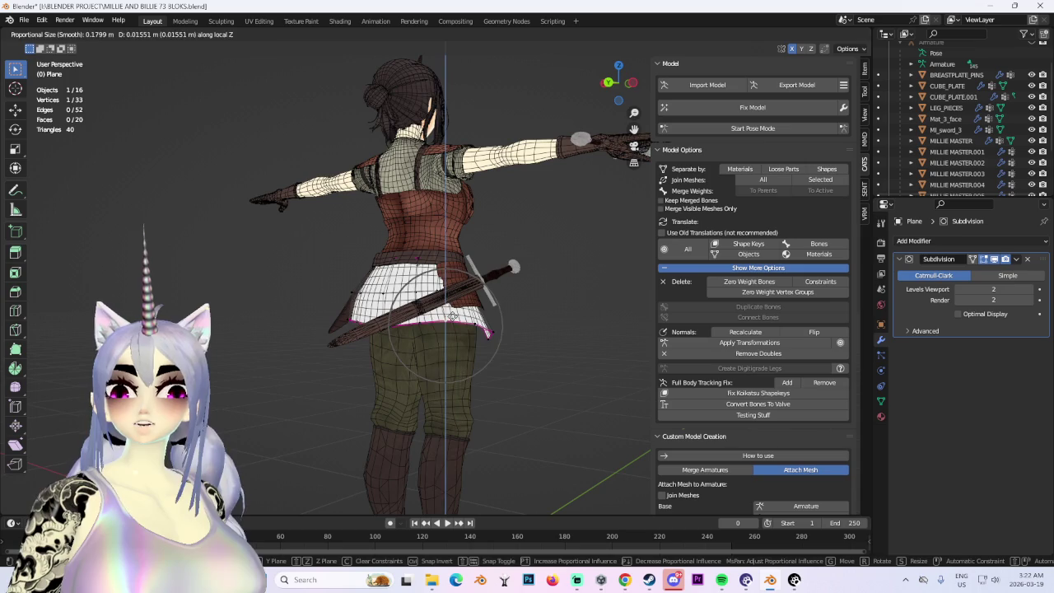
pyautogui.moveTo(366, 301)
pyautogui.mouseDown(button='middle')
pyautogui.moveTo(538, 320)
pyautogui.moveTo(593, 206)
pyautogui.mouseUp(button='middle')
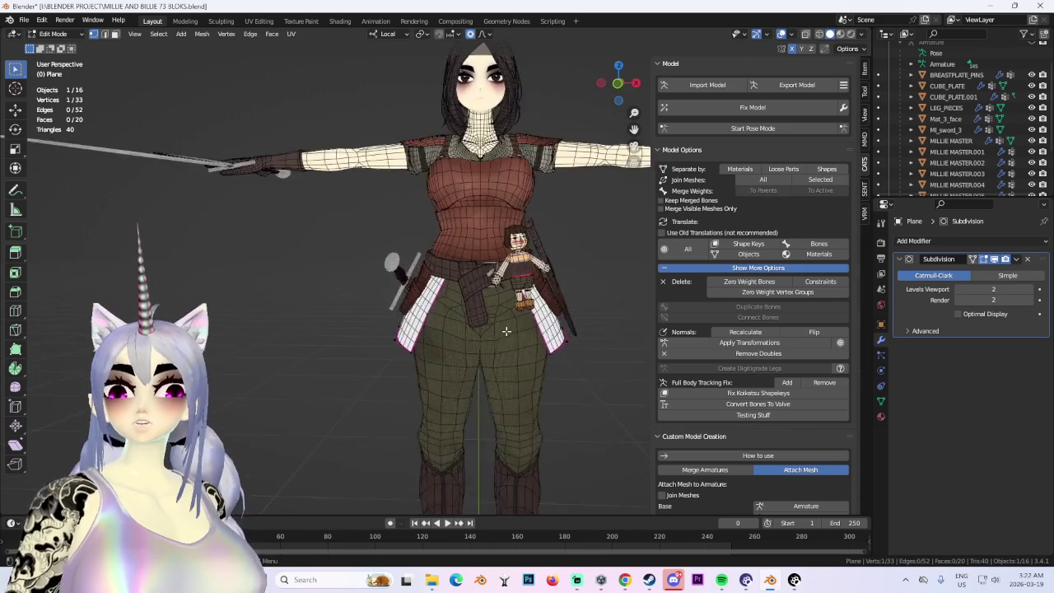
# In front view, box-select the lower skirt vertices on both sides and rotate them outward.
pyautogui.click(618, 82)
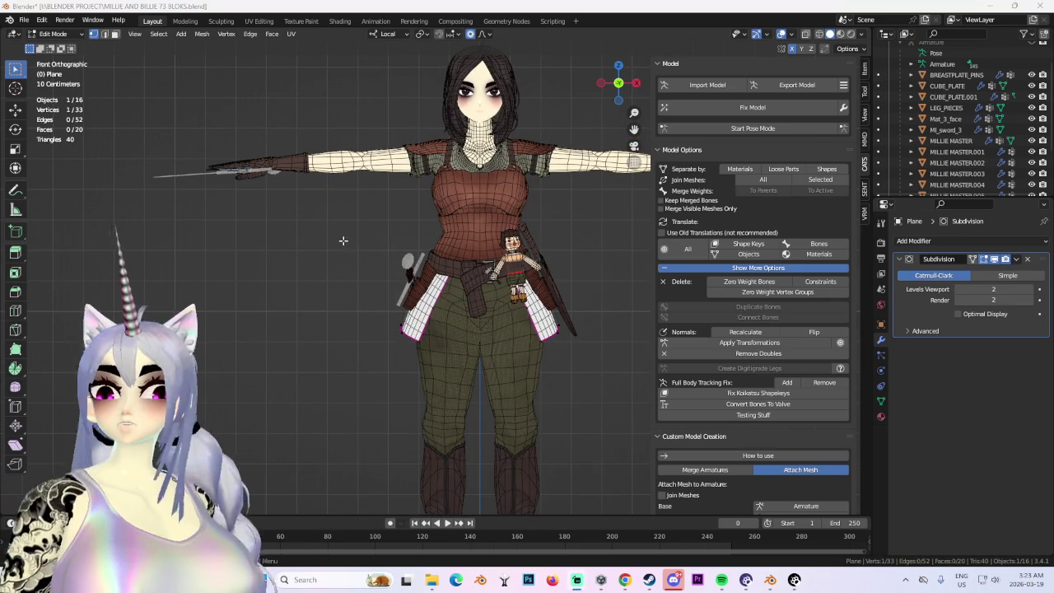
pyautogui.moveTo(341, 237); pyautogui.dragTo(535, 450)
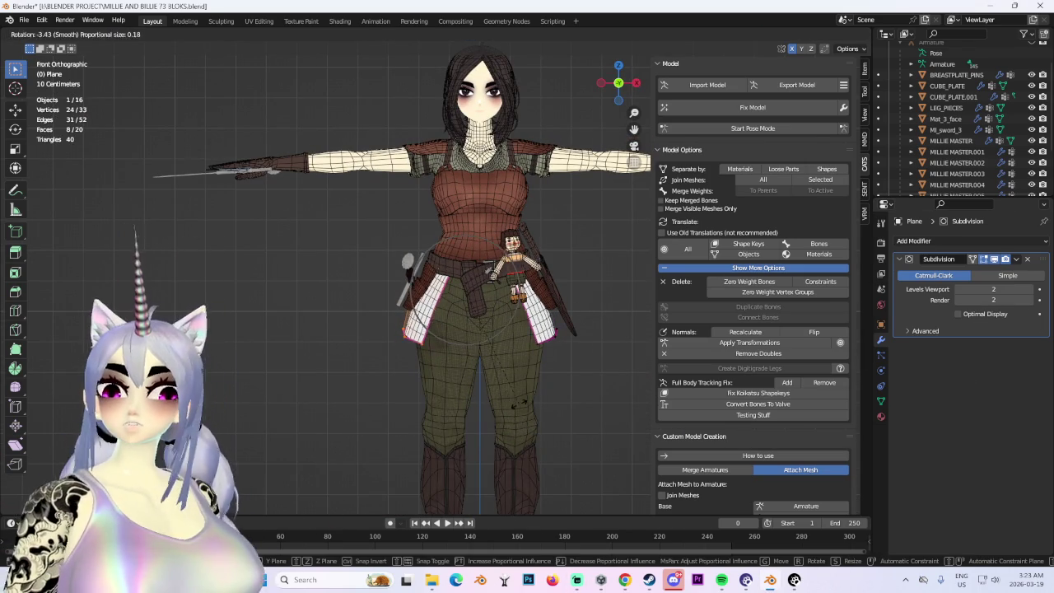
pyautogui.press('r')
pyautogui.click(531, 368)
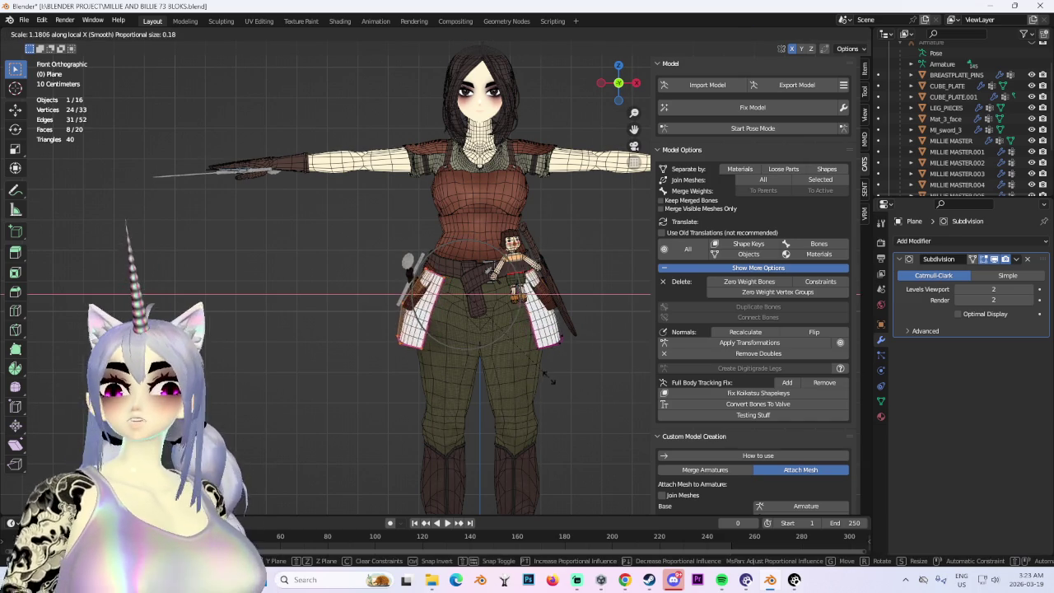
pyautogui.moveTo(531, 368)
pyautogui.mouseDown(button='middle')
pyautogui.moveTo(486, 272)
pyautogui.moveTo(494, 189)
pyautogui.mouseUp(button='middle')
pyautogui.scroll(-3, 463, 355)
pyautogui.scroll(-3, 478, 346)
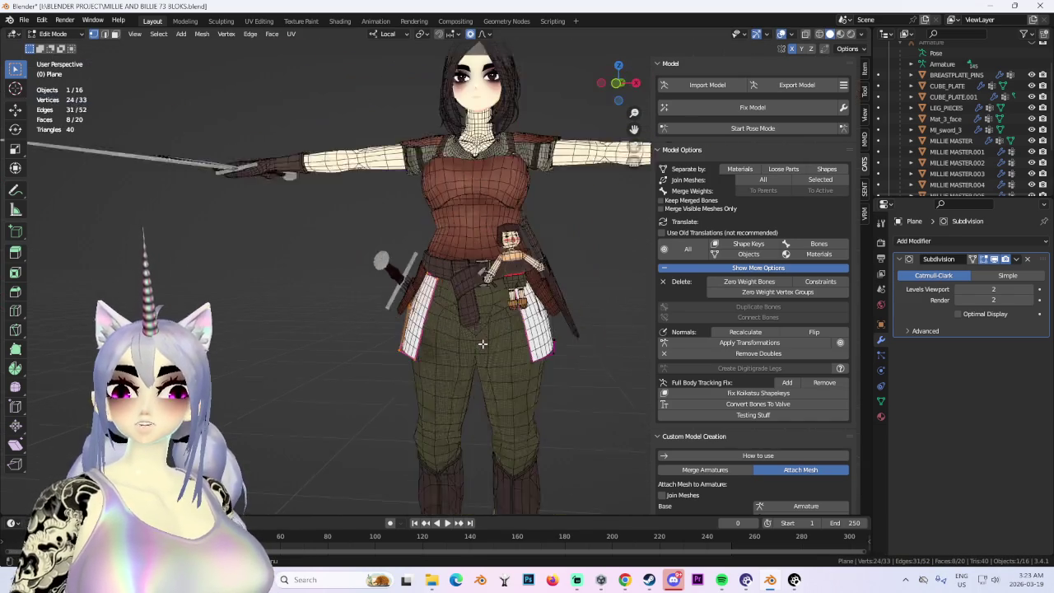
# Turn off the wireframe overlay and orbit around the solid model to check the flared skirt.
pyautogui.click(782, 34)
pyautogui.moveTo(527, 247)
pyautogui.mouseDown(button='middle')
pyautogui.moveTo(568, 266)
pyautogui.moveTo(487, 302)
pyautogui.moveTo(466, 299)
pyautogui.moveTo(536, 308)
pyautogui.moveTo(477, 292)
pyautogui.mouseUp(button='middle')
pyautogui.moveTo(421, 331)
pyautogui.mouseDown(button='middle')
pyautogui.moveTo(463, 329)
pyautogui.moveTo(436, 343)
pyautogui.moveTo(444, 337)
pyautogui.mouseUp(button='middle')
pyautogui.scroll(5, 444, 337)
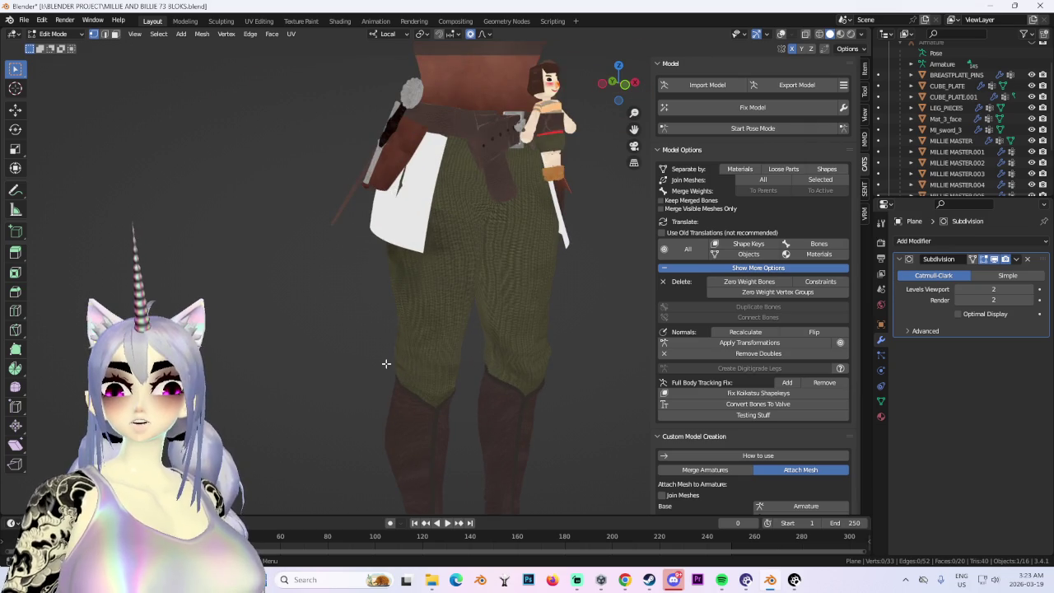
pyautogui.scroll(-3, 461, 368)
pyautogui.scroll(-3, 464, 372)
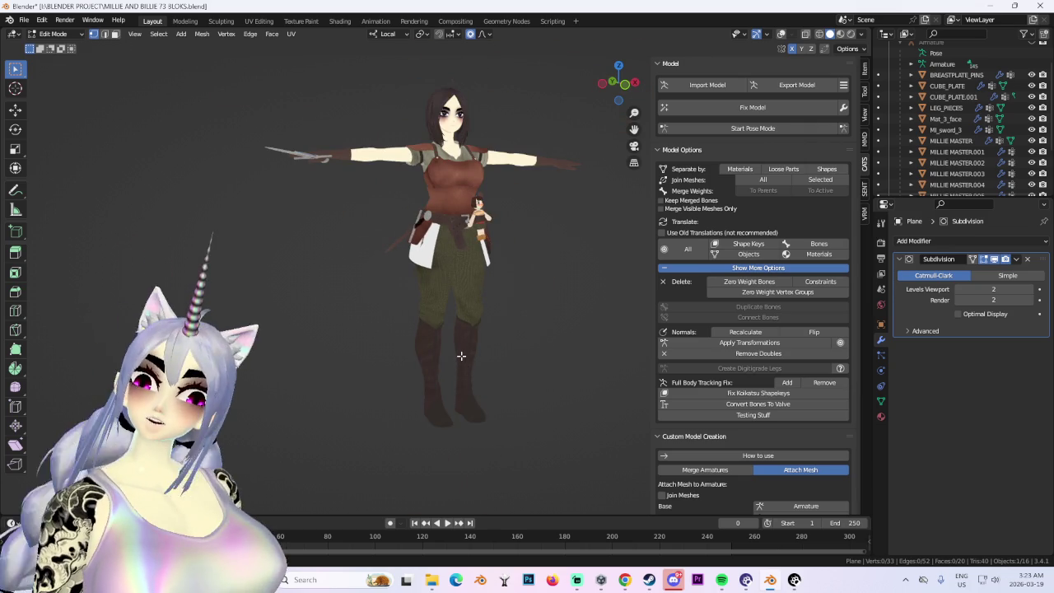
pyautogui.moveTo(454, 349)
pyautogui.mouseDown(button='middle')
pyautogui.moveTo(426, 340)
pyautogui.moveTo(447, 367)
pyautogui.moveTo(529, 365)
pyautogui.moveTo(489, 357)
pyautogui.moveTo(544, 344)
pyautogui.moveTo(461, 346)
pyautogui.moveTo(626, 355)
pyautogui.moveTo(443, 343)
pyautogui.moveTo(461, 346)
pyautogui.mouseUp(button='middle')
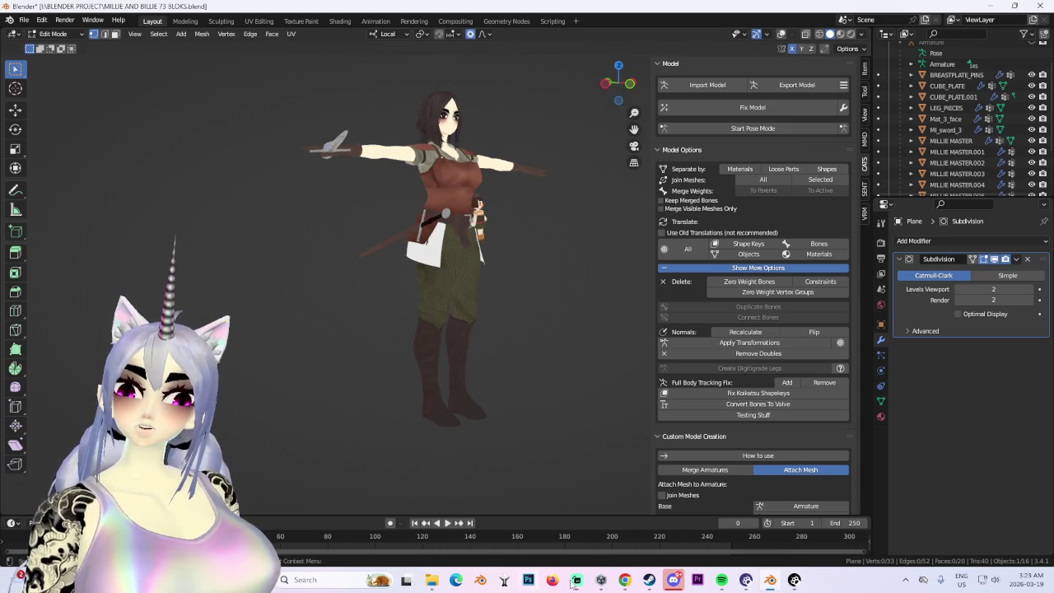
# Save the project as MILLIE AND BILLIE 74 BLOKS.blend, changing 73 to 74, then minimise Blender.
pyautogui.click(23, 20)
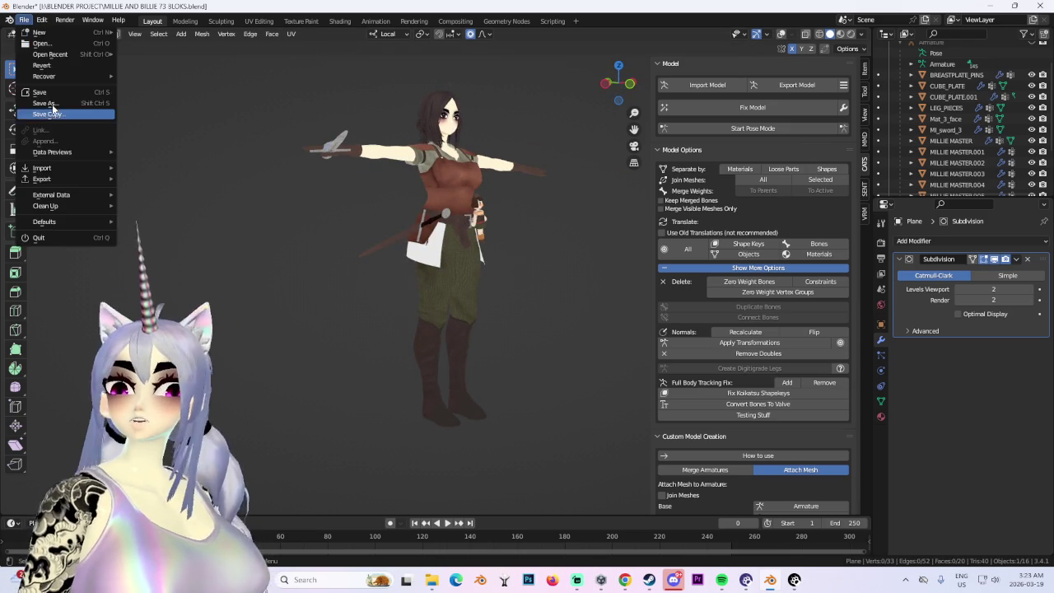
pyautogui.click(37, 114)
pyautogui.click(281, 478)
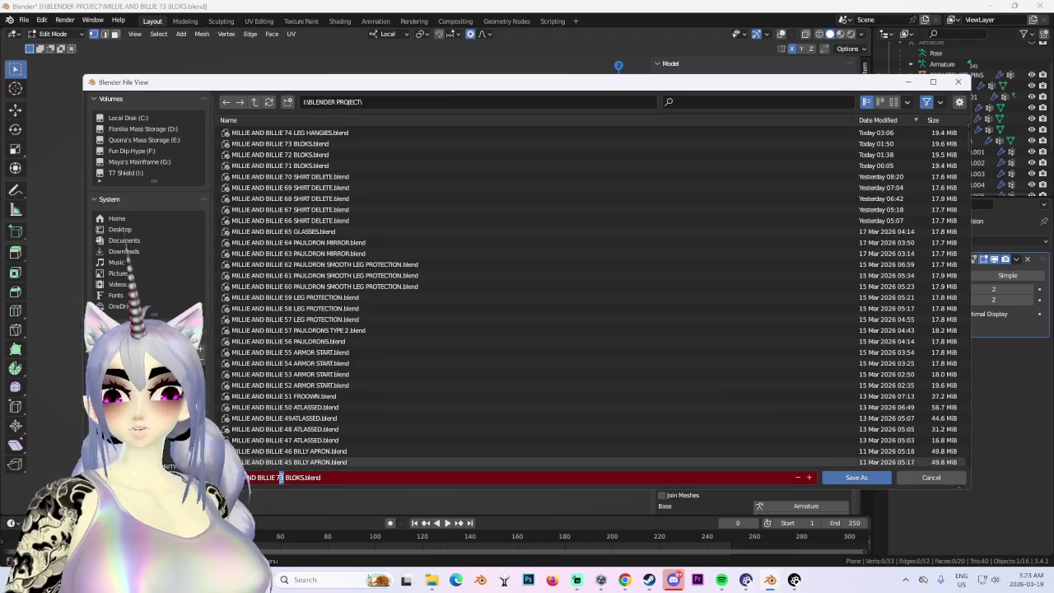
pyautogui.click(848, 478)
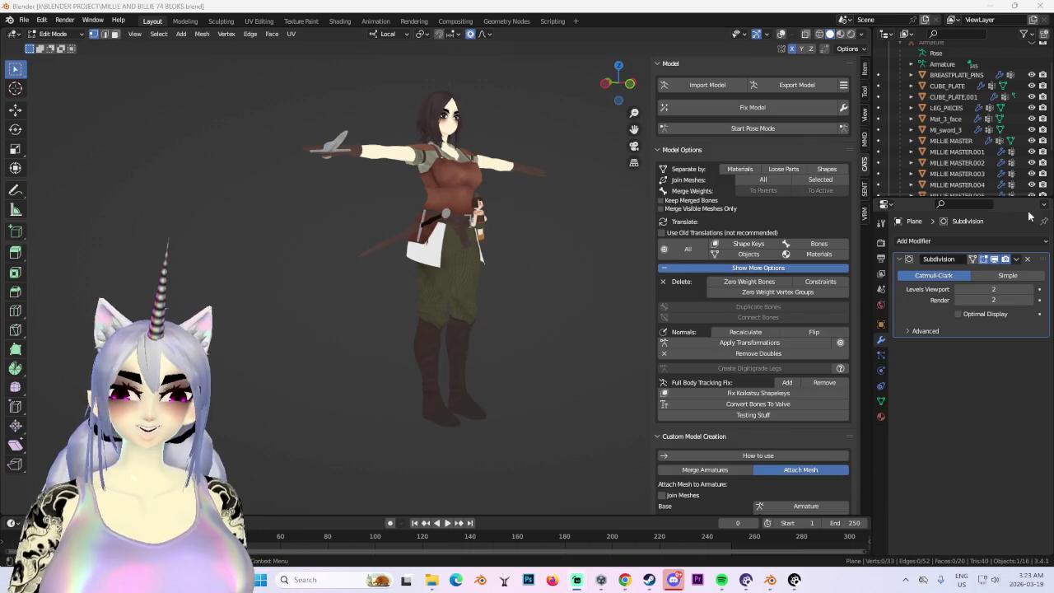
pyautogui.click(997, 5)
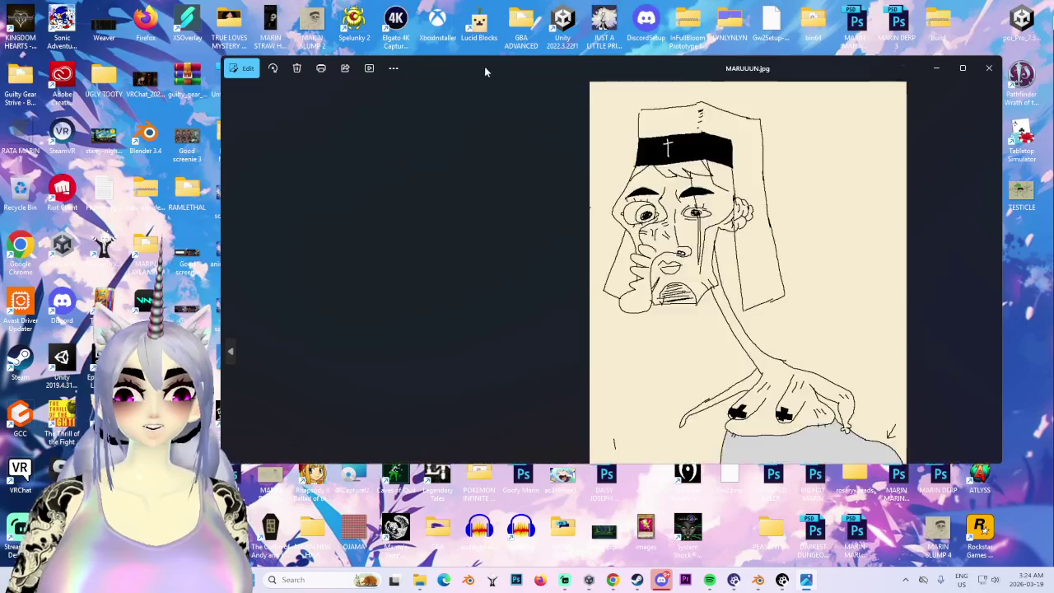
# Maximise the MARUUUN.jpg viewer, zoom in and out, then close it and return to Blender.
pyautogui.click(962, 67)
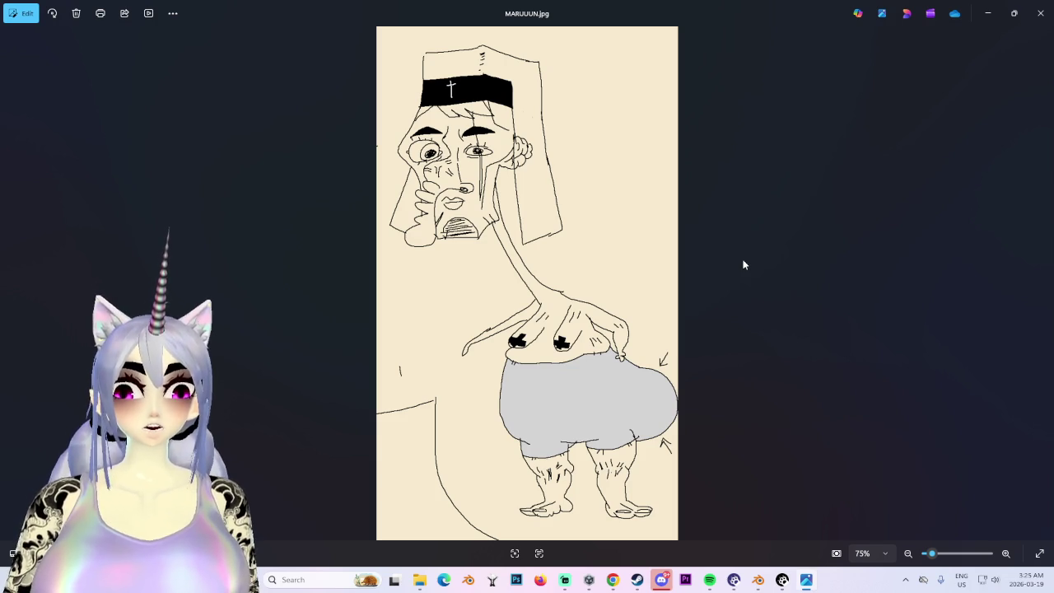
pyautogui.scroll(5, 422, 183)
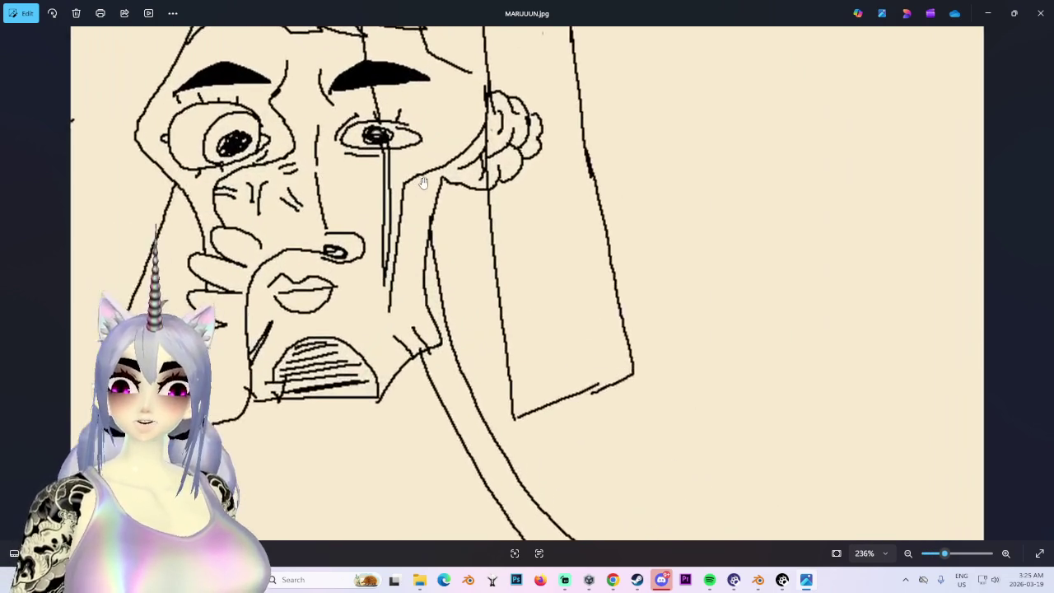
pyautogui.scroll(-2, 423, 183)
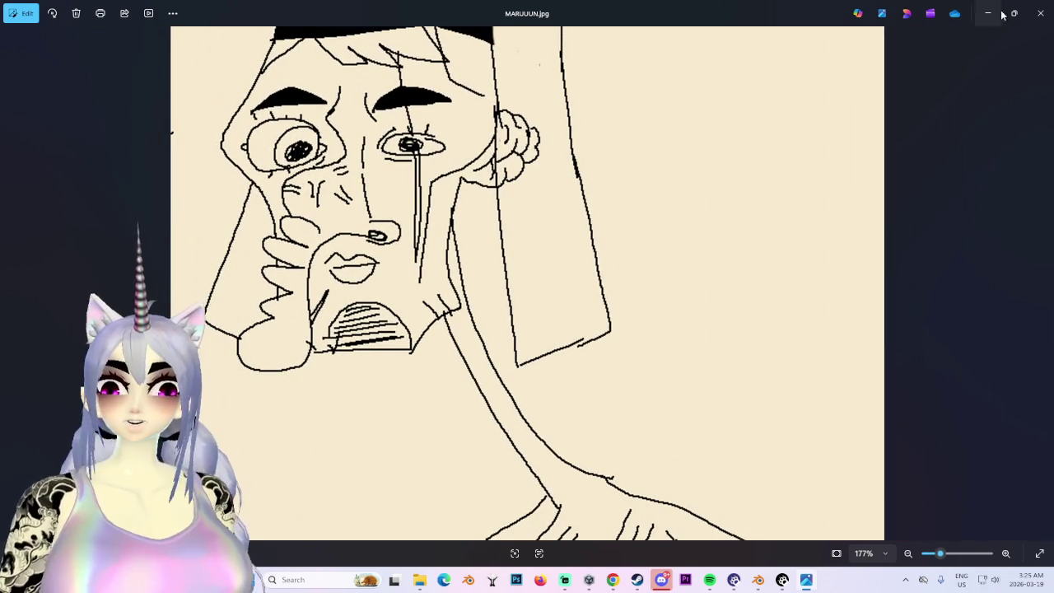
pyautogui.click(1044, 17)
pyautogui.hotkey('alt', 'Tab')
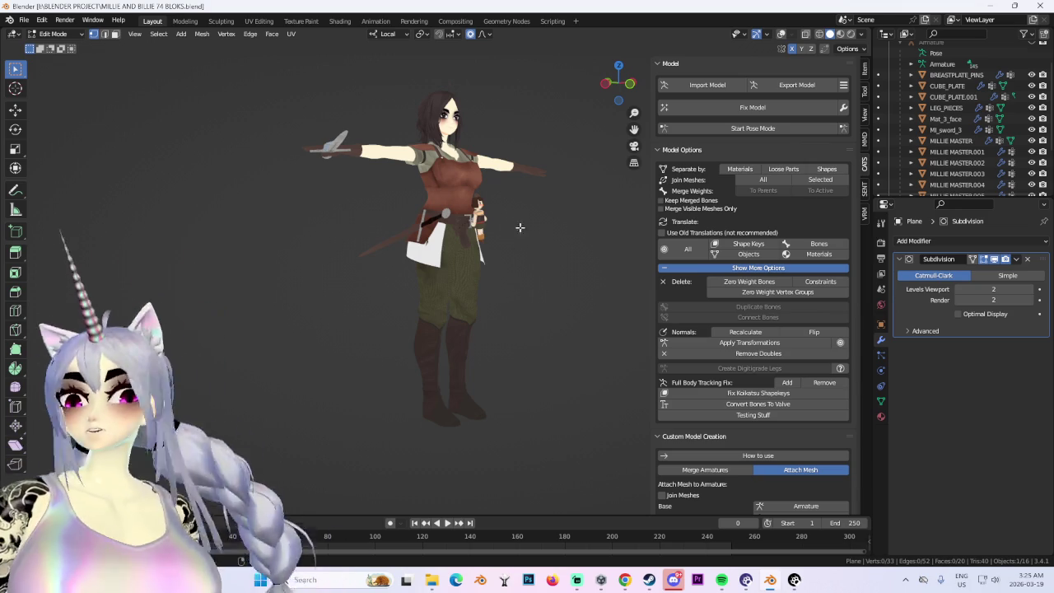
# Frame the character from the front and switch the viewport to material preview shading.
pyautogui.scroll(2, 510, 215)
pyautogui.moveTo(510, 214); pyautogui.dragTo(610, 108, button='middle')
pyautogui.click(612, 87)
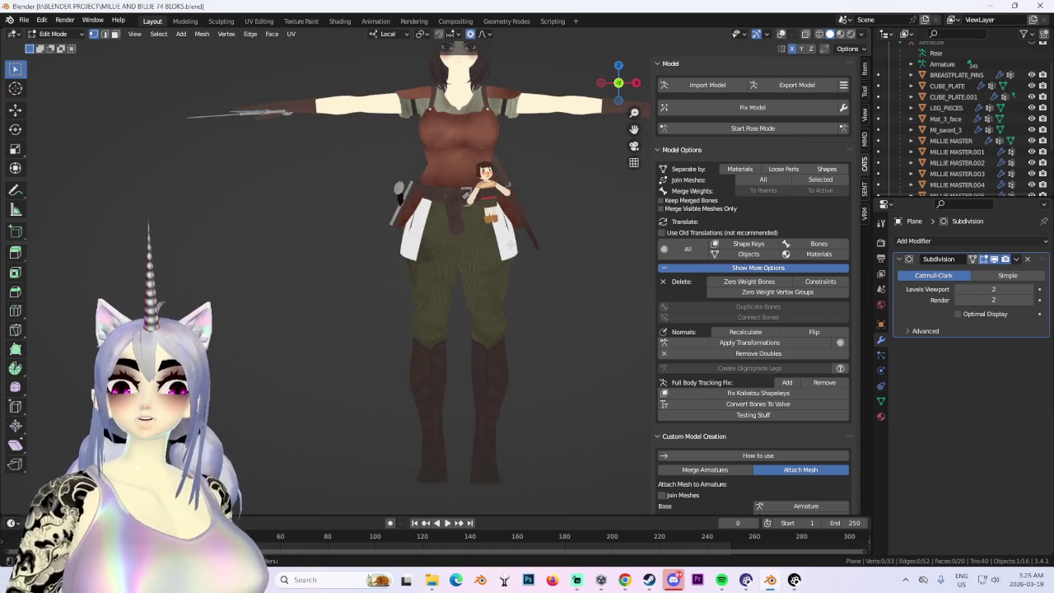
pyautogui.moveTo(484, 214)
pyautogui.mouseDown(button='middle')
pyautogui.moveTo(488, 293)
pyautogui.moveTo(674, 63)
pyautogui.mouseUp(button='middle')
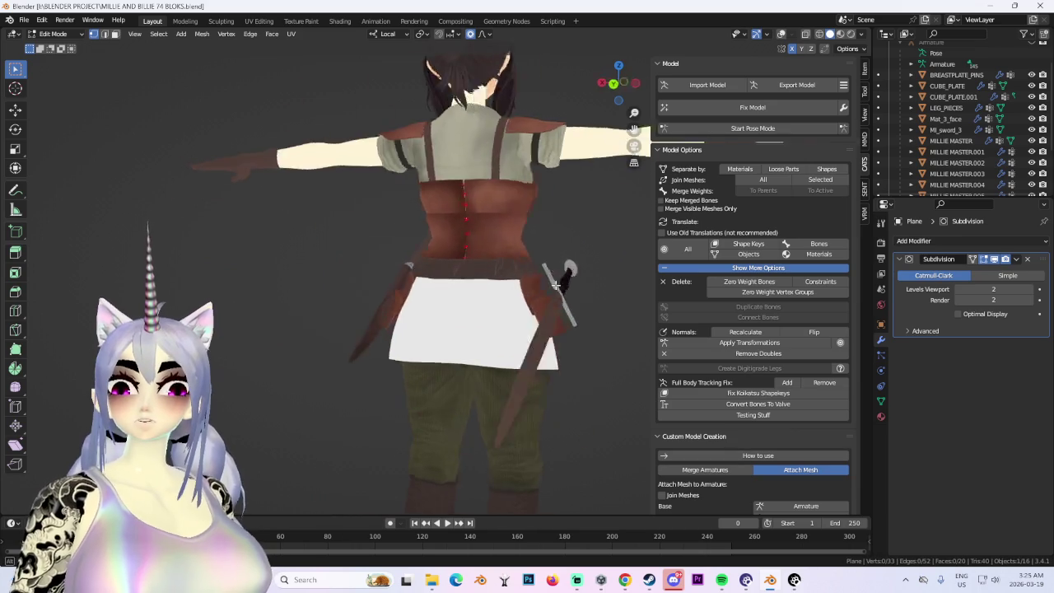
pyautogui.click(840, 34)
pyautogui.moveTo(462, 280)
pyautogui.mouseDown(button='middle')
pyautogui.moveTo(515, 293)
pyautogui.moveTo(456, 288)
pyautogui.mouseUp(button='middle')
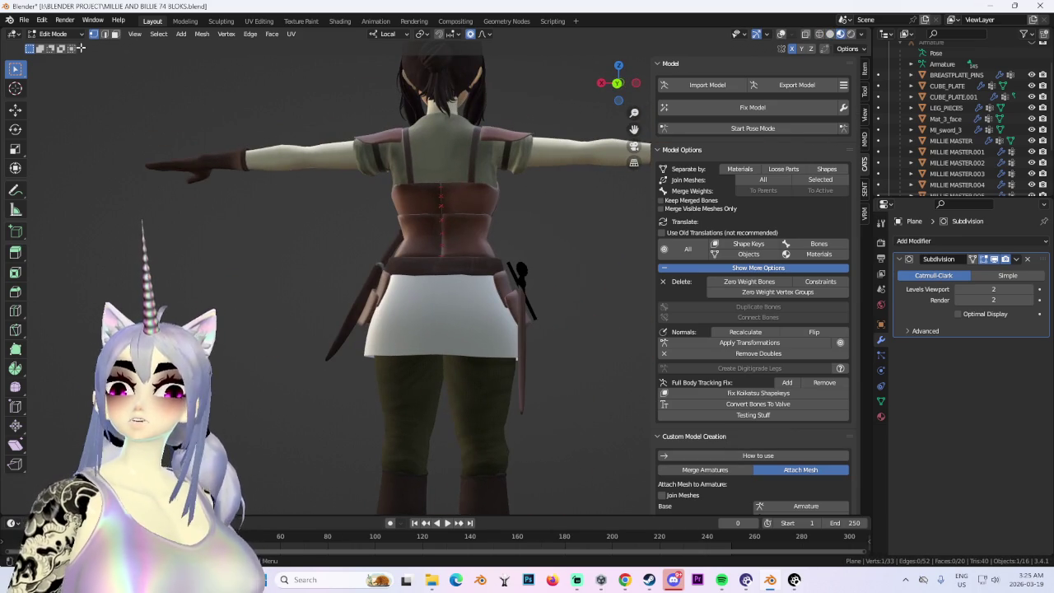
# Switch to Object Mode, enable the wireframe and statistics overlays, and re-enter Edit Mode on the skirt plane.
pyautogui.click(53, 34)
pyautogui.click(51, 43)
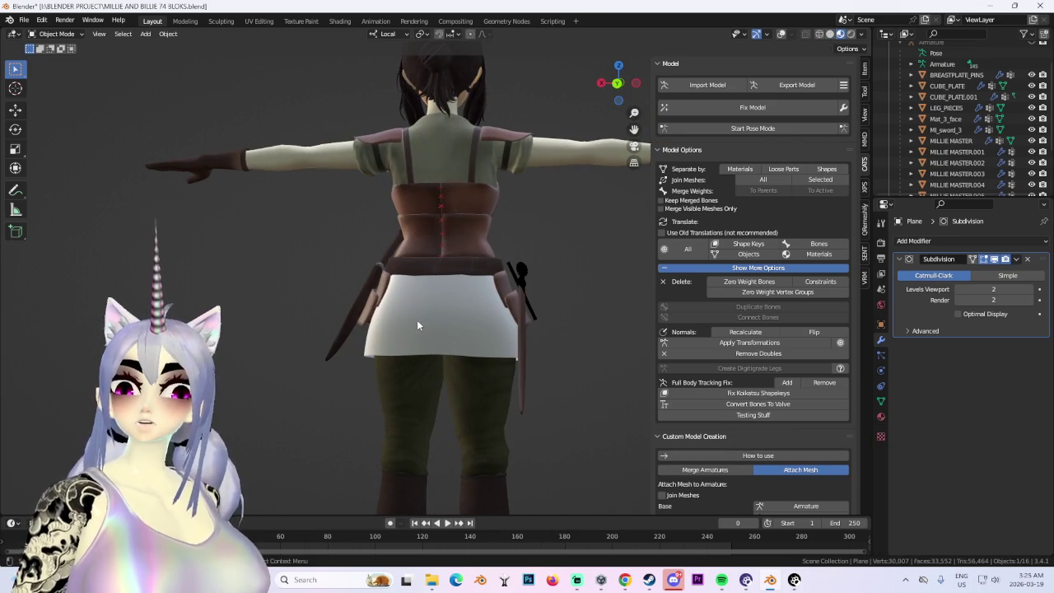
pyautogui.click(781, 34)
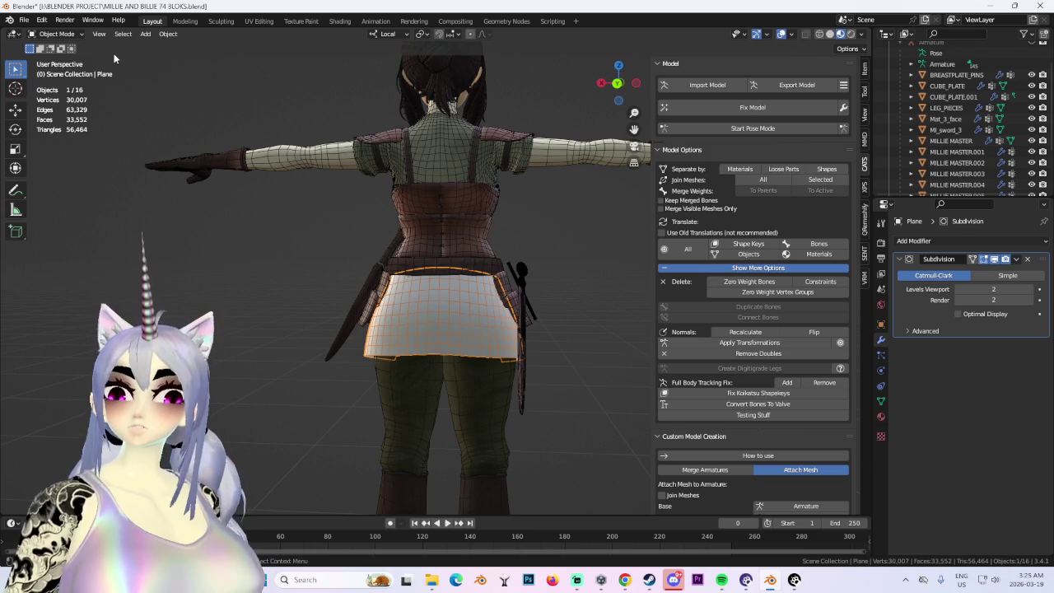
pyautogui.click(53, 33)
pyautogui.click(50, 55)
pyautogui.moveTo(547, 301); pyautogui.dragTo(505, 351, button='middle')
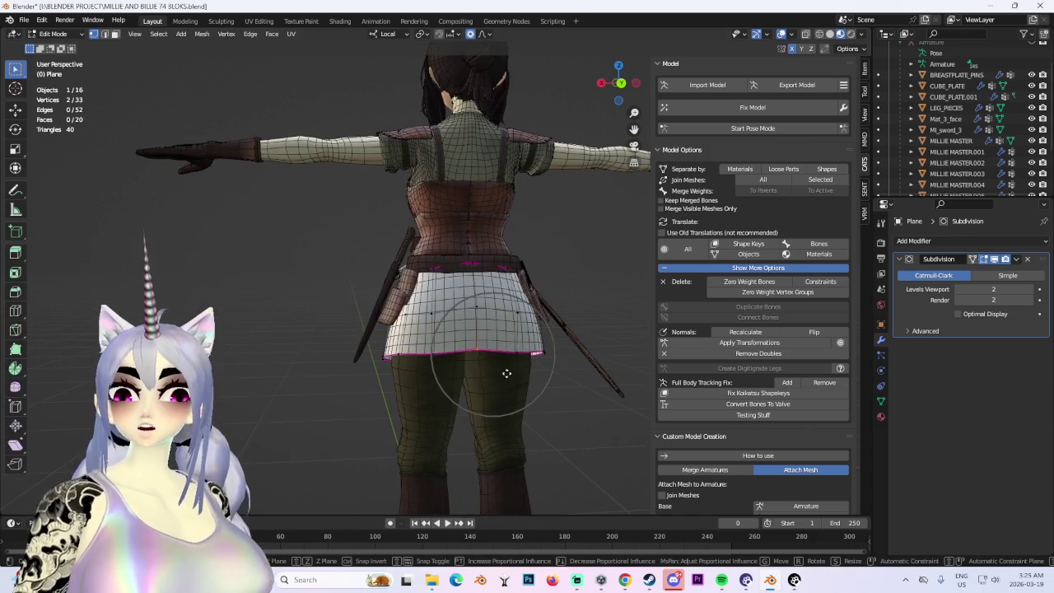
# Move front hem vertices with soft falloff, raising them along Z and pushing them outward along X.
pyautogui.press('Escape')
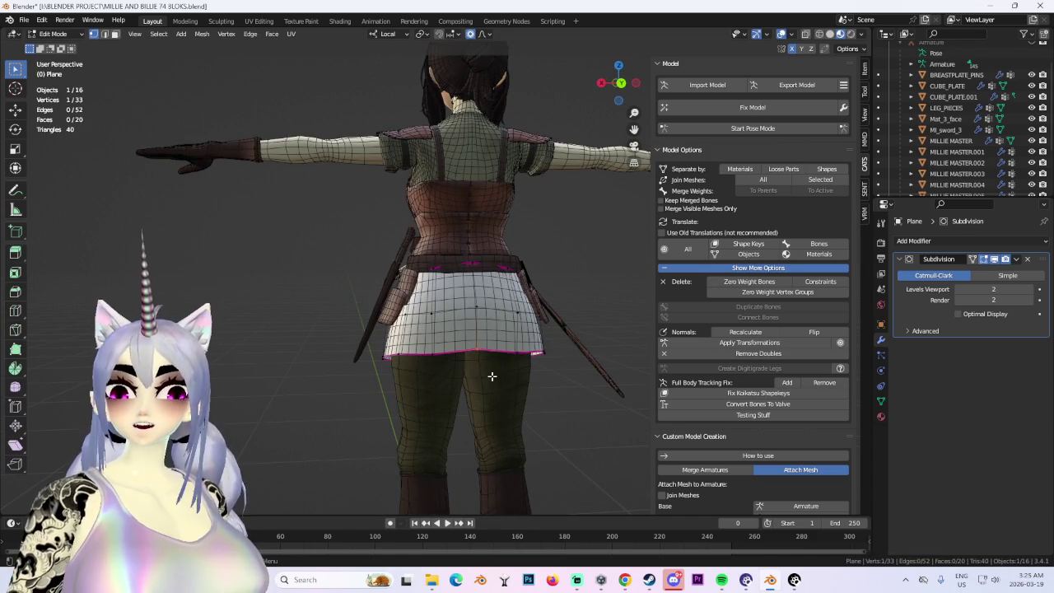
pyautogui.moveTo(462, 344); pyautogui.dragTo(491, 377)
pyautogui.press('g')
pyautogui.click(489, 404)
pyautogui.moveTo(490, 404)
pyautogui.mouseDown(button='middle')
pyautogui.moveTo(495, 383)
pyautogui.moveTo(387, 341)
pyautogui.mouseUp(button='middle')
pyautogui.keyDown('shift'); pyautogui.click(392, 353); pyautogui.keyUp('shift')
pyautogui.press('g')
pyautogui.press('z')
pyautogui.click(453, 354)
pyautogui.click(453, 355)
pyautogui.moveTo(453, 354)
pyautogui.mouseDown(button='middle')
pyautogui.moveTo(428, 346)
pyautogui.moveTo(503, 355)
pyautogui.moveTo(471, 326)
pyautogui.moveTo(439, 365)
pyautogui.moveTo(461, 355)
pyautogui.moveTo(298, 326)
pyautogui.mouseUp(button='middle')
pyautogui.press('g')
pyautogui.press('x')
pyautogui.click(453, 350)
# Raise another group of hem vertices along local Z with soft falloff.
pyautogui.keyDown('shift'); pyautogui.click(460, 387); pyautogui.keyUp('shift')
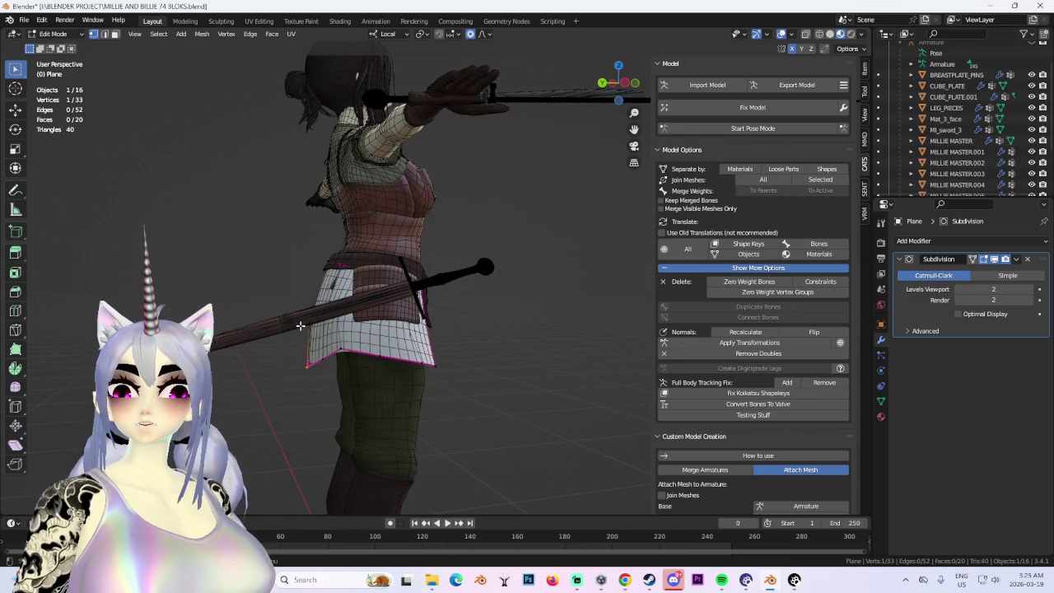
pyautogui.press('g')
pyautogui.press('z')
pyautogui.press('z')
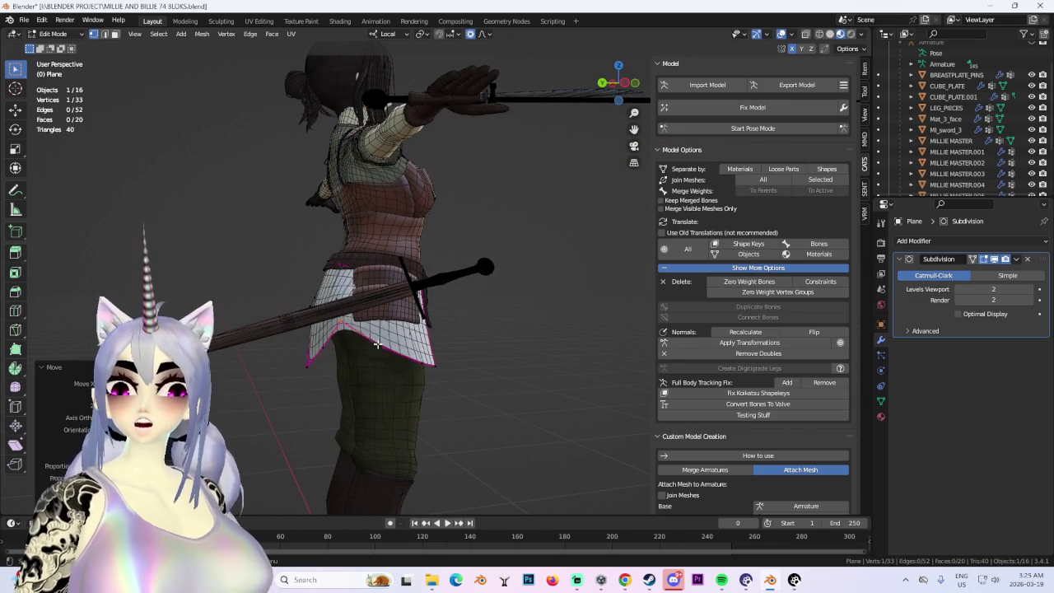
pyautogui.scroll(-2, 428, 340)
pyautogui.moveTo(480, 358)
pyautogui.mouseDown(button='middle')
pyautogui.moveTo(428, 340)
pyautogui.moveTo(461, 313)
pyautogui.moveTo(426, 348)
pyautogui.mouseUp(button='middle')
pyautogui.click(423, 351)
pyautogui.press('g')
pyautogui.press('Escape')
# Reshape the vertices at the back of the skirt with a soft-falloff move.
pyautogui.moveTo(285, 239)
pyautogui.mouseDown(button='middle')
pyautogui.moveTo(443, 303)
pyautogui.moveTo(368, 301)
pyautogui.moveTo(364, 286)
pyautogui.moveTo(394, 260)
pyautogui.mouseUp(button='middle')
pyautogui.scroll(2, 368, 302)
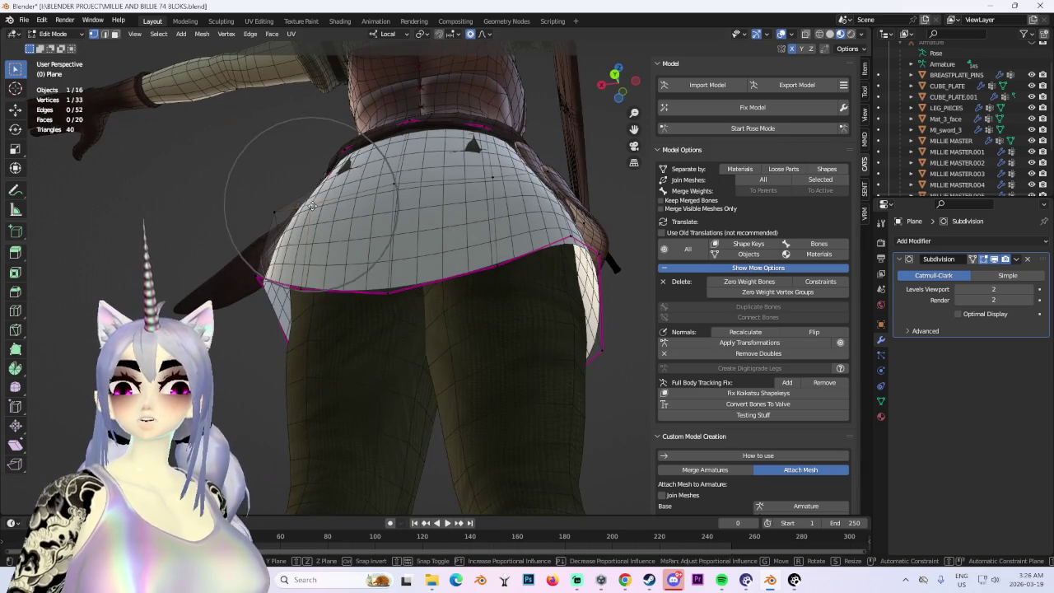
pyautogui.moveTo(324, 194); pyautogui.dragTo(497, 327, button='middle')
pyautogui.moveTo(496, 385); pyautogui.dragTo(461, 414, button='middle')
pyautogui.moveTo(603, 411); pyautogui.dragTo(586, 404, button='middle')
pyautogui.press('g')
pyautogui.press('g')
pyautogui.moveTo(428, 363)
pyautogui.mouseDown(button='middle')
pyautogui.moveTo(433, 313)
pyautogui.moveTo(612, 400)
pyautogui.moveTo(513, 417)
pyautogui.moveTo(426, 370)
pyautogui.mouseUp(button='middle')
pyautogui.click(435, 308)
pyautogui.hotkey('alt', 'a')
# Adjust a waist vertex, then start lifting the back hem along local Z.
pyautogui.scroll(3, 416, 311)
pyautogui.click(417, 236)
pyautogui.press('g')
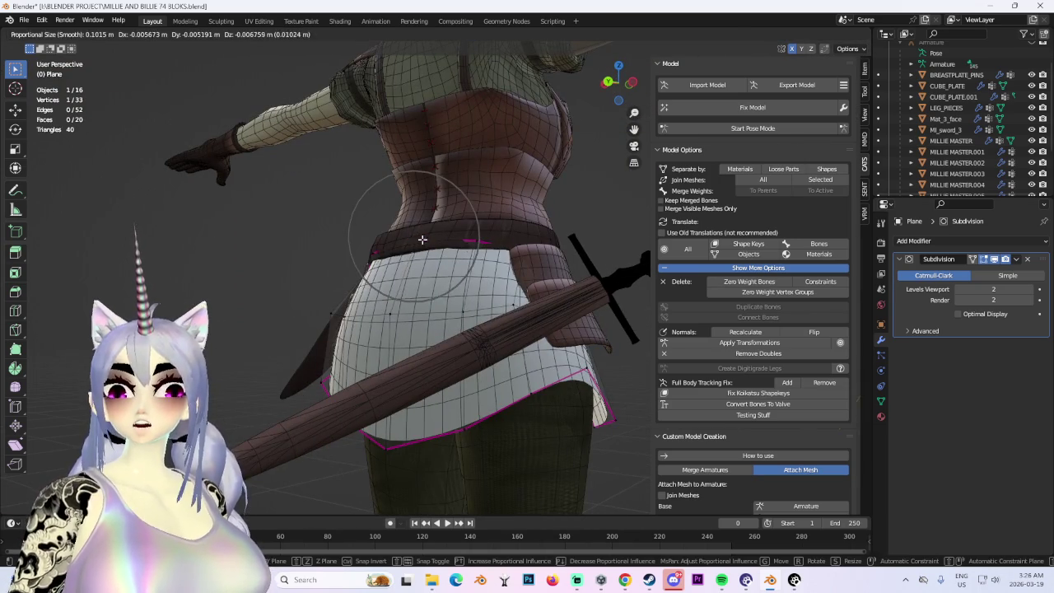
pyautogui.click(418, 235)
pyautogui.moveTo(418, 236); pyautogui.dragTo(467, 258, button='middle')
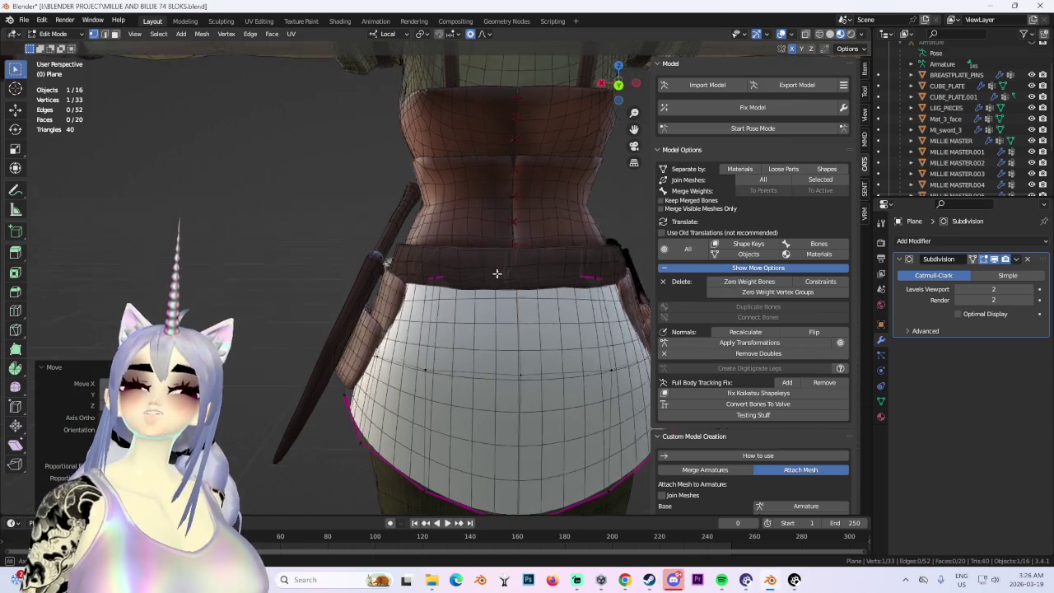
pyautogui.scroll(-4, 494, 271)
pyautogui.moveTo(494, 271)
pyautogui.mouseDown(button='middle')
pyautogui.moveTo(393, 264)
pyautogui.moveTo(483, 283)
pyautogui.moveTo(528, 333)
pyautogui.moveTo(535, 354)
pyautogui.moveTo(513, 363)
pyautogui.moveTo(498, 424)
pyautogui.moveTo(480, 367)
pyautogui.moveTo(563, 370)
pyautogui.moveTo(434, 362)
pyautogui.moveTo(543, 347)
pyautogui.moveTo(442, 353)
pyautogui.moveTo(467, 368)
pyautogui.moveTo(483, 365)
pyautogui.moveTo(401, 282)
pyautogui.moveTo(471, 328)
pyautogui.moveTo(508, 281)
pyautogui.moveTo(475, 246)
pyautogui.moveTo(516, 261)
pyautogui.moveTo(469, 295)
pyautogui.mouseUp(button='middle')
pyautogui.scroll(-3, 393, 263)
pyautogui.scroll(2, 507, 309)
pyautogui.scroll(2, 541, 352)
pyautogui.press('g')
pyautogui.scroll(-3, 514, 364)
pyautogui.press('z')
pyautogui.press('z')
# Lift the back hem, nudge the rear skirt vertices, and push them forward along Y.
pyautogui.click(480, 368)
pyautogui.press('g')
pyautogui.click(542, 347)
pyautogui.scroll(2, 401, 283)
pyautogui.scroll(1, 507, 281)
pyautogui.press('g')
pyautogui.click(536, 245)
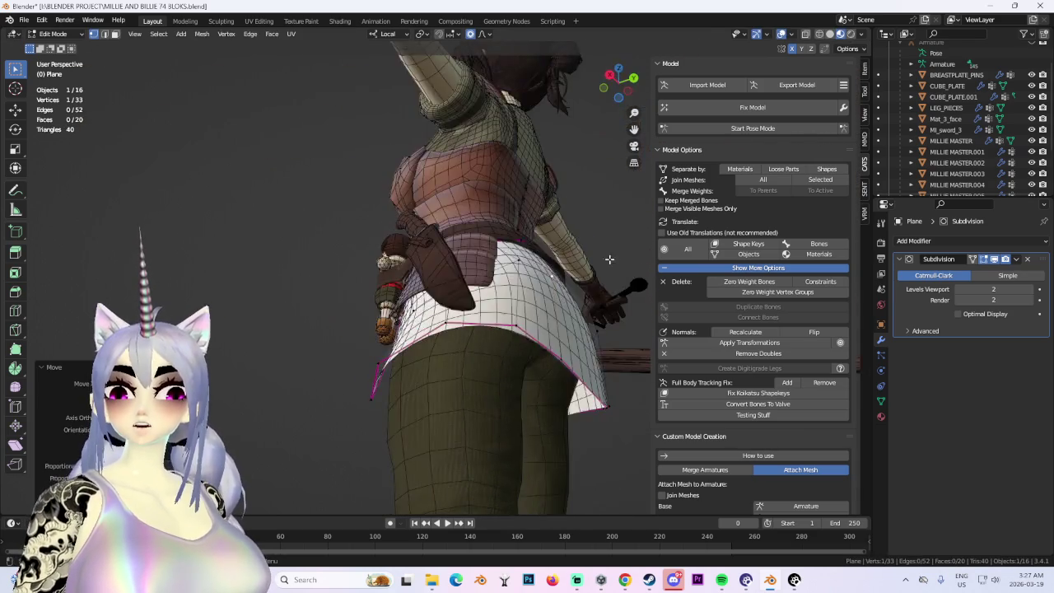
pyautogui.press('g')
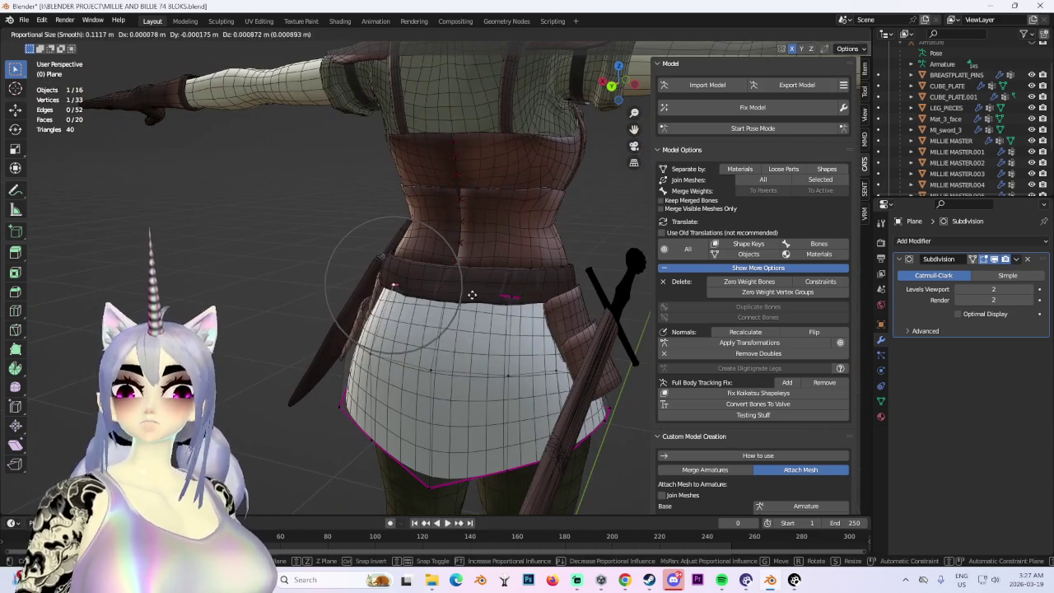
pyautogui.press('y')
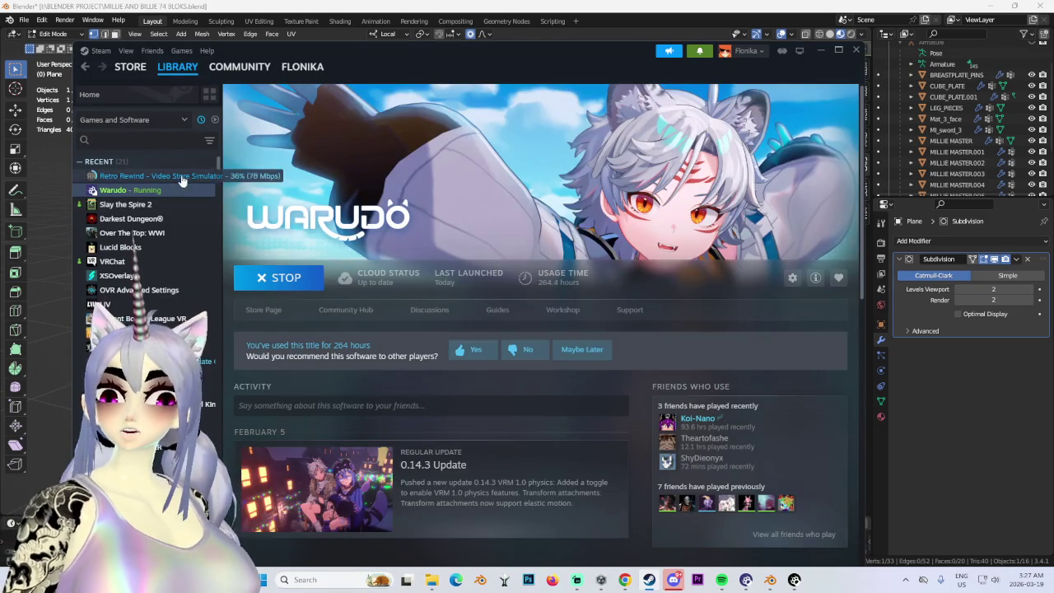
pyautogui.click(182, 178)
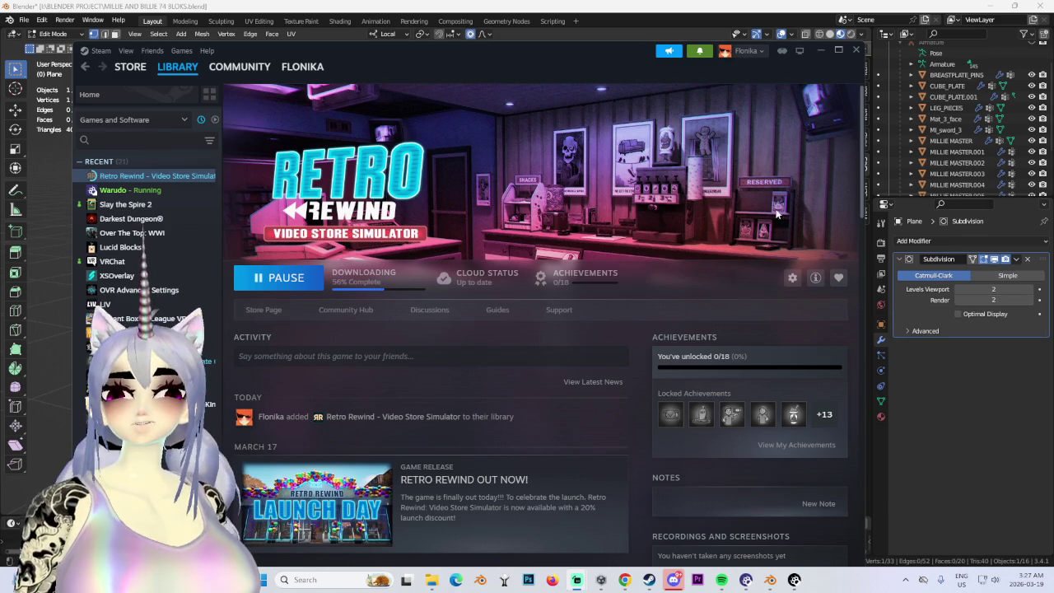
pyautogui.click(820, 50)
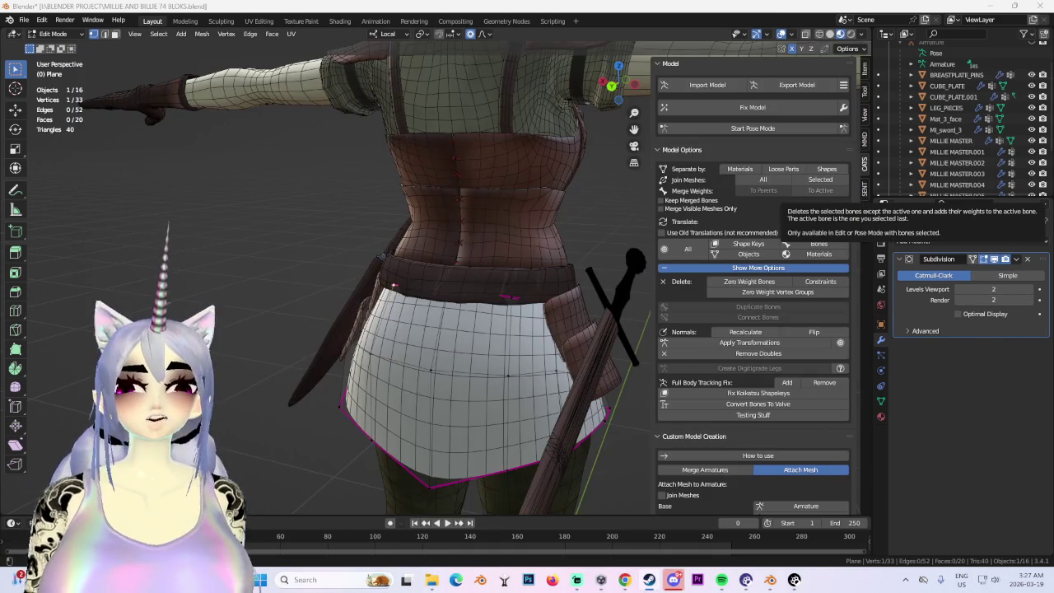
pyautogui.scroll(-4, 501, 195)
pyautogui.scroll(-2, 501, 196)
pyautogui.moveTo(502, 195); pyautogui.dragTo(433, 199, button='middle')
pyautogui.scroll(-2, 452, 192)
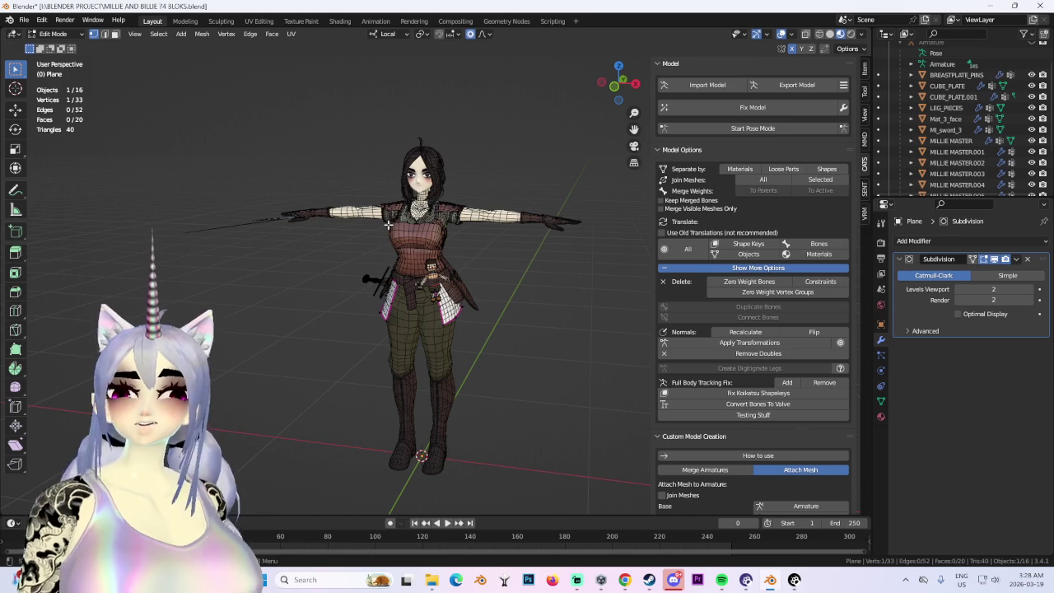
pyautogui.scroll(3, 419, 347)
pyautogui.click(619, 85)
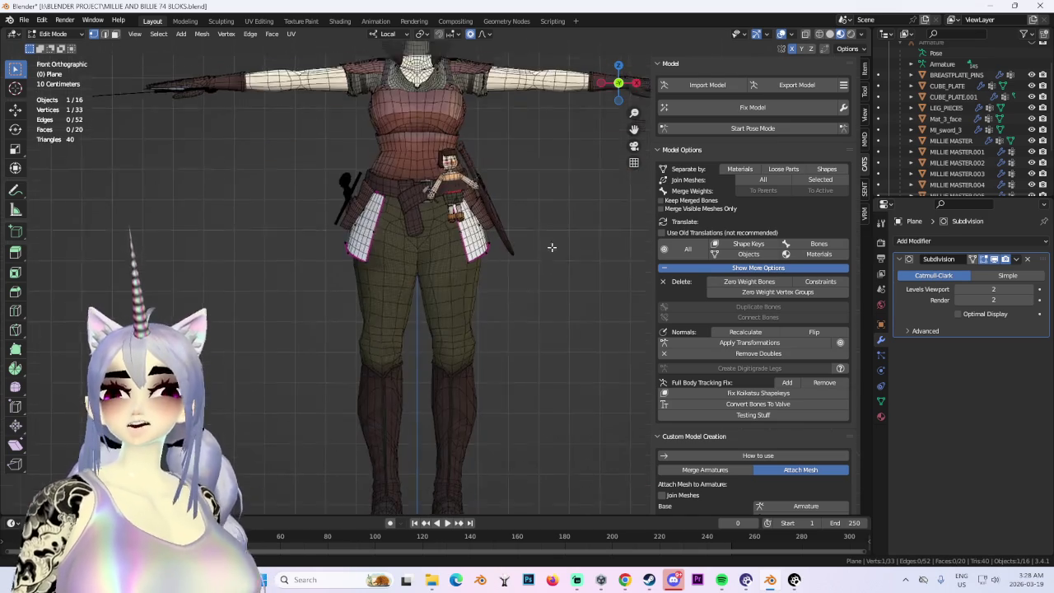
# Select the entire connected left leg and boot of the body mesh in Edit Mode.
pyautogui.scroll(2, 412, 350)
pyautogui.moveTo(412, 349)
pyautogui.keyDown('shift'); pyautogui.mouseDown(button='middle')
pyautogui.moveTo(411, 223)
pyautogui.moveTo(519, 254)
pyautogui.moveTo(424, 259)
pyautogui.mouseUp(button='middle'); pyautogui.keyUp('shift')
pyautogui.click(54, 34)
pyautogui.click(50, 47)
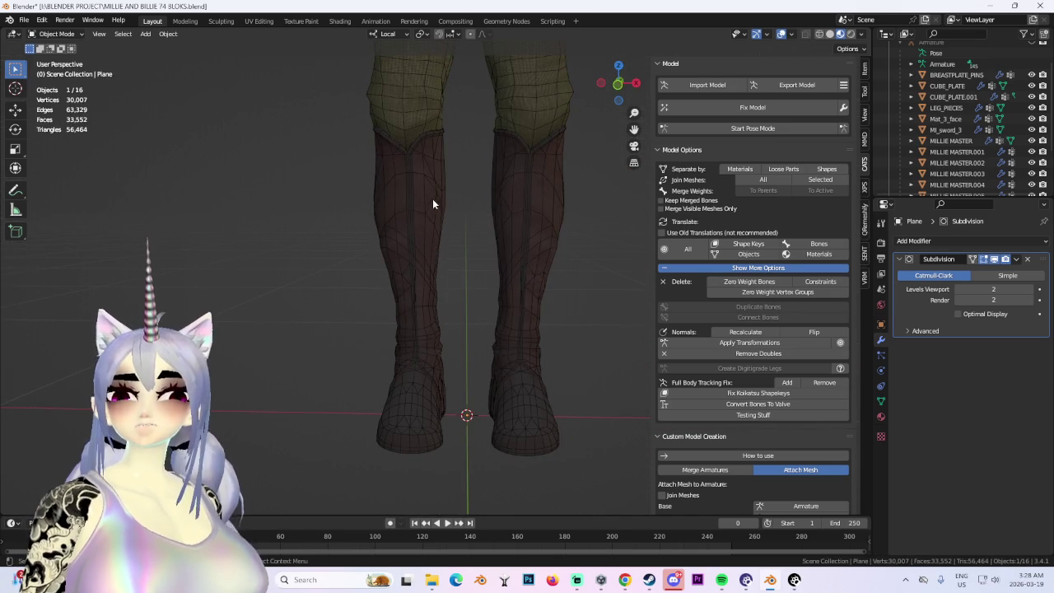
pyautogui.click(432, 198)
pyautogui.moveTo(432, 198); pyautogui.dragTo(434, 190, button='middle')
pyautogui.click(51, 34)
pyautogui.click(58, 61)
pyautogui.moveTo(393, 213); pyautogui.dragTo(476, 274)
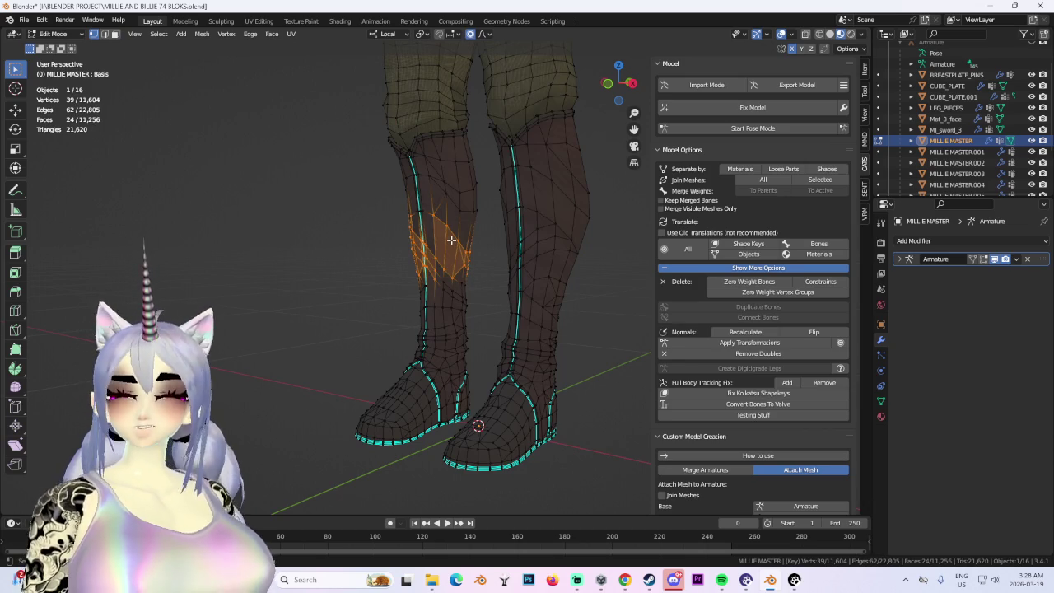
pyautogui.hotkey('ctrl', 'l')
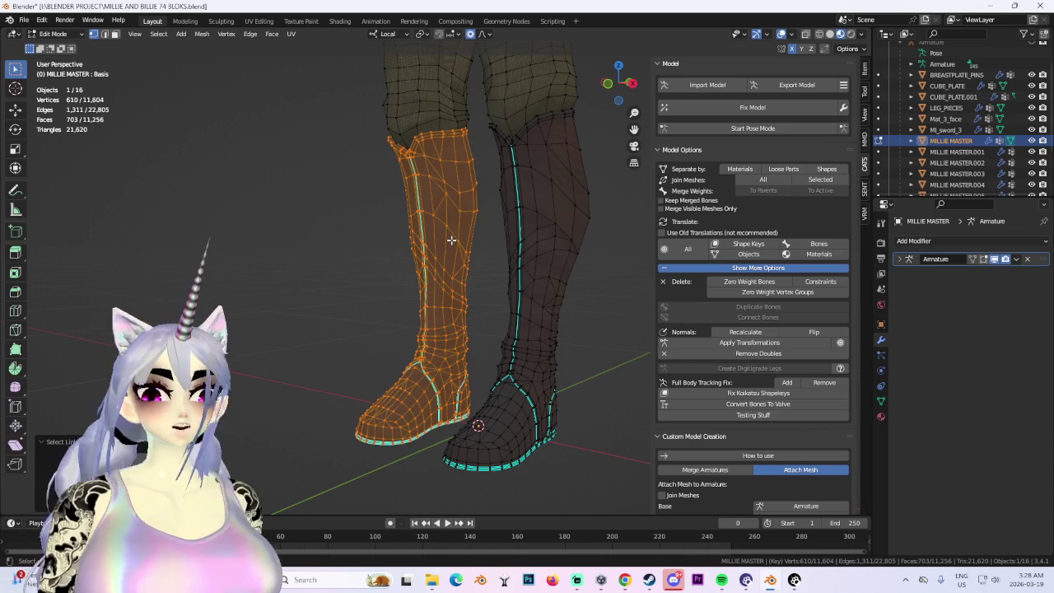
# Duplicate the left leg geometry in place and separate it into its own object.
pyautogui.moveTo(321, 252); pyautogui.dragTo(455, 249, button='middle')
pyautogui.hotkey('shift', 'd')
pyautogui.rightClick(455, 248)
pyautogui.press('p')
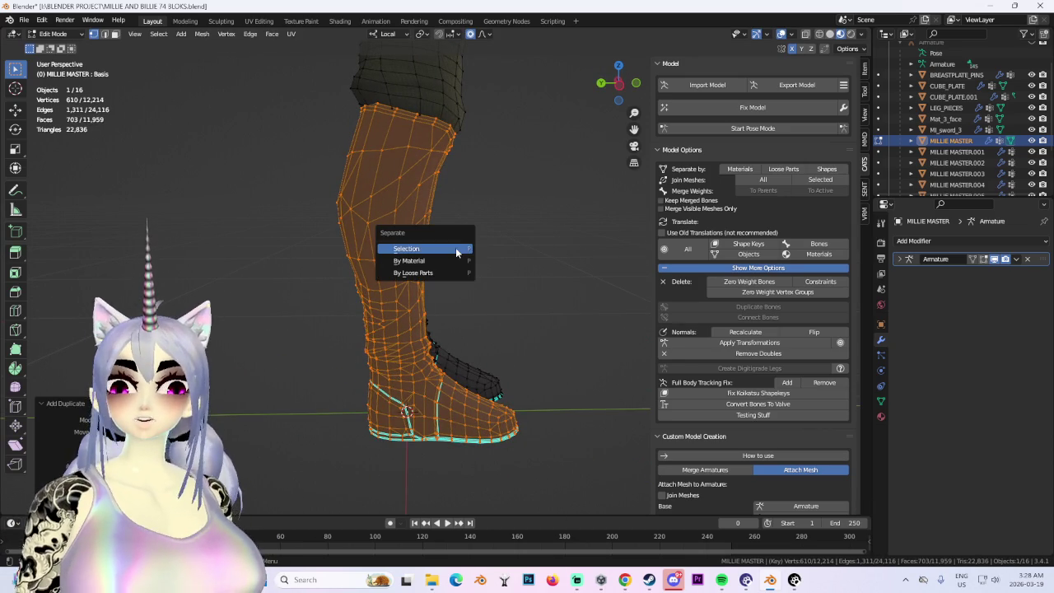
pyautogui.click(455, 247)
pyautogui.press('Tab')
# Hide the original boots so only the separated copy, MILLIE MASTER.008, is visible.
pyautogui.click(412, 191)
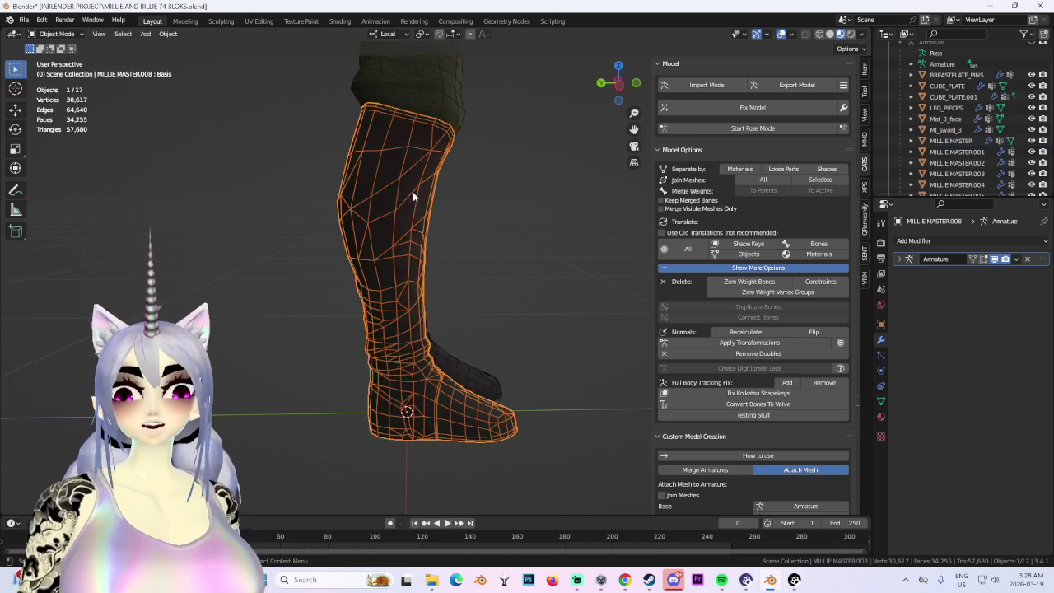
pyautogui.moveTo(413, 191); pyautogui.dragTo(619, 282, button='middle')
pyautogui.scroll(-3, 1017, 159)
pyautogui.scroll(-2, 1017, 159)
pyautogui.click(1032, 151)
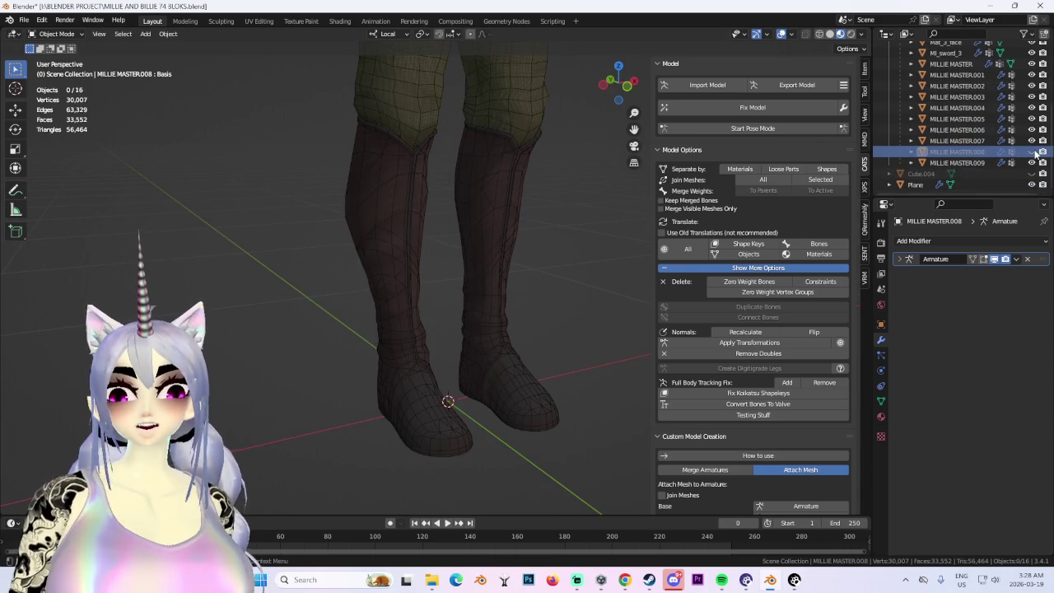
pyautogui.click(399, 225)
pyautogui.click(1031, 64)
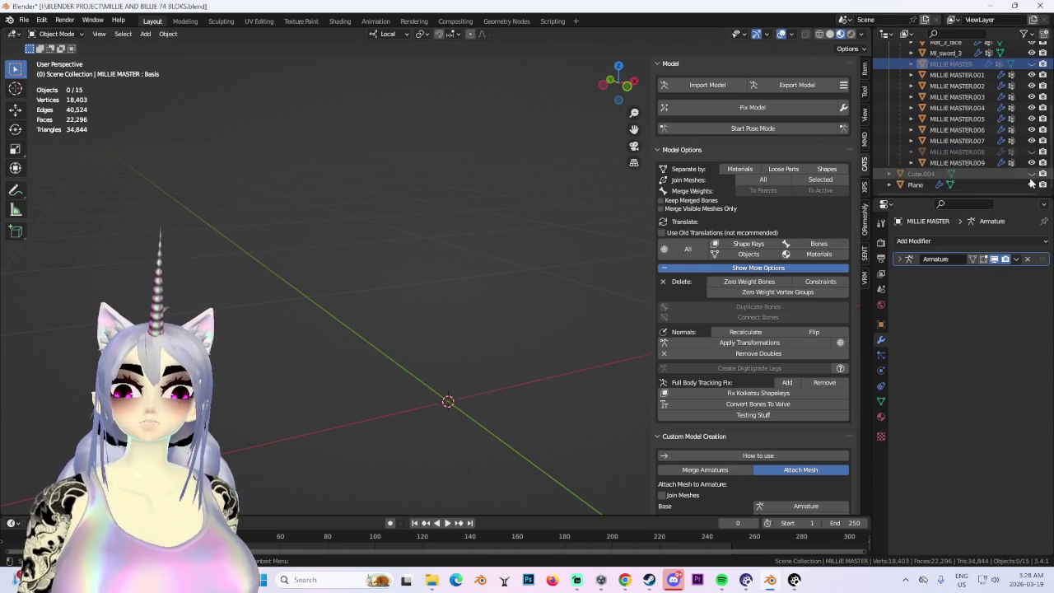
pyautogui.click(1032, 152)
pyautogui.click(957, 152)
pyautogui.moveTo(370, 330)
pyautogui.mouseDown(button='middle')
pyautogui.moveTo(559, 312)
pyautogui.moveTo(420, 300)
pyautogui.mouseUp(button='middle')
# In Edit Mode on the boot copy, box-select the shin faces from several angles.
pyautogui.click(80, 34)
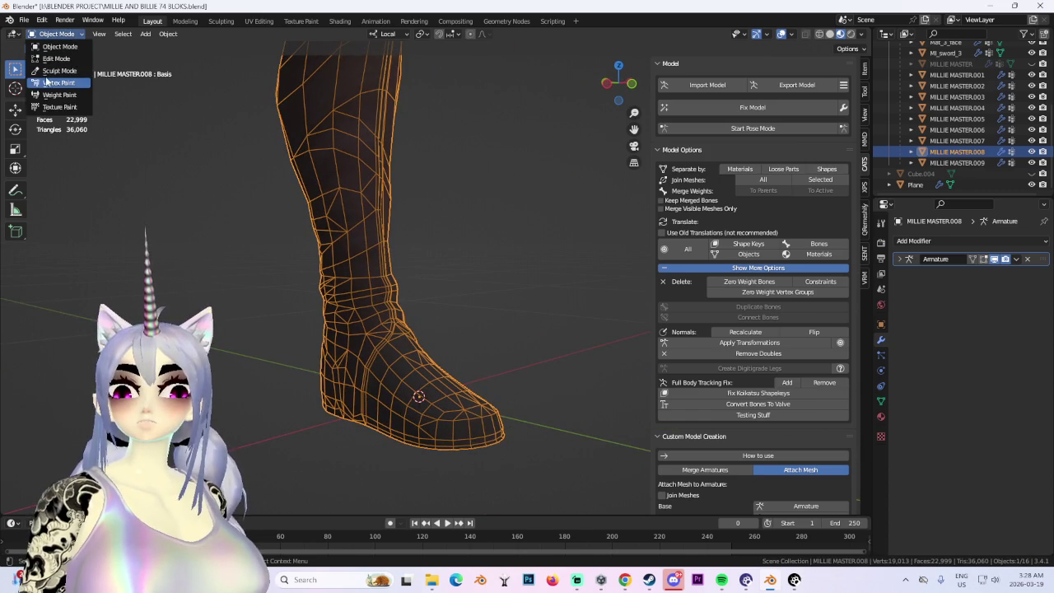
pyautogui.click(56, 34)
pyautogui.click(56, 58)
pyautogui.moveTo(286, 221)
pyautogui.mouseDown()
pyautogui.moveTo(342, 296)
pyautogui.moveTo(165, 186)
pyautogui.mouseUp()
pyautogui.moveTo(243, 192); pyautogui.dragTo(375, 325)
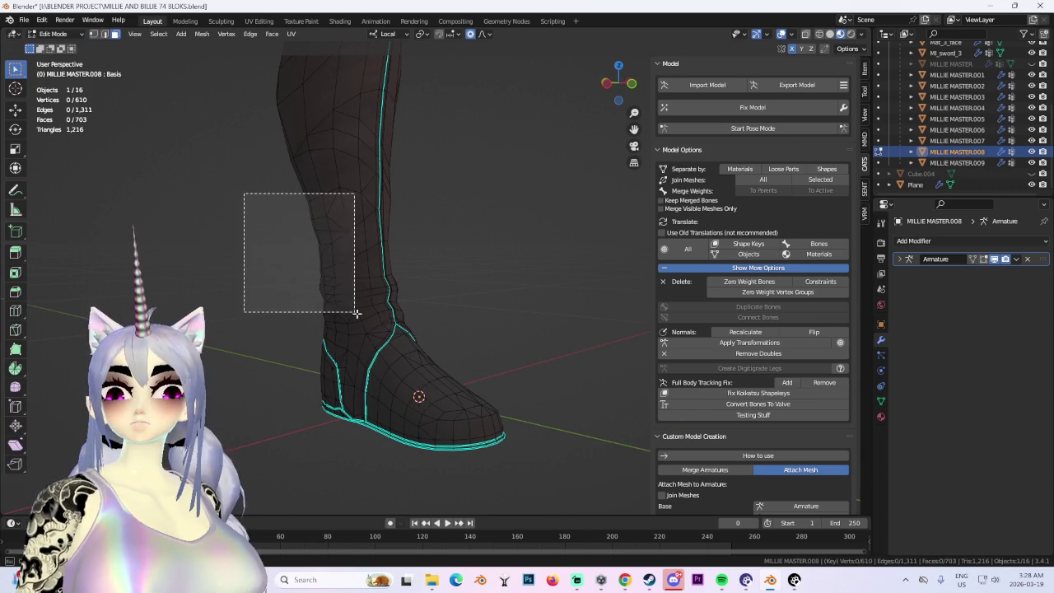
pyautogui.moveTo(375, 326); pyautogui.dragTo(357, 236, button='middle')
pyautogui.moveTo(366, 236); pyautogui.dragTo(424, 303)
pyautogui.moveTo(424, 303); pyautogui.dragTo(461, 302, button='middle')
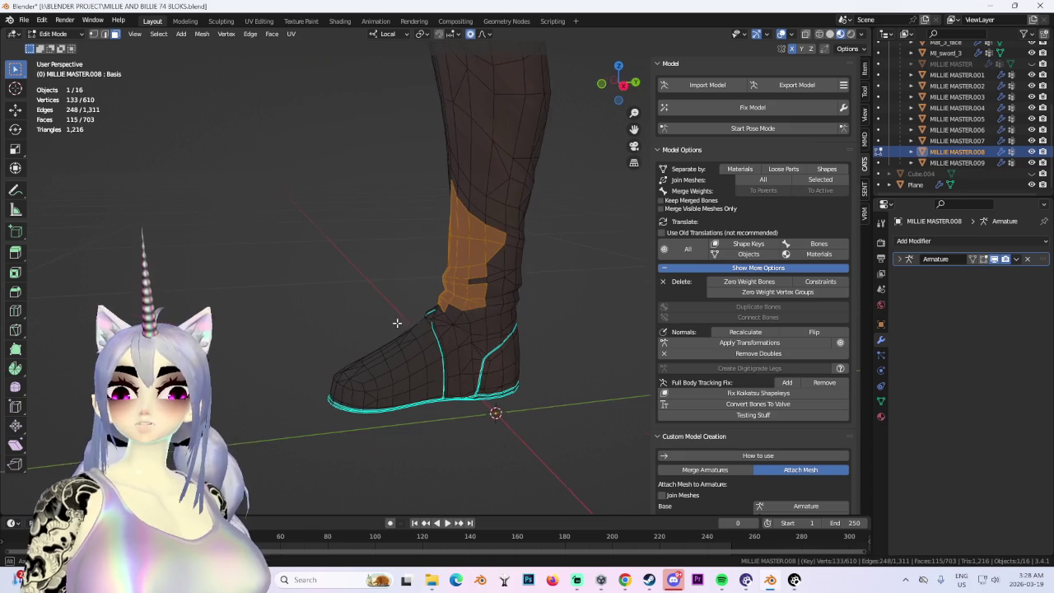
pyautogui.moveTo(528, 323); pyautogui.dragTo(475, 327, button='middle')
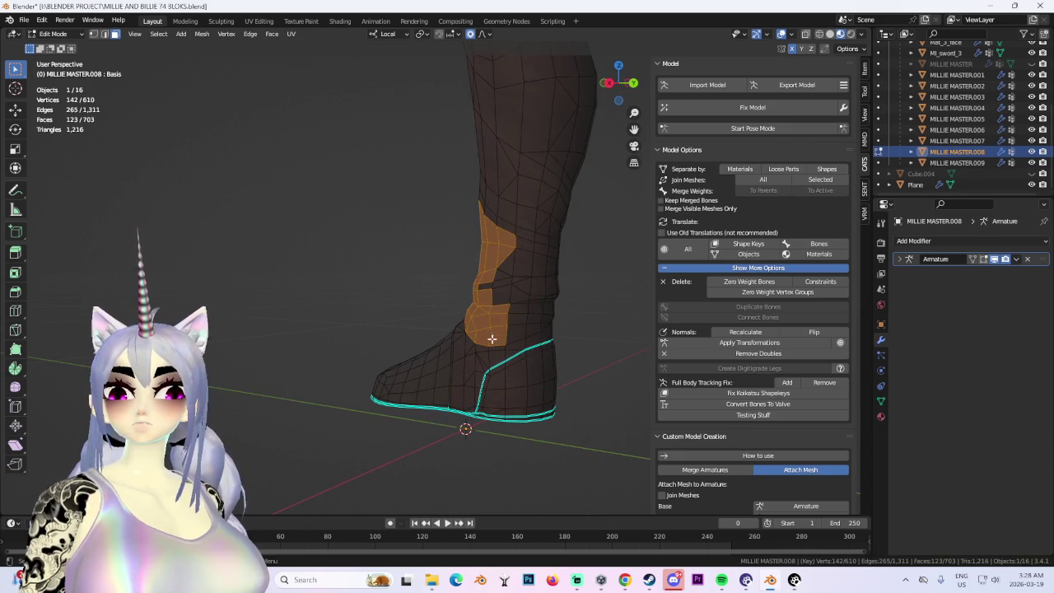
pyautogui.moveTo(507, 313); pyautogui.dragTo(527, 346)
pyautogui.moveTo(527, 346); pyautogui.dragTo(454, 273, button='middle')
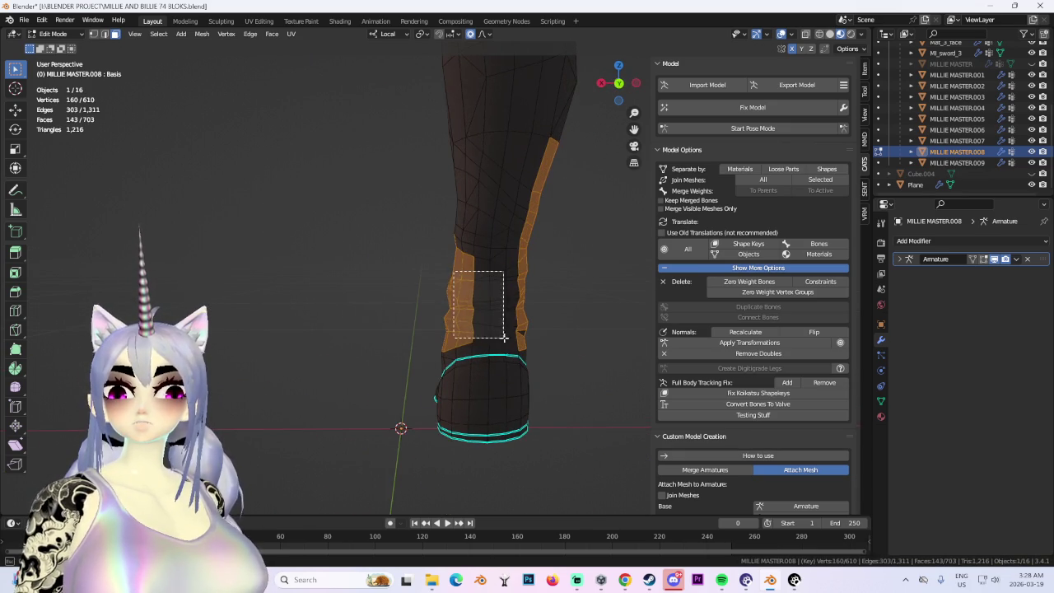
pyautogui.moveTo(453, 272); pyautogui.dragTo(503, 337)
pyautogui.moveTo(503, 337); pyautogui.dragTo(475, 310, button='middle')
pyautogui.moveTo(414, 251); pyautogui.dragTo(459, 335)
pyautogui.moveTo(458, 336); pyautogui.dragTo(336, 302, button='middle')
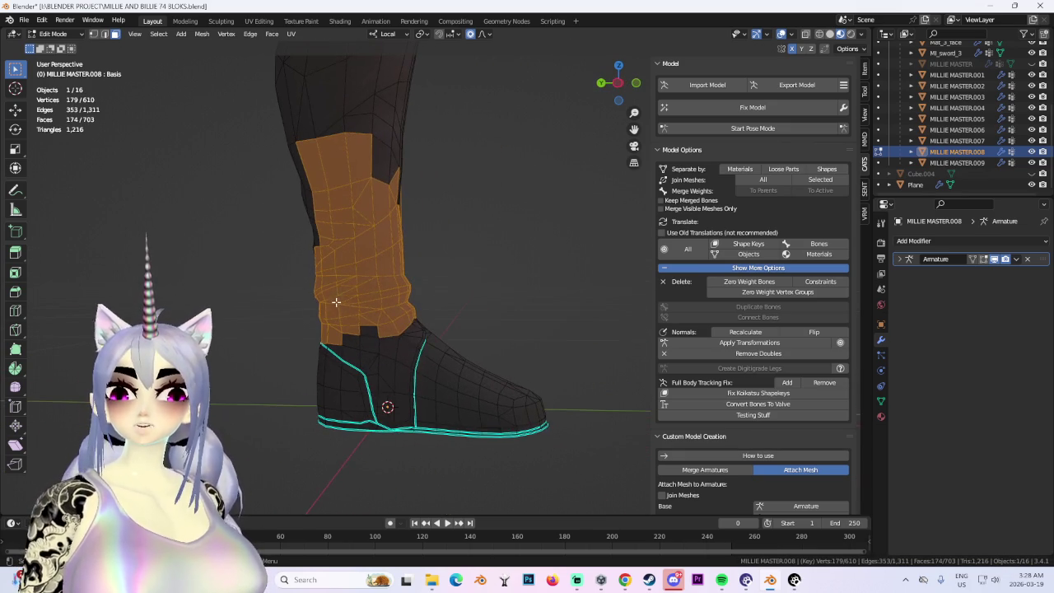
pyautogui.moveTo(404, 317); pyautogui.dragTo(396, 338, button='middle')
pyautogui.keyDown('ctrl'); pyautogui.moveTo(387, 329); pyautogui.dragTo(445, 387); pyautogui.keyUp('ctrl')
pyautogui.moveTo(444, 387); pyautogui.dragTo(471, 365, button='middle')
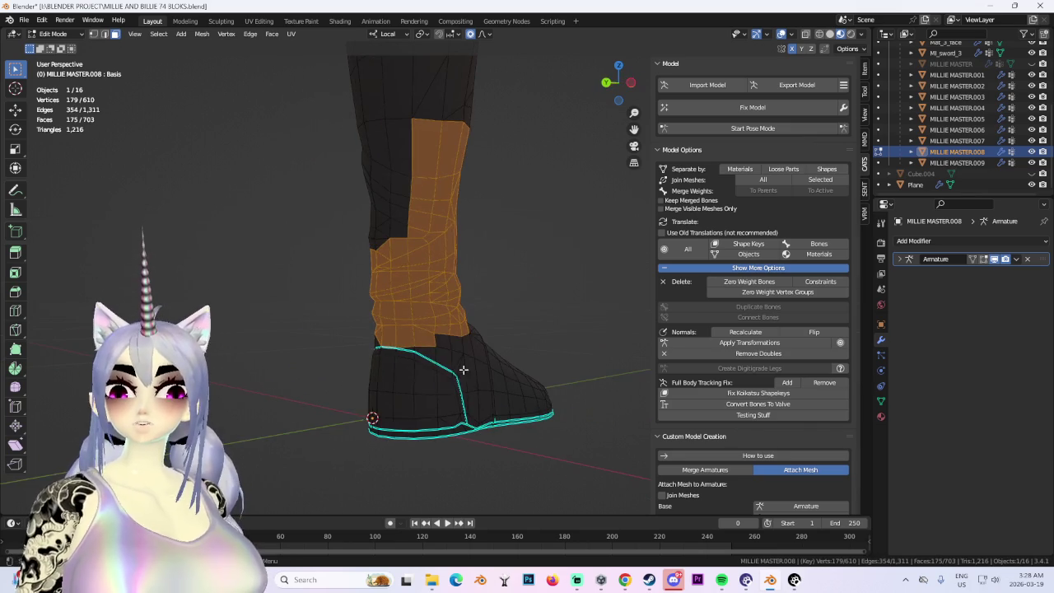
# Turn on X-ray and box-select the whole upper leg above the boot.
pyautogui.moveTo(395, 351); pyautogui.dragTo(500, 360, button='middle')
pyautogui.scroll(2, 536, 365)
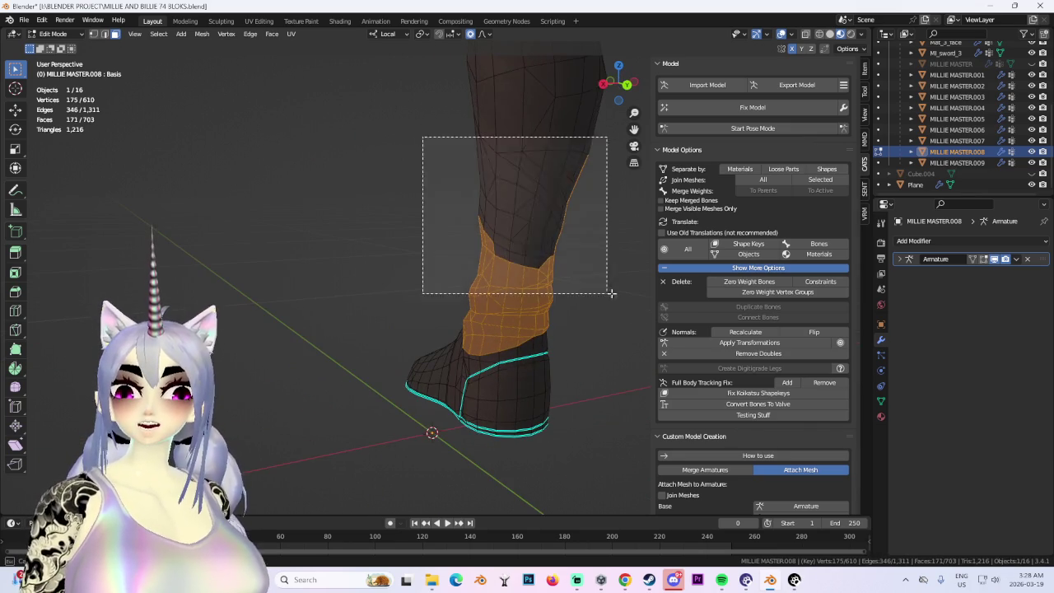
pyautogui.moveTo(423, 136); pyautogui.dragTo(546, 258)
pyautogui.moveTo(546, 259); pyautogui.dragTo(506, 329, button='middle')
pyautogui.scroll(-3, 505, 330)
pyautogui.moveTo(497, 252); pyautogui.dragTo(626, 164, button='middle')
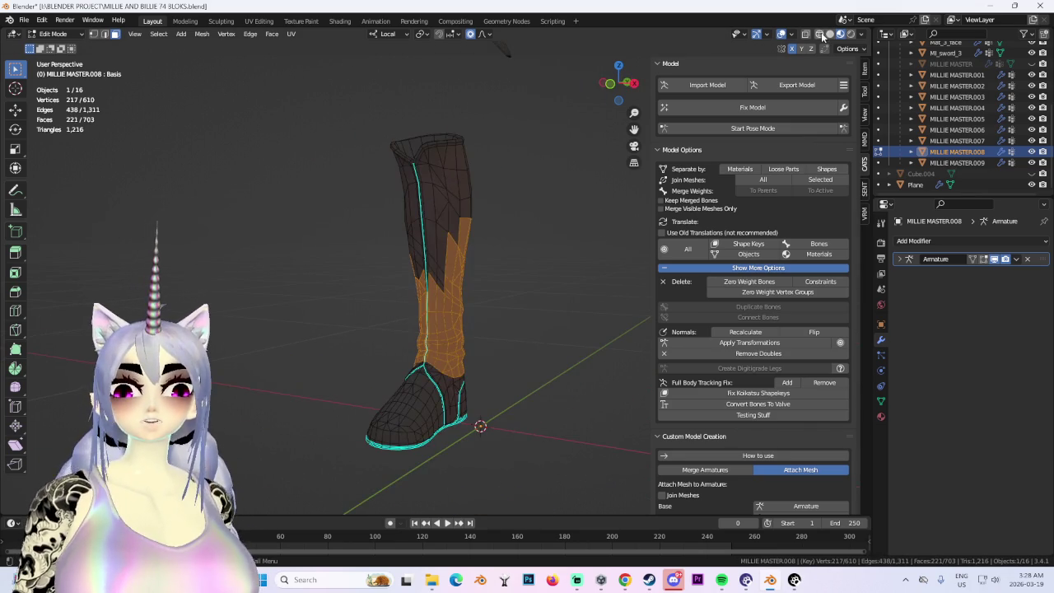
pyautogui.click(821, 33)
pyautogui.moveTo(350, 90); pyautogui.dragTo(466, 292)
pyautogui.moveTo(466, 292)
pyautogui.mouseDown(button='middle')
pyautogui.moveTo(522, 281)
pyautogui.moveTo(448, 301)
pyautogui.moveTo(497, 332)
pyautogui.moveTo(464, 301)
pyautogui.mouseUp(button='middle')
pyautogui.scroll(2, 434, 326)
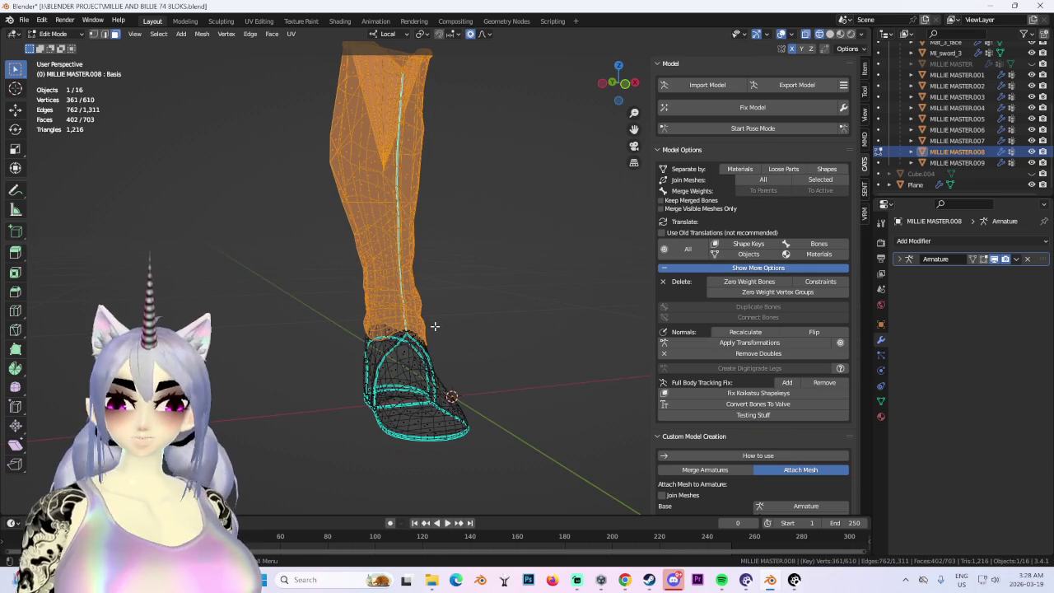
# Separate the selected upper leg into MILLIE MASTER.010 and return to Object Mode.
pyautogui.press('p')
pyautogui.click(435, 326)
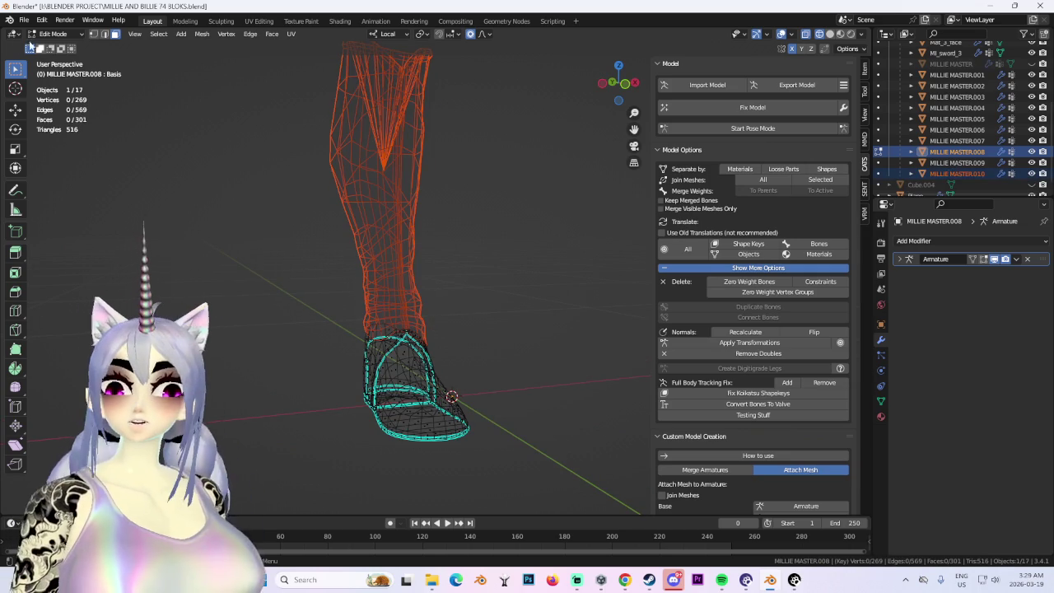
pyautogui.click(53, 34)
pyautogui.click(64, 48)
# Delete the leftover boot object and switch back to Solid shading.
pyautogui.click(441, 416)
pyautogui.rightClick(440, 416)
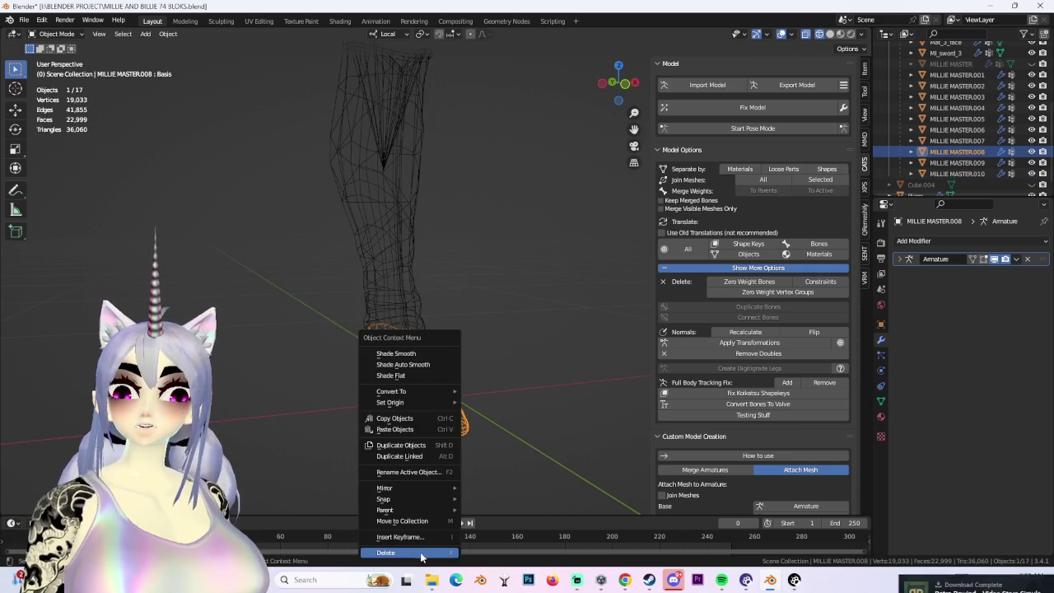
pyautogui.click(405, 558)
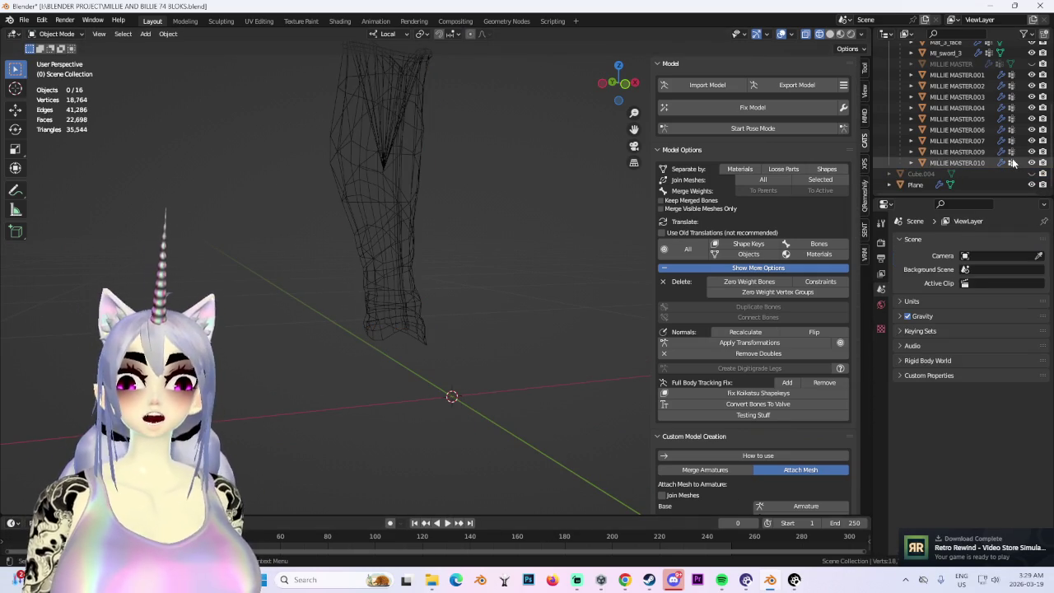
pyautogui.click(829, 36)
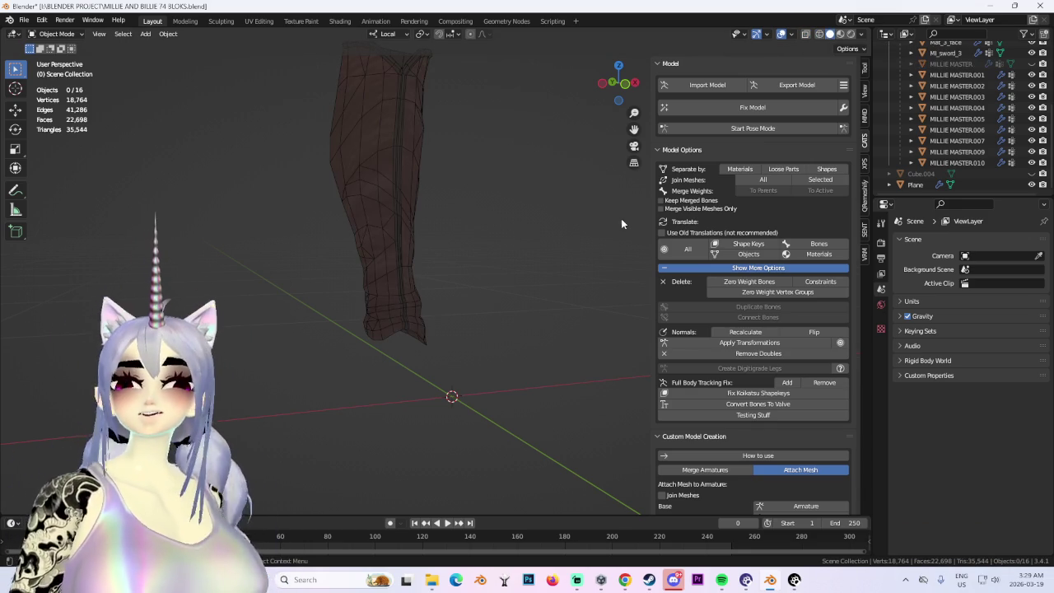
# Add a Catmull-Clark Subdivision Surface modifier to the shin piece MILLIE MASTER.010, then bring up Steam.
pyautogui.moveTo(627, 175)
pyautogui.mouseDown(button='middle')
pyautogui.moveTo(450, 157)
pyautogui.moveTo(429, 226)
pyautogui.moveTo(479, 218)
pyautogui.moveTo(548, 243)
pyautogui.moveTo(575, 295)
pyautogui.mouseUp(button='middle')
pyautogui.click(429, 226)
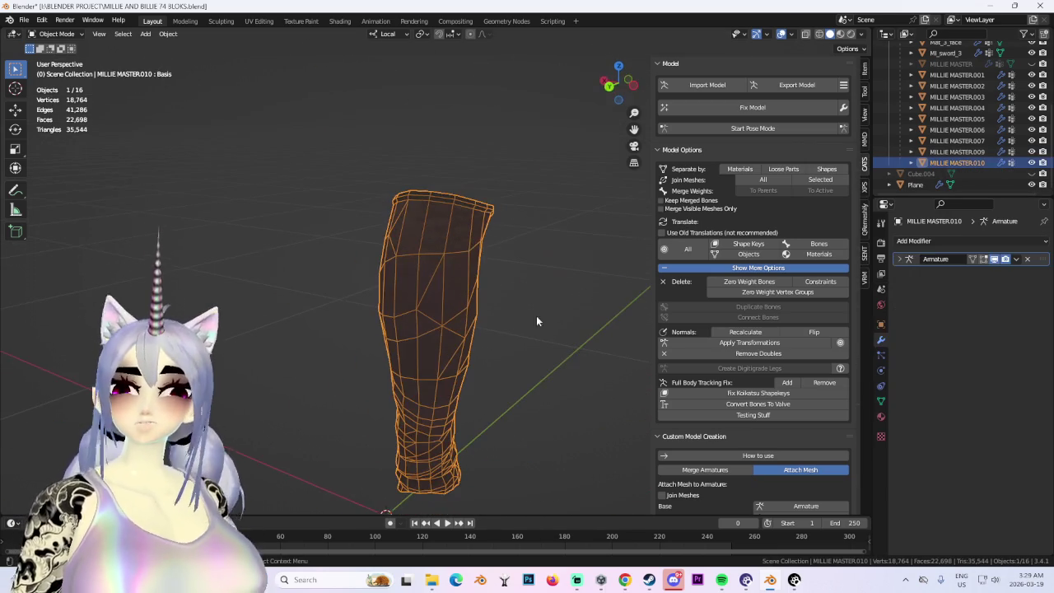
pyautogui.click(608, 85)
pyautogui.moveTo(457, 292); pyautogui.dragTo(509, 351, button='middle')
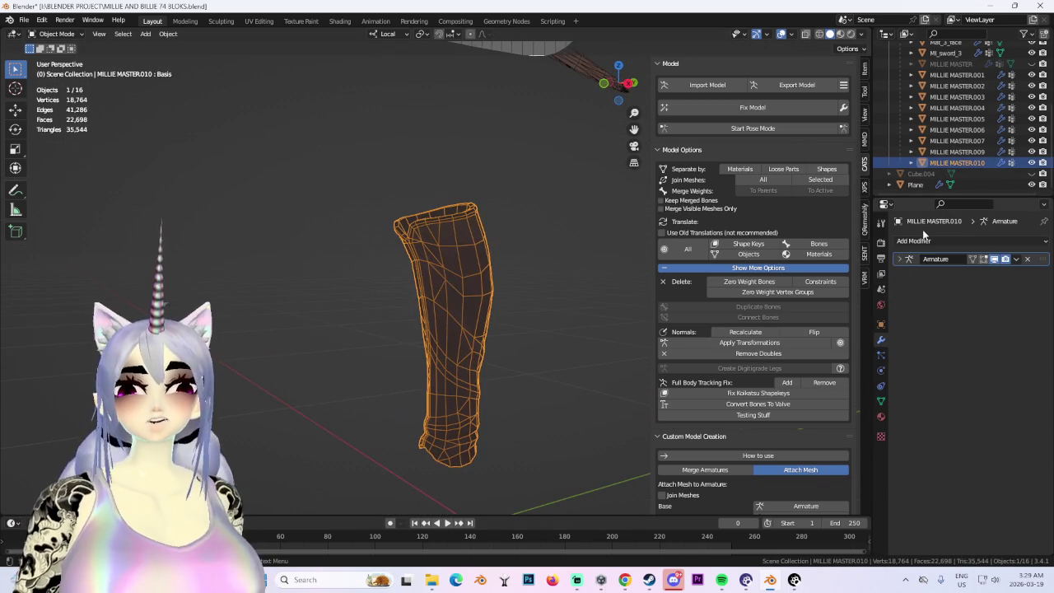
pyautogui.click(922, 240)
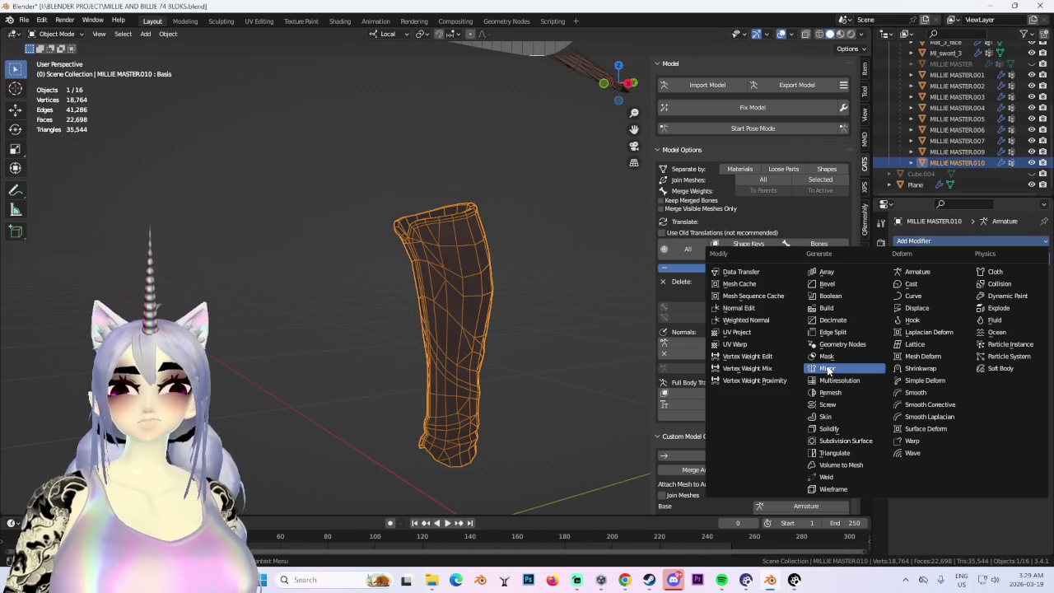
pyautogui.click(854, 445)
pyautogui.moveTo(545, 391); pyautogui.dragTo(596, 374, button='middle')
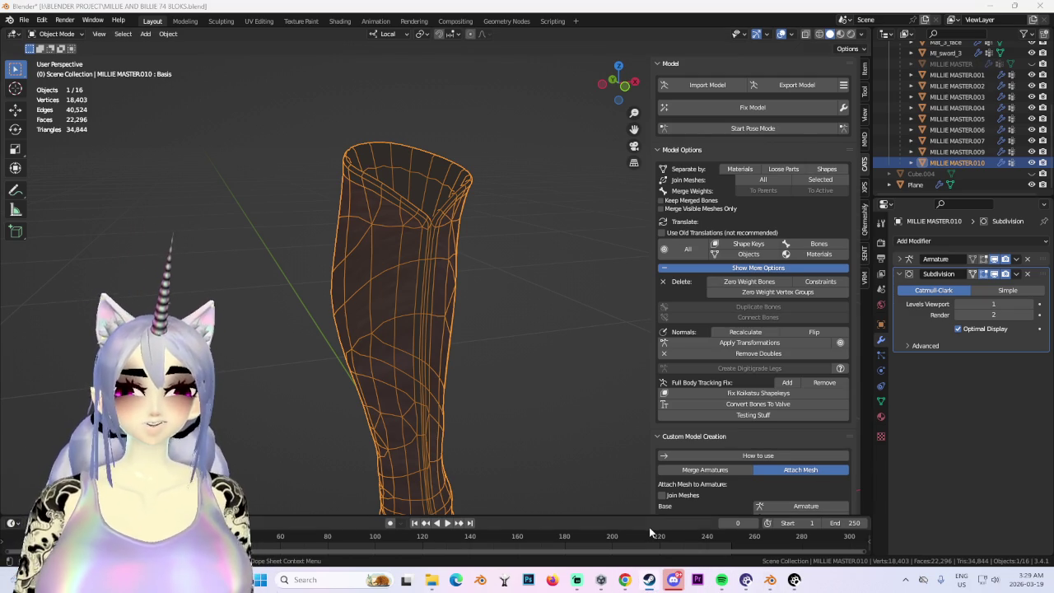
pyautogui.click(649, 580)
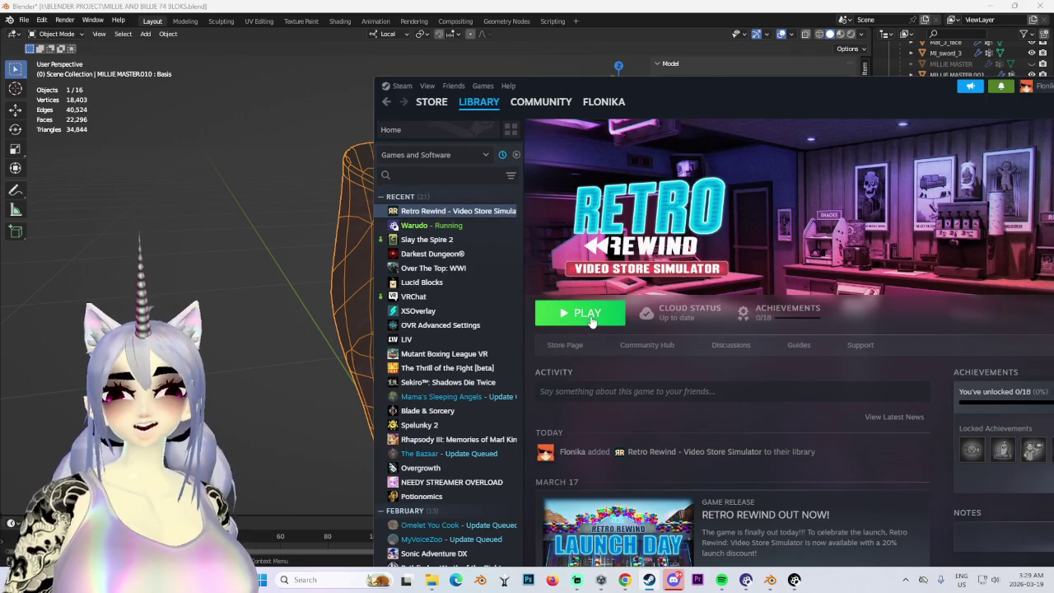
# Launch Retro Rewind – Video Store Simulator from Steam and choose New Game.
pyautogui.click(591, 321)
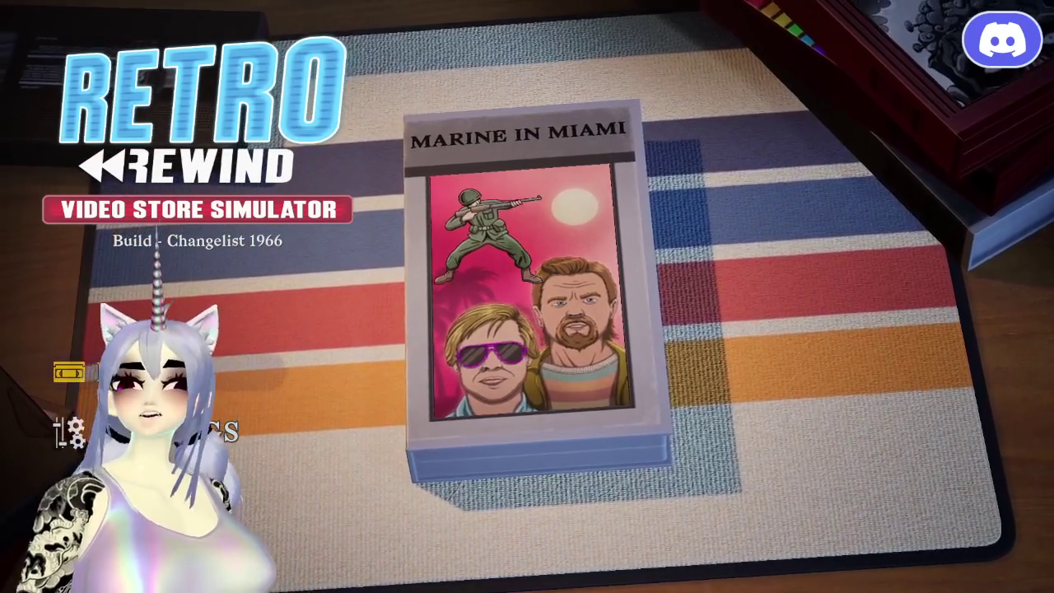
pyautogui.click(123, 372)
# Start the game in the first empty save slot, dismiss the Start menu, and walk forward.
pyautogui.press('super')
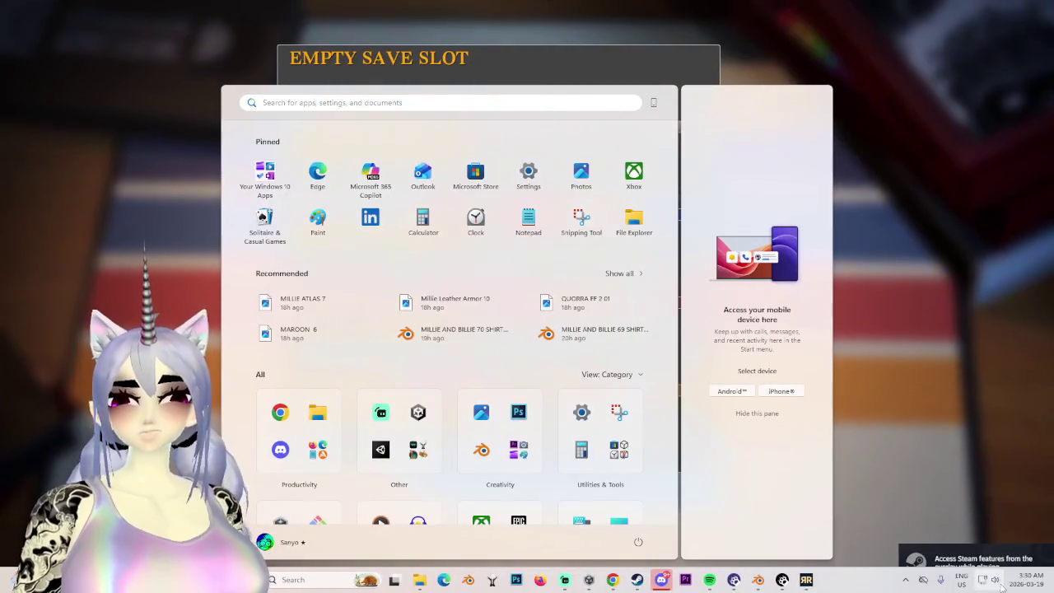
pyautogui.click(926, 508)
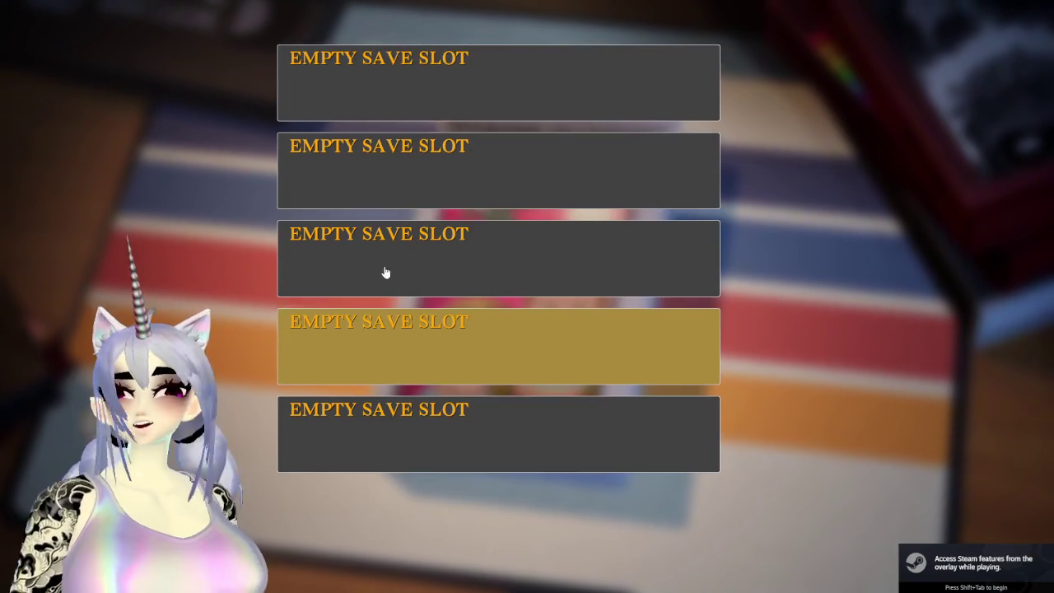
pyautogui.click(562, 74)
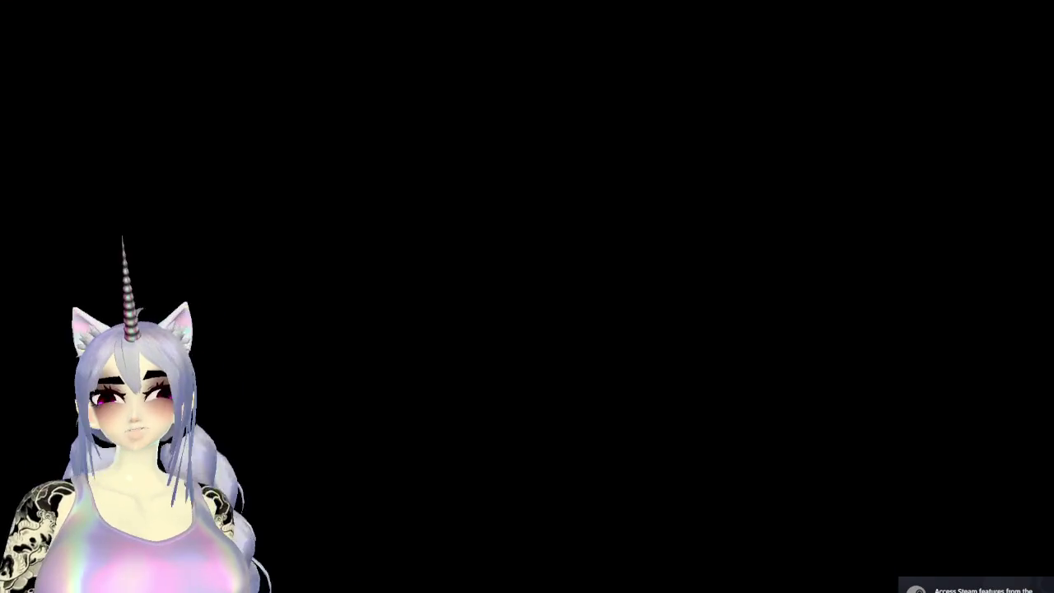
pyautogui.press('super')
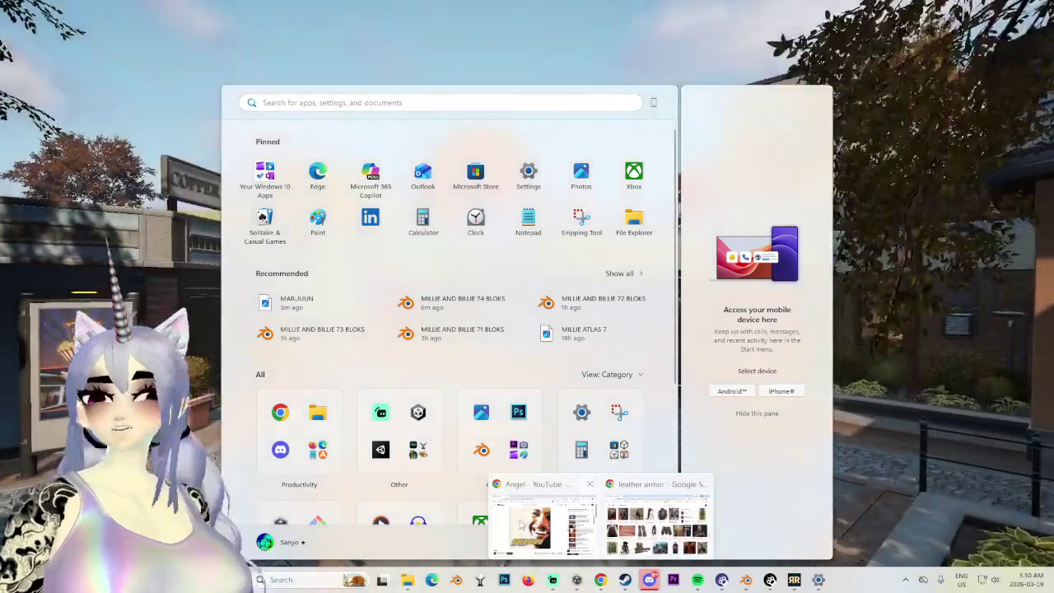
pyautogui.press('super')
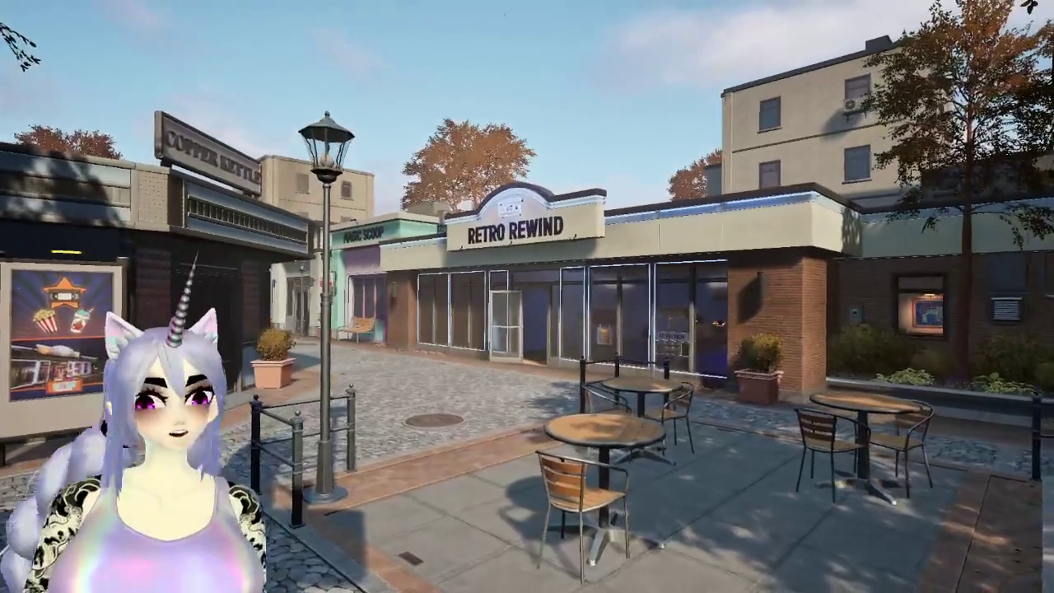
pyautogui.press('w')
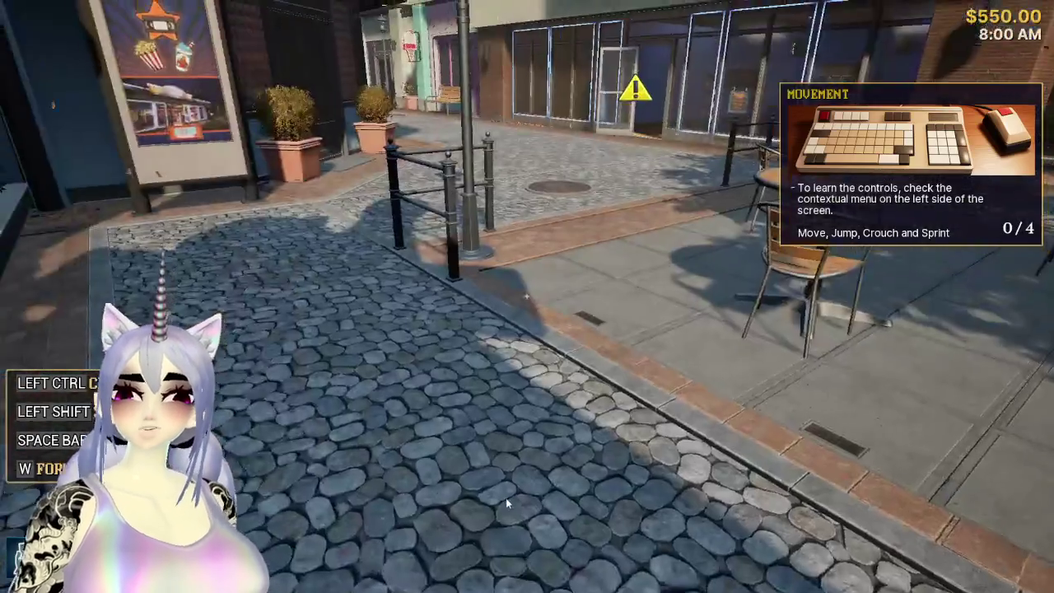
# Check the game's Audio options and the system sound settings, then resume play.
pyautogui.press('Escape')
pyautogui.click(520, 295)
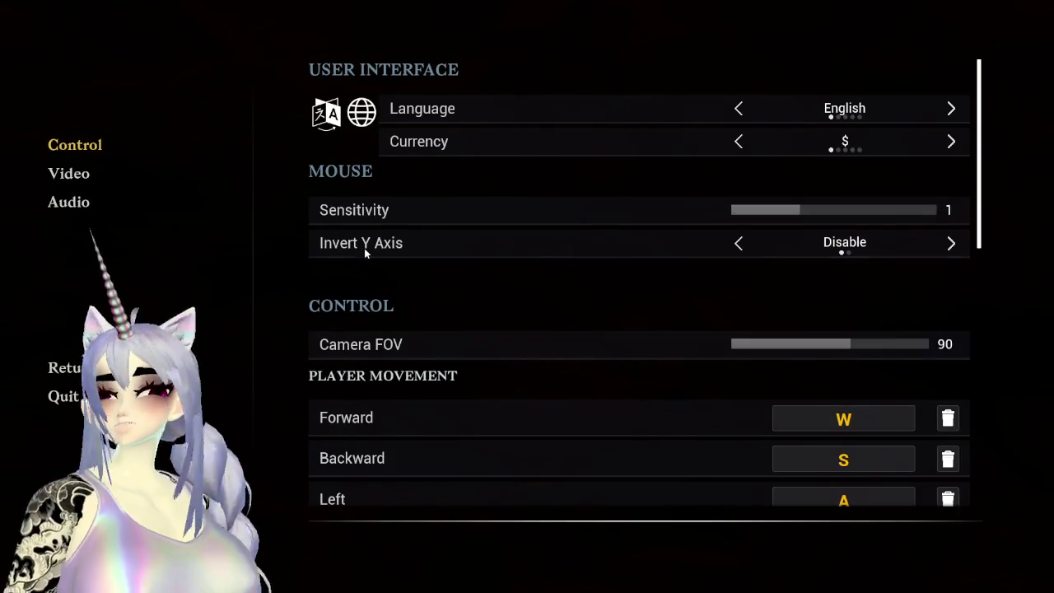
pyautogui.click(80, 202)
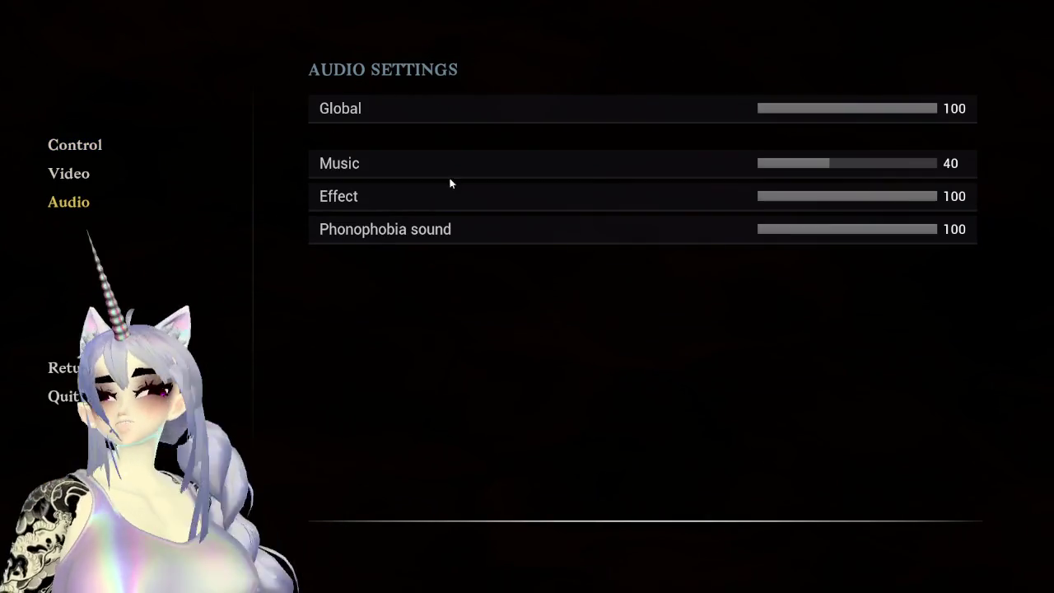
pyautogui.press('Escape')
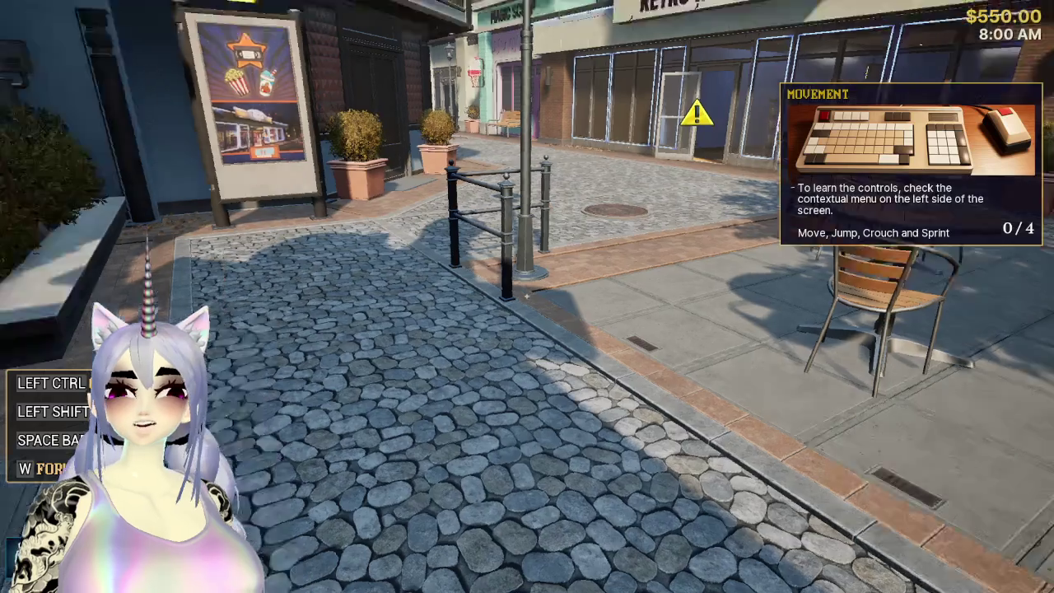
pyautogui.press('super')
pyautogui.rightClick(996, 581)
pyautogui.press('Escape')
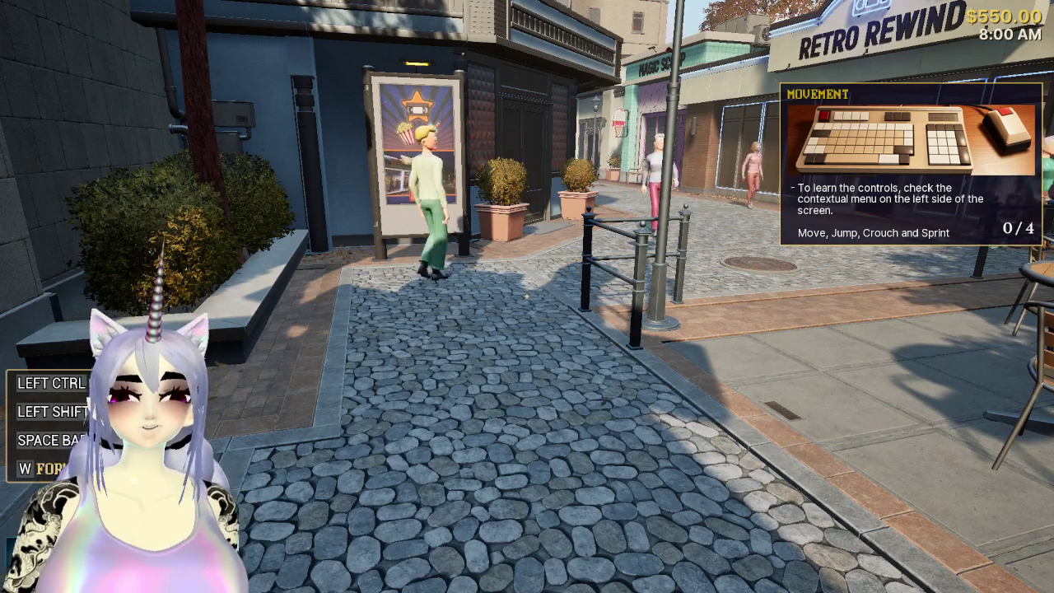
# Walk and look around the street in front of the Retro Rewind store.
pyautogui.press('w')
pyautogui.press('s')
pyautogui.press('s')
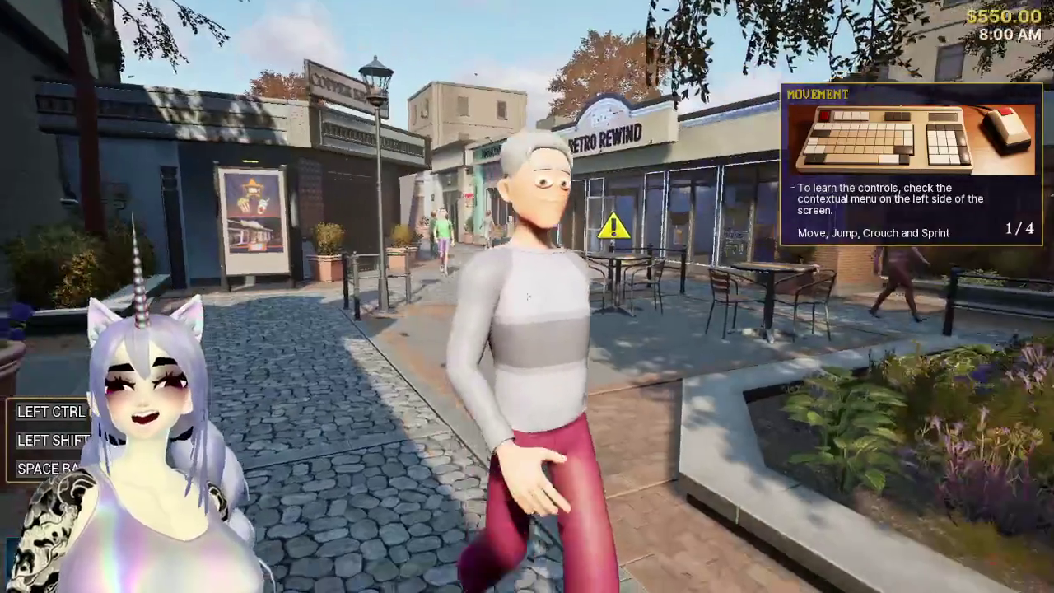
pyautogui.press('w')
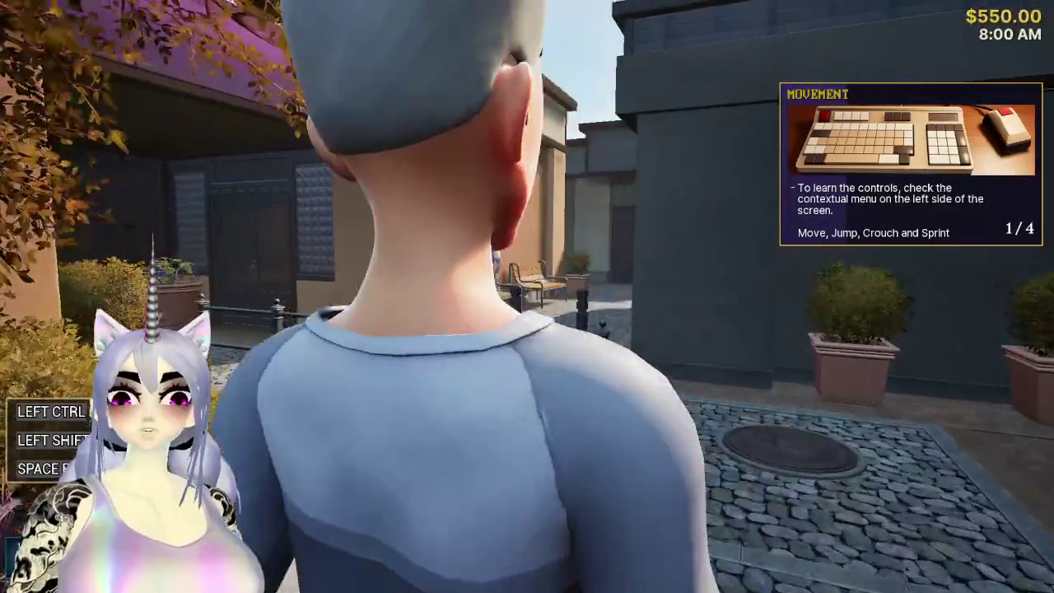
pyautogui.press('s')
pyautogui.press('s')
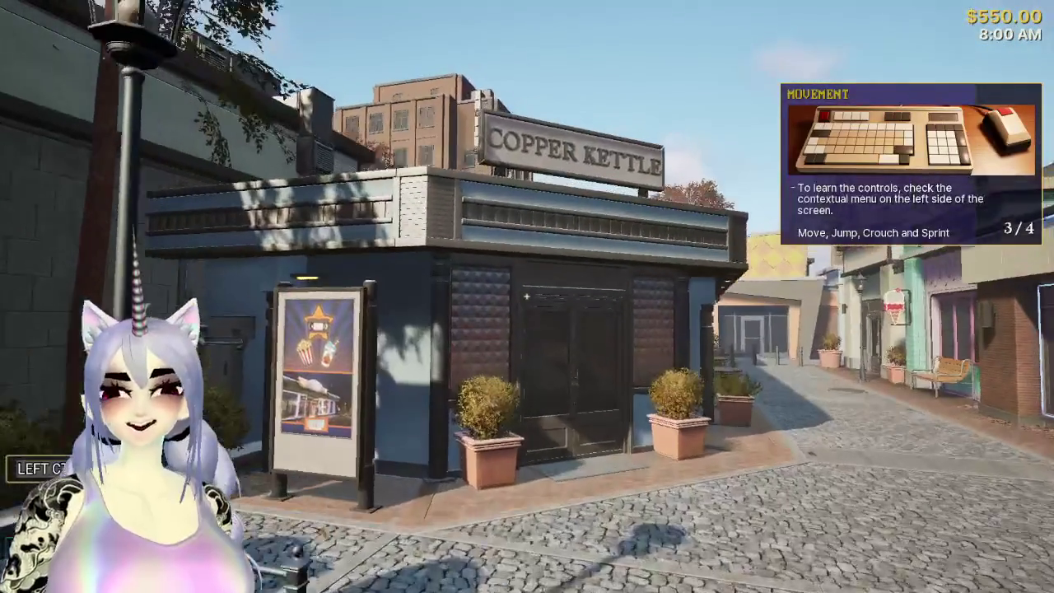
# Walk up to the storefront and along it toward the open shop door.
pyautogui.press('w')
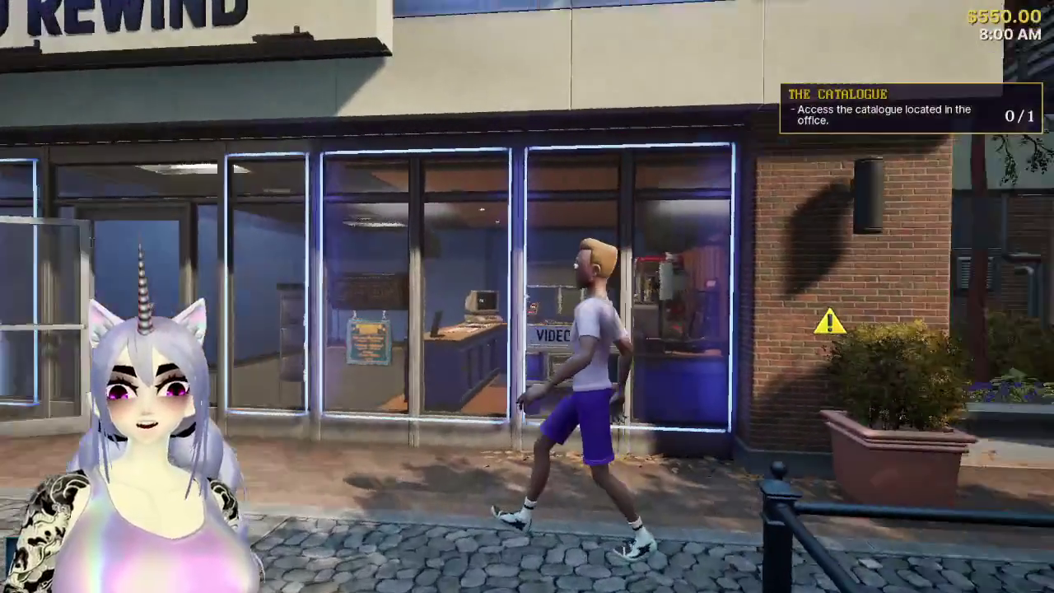
pyautogui.press('a')
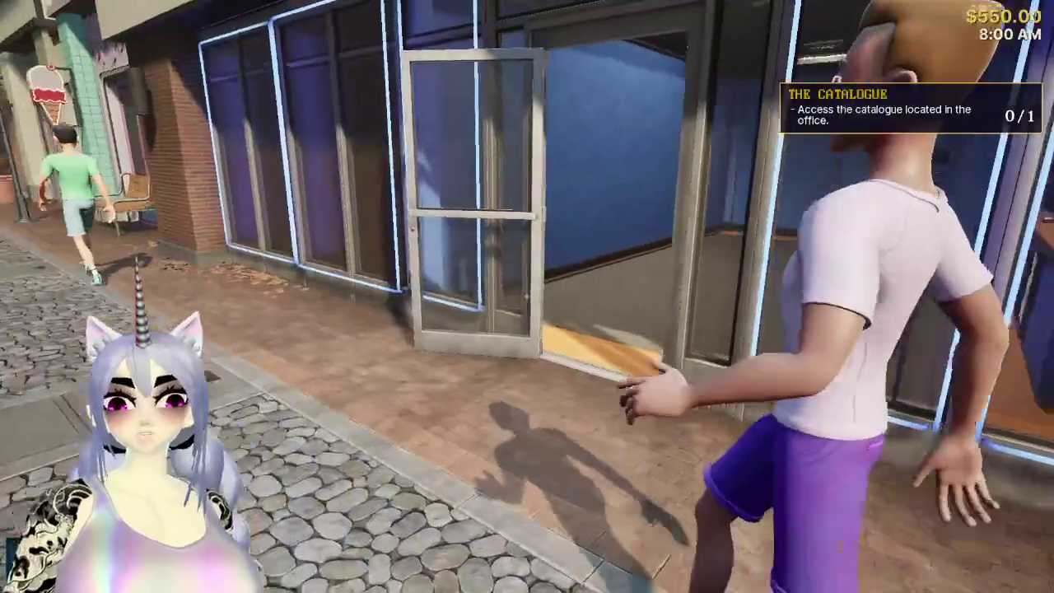
pyautogui.press('a')
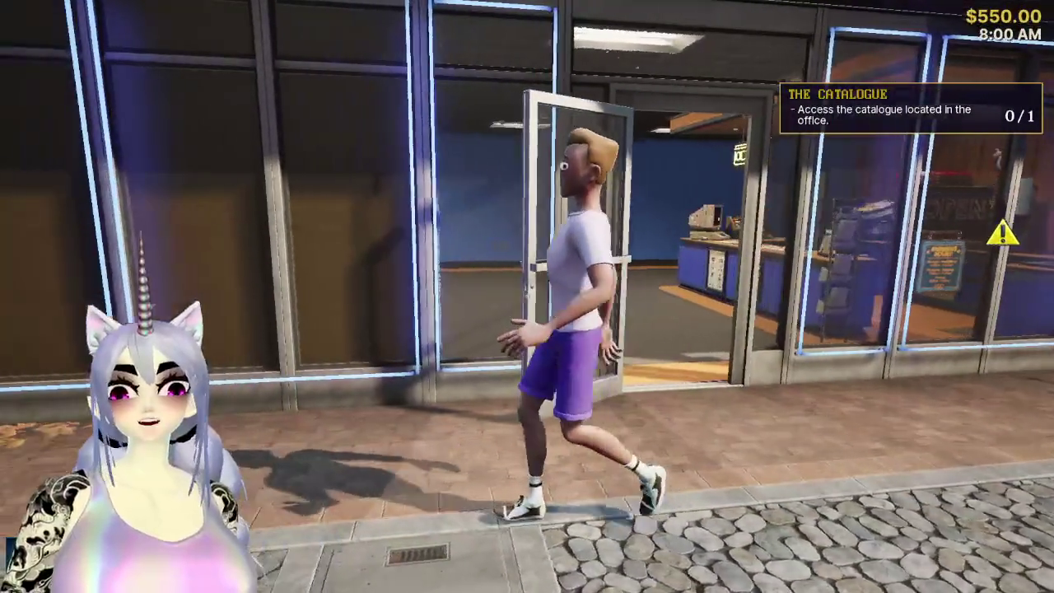
pyautogui.press('d')
pyautogui.press('s')
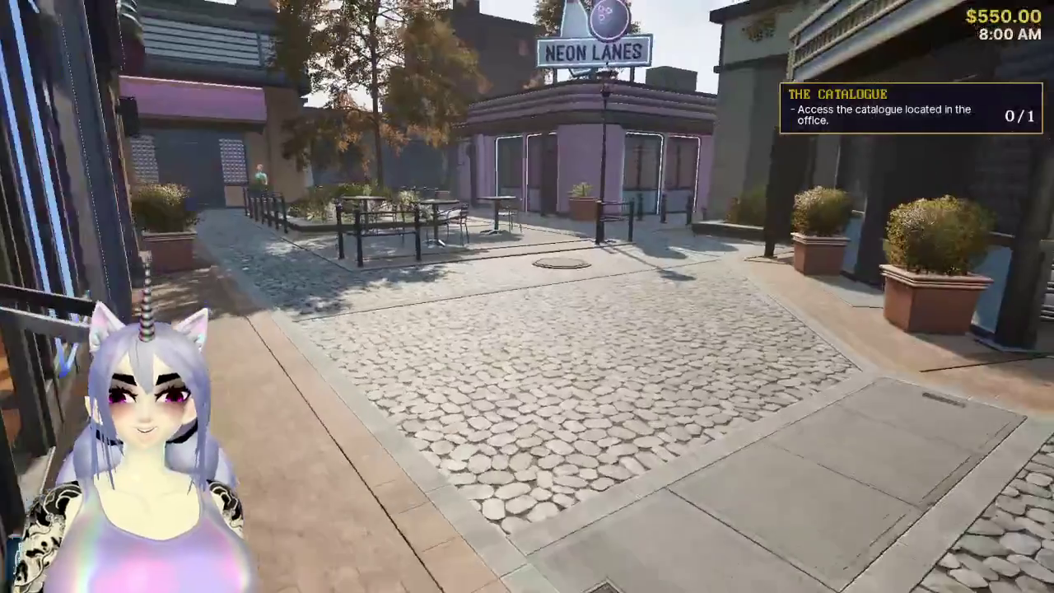